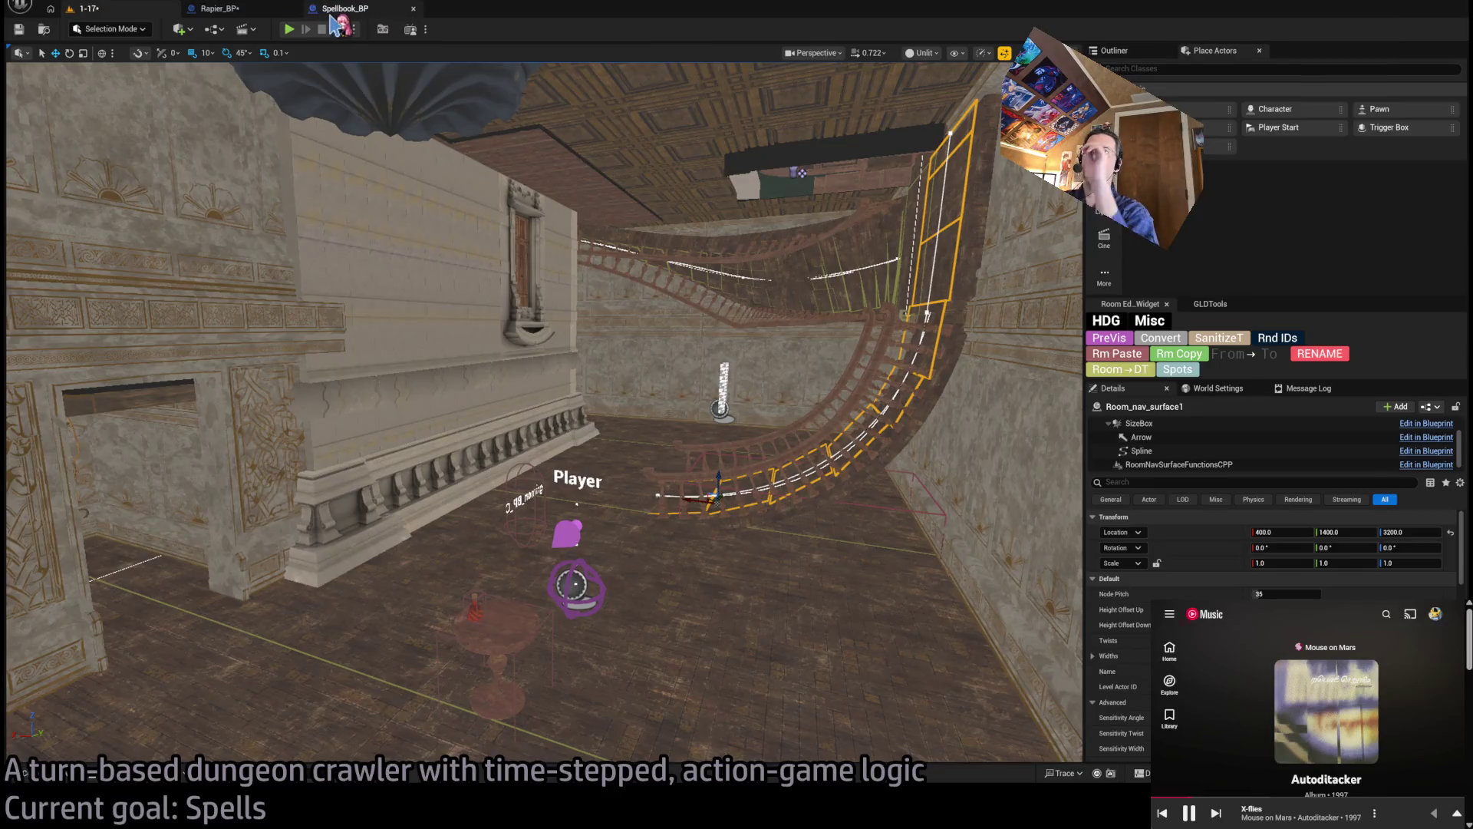
Start a playtest of the level, widen the game view and turn the camera toward another room
left_click(289, 29)
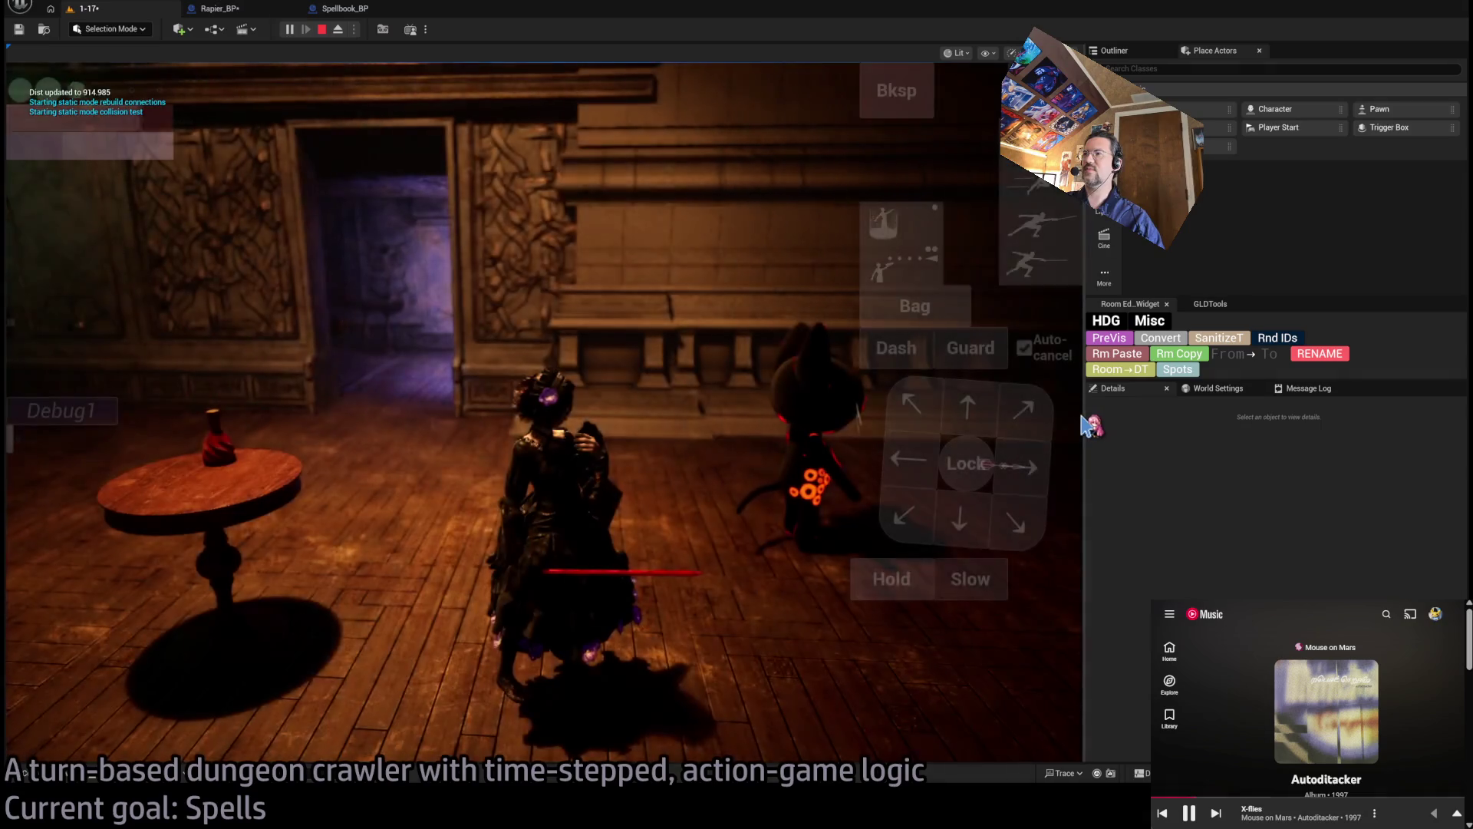
left_click_drag(1084, 424, 1295, 461)
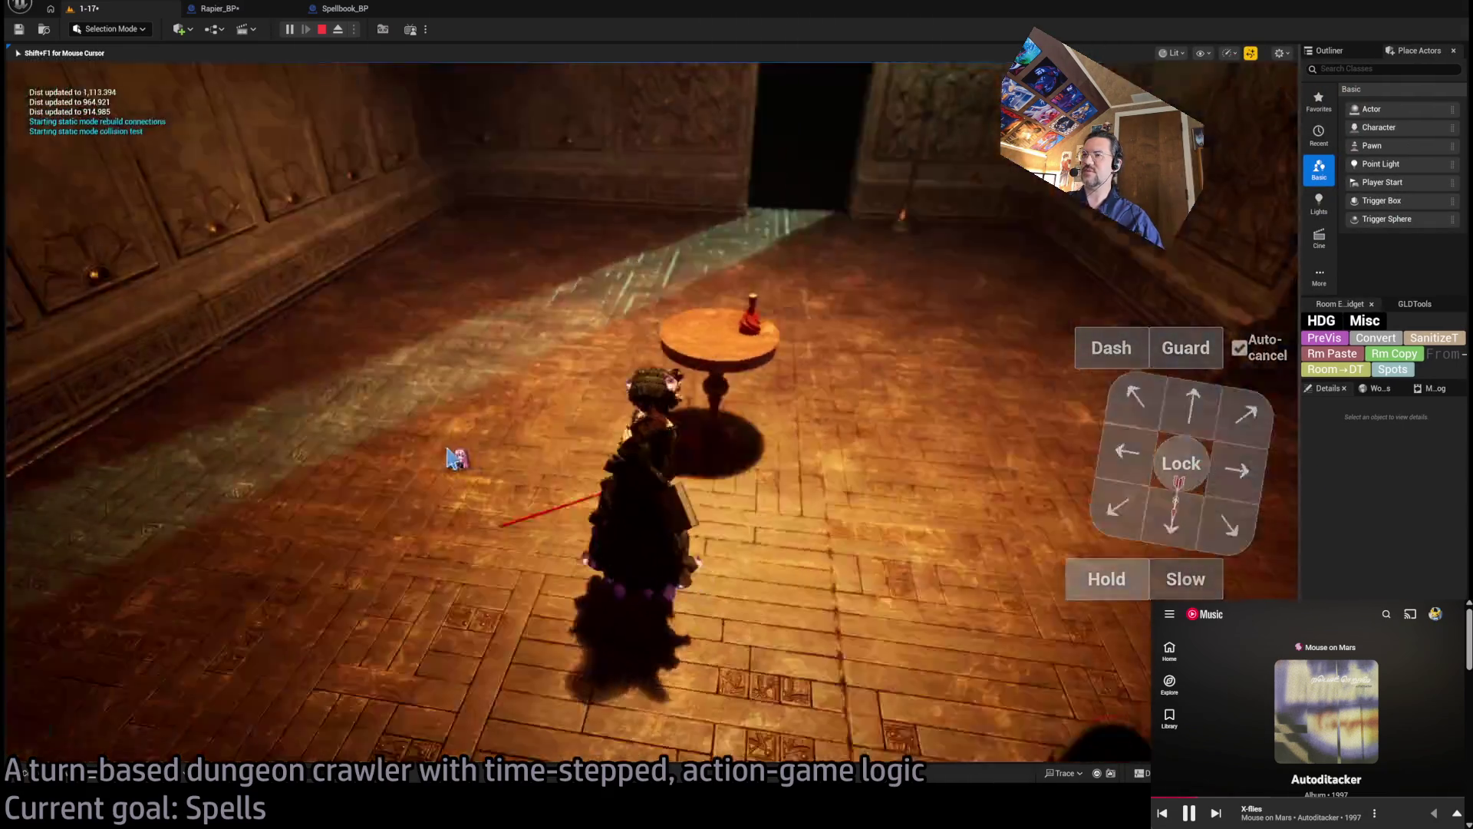
left_click_drag(462, 457, 753, 345)
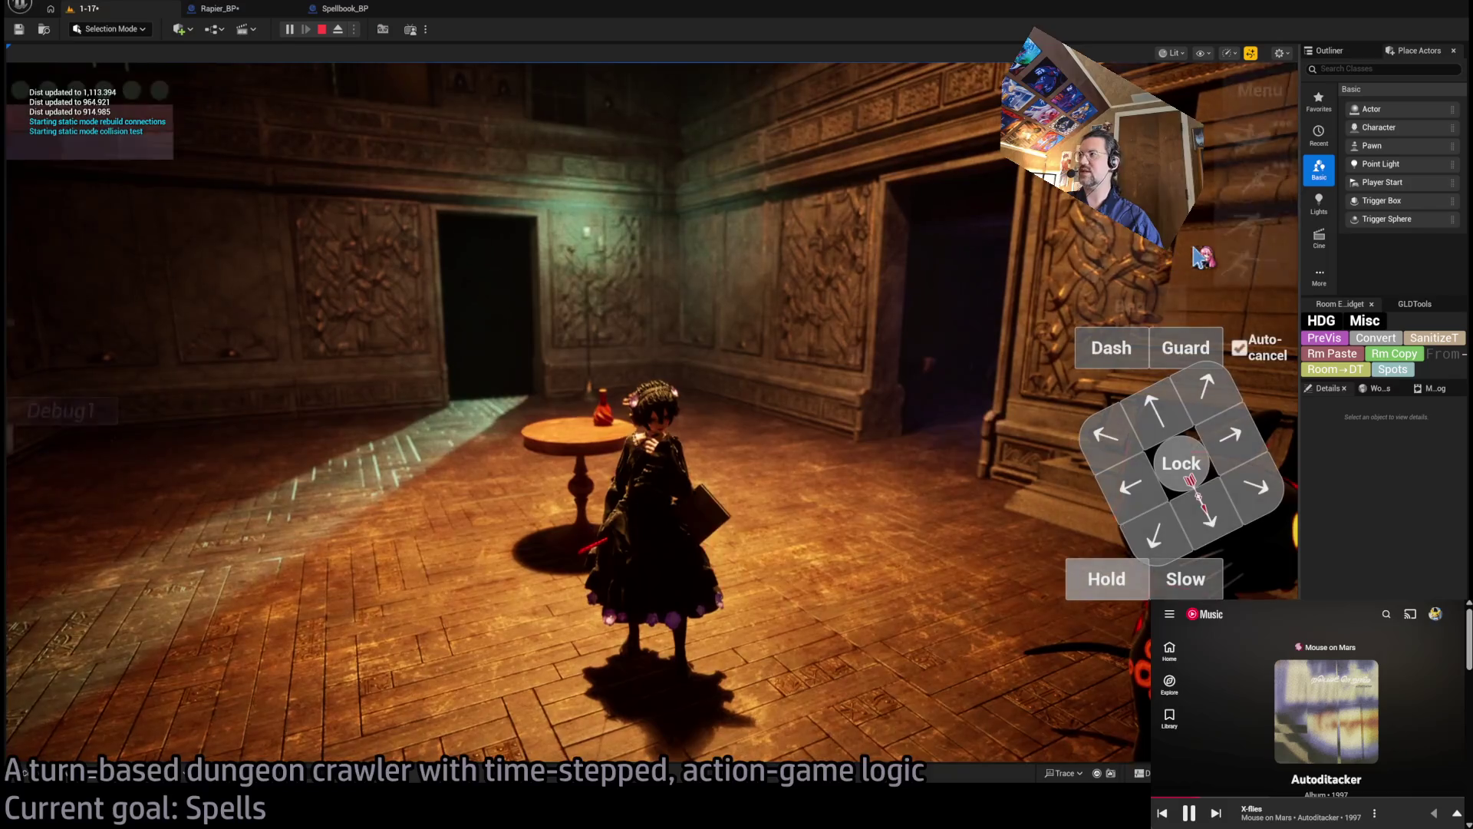
Run a turn with a queued projectile attack, then show Spellbook_BP with its root selected
left_click(1144, 281)
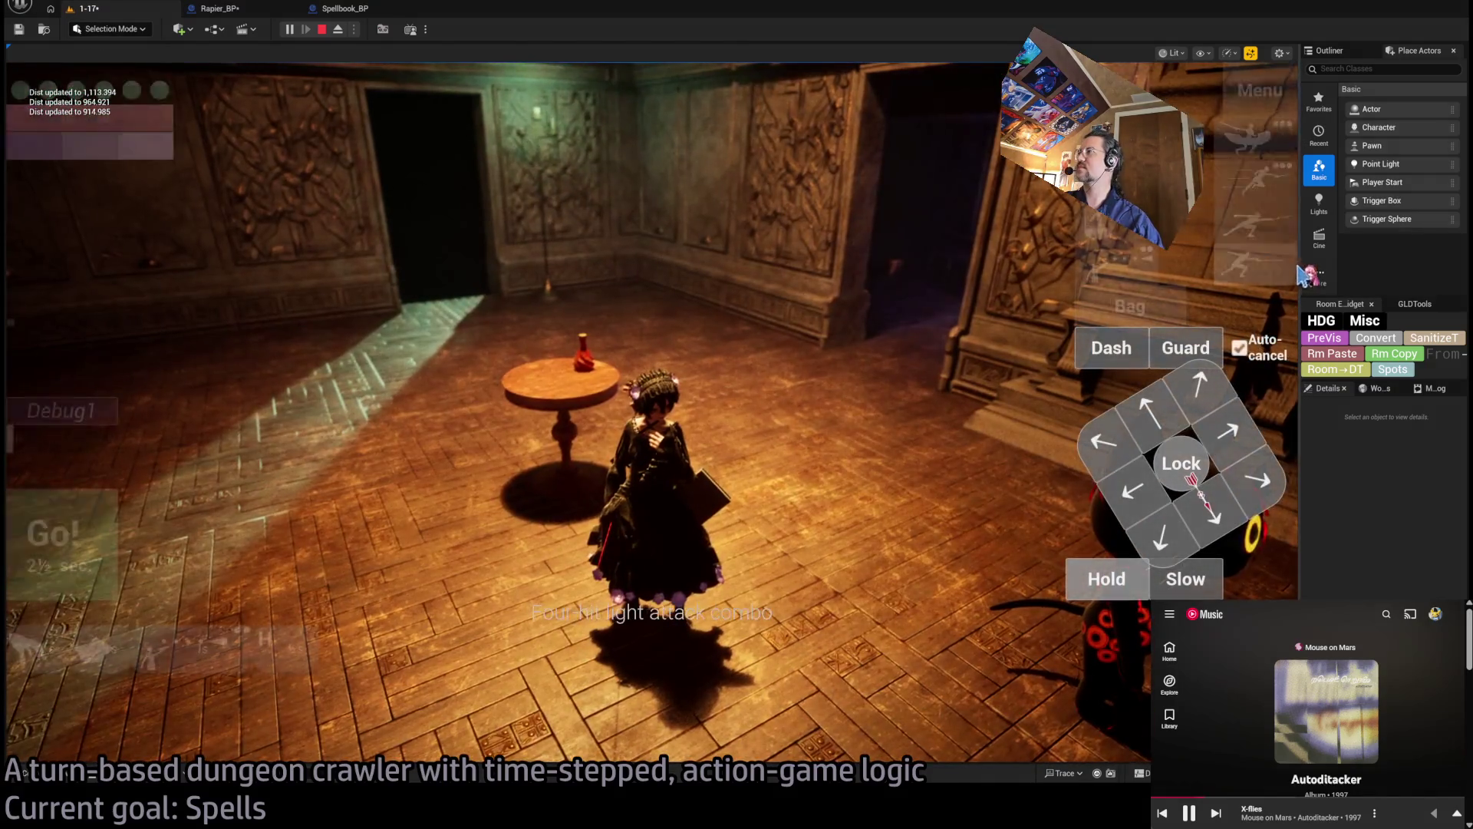
left_click(48, 549)
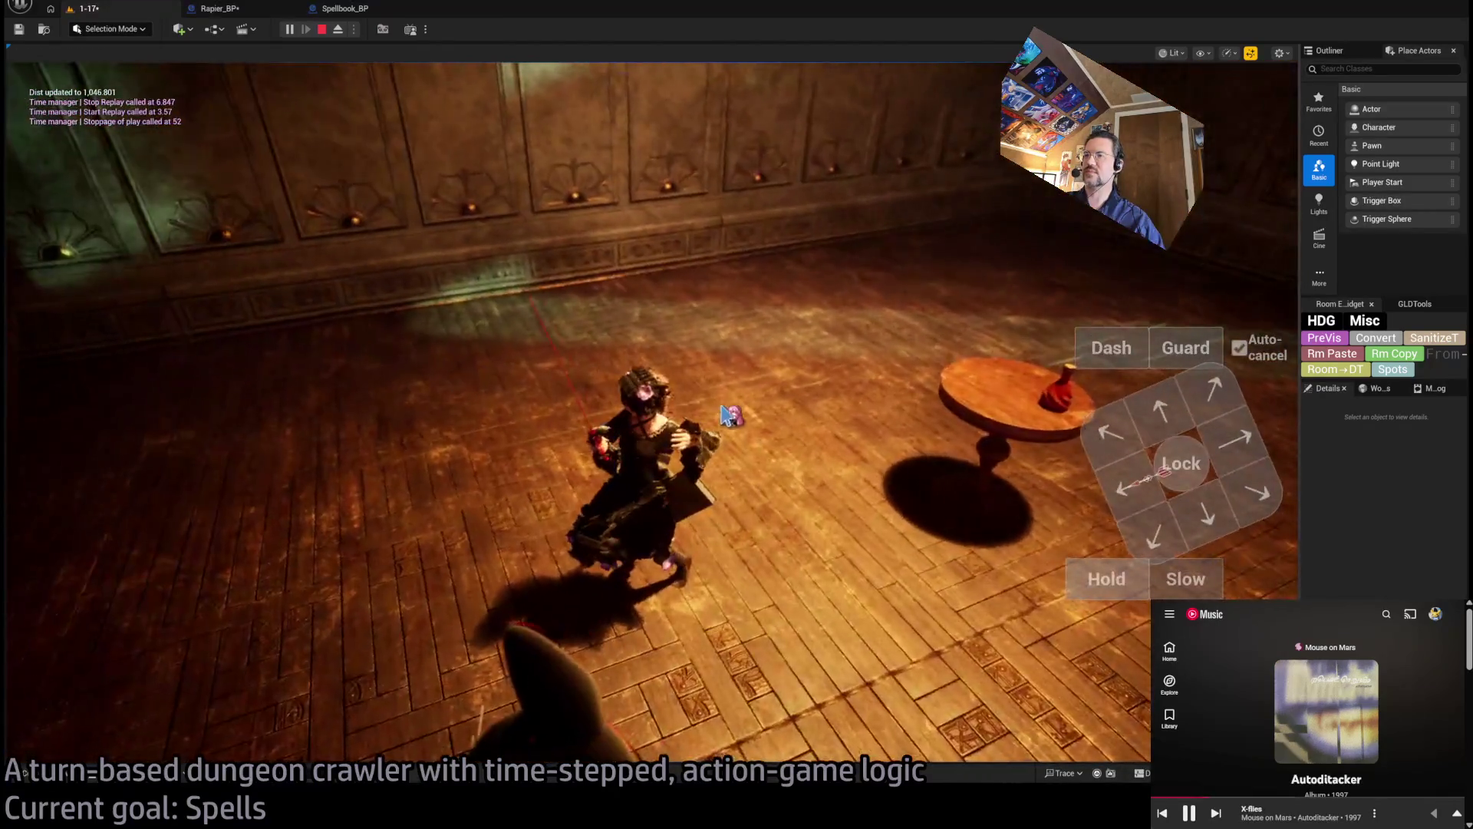
mouse_move(728, 414)
left_mouse_down()
mouse_move(460, 384)
mouse_move(856, 347)
mouse_move(506, 91)
left_mouse_up()
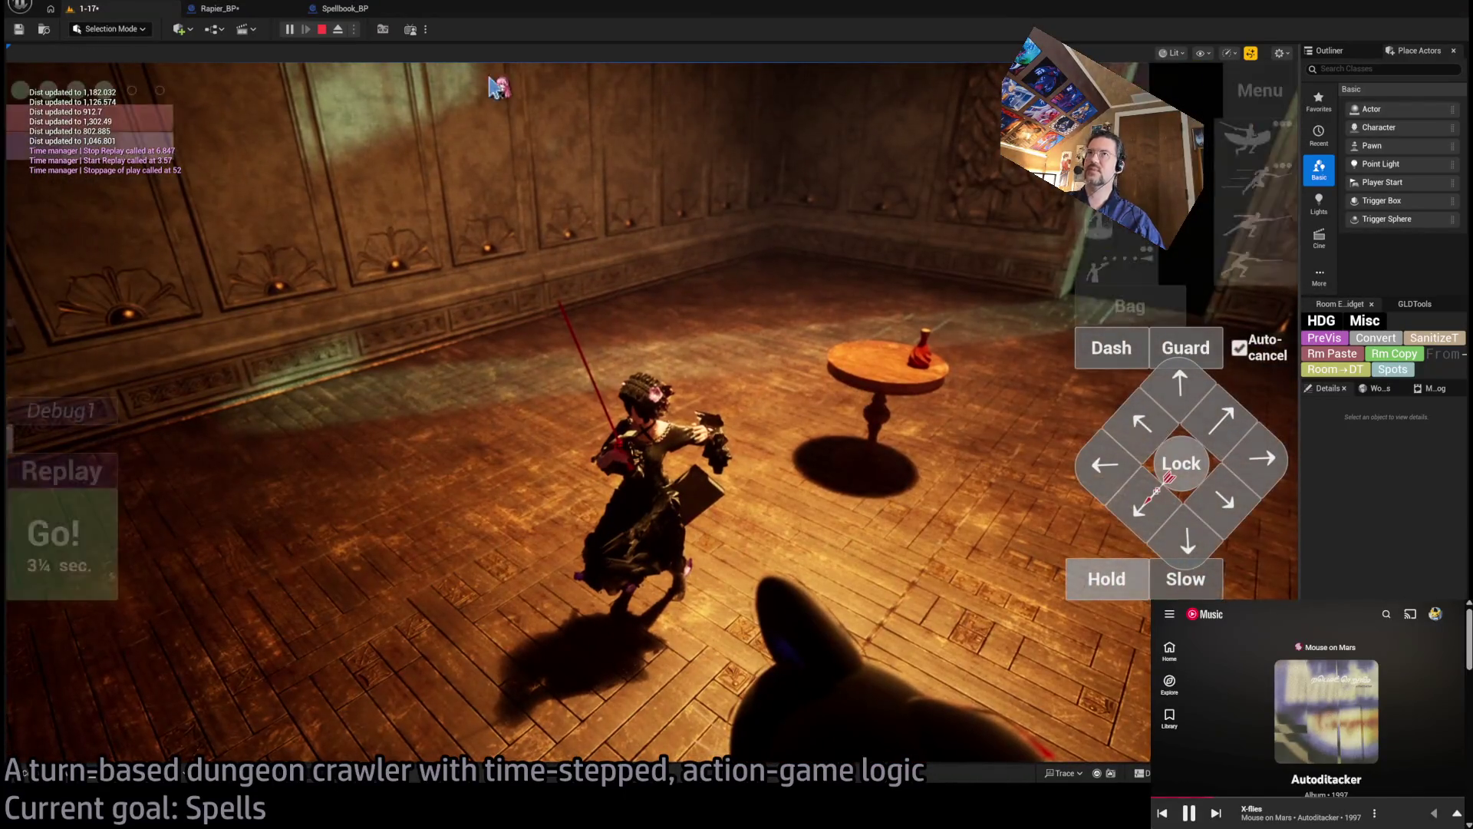
left_click(345, 8)
left_click(30, 85)
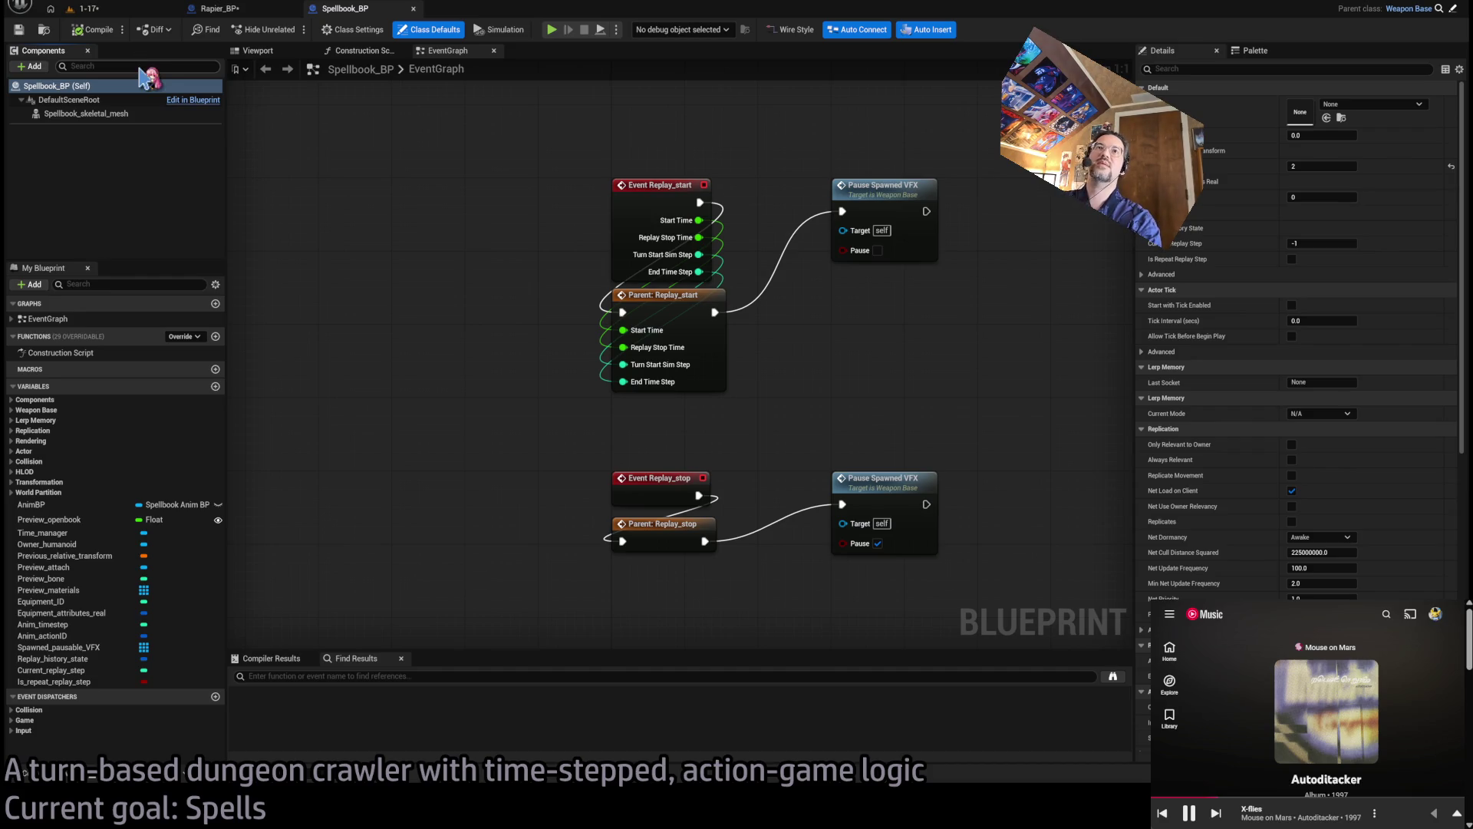
Add an Arrow component to Spellbook_BP and check it in a level 1-17 playtest
left_click(89, 69)
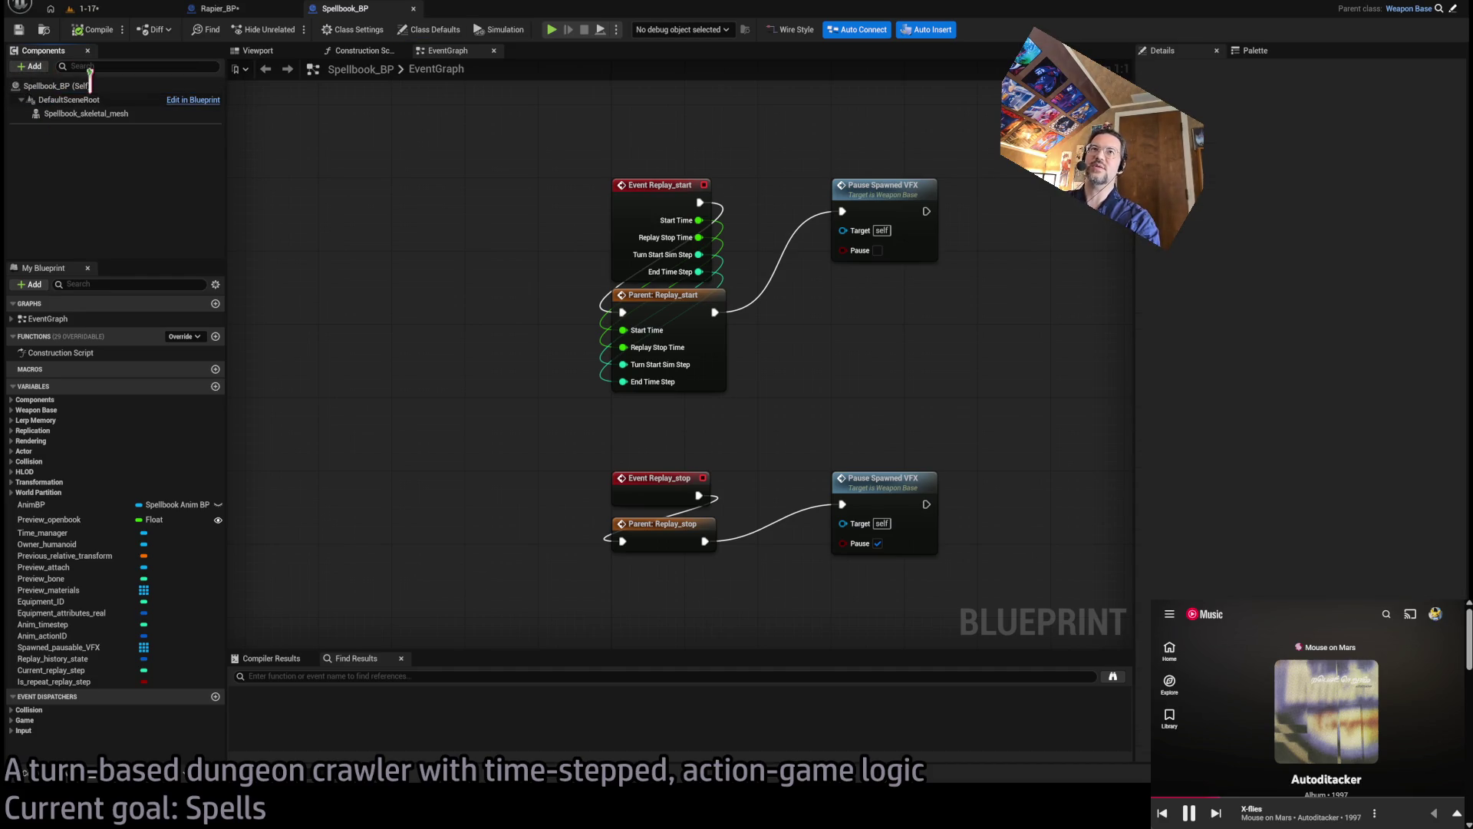
key("ctrl+v")
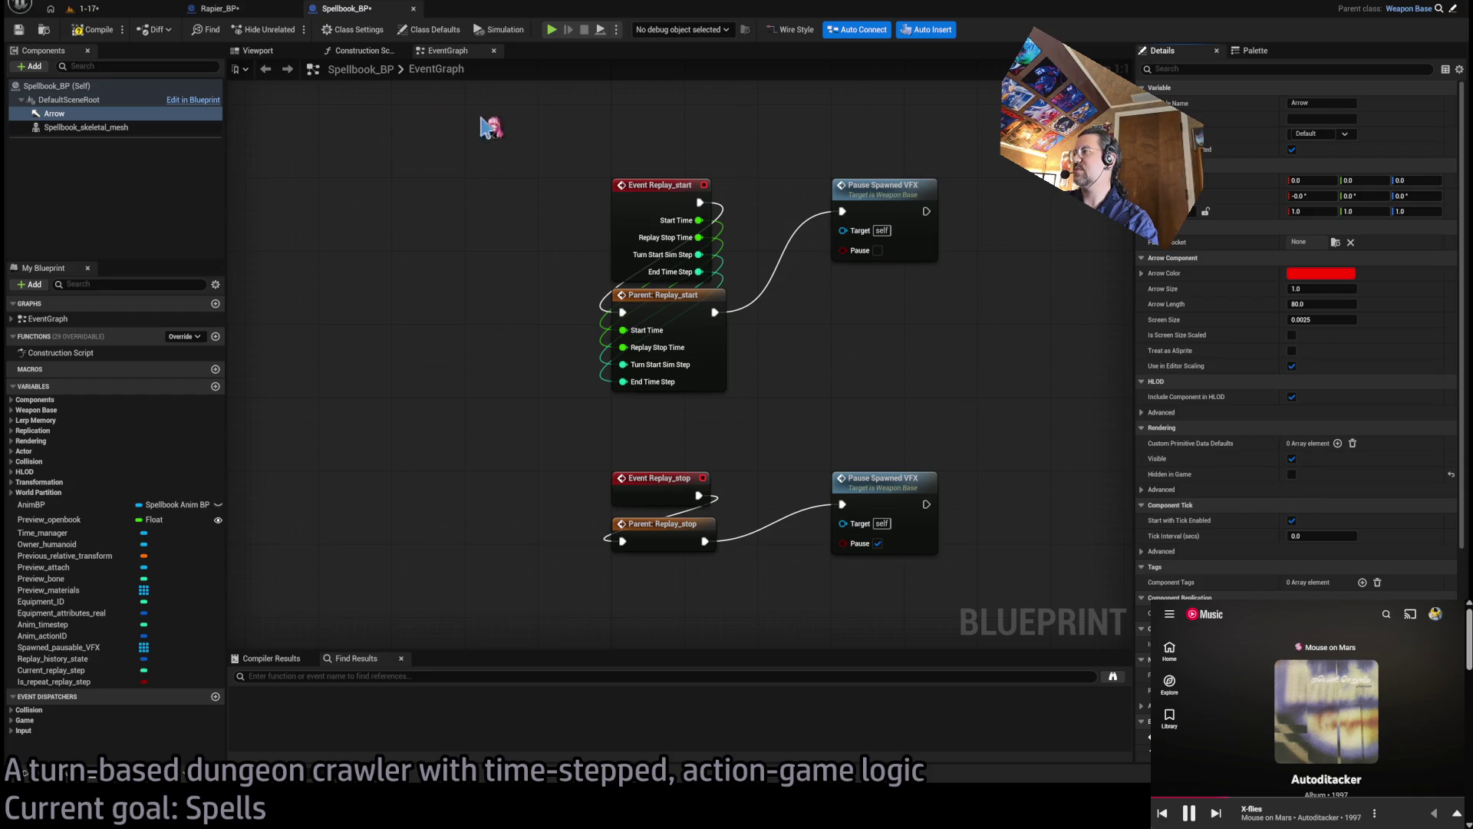
left_click(115, 9)
left_click(293, 32)
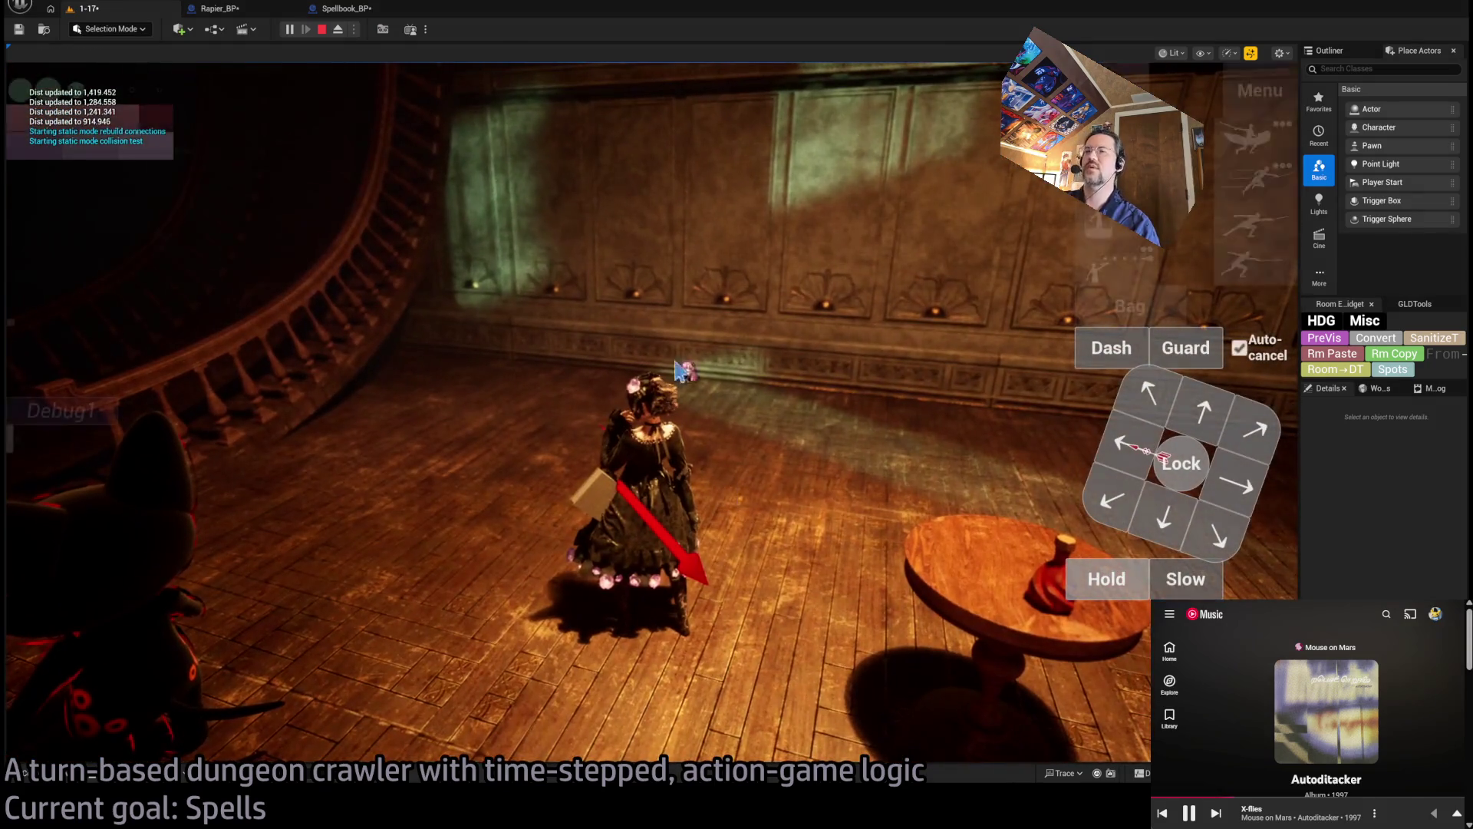
left_click(325, 29)
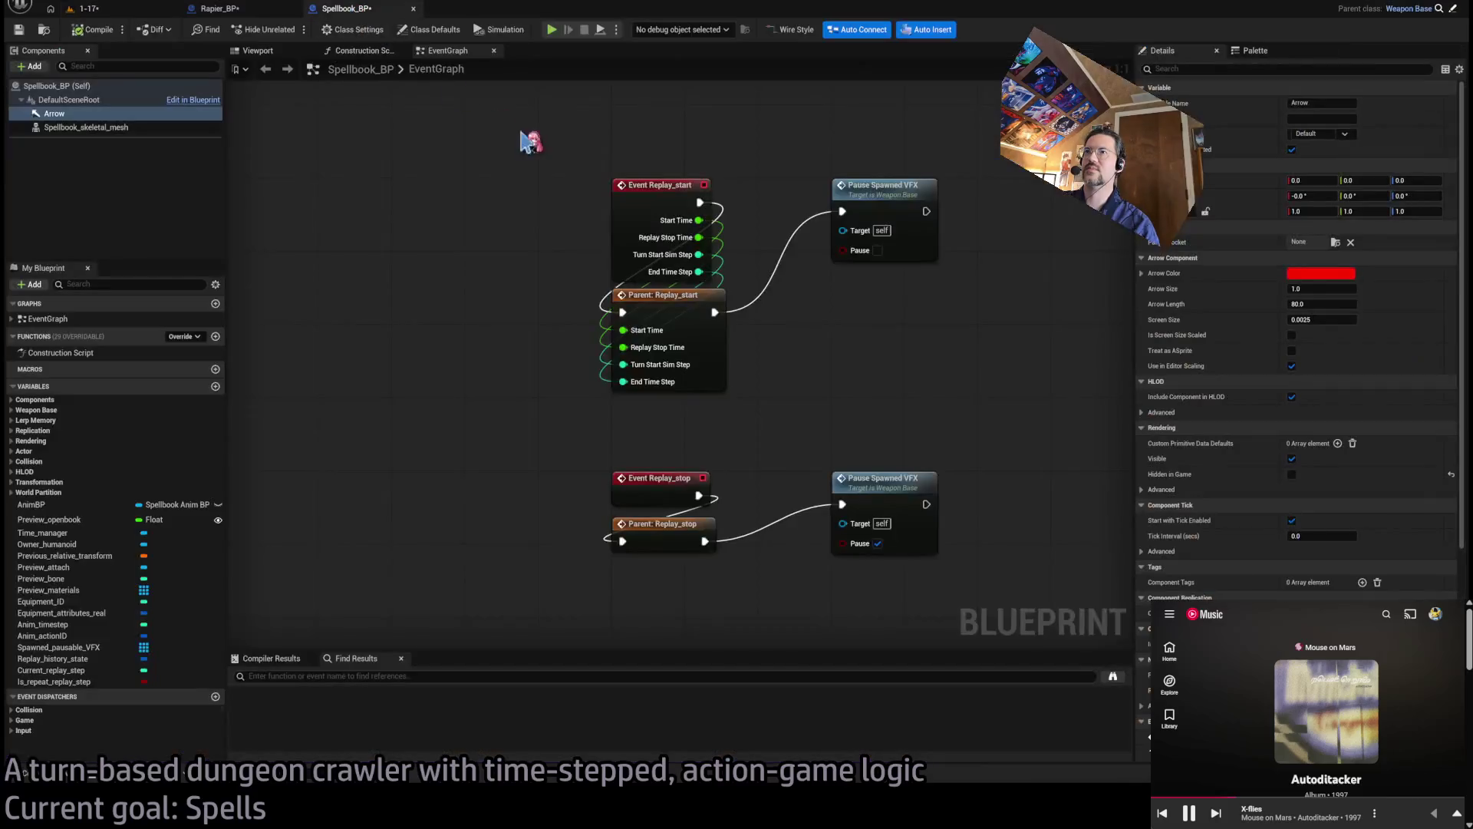
Open Spellbook_BP's viewport and select the Spellbook_skeletal_mesh component
left_click(384, 52)
left_click(449, 51)
left_click(258, 50)
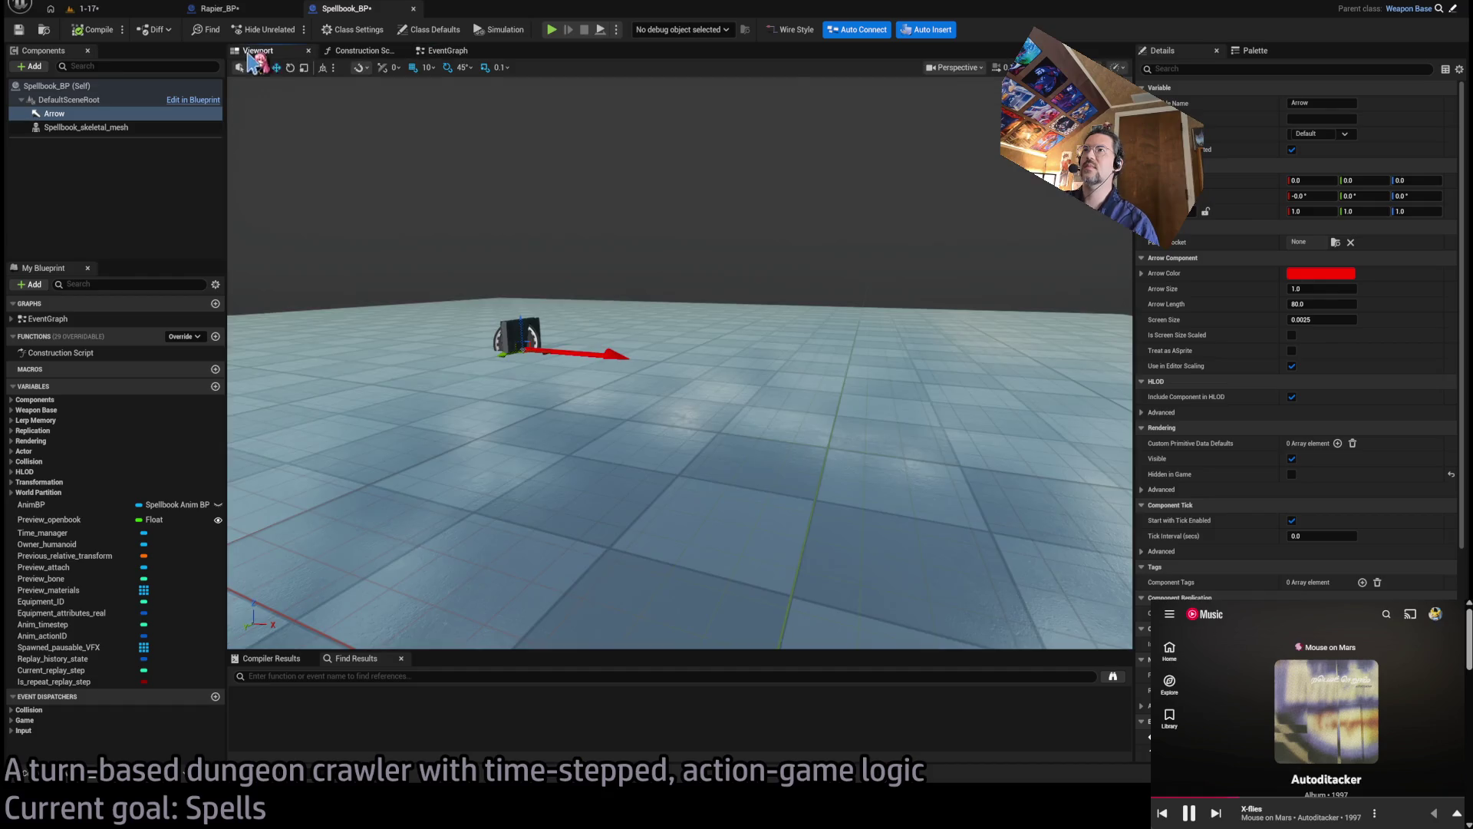
left_click(86, 128)
left_click_drag(789, 371, 746, 391)
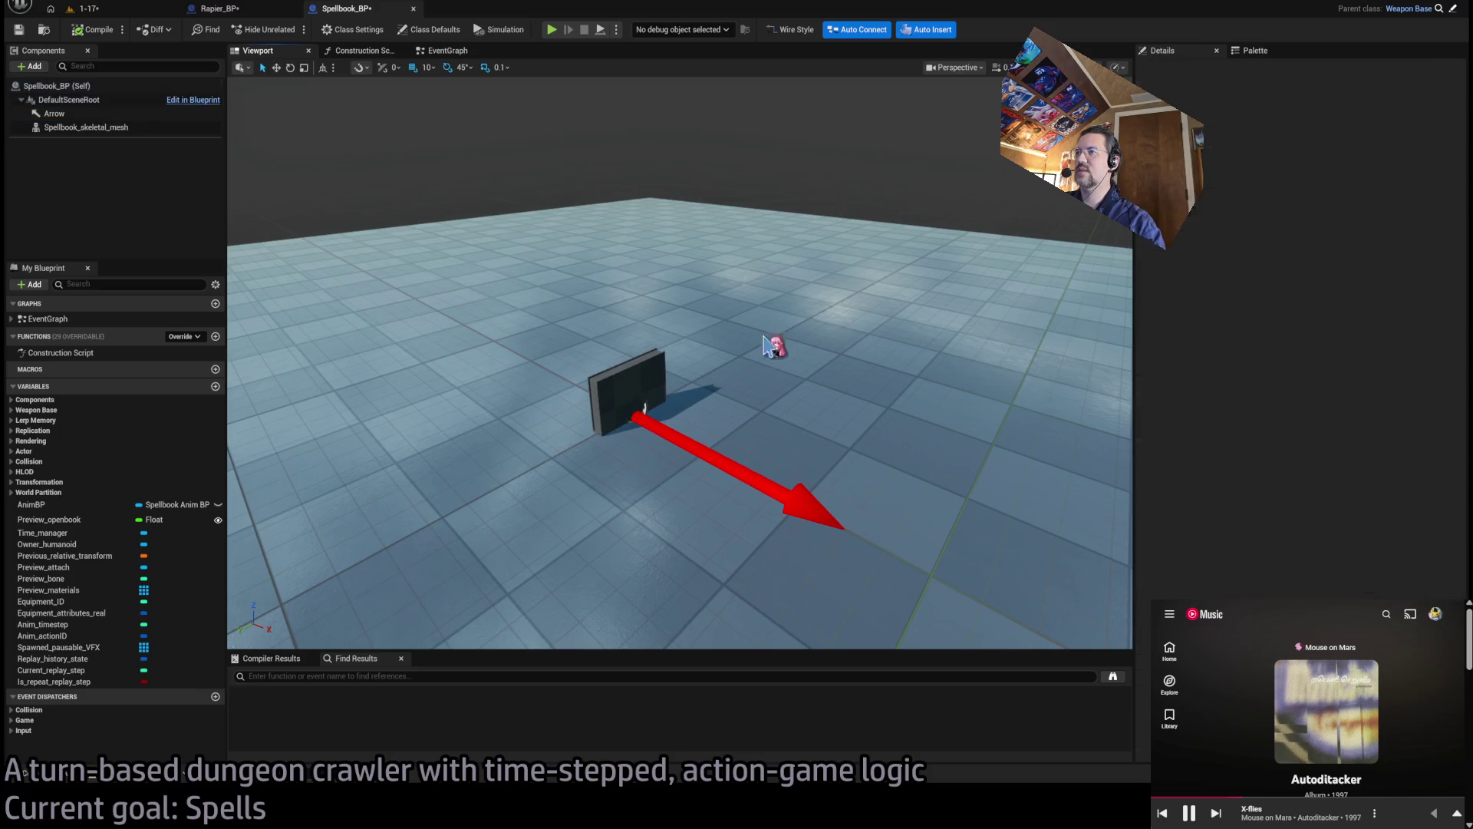
Rotate the spellbook mesh's yaw to 100°, then playtest level 1-17
left_click(1416, 196)
type("-32")
key("Return")
type("9")
key("Return")
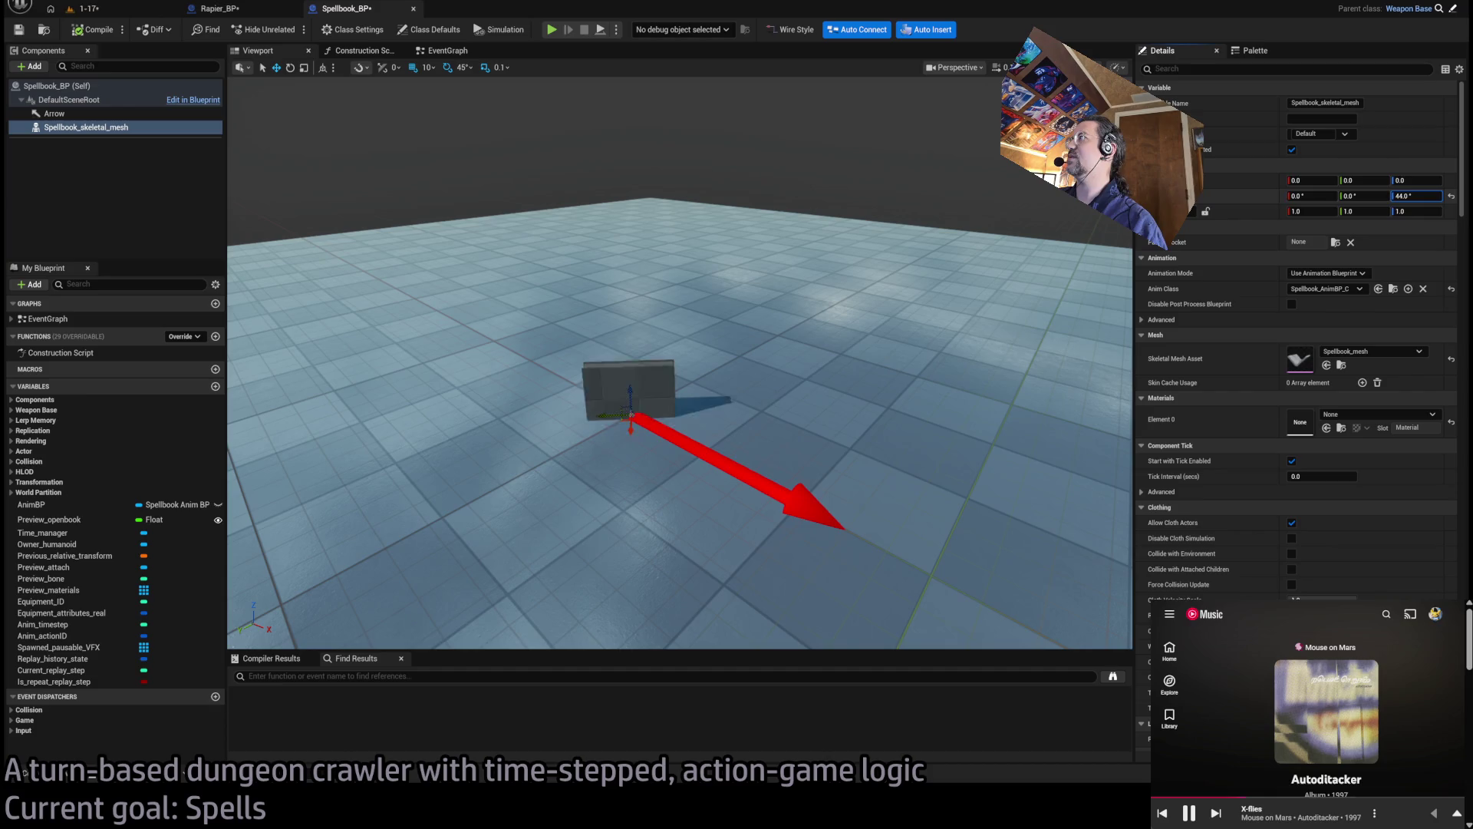
left_click_drag(644, 408, 628, 409)
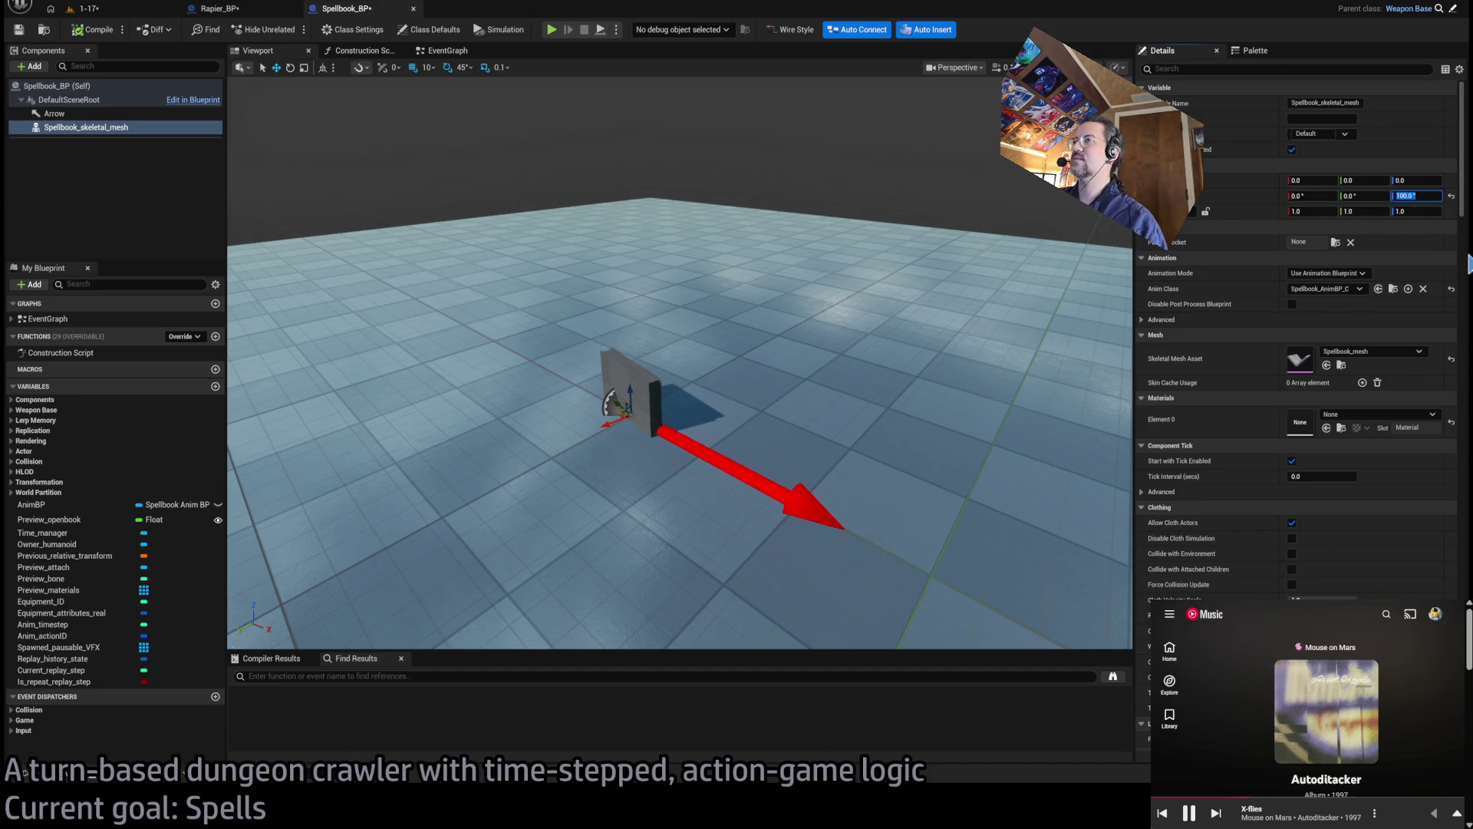
left_click(88, 8)
left_click(289, 29)
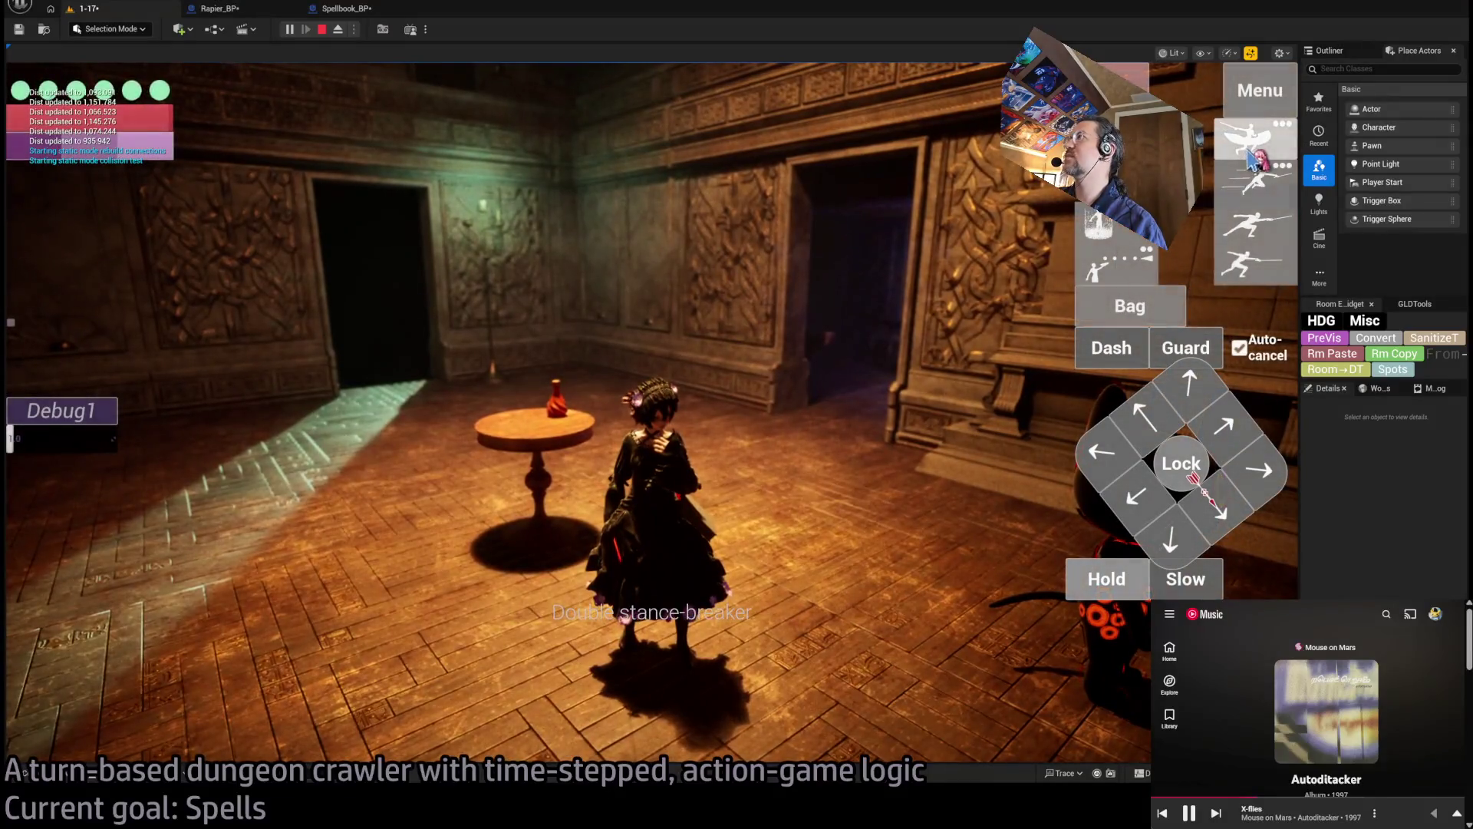
Run the queued spellbook attack against the cat enemy, then stop playing
left_click(1251, 159)
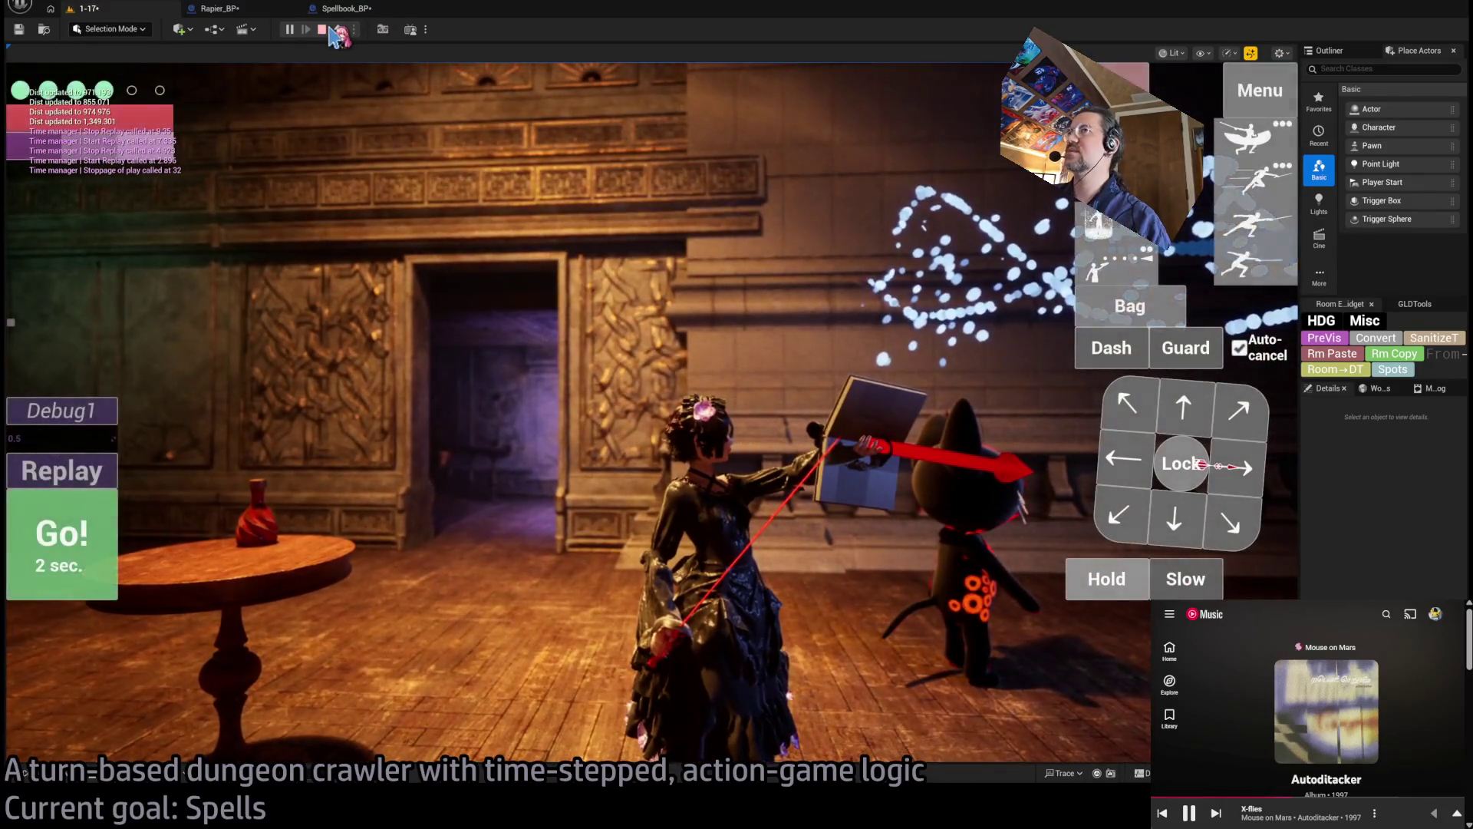
left_click(323, 29)
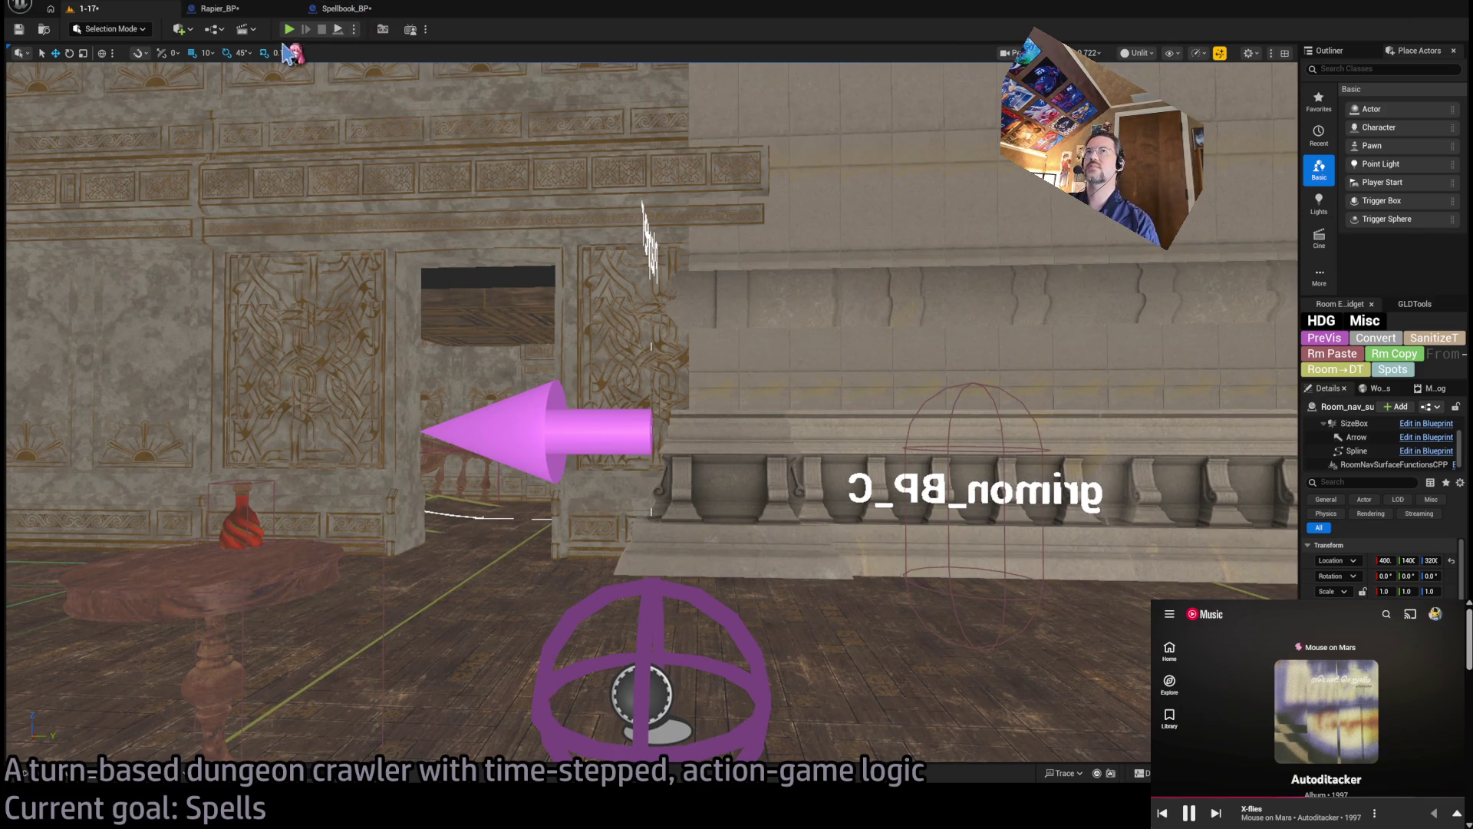
Playtest with Alt+P, replay the last turn to inspect the held book, then stop
key("alt+p")
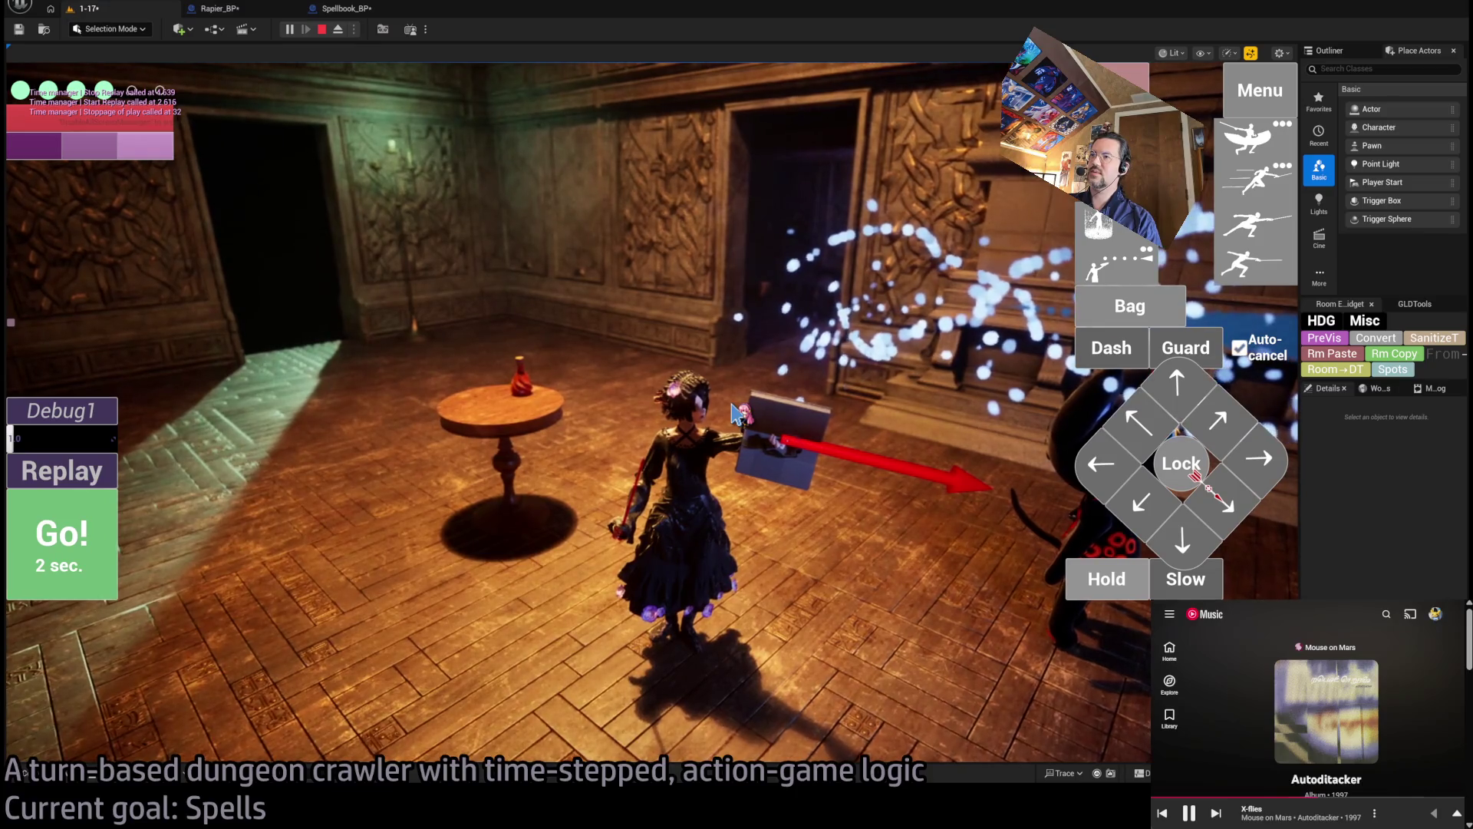
left_click(115, 470)
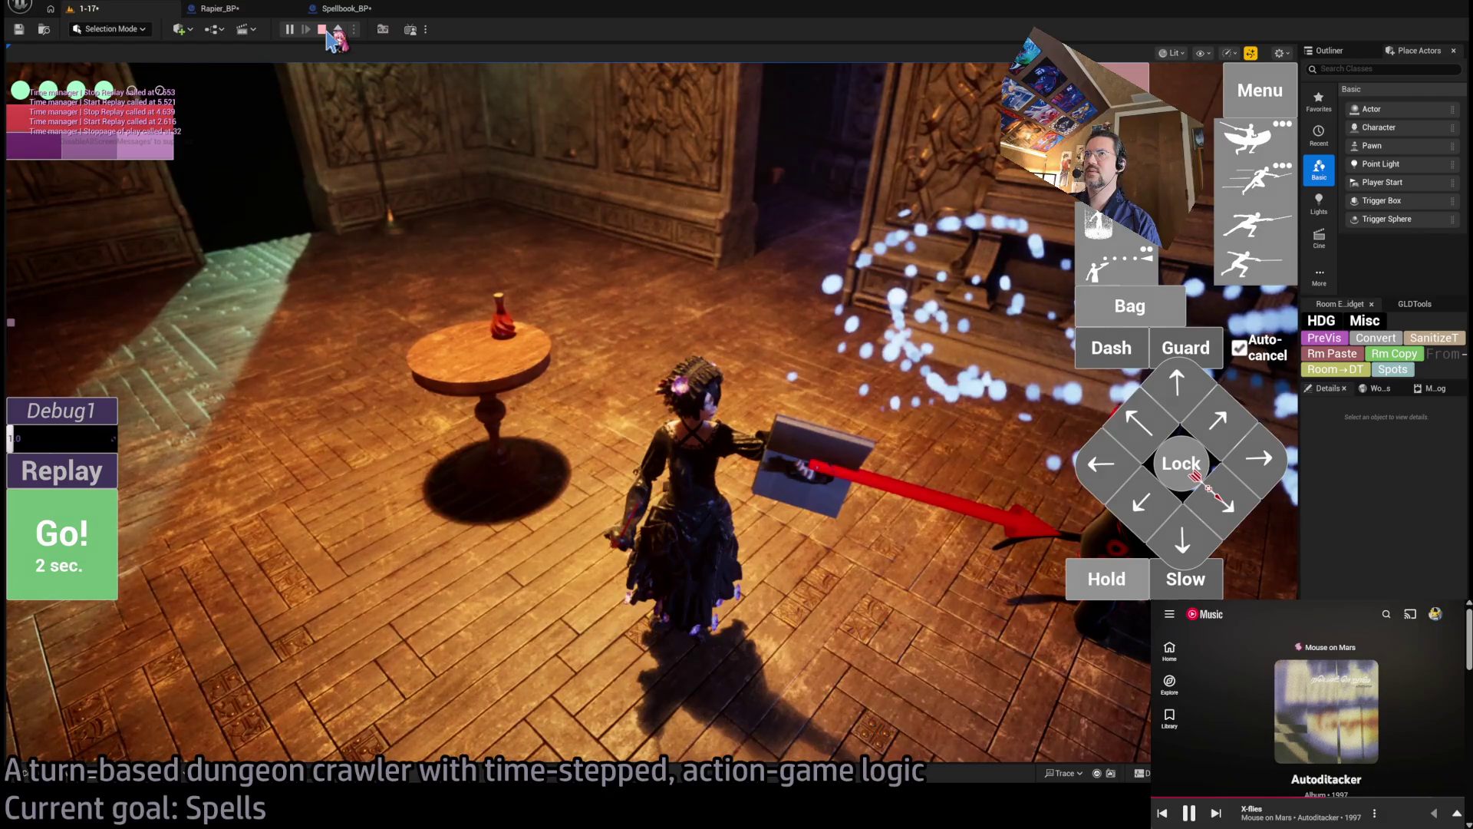
left_click(322, 30)
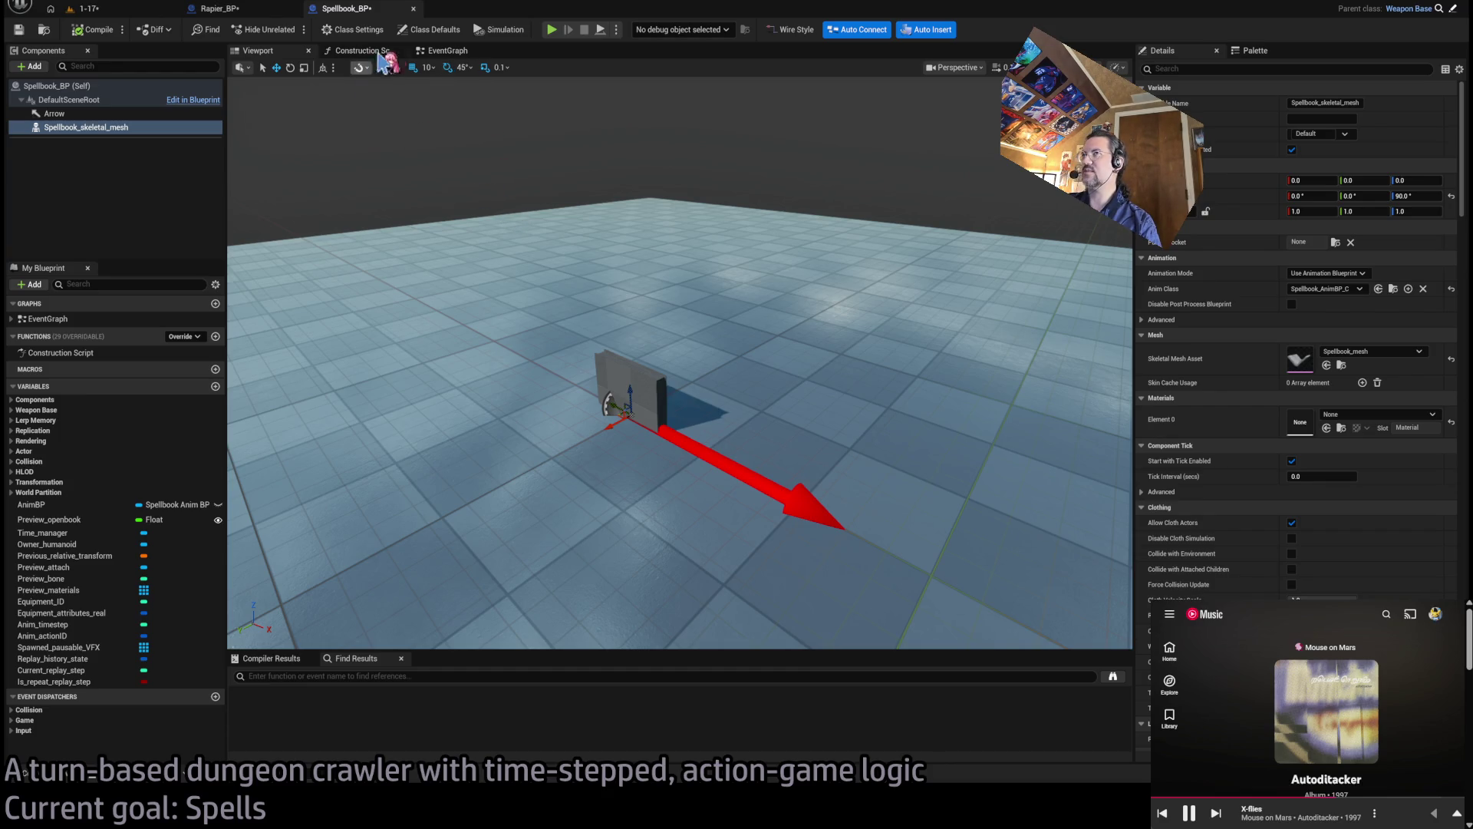
Return to the 1-17 level tab
left_click(82, 7)
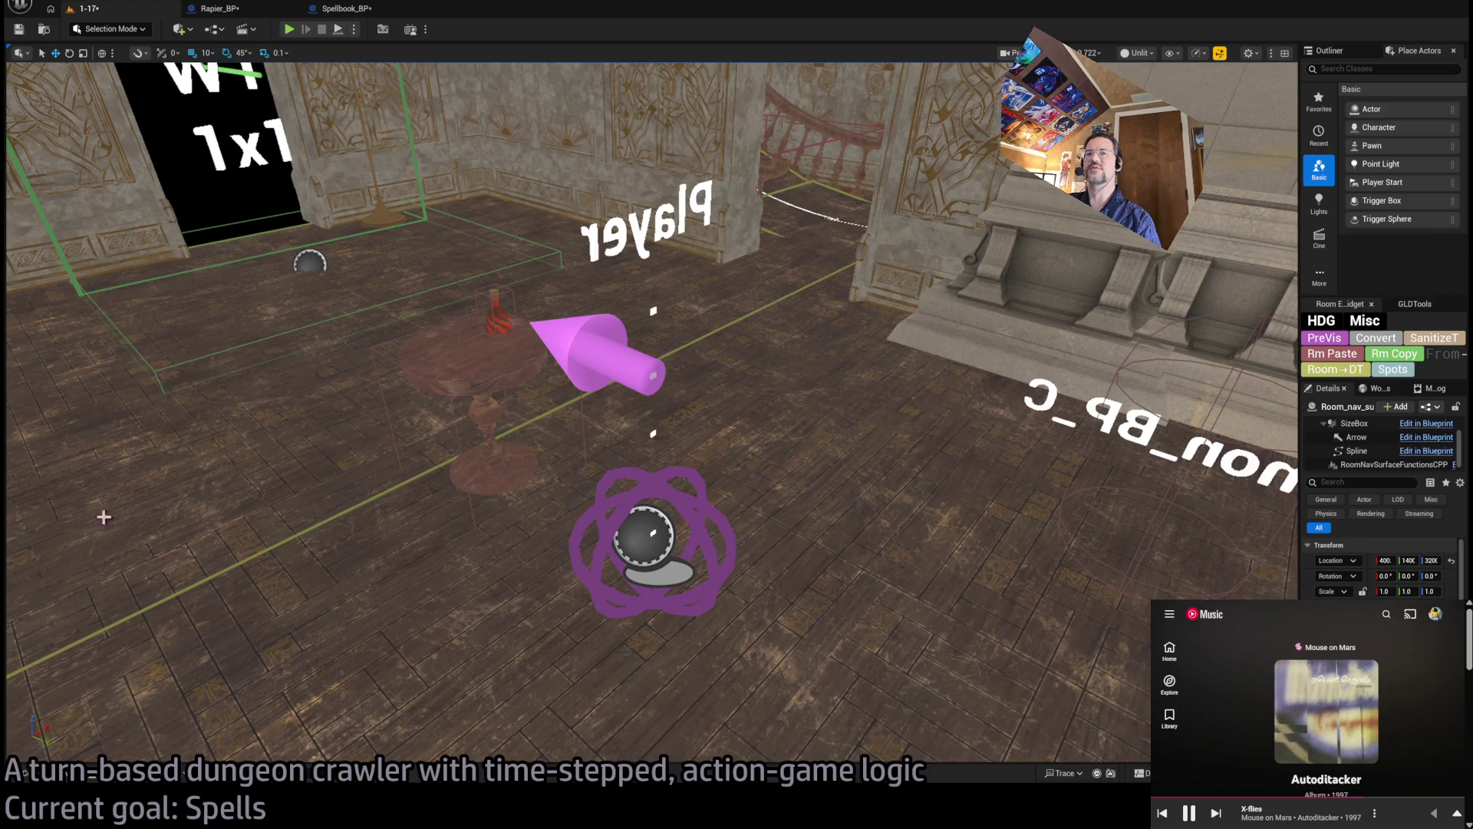
Browse the Base_classes folder in the Content Drawer, then start a level 1-17 playtest
left_click(26, 775)
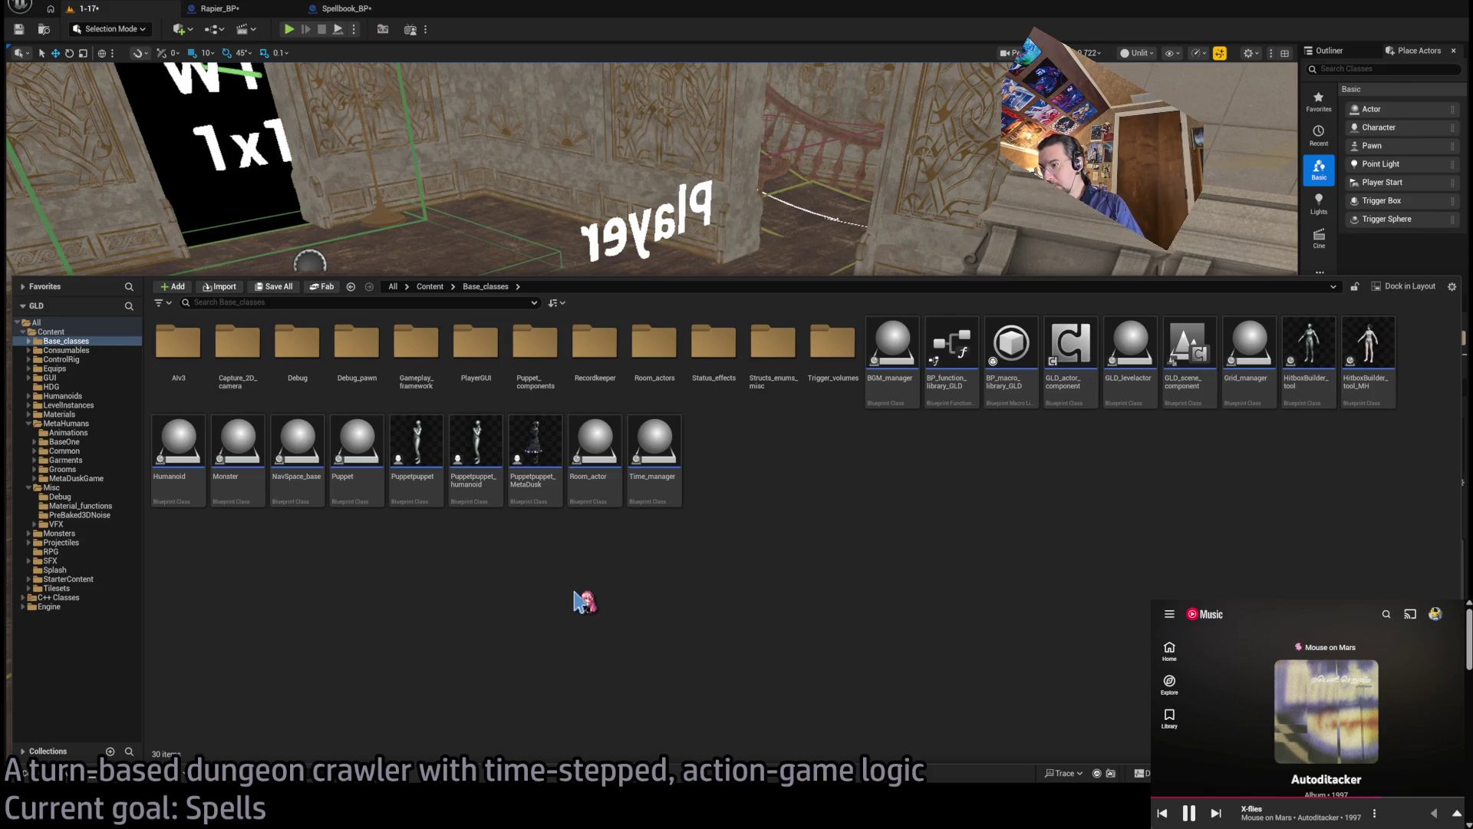
left_click(289, 29)
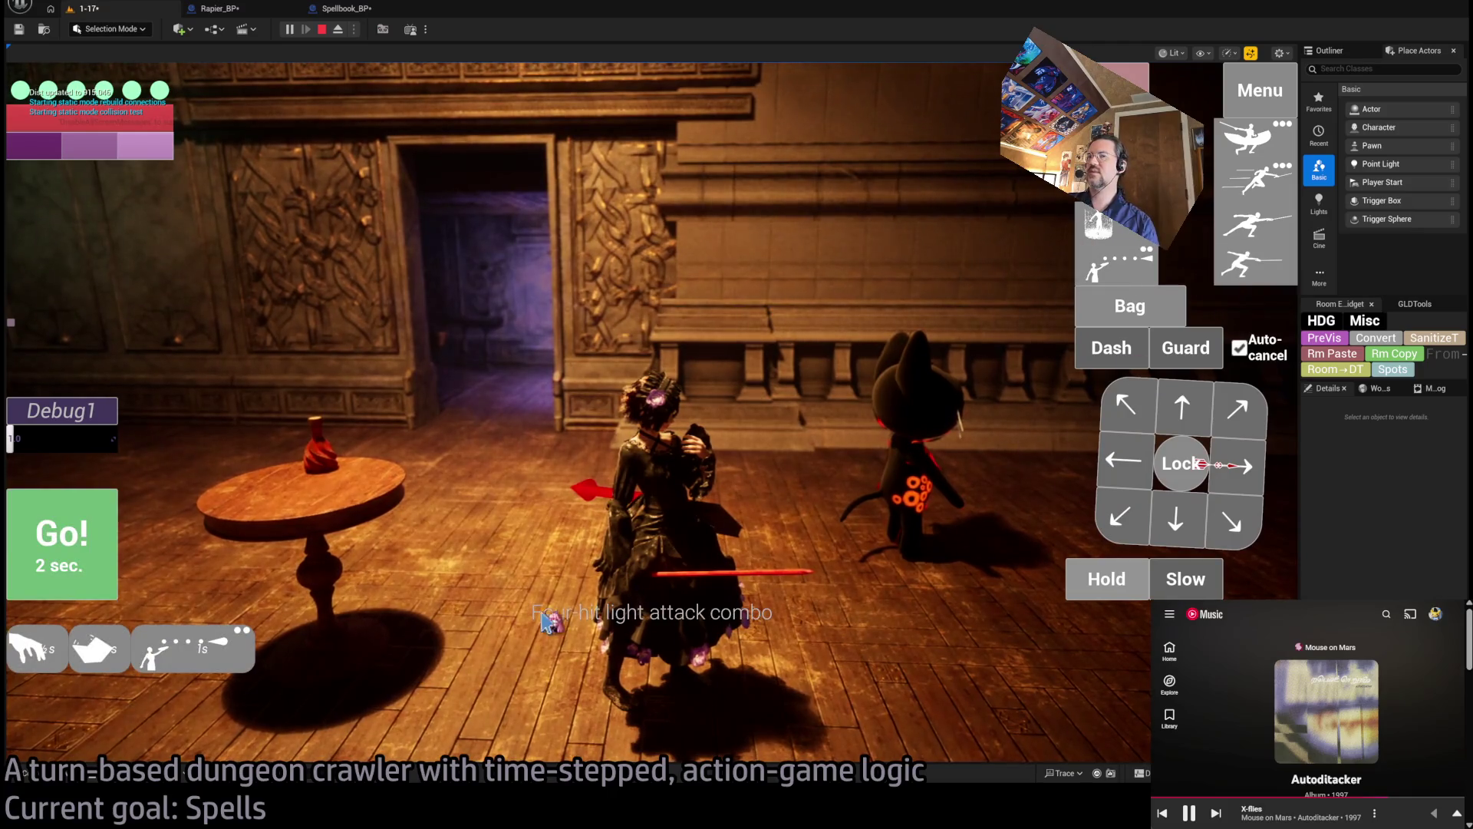
Queue a move and run the turn to watch the book in hand, then switch to Spellbook_BP
left_click(1247, 466)
key("space")
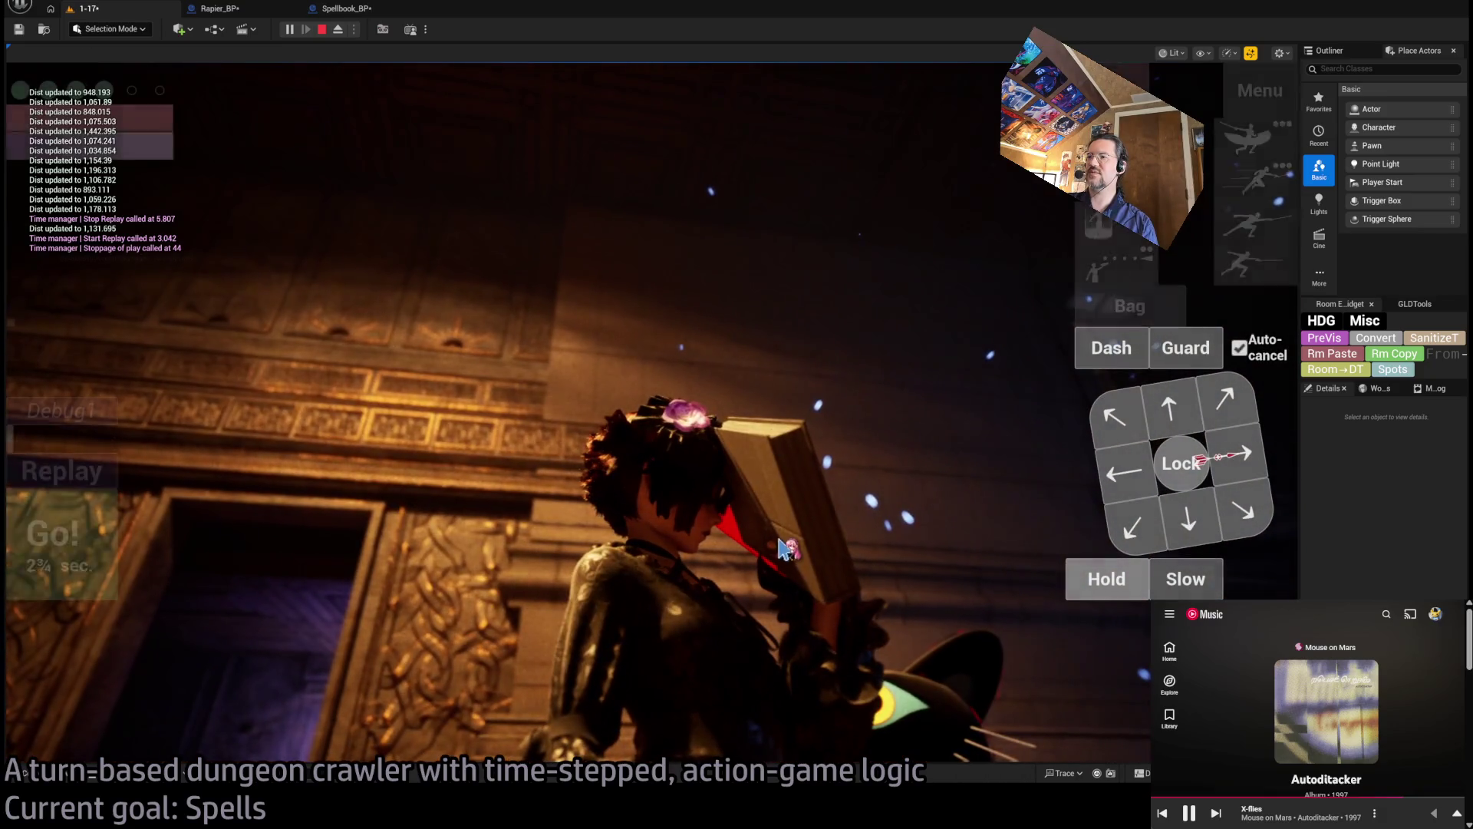
left_click(784, 548)
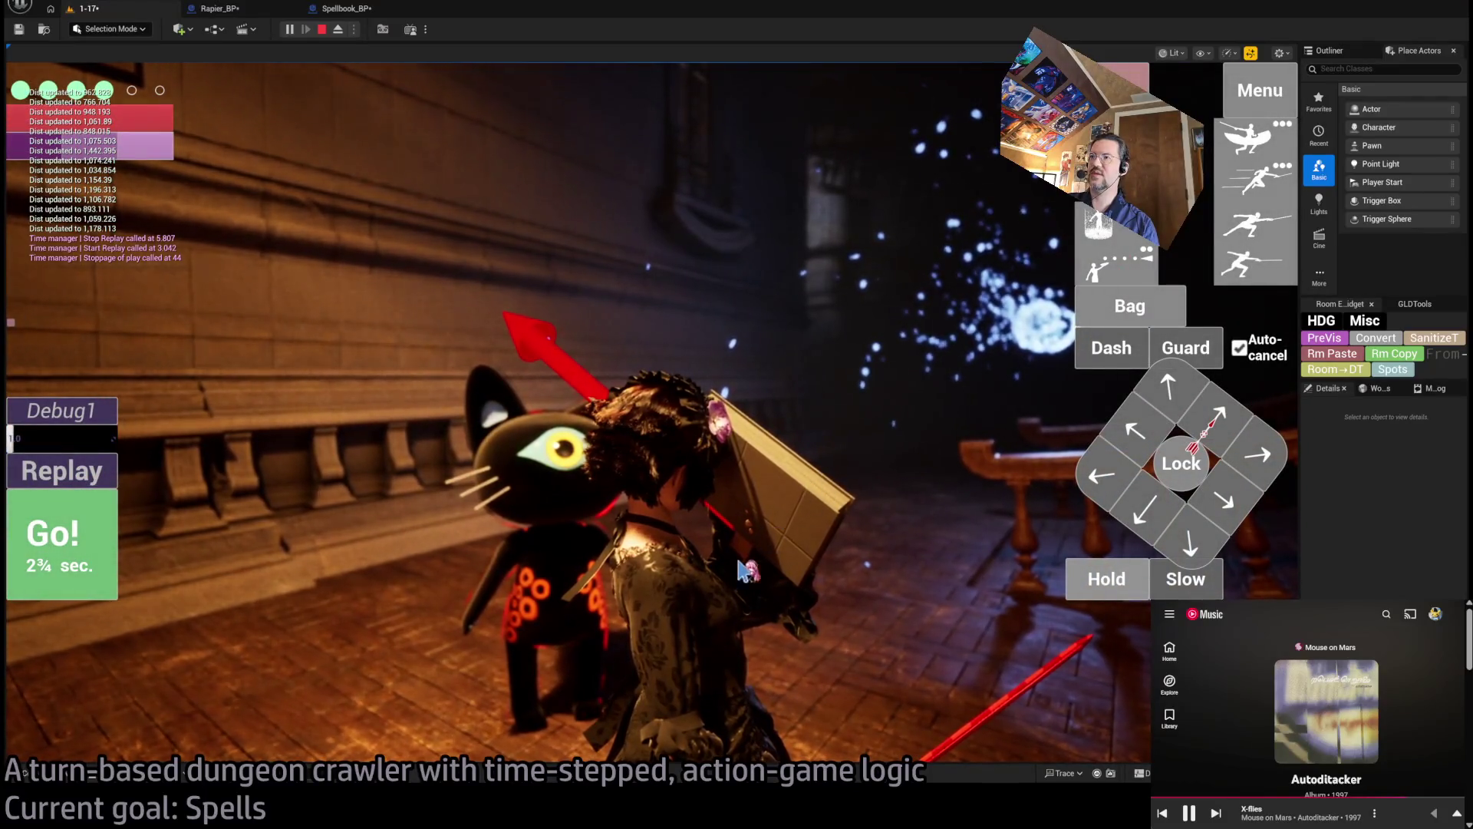
left_click(345, 8)
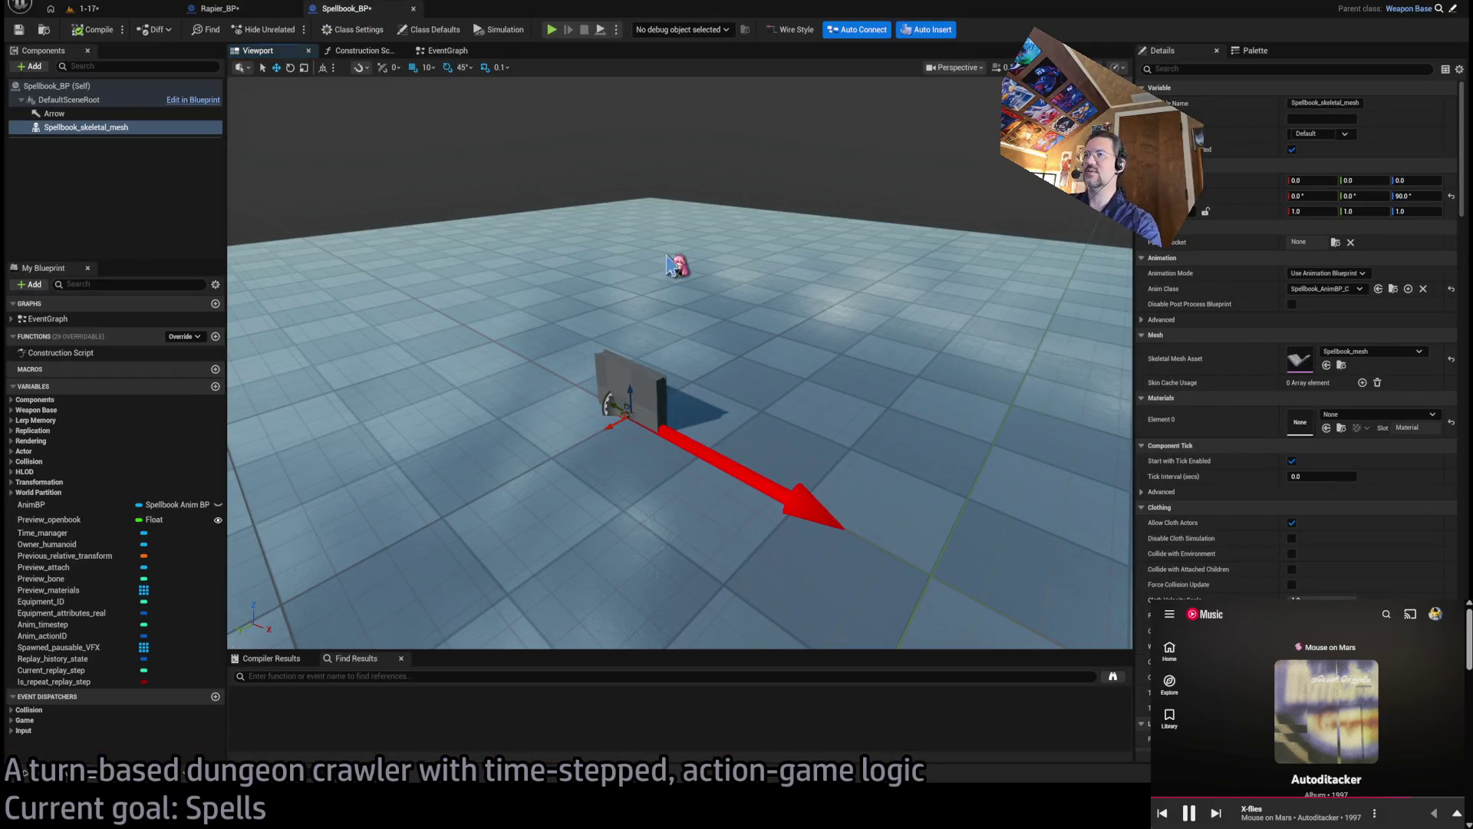
Select the spellbook skeletal mesh in Spellbook_BP and switch to the rotate tool
left_click(676, 216)
left_click(629, 388)
key("e")
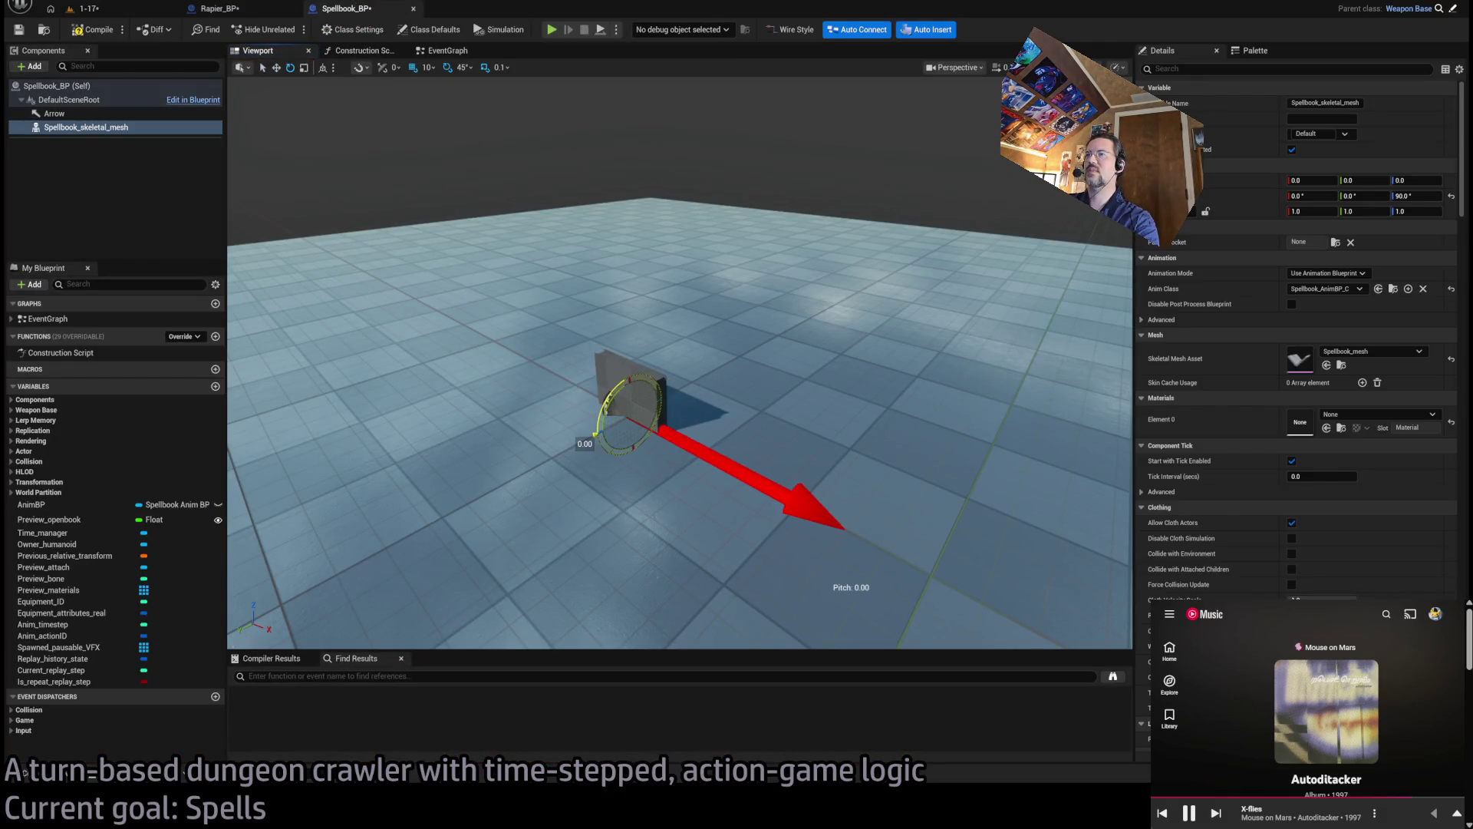
Run a quick level 1-17 playtest, glance at Spellbook_BP, and return to the level
left_click(86, 9)
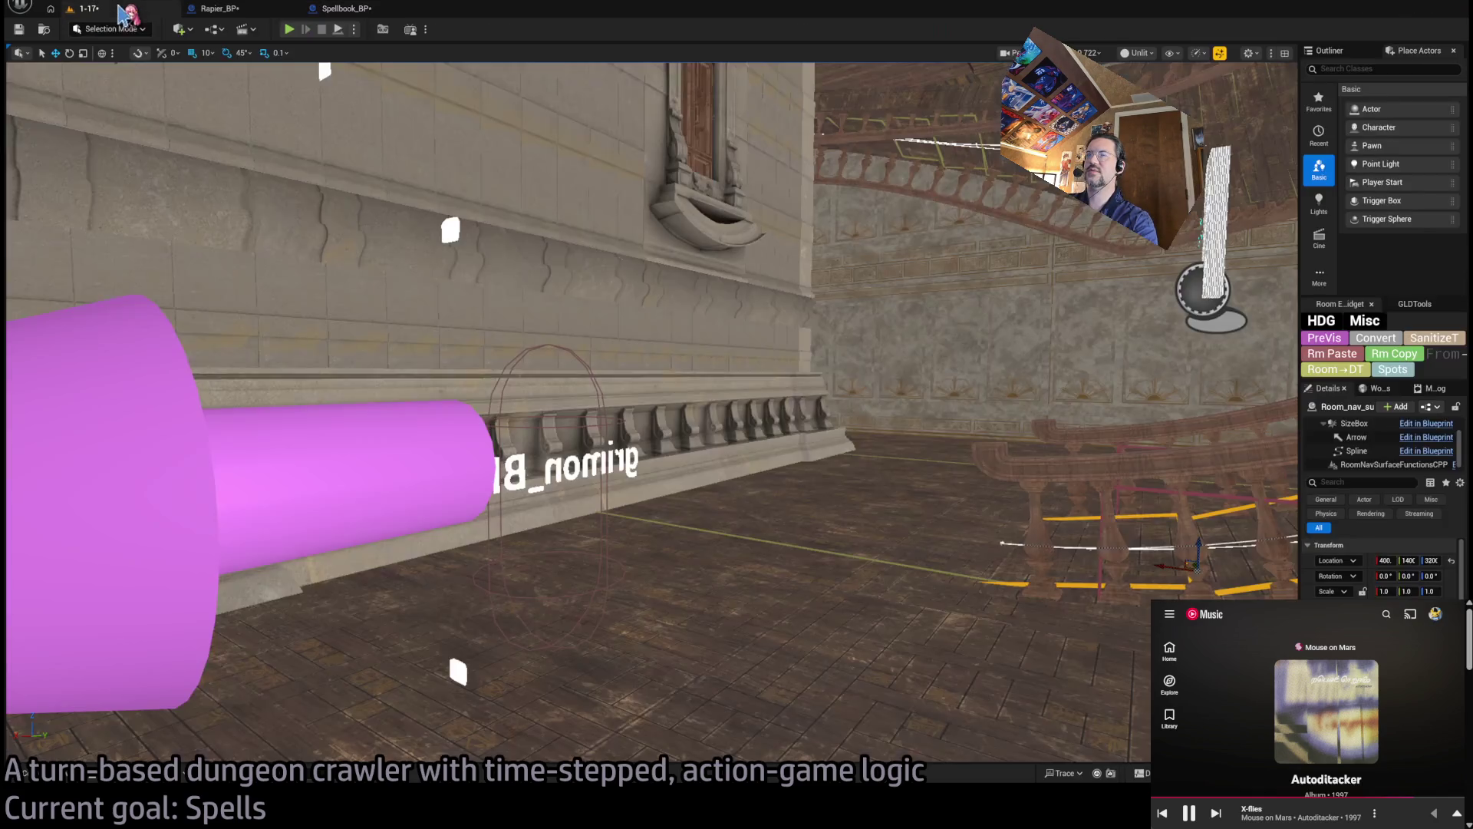
left_click(292, 30)
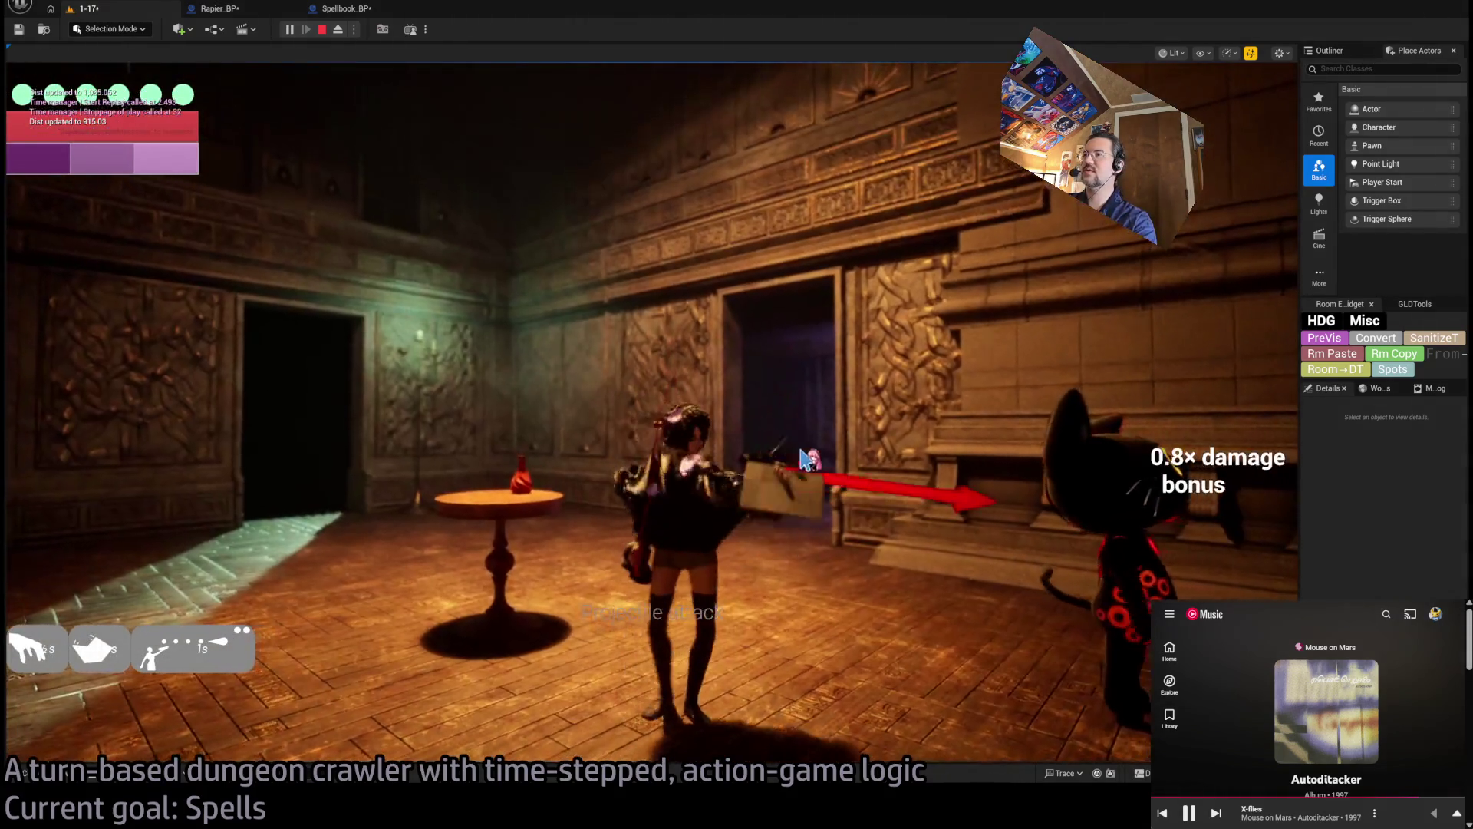
left_click(322, 29)
left_click(338, 10)
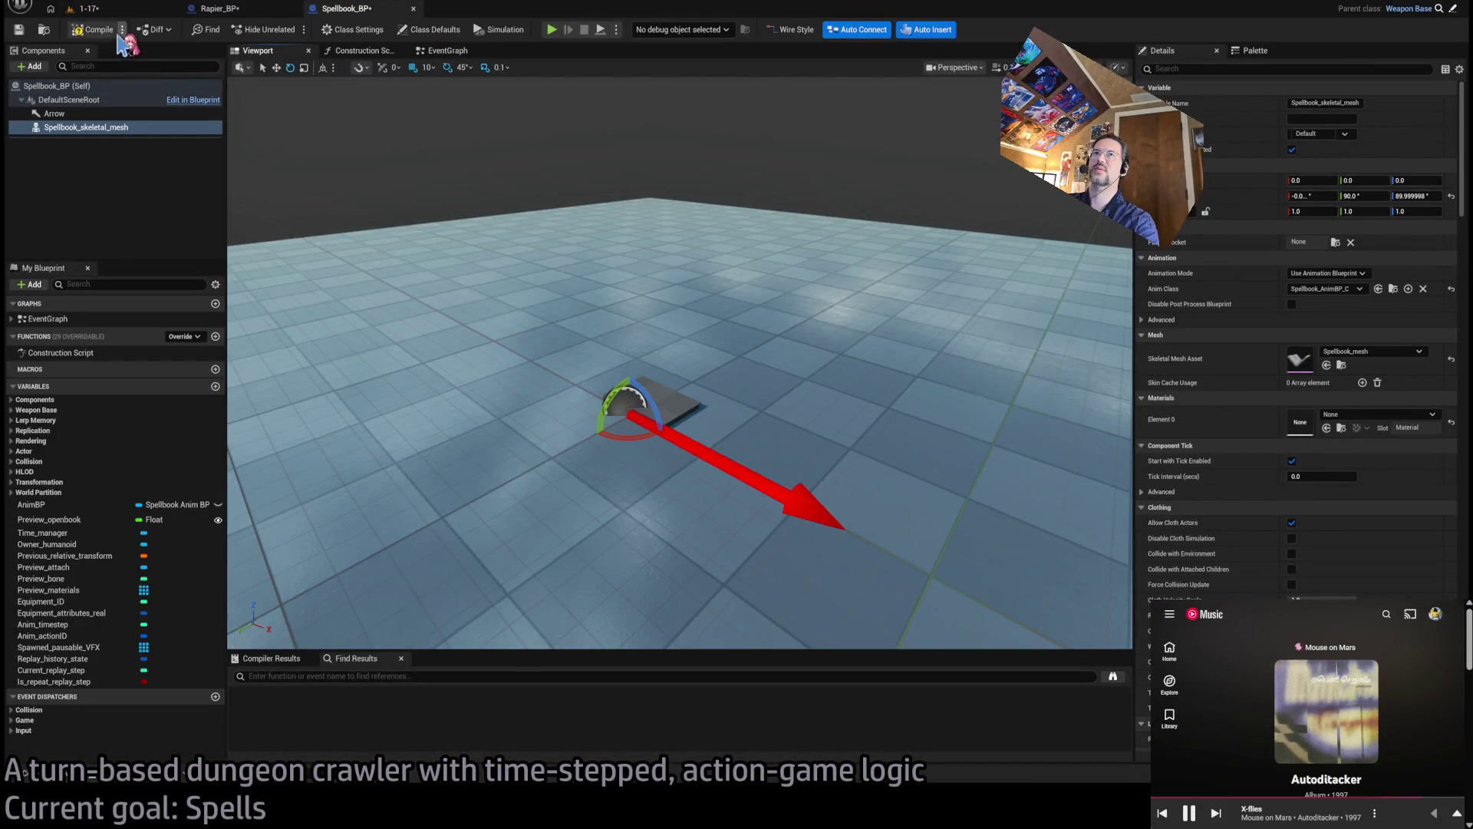
left_click(86, 9)
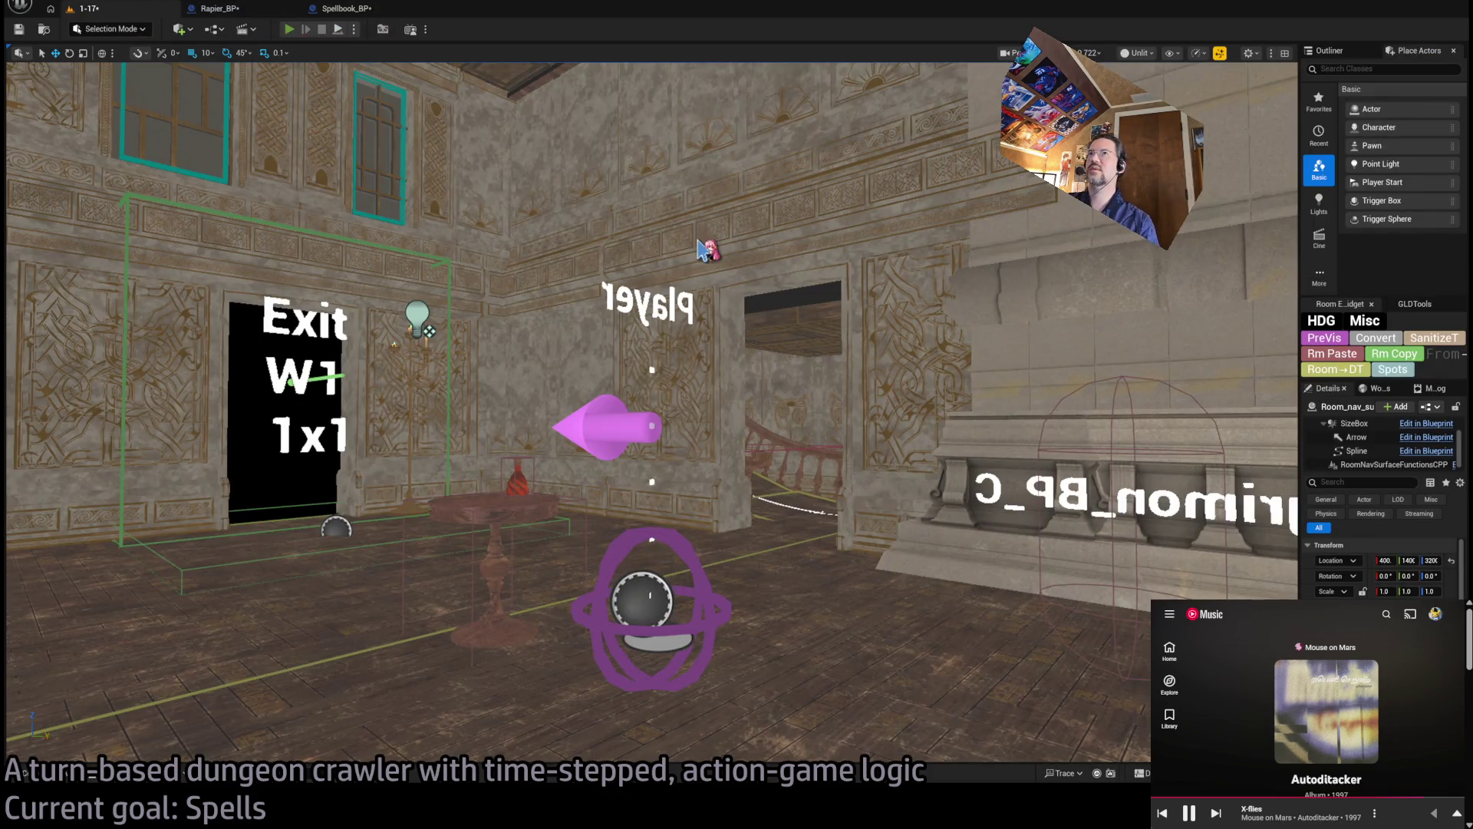
Start a playtest and run a turn with a queued hero action
key("alt+p")
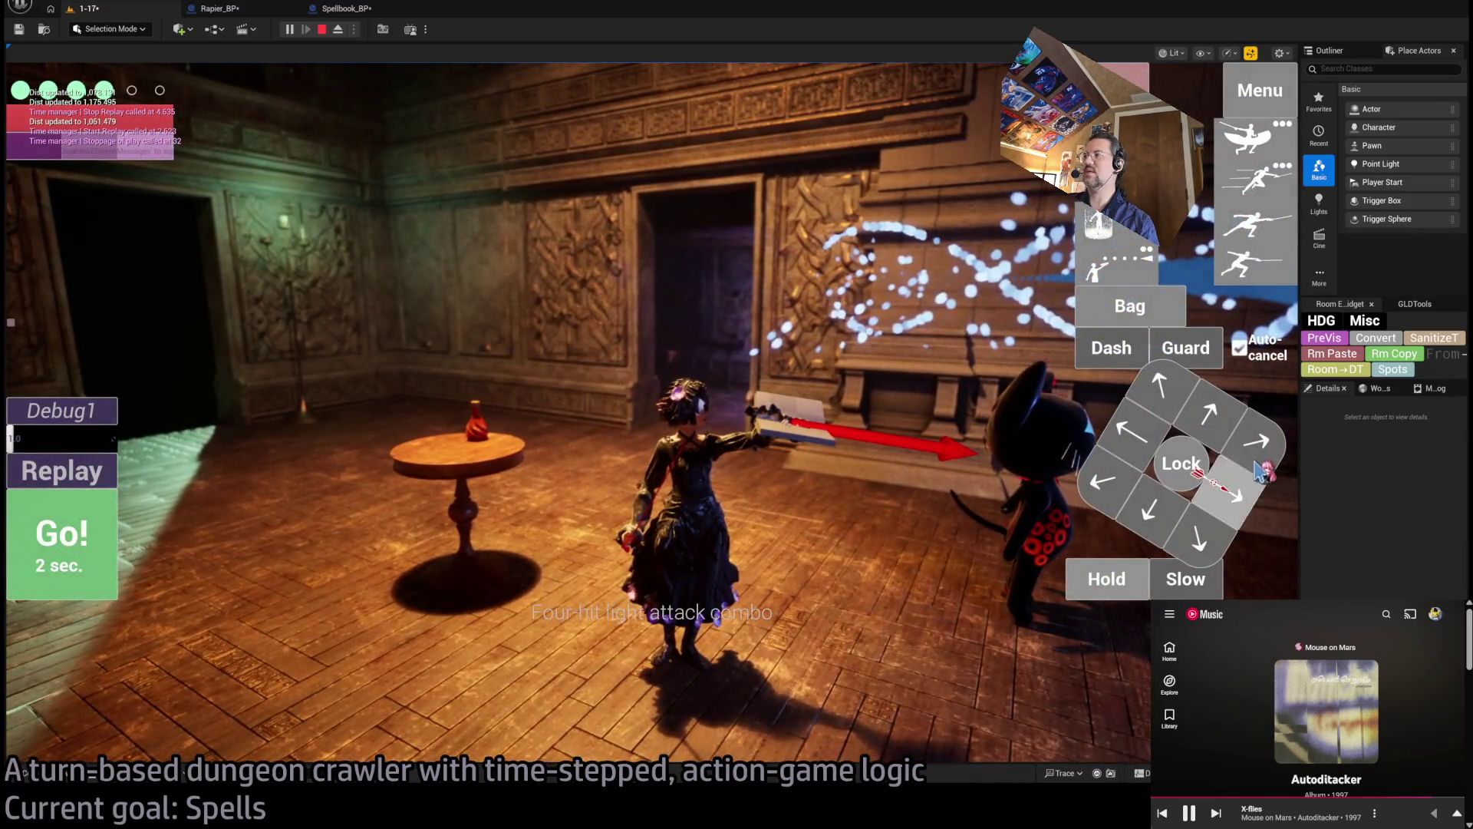
left_click(1090, 581)
left_click(103, 581)
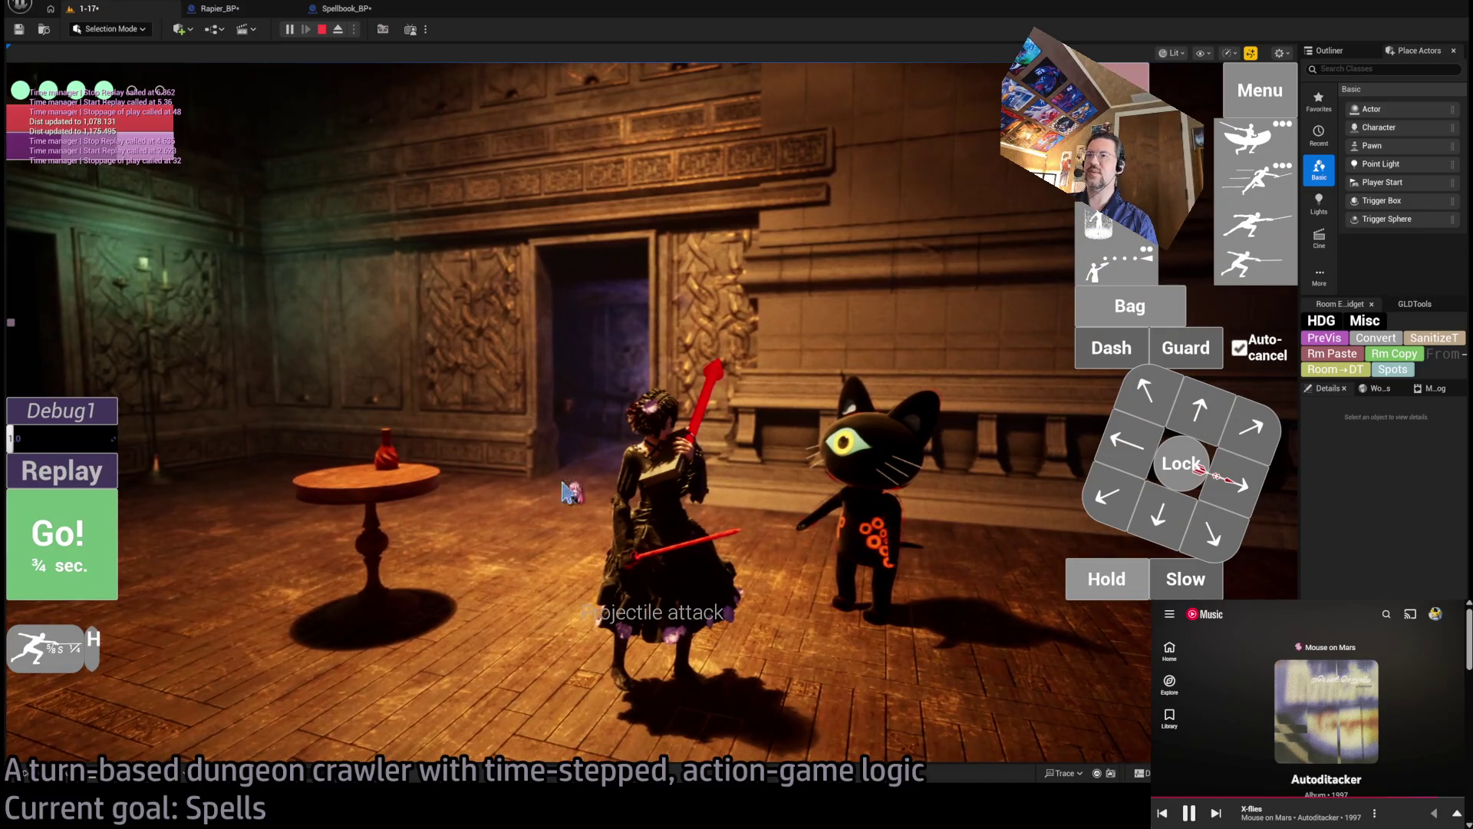
Undo the last queued attack, run two more turns against the cat, then switch to Spellbook_BP
key("ctrl+z")
key("space")
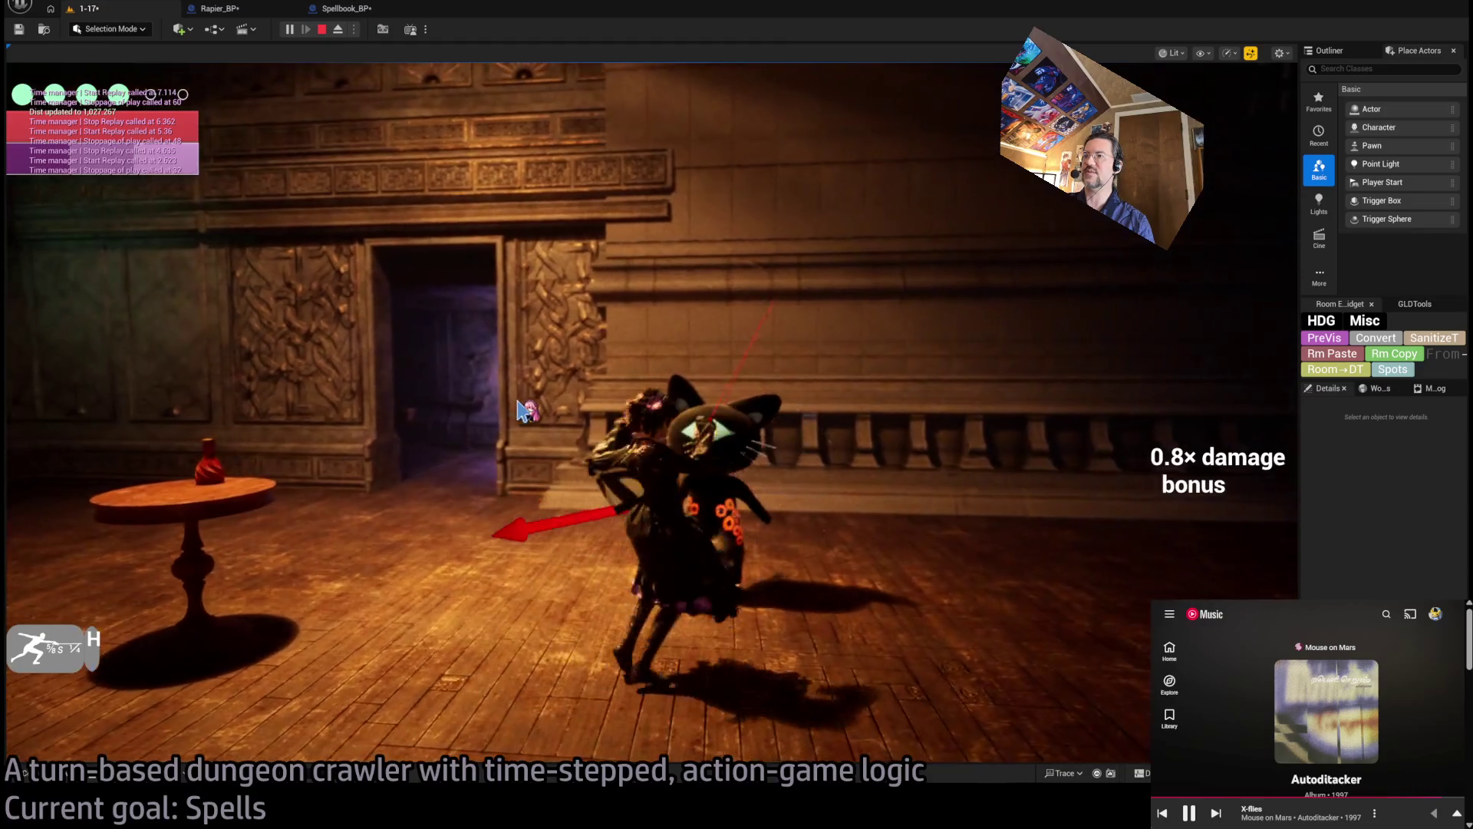
key("space")
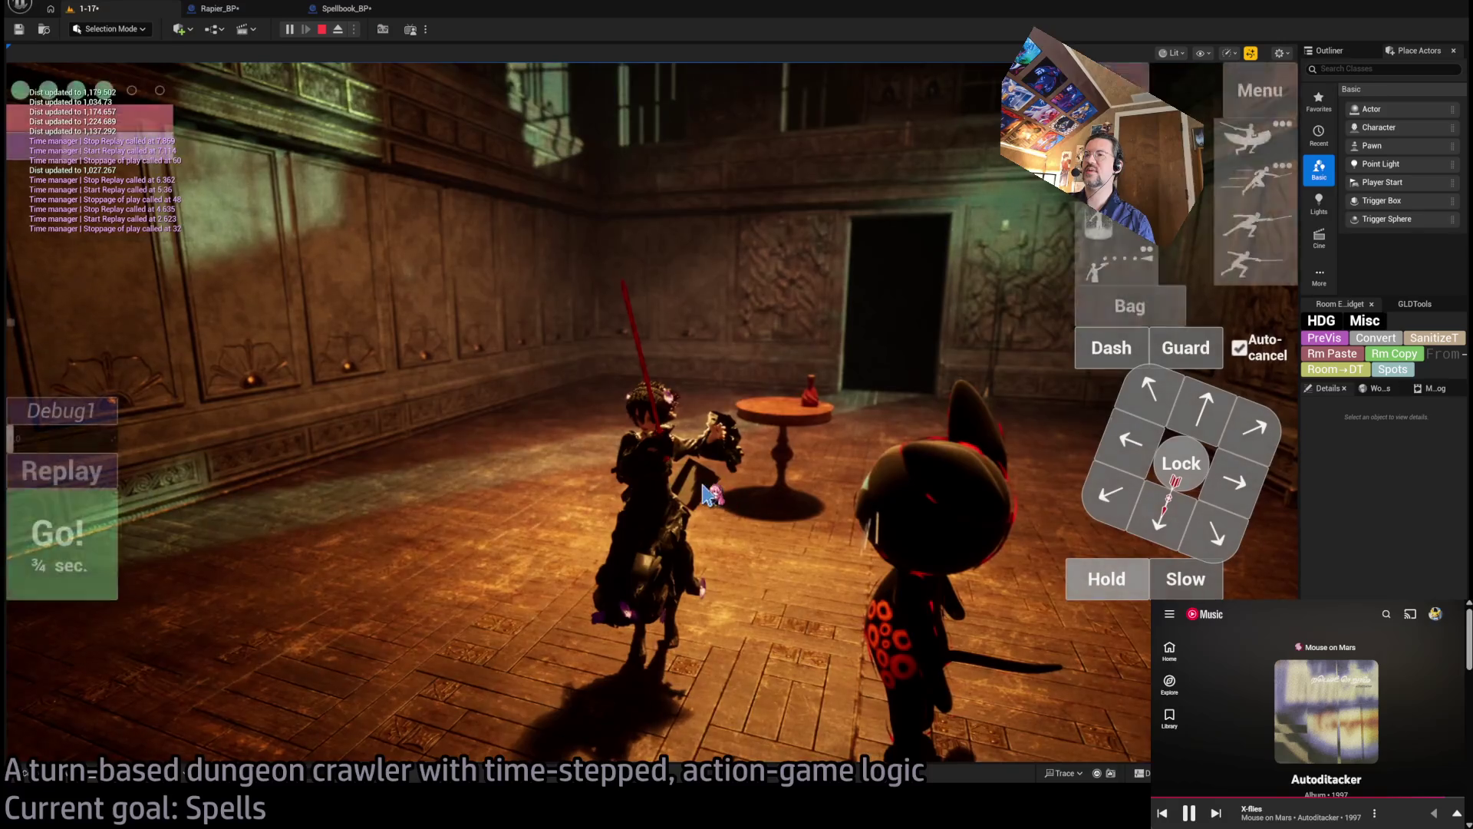
left_click(336, 17)
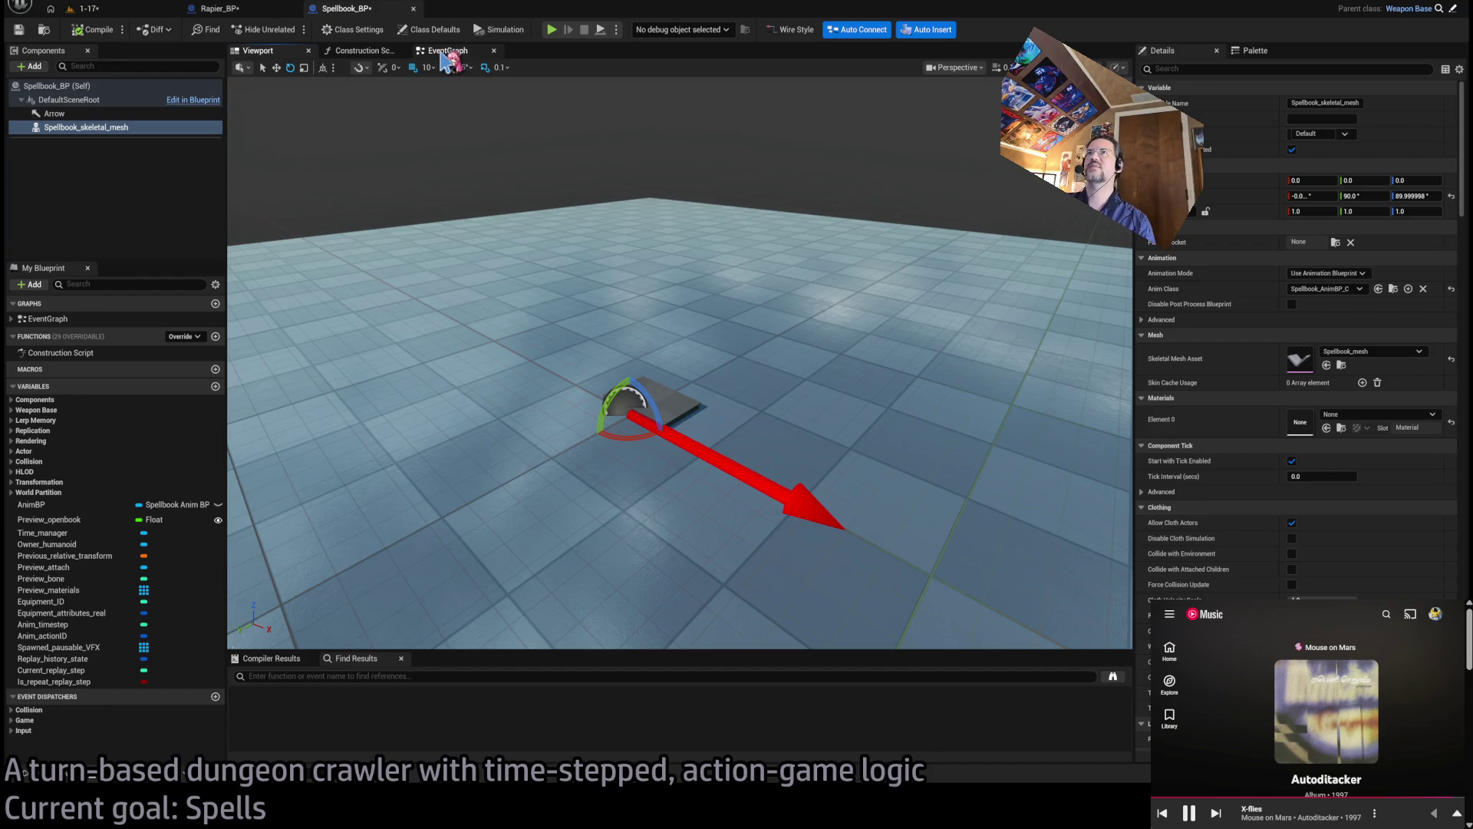
Open Spellbook_BP's EventGraph and bring its event node groups into view
left_click(447, 58)
scroll(669, 429, "down", 6)
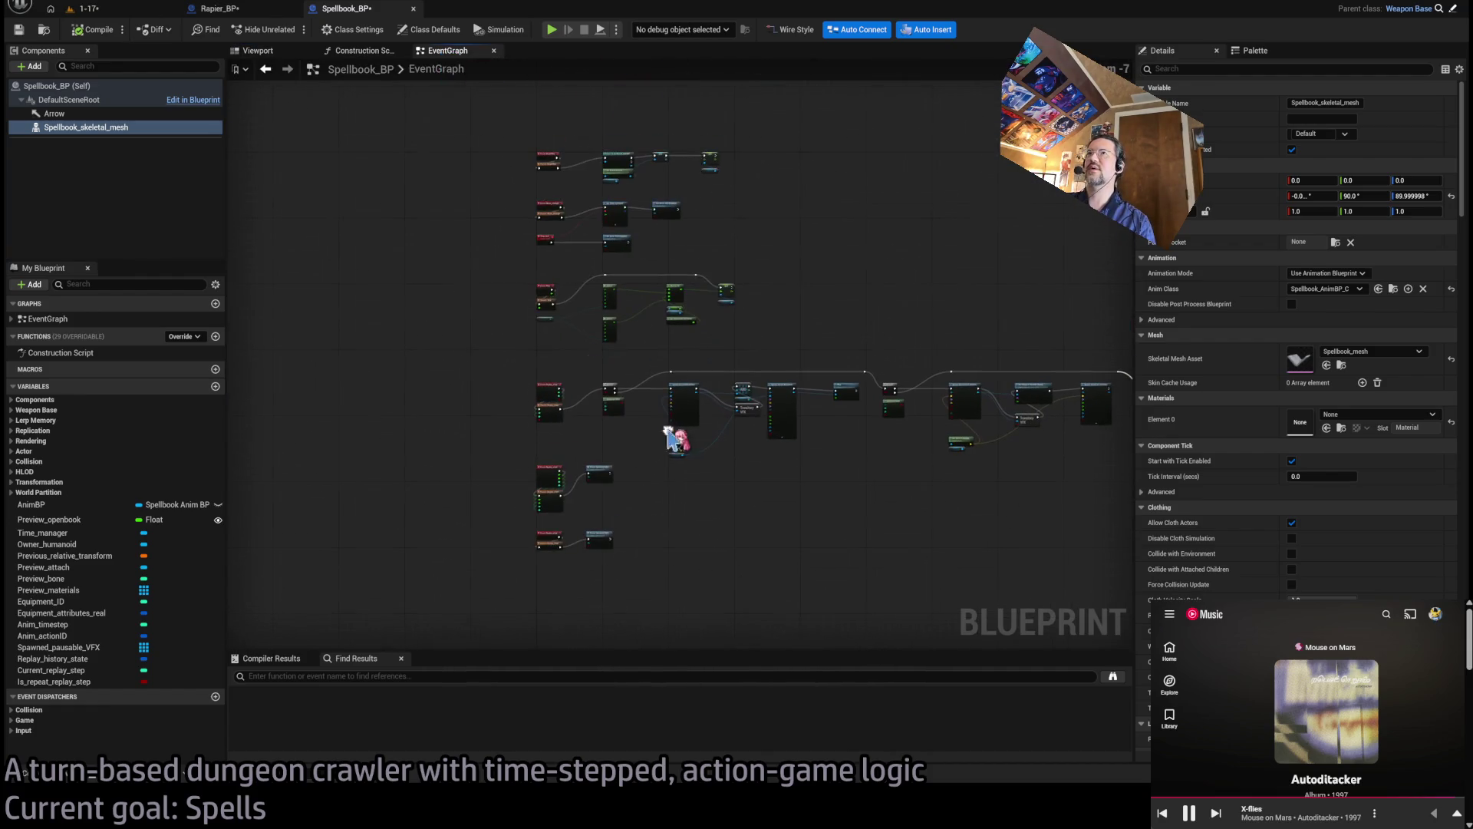
scroll(651, 210, "up", 4)
mouse_move(725, 354)
left_mouse_down()
mouse_move(733, 294)
mouse_move(730, 378)
left_mouse_up()
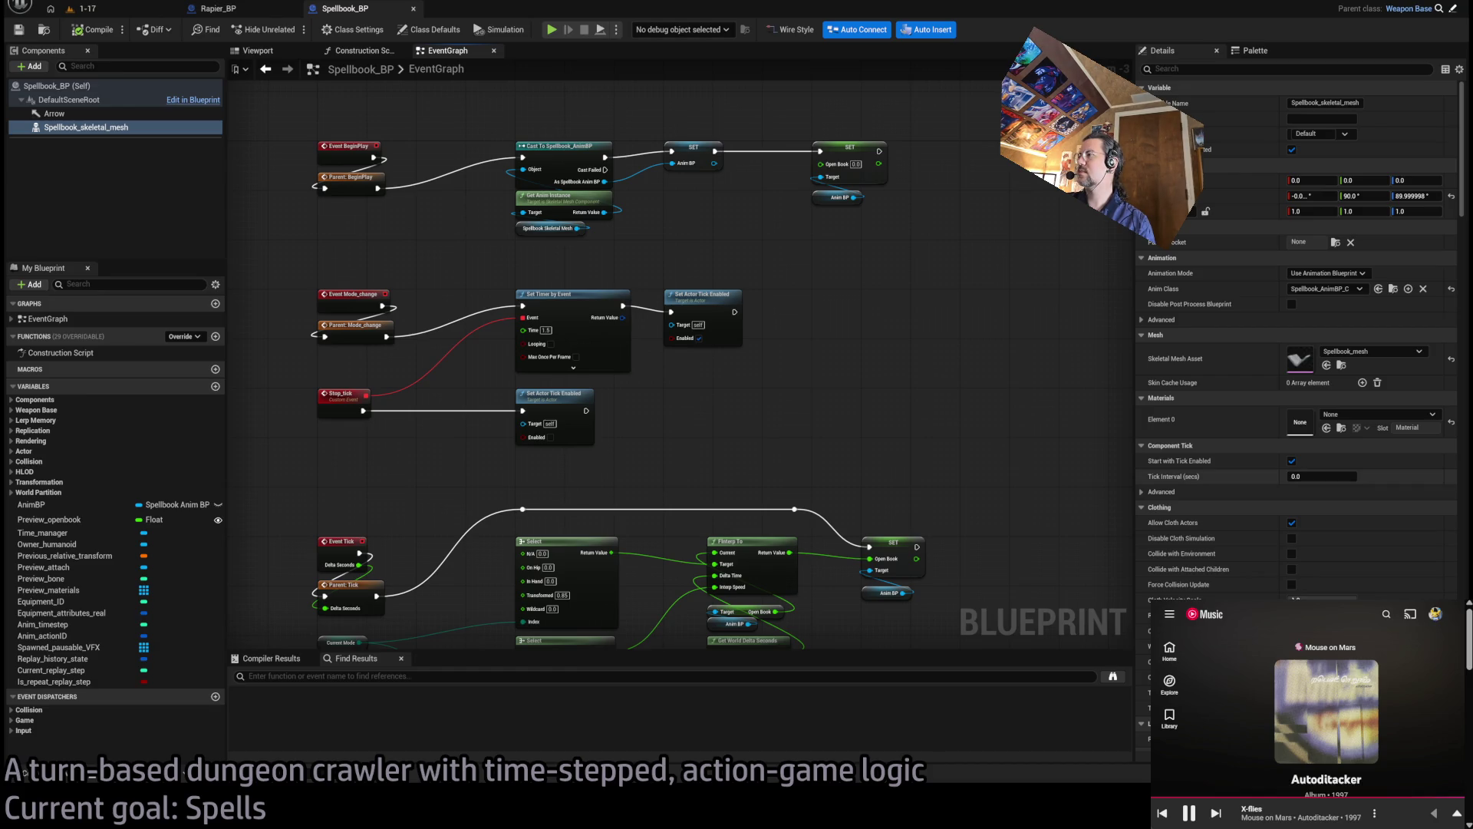
left_click(1220, 815)
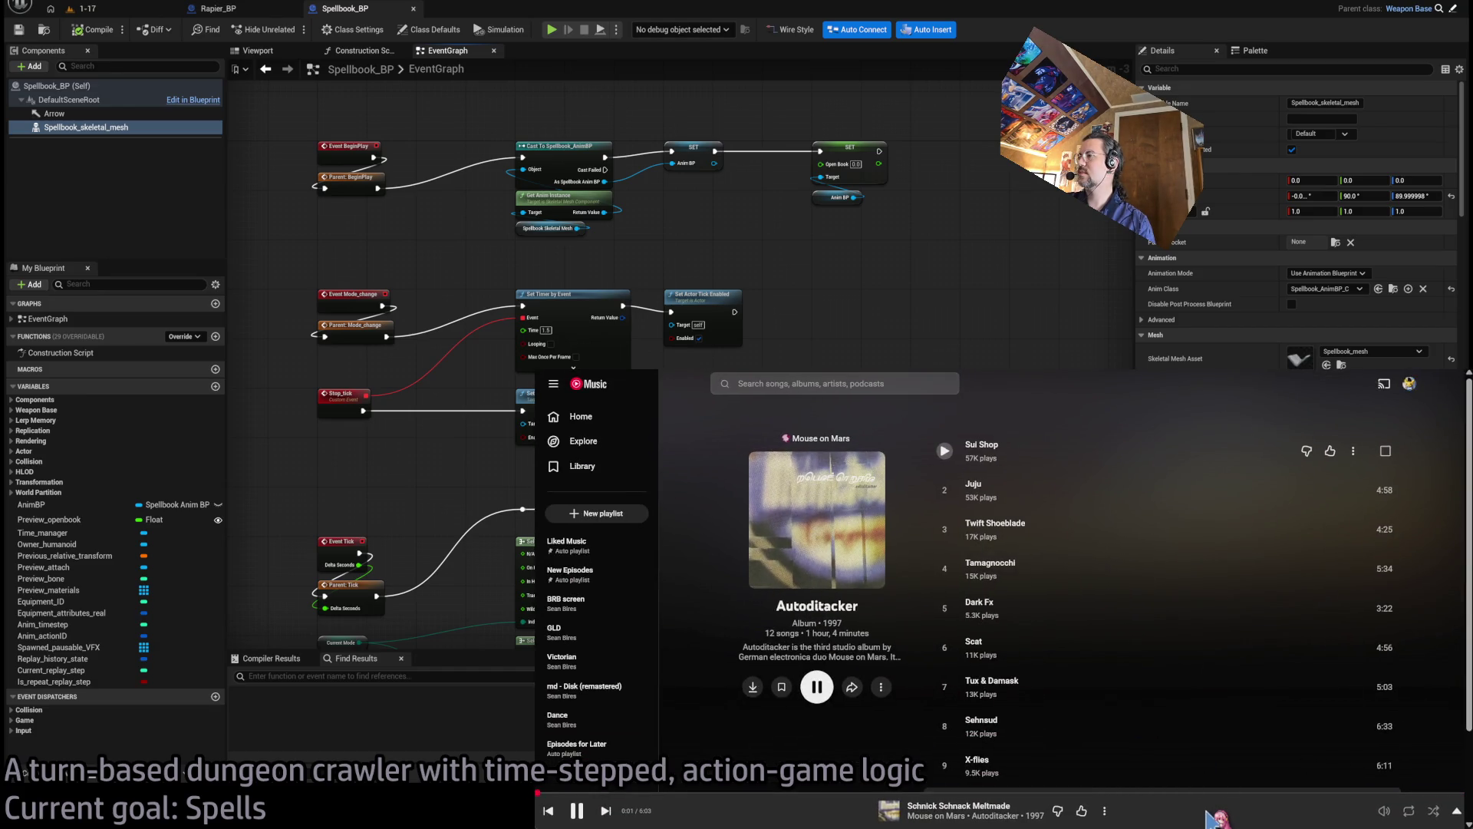
scroll(1020, 798, "down", 2)
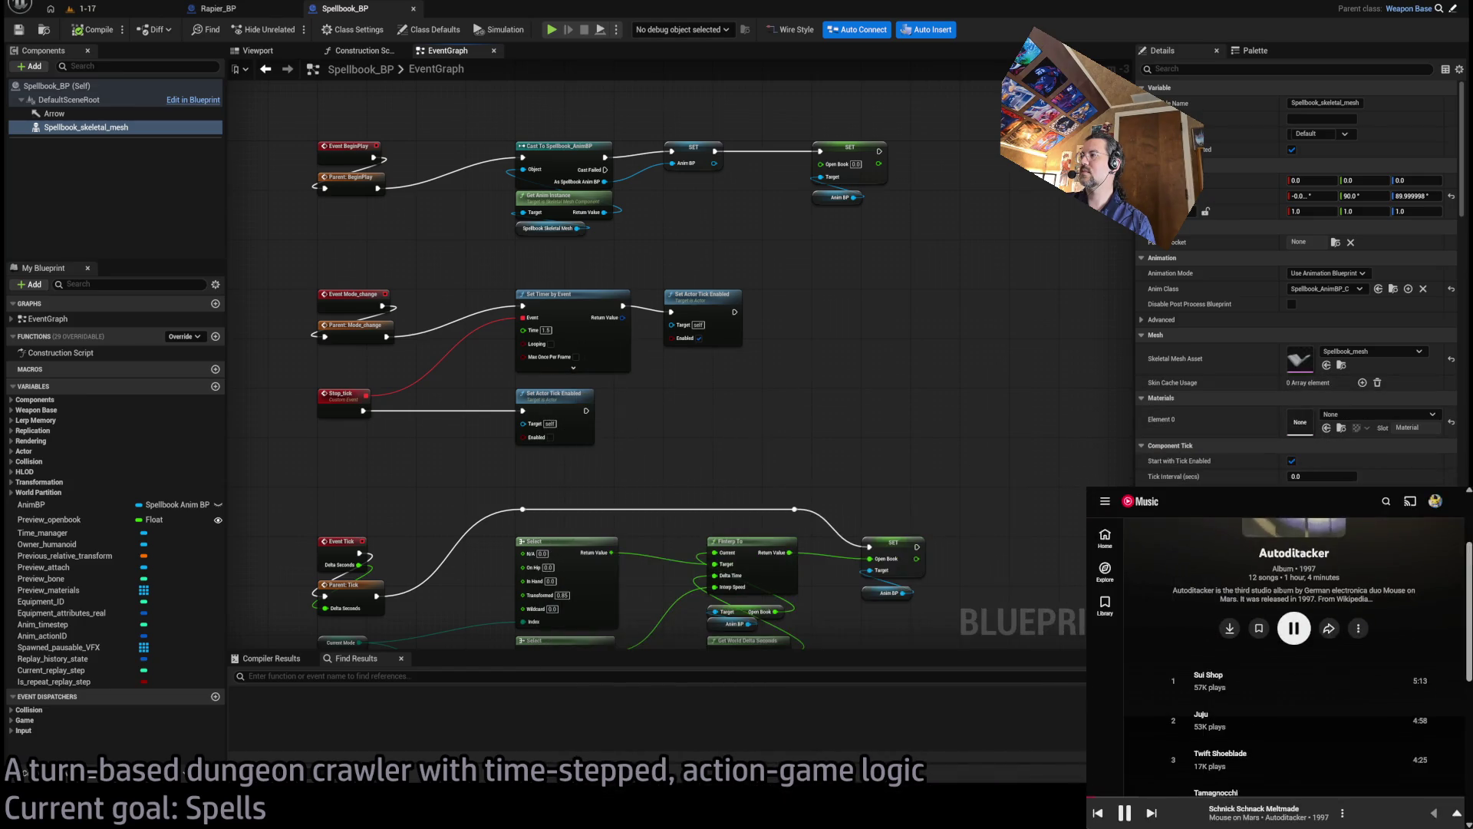
scroll(1314, 688, "up", 3)
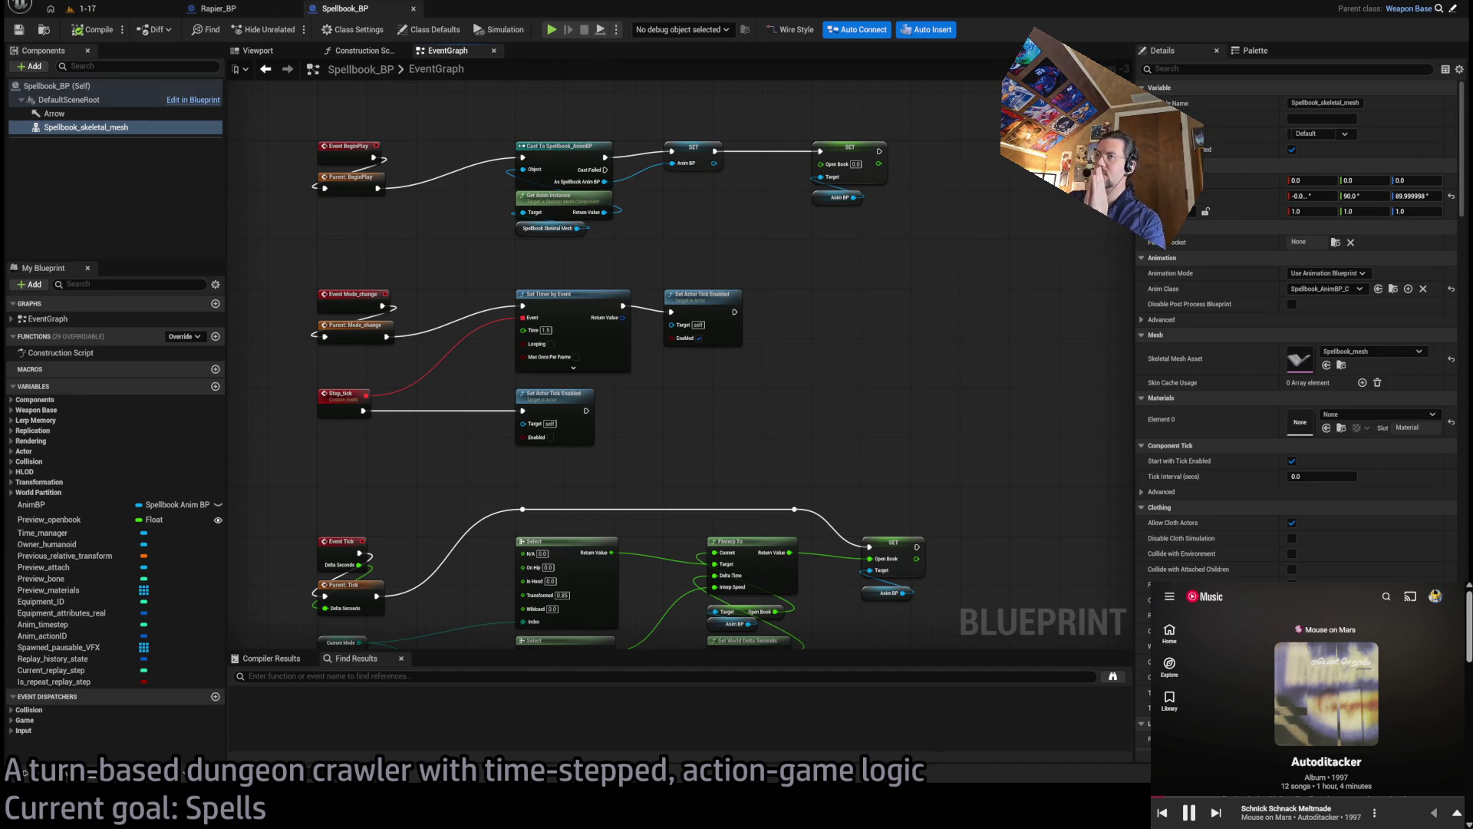
Center the BeginPlay and Mode_change nodes, then pan over to the Event Tick logic
left_click_drag(944, 345, 951, 384)
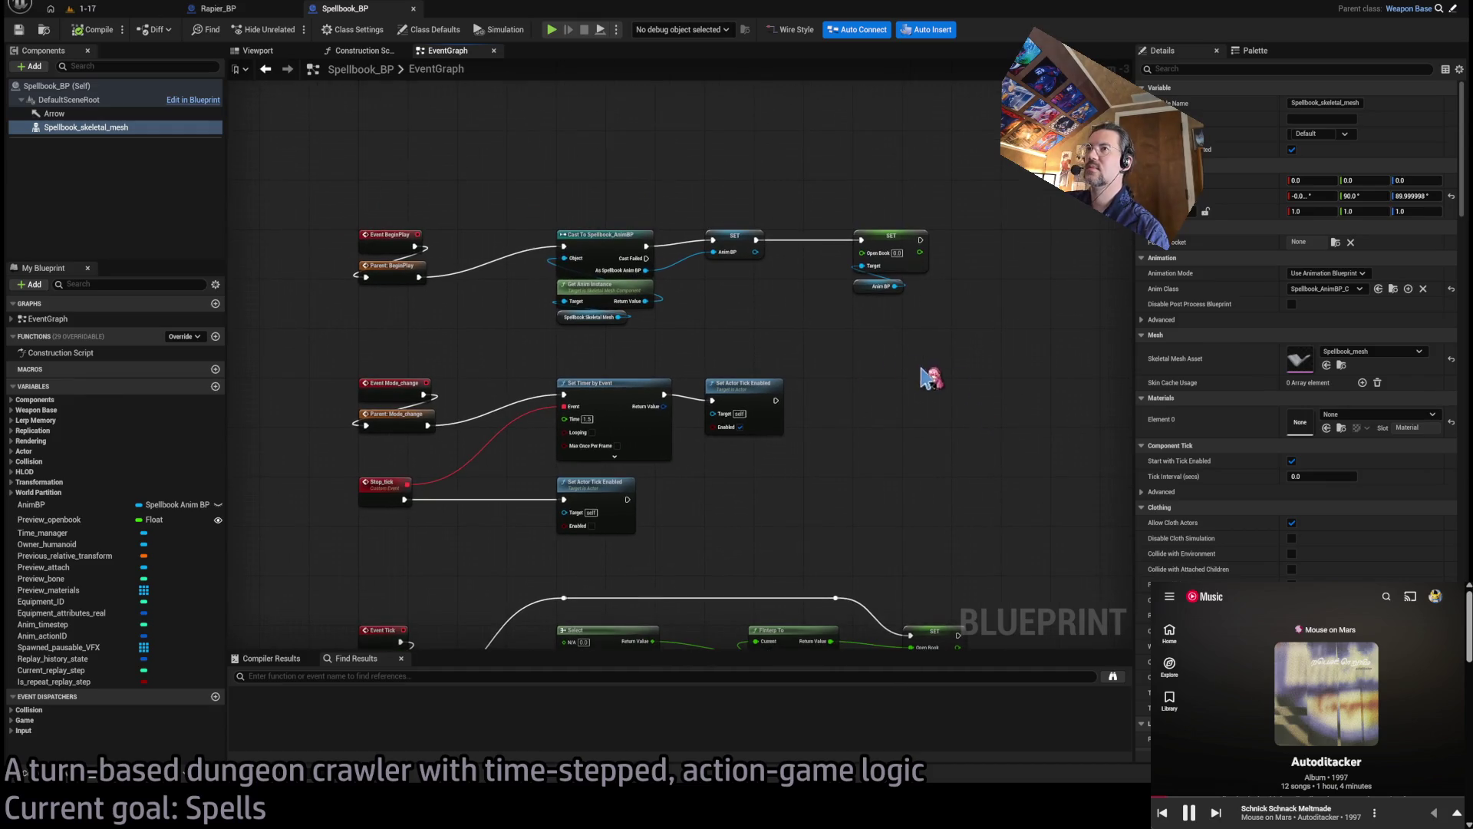
scroll(500, 449, "up", 3)
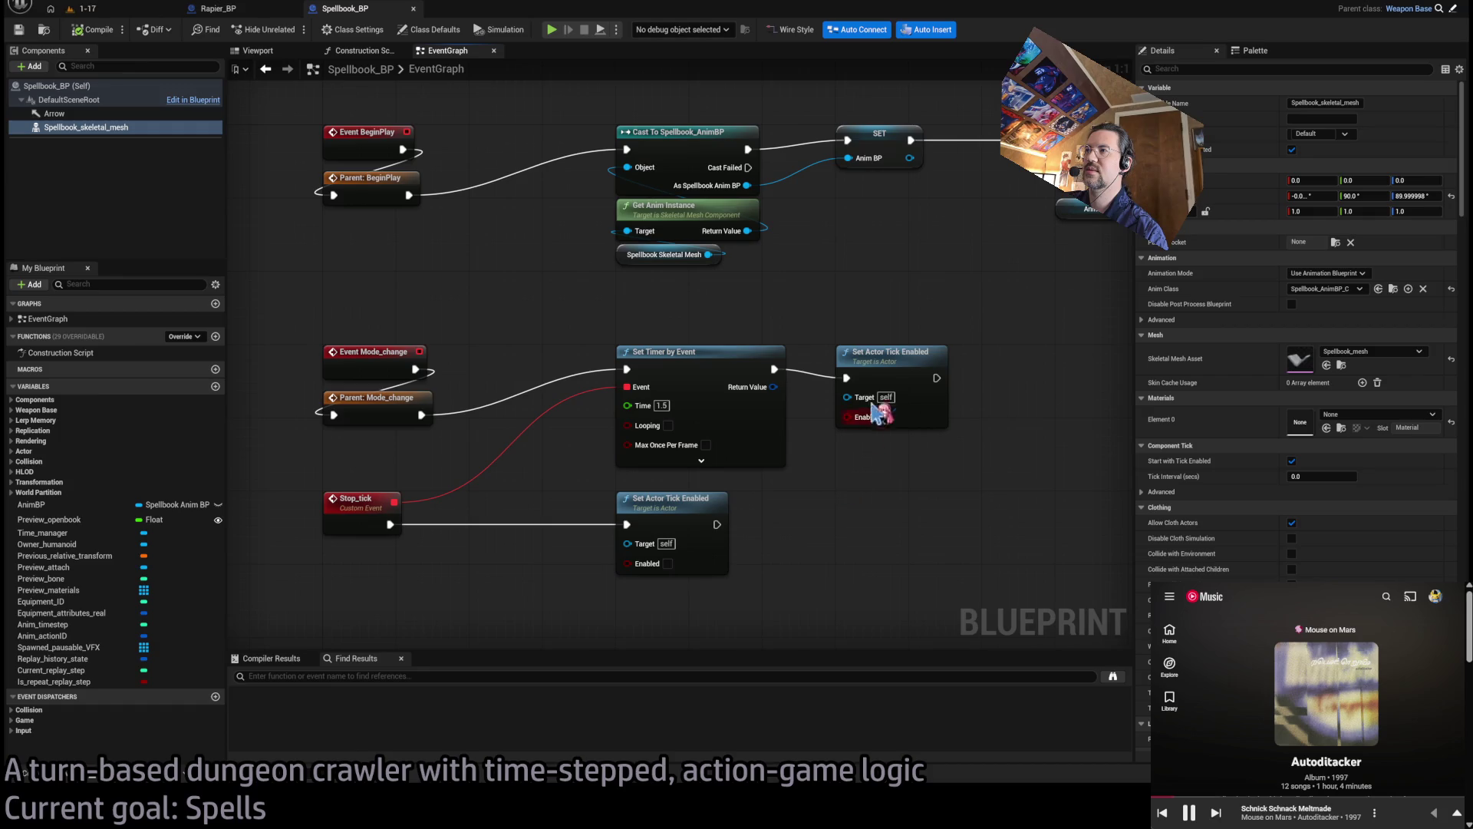
scroll(798, 403, "down", 2)
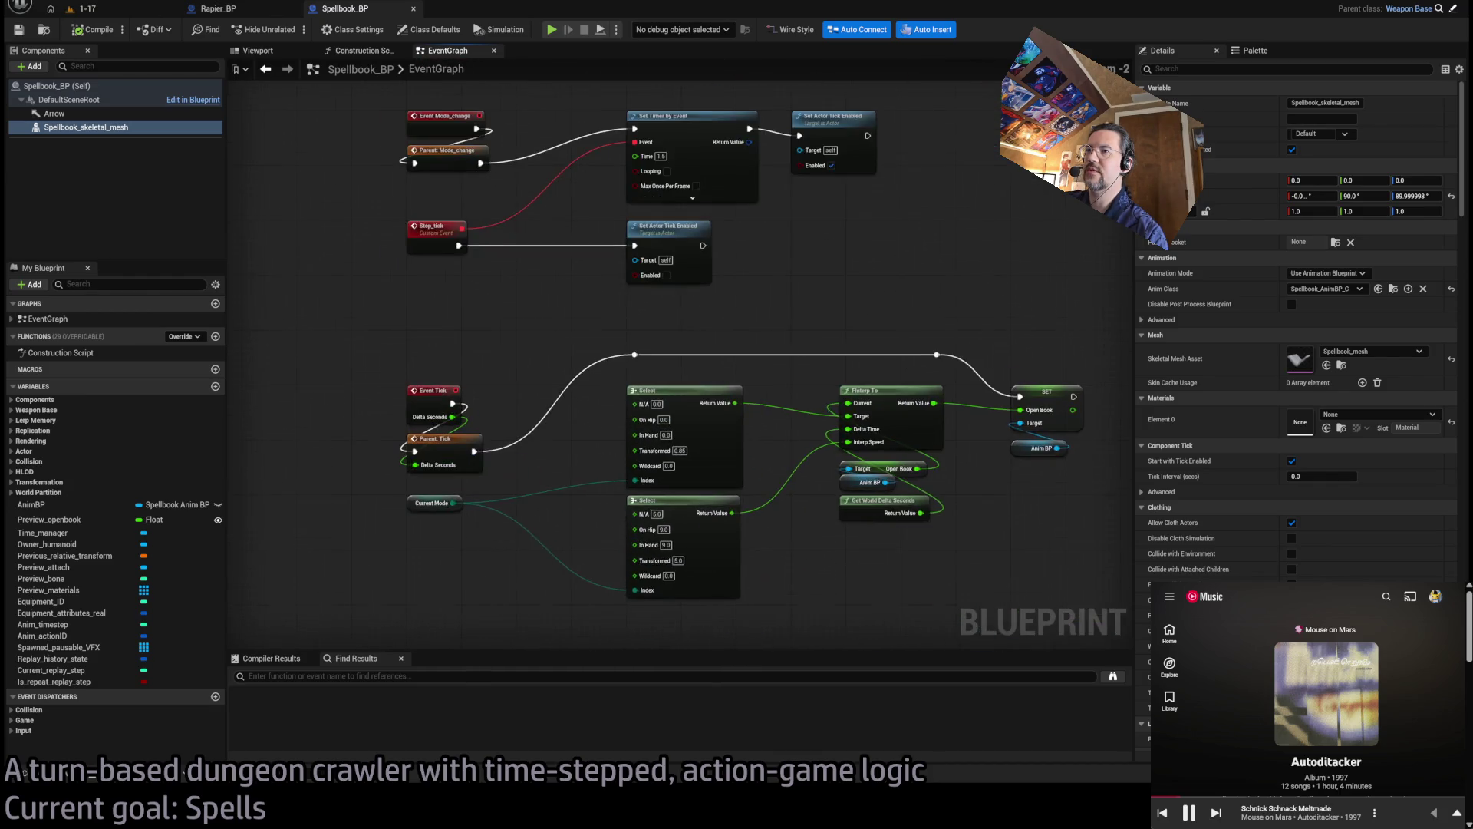
scroll(430, 414, "down", 1)
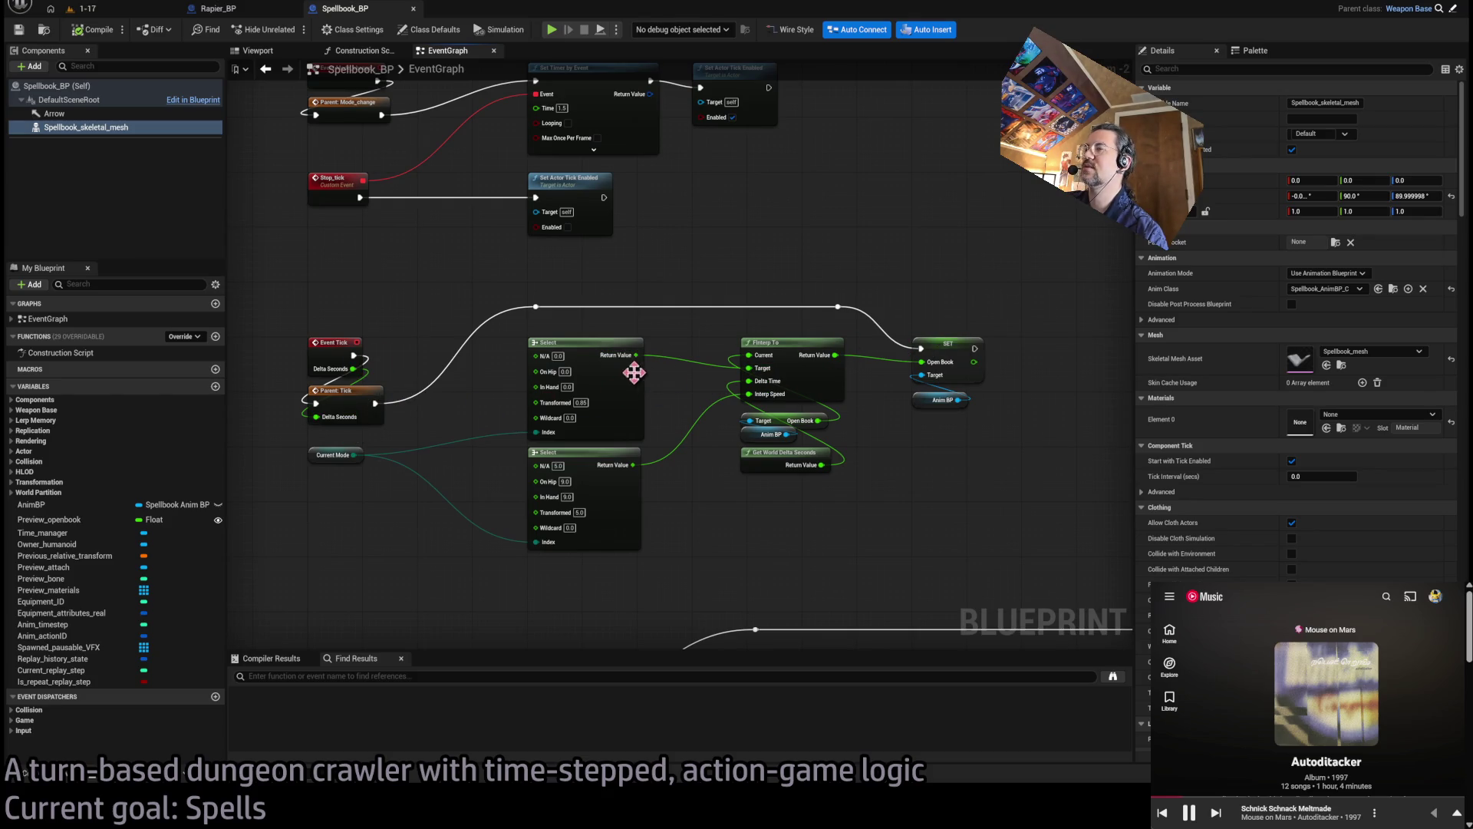
mouse_move(996, 338)
left_mouse_down()
mouse_move(303, 633)
mouse_move(339, 596)
left_mouse_up()
Paste a second Current Mode getter node below the tick logic
left_click(952, 522)
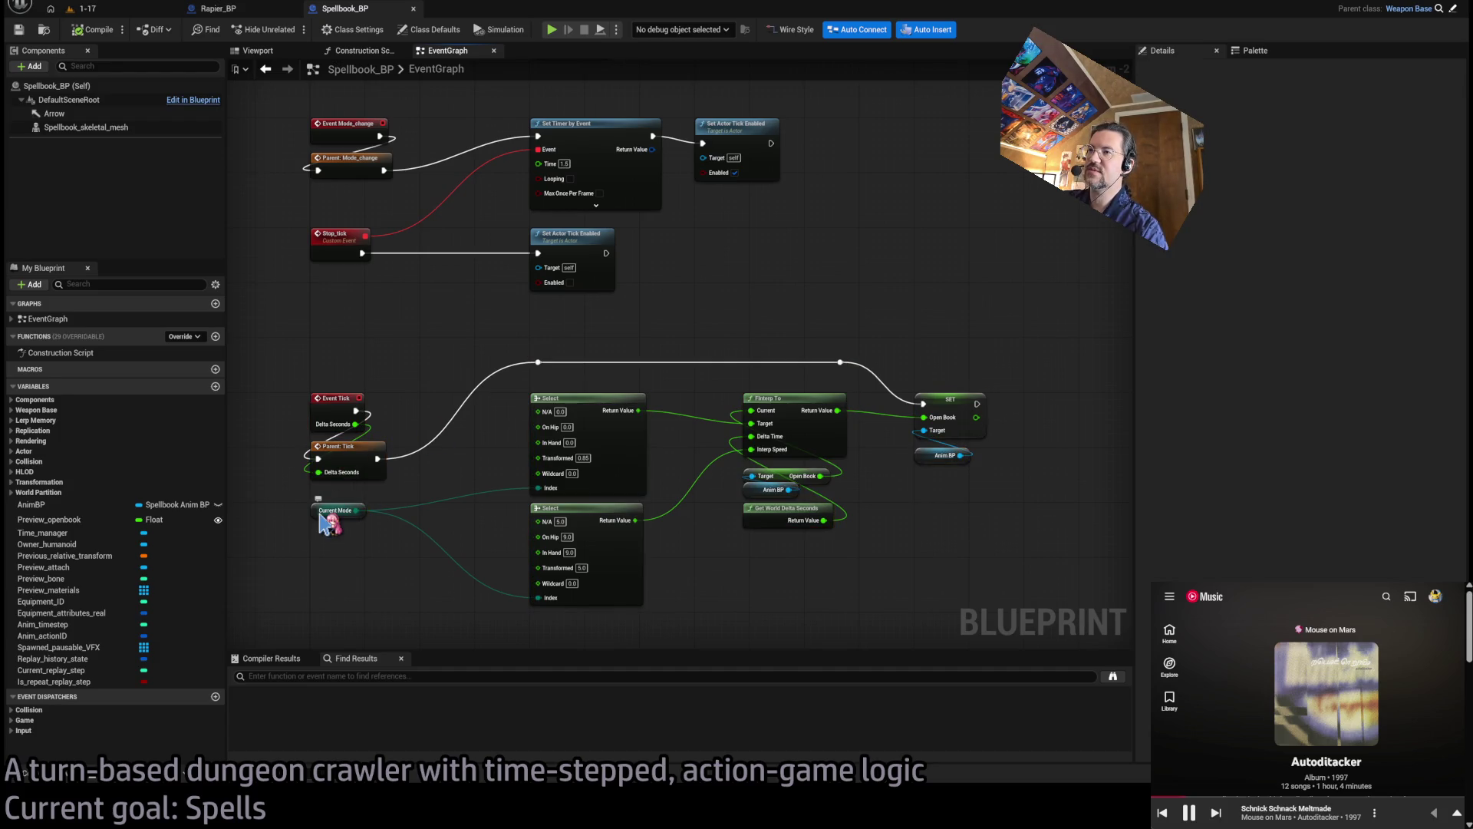
mouse_move(421, 564)
left_mouse_down()
mouse_move(493, 503)
mouse_move(403, 513)
left_mouse_up()
left_click(361, 473)
mouse_move(457, 565)
left_mouse_down()
mouse_move(477, 493)
mouse_move(473, 530)
mouse_move(337, 468)
left_mouse_up()
key("ctrl+v")
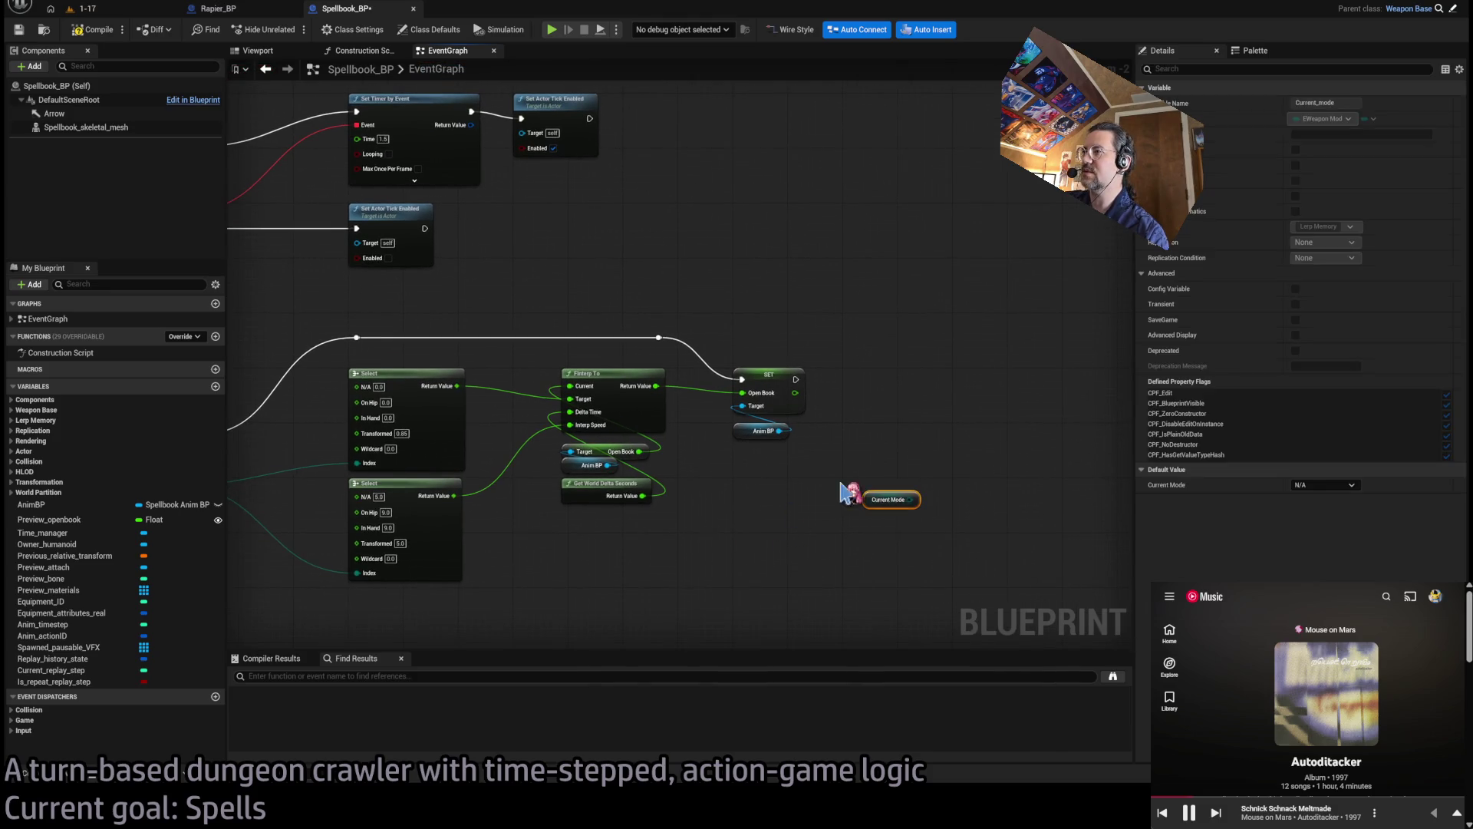
scroll(860, 497, "up", 2)
left_click_drag(863, 513, 833, 596)
left_click_drag(821, 520, 998, 484)
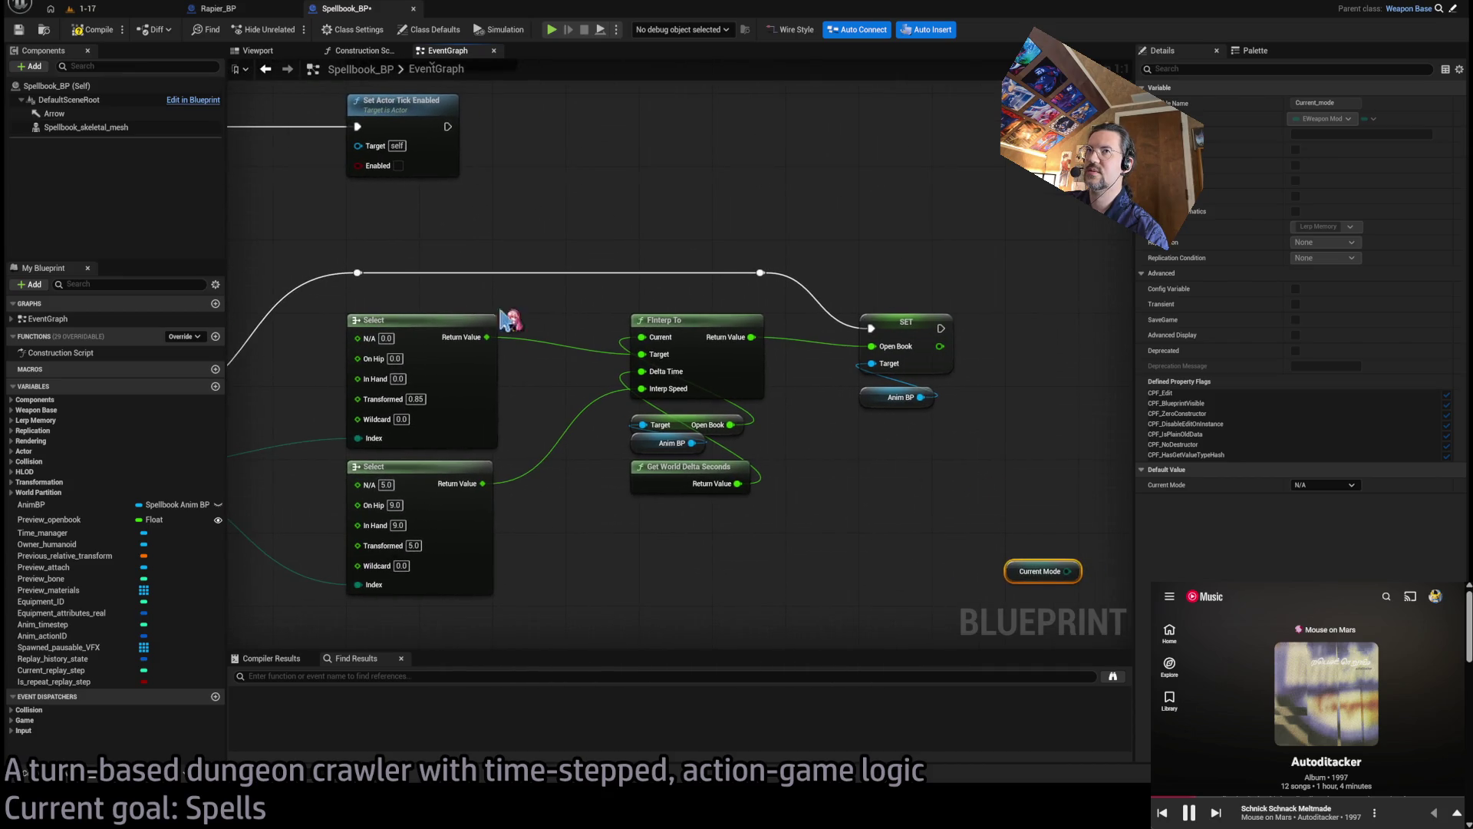
Set the Spellbook_skeletal_mesh component's rotation to Z 90 and X 0
left_click(86, 127)
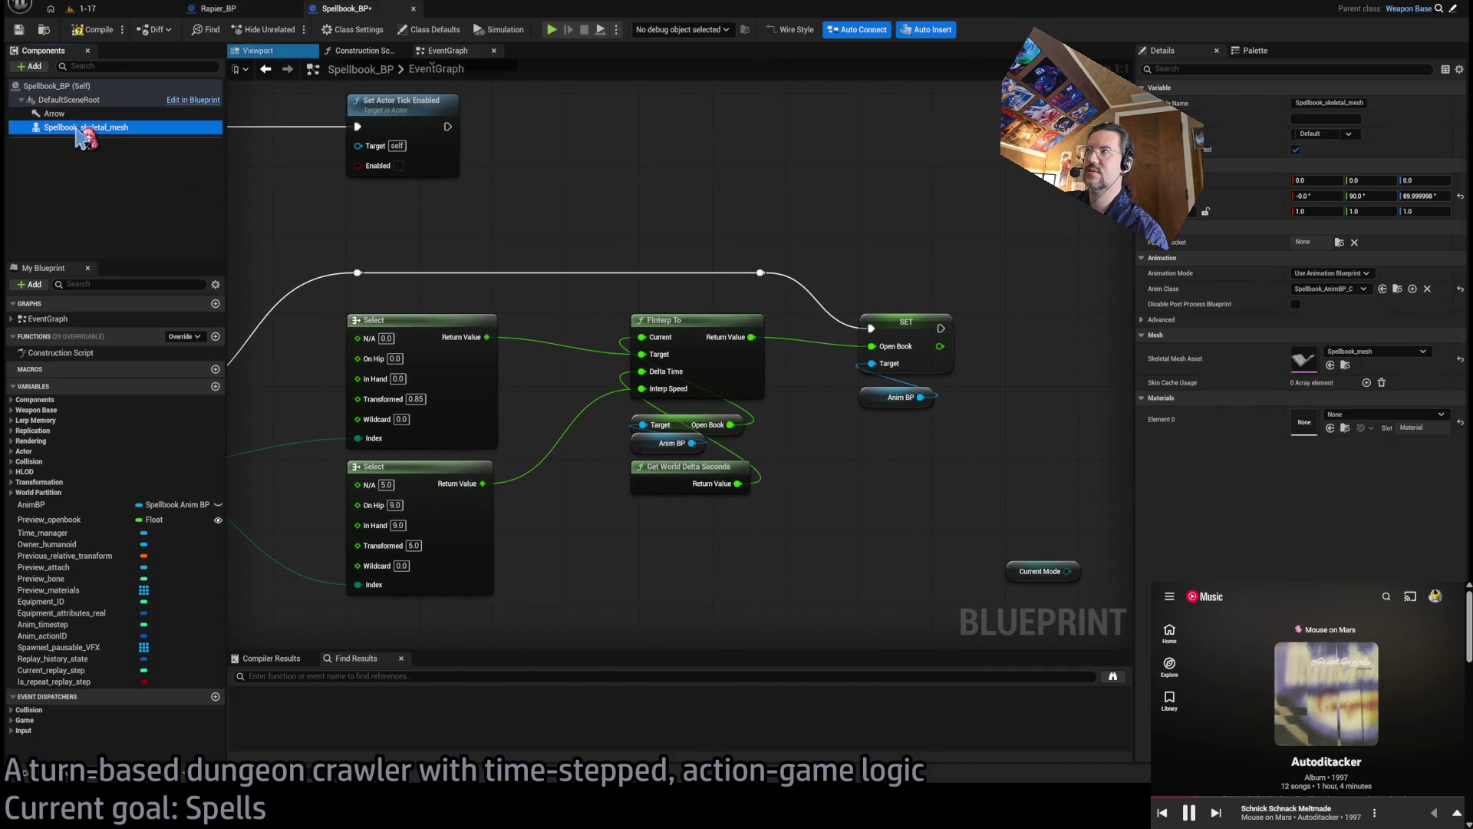
left_click(1411, 196)
type("90")
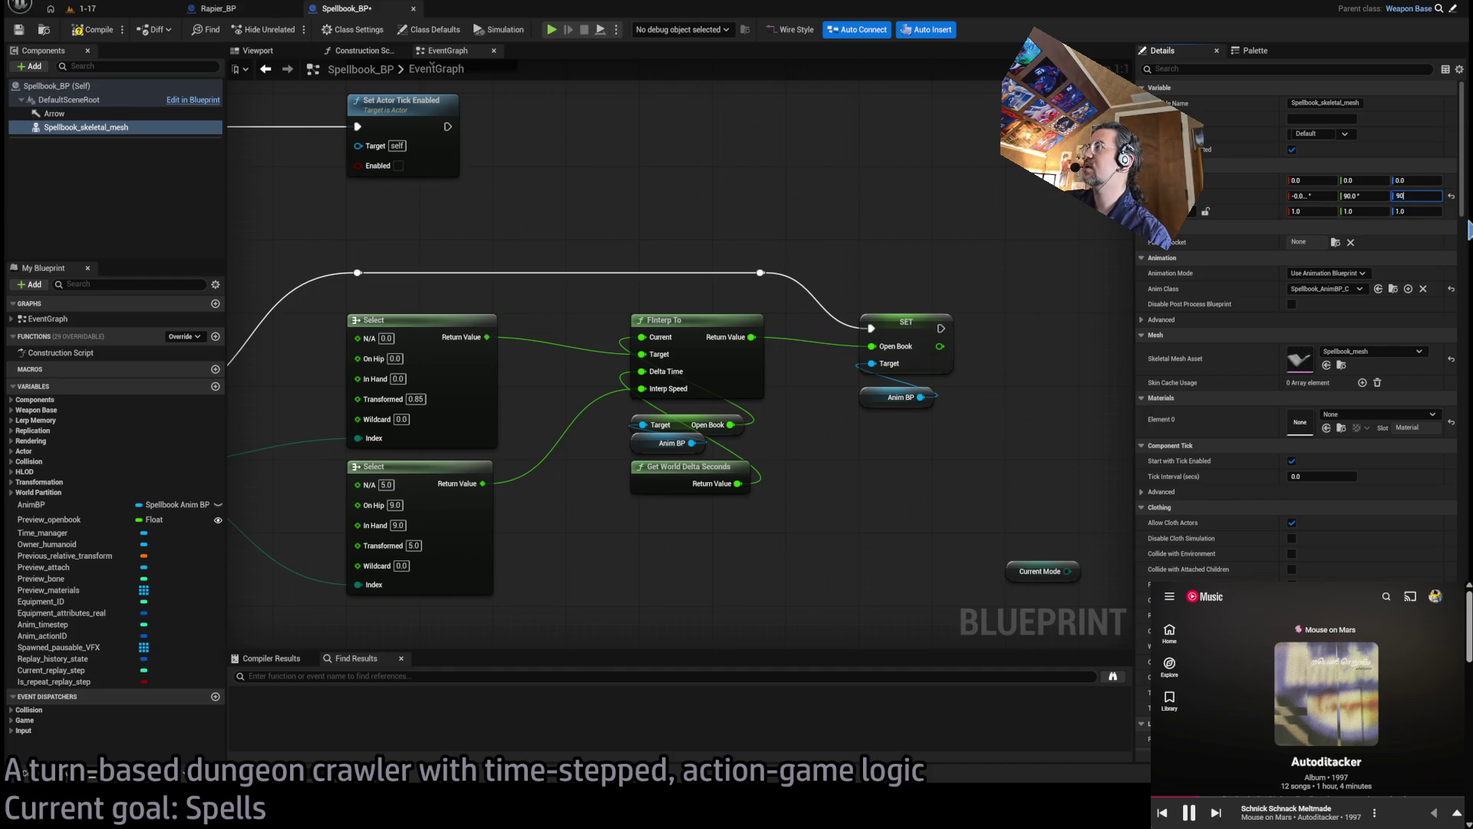
left_click(1313, 196)
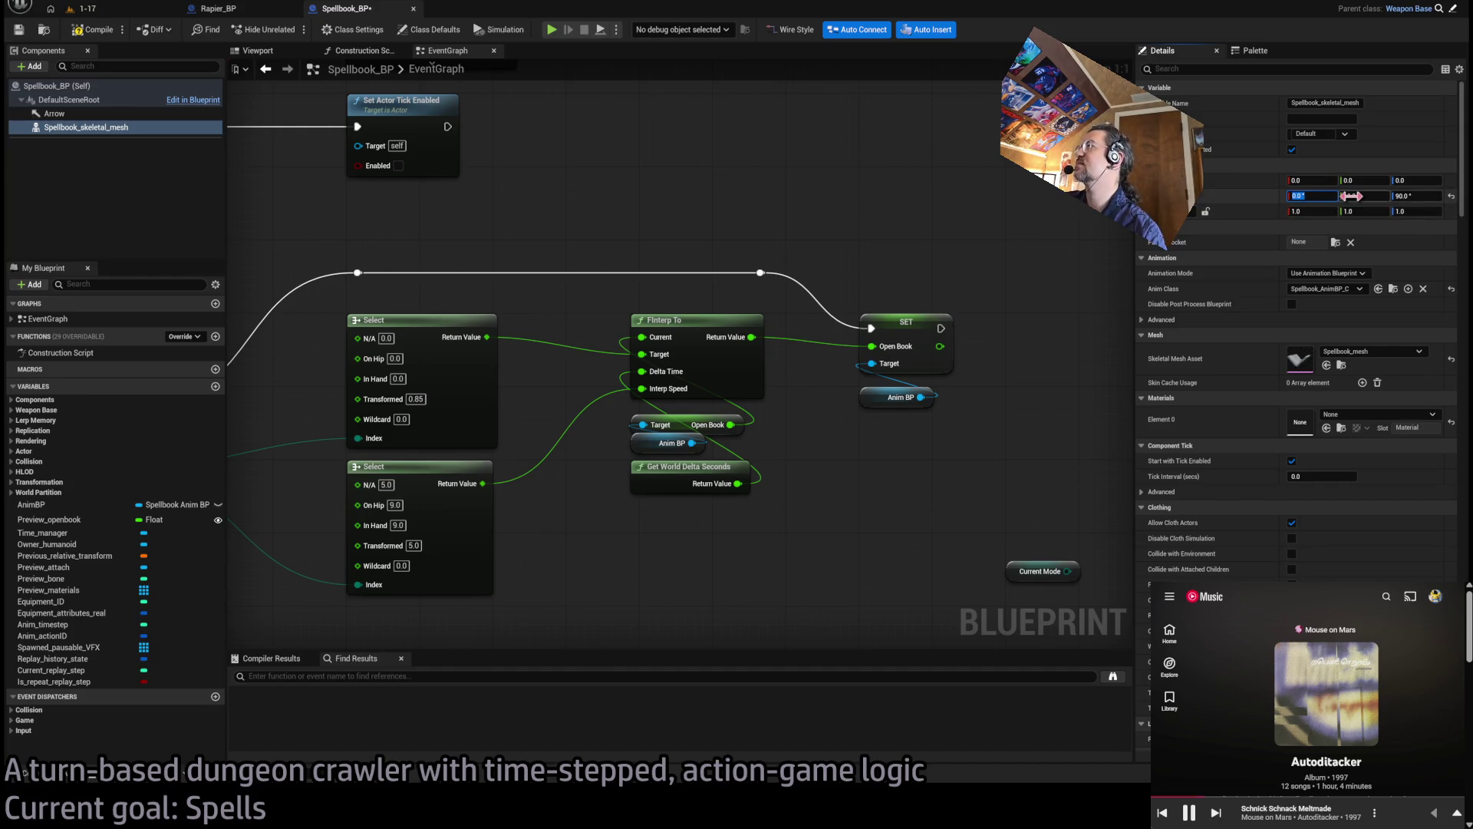
mouse_move(1067, 407)
left_mouse_down()
mouse_move(760, 388)
mouse_move(725, 415)
left_mouse_up()
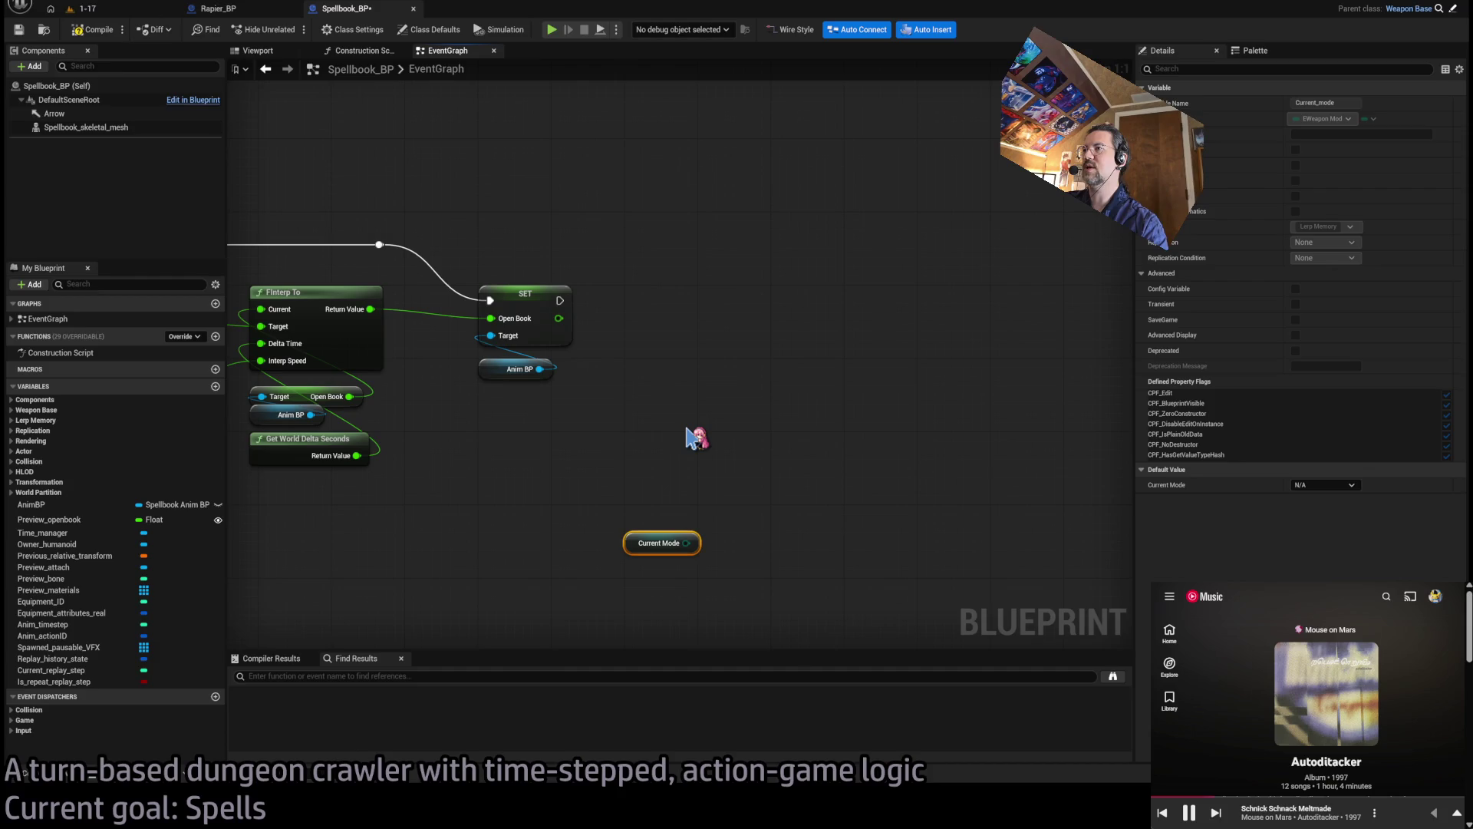
Add a Make Rotator with pitch and yaw 90, commented 'In hand', above Current Mode
key("ctrl+v")
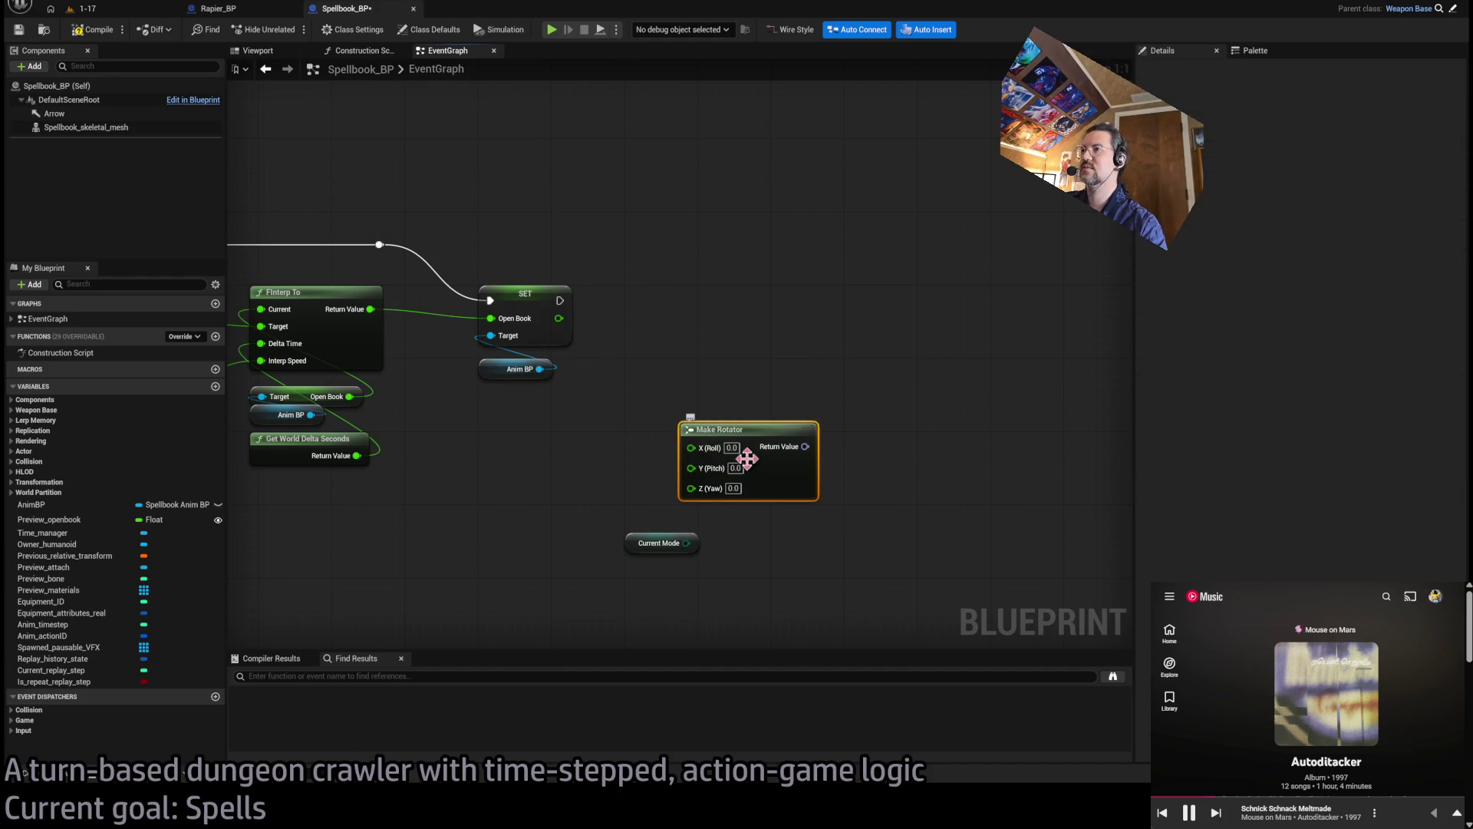
left_click(735, 469)
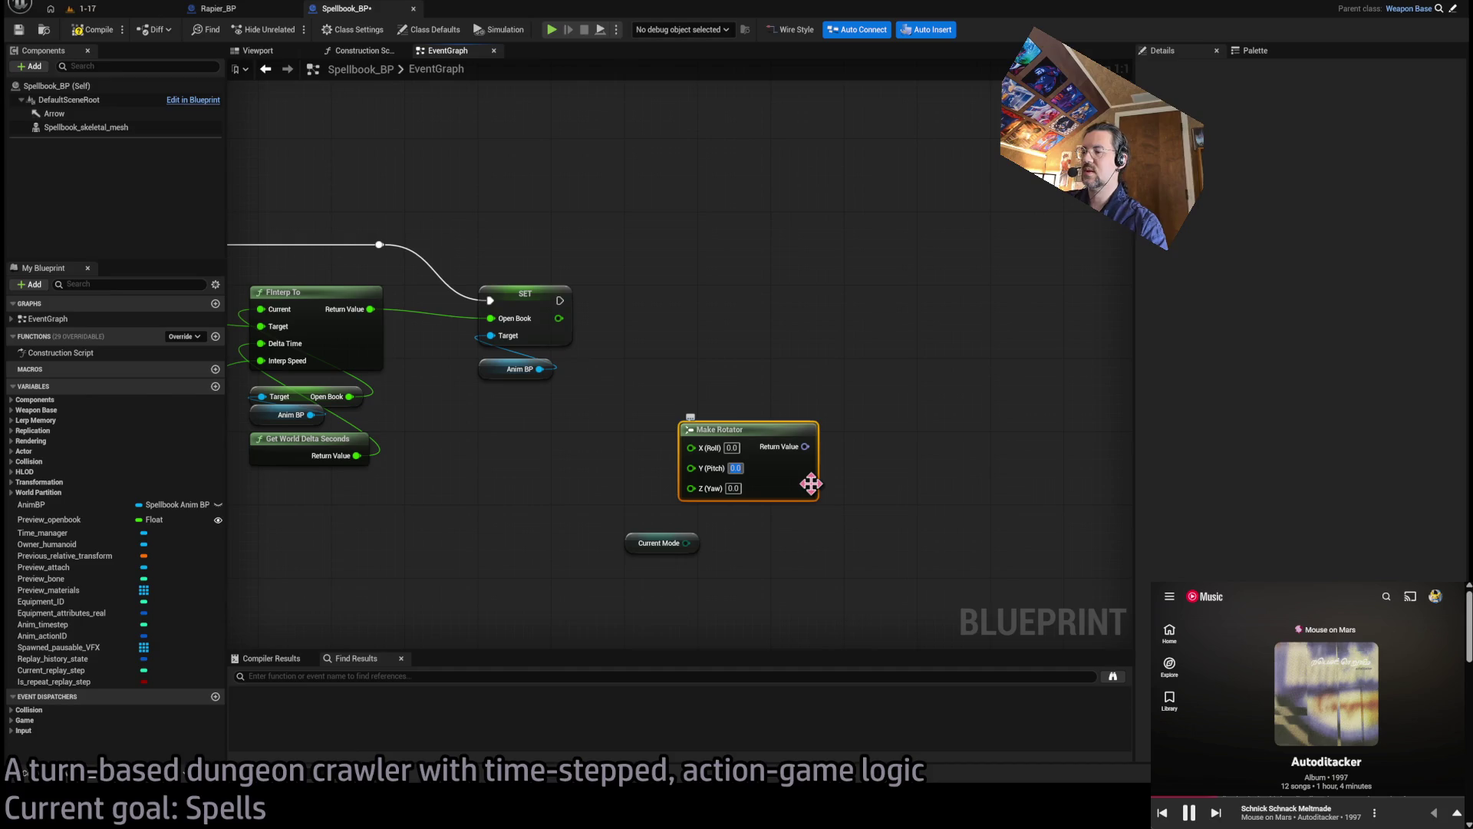
type("90")
key("Tab")
left_click_drag(716, 429, 680, 432)
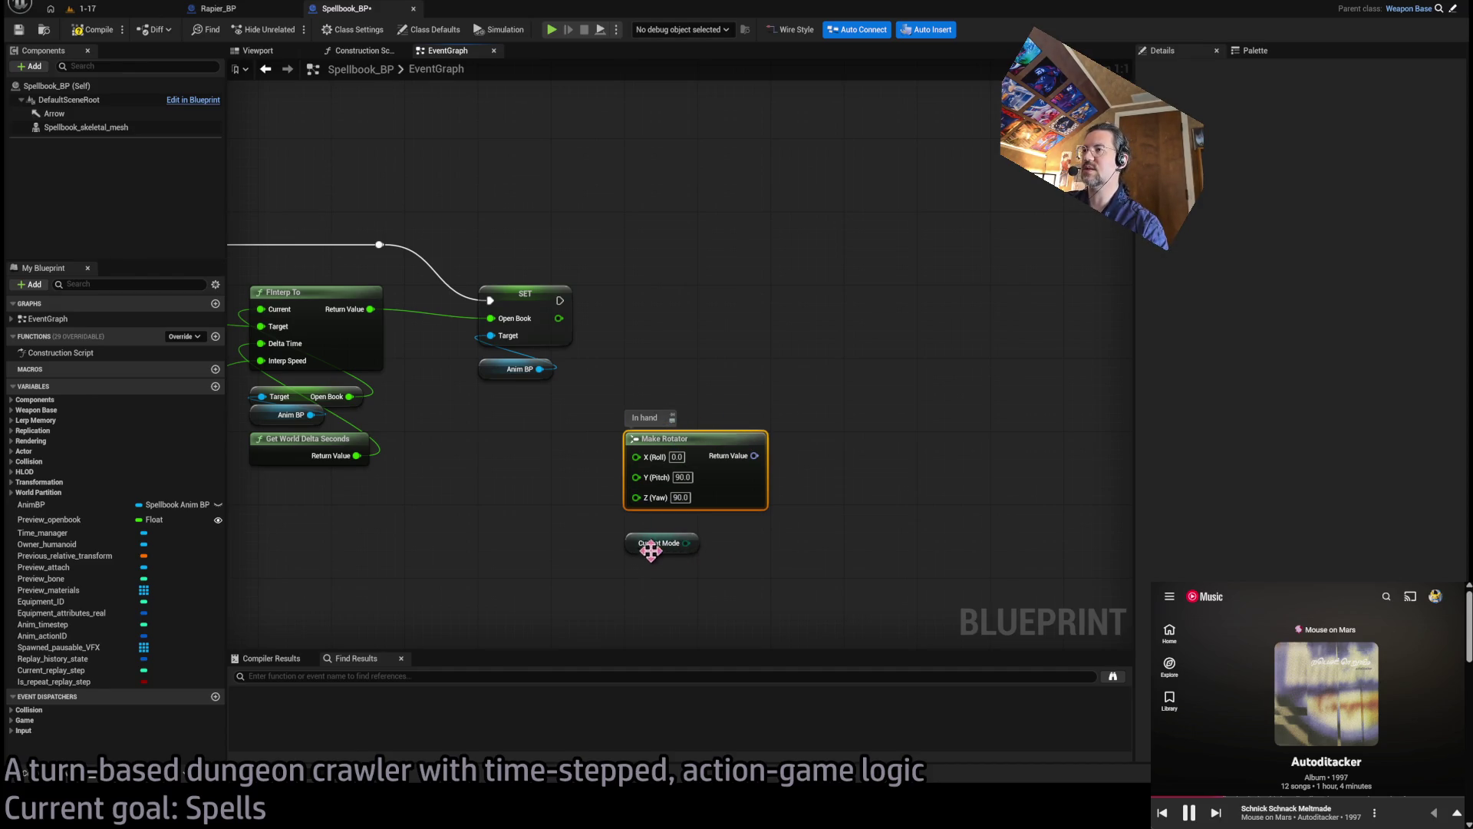
Duplicate the rotator above the original and comment the copy 'On hip'
key("ctrl+d")
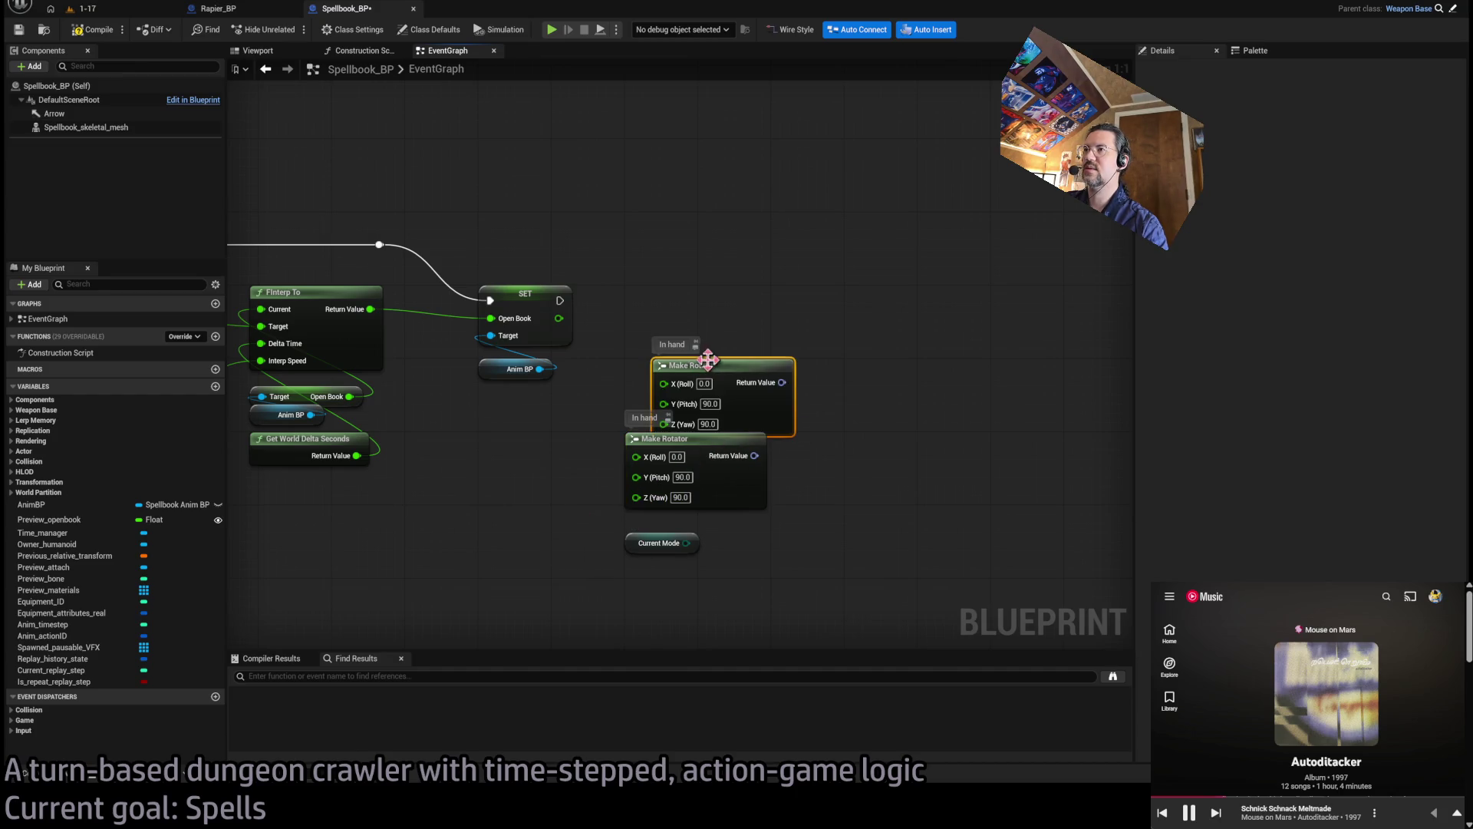
left_click_drag(697, 353, 654, 306)
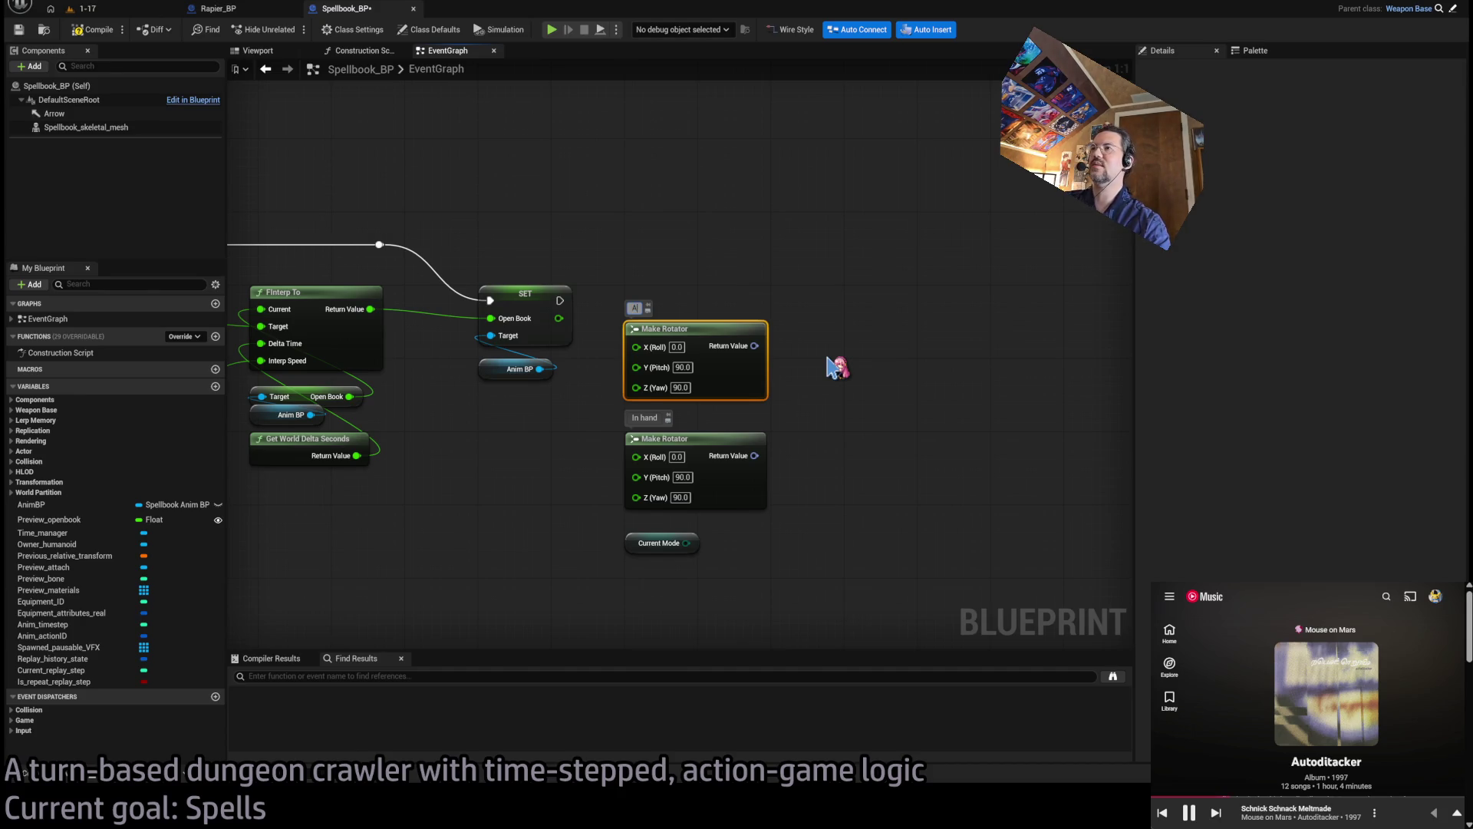
left_click(836, 368)
Check level 1-17, then review Spellbook_BP's event, timer and FInterp nodes
left_click(80, 8)
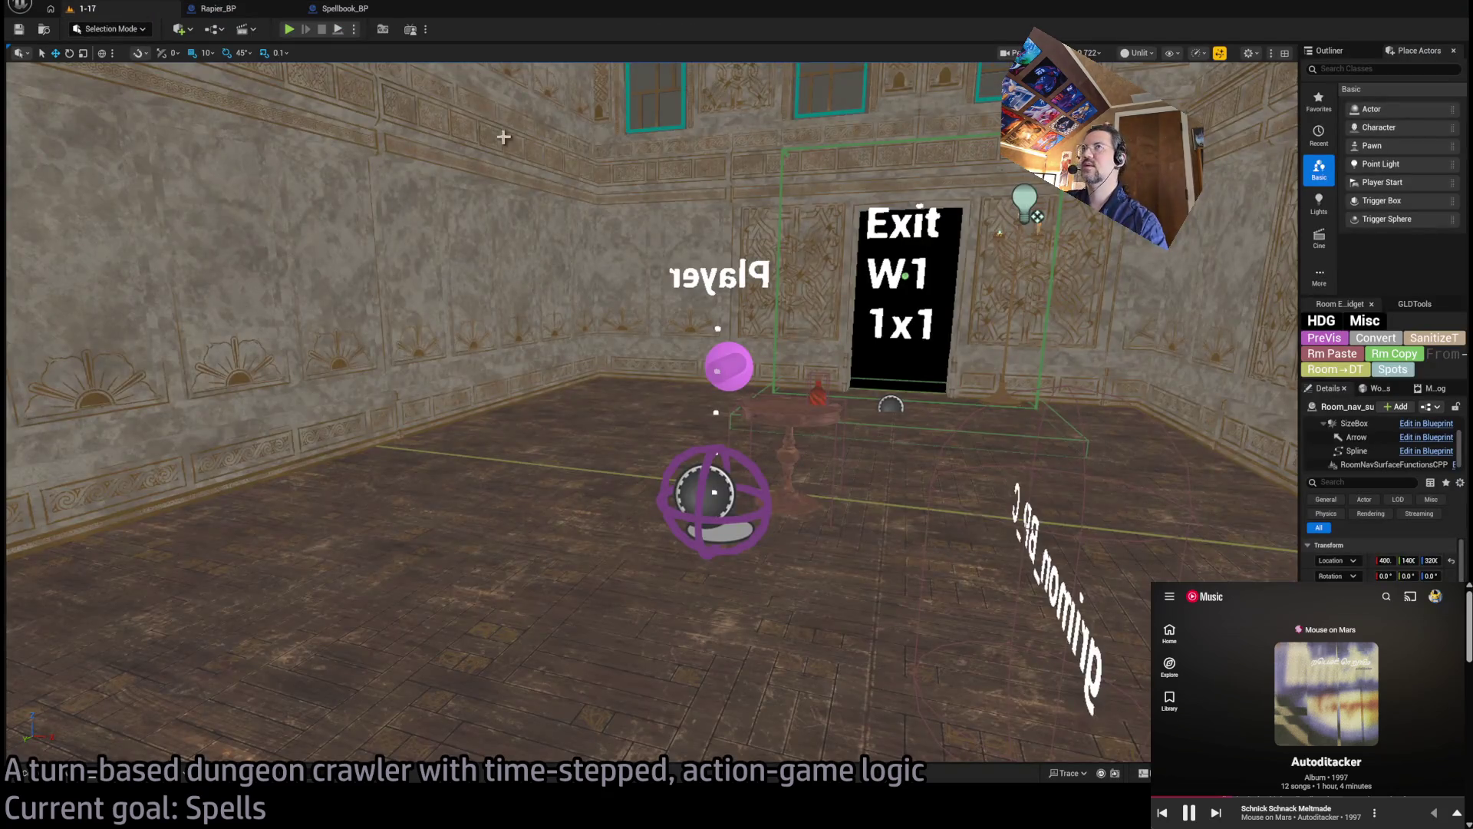
left_click(345, 8)
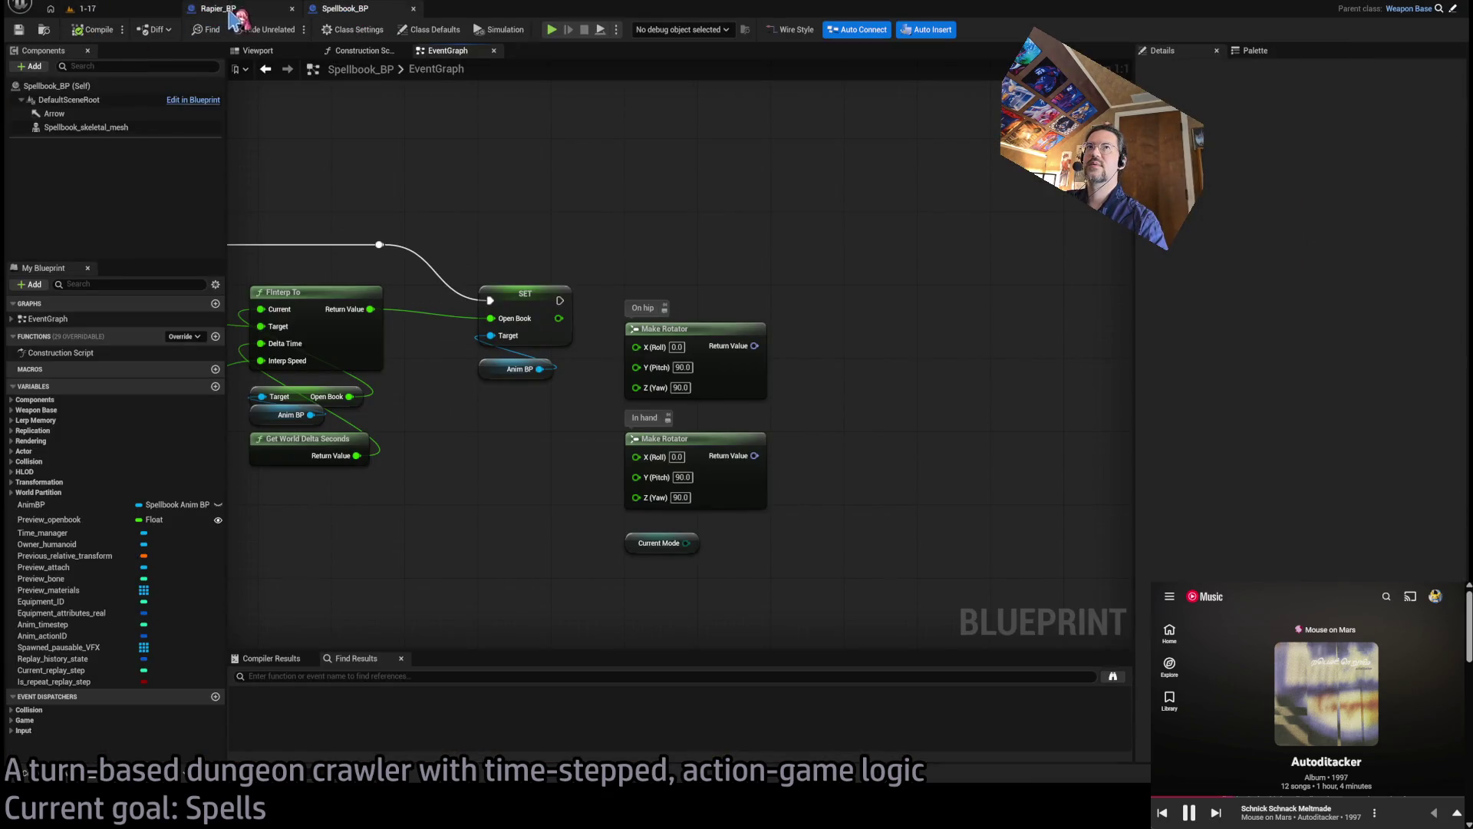
scroll(838, 191, "down", 2)
mouse_move(839, 191)
left_mouse_down()
mouse_move(773, 230)
mouse_move(751, 374)
left_mouse_up()
mouse_move(902, 216)
left_mouse_down()
mouse_move(841, 220)
mouse_move(381, 371)
mouse_move(964, 380)
mouse_move(928, 345)
mouse_move(730, 355)
mouse_move(622, 232)
left_mouse_up()
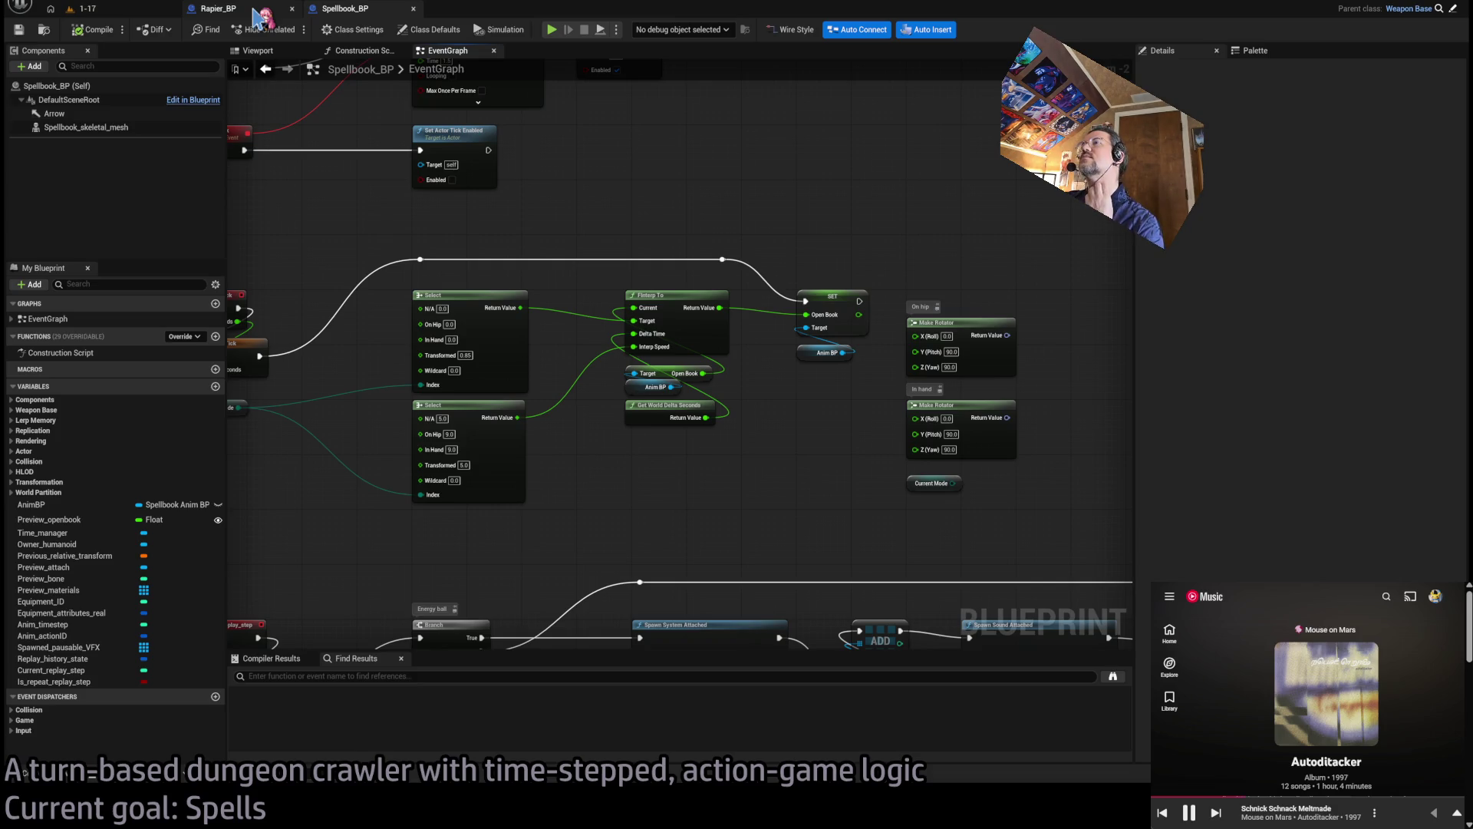
scroll(748, 374, "up", 1)
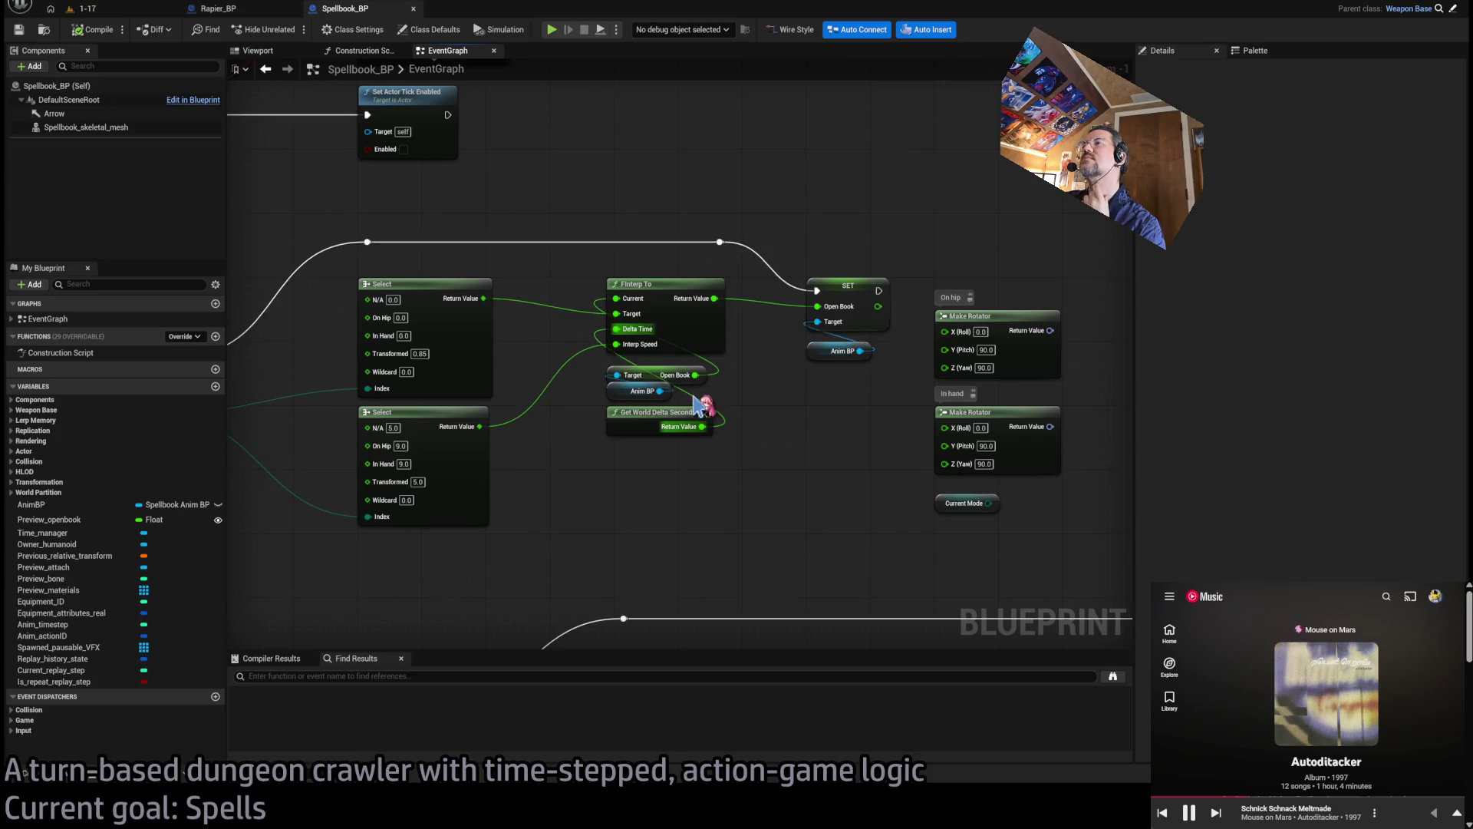
left_click_drag(700, 513, 643, 503)
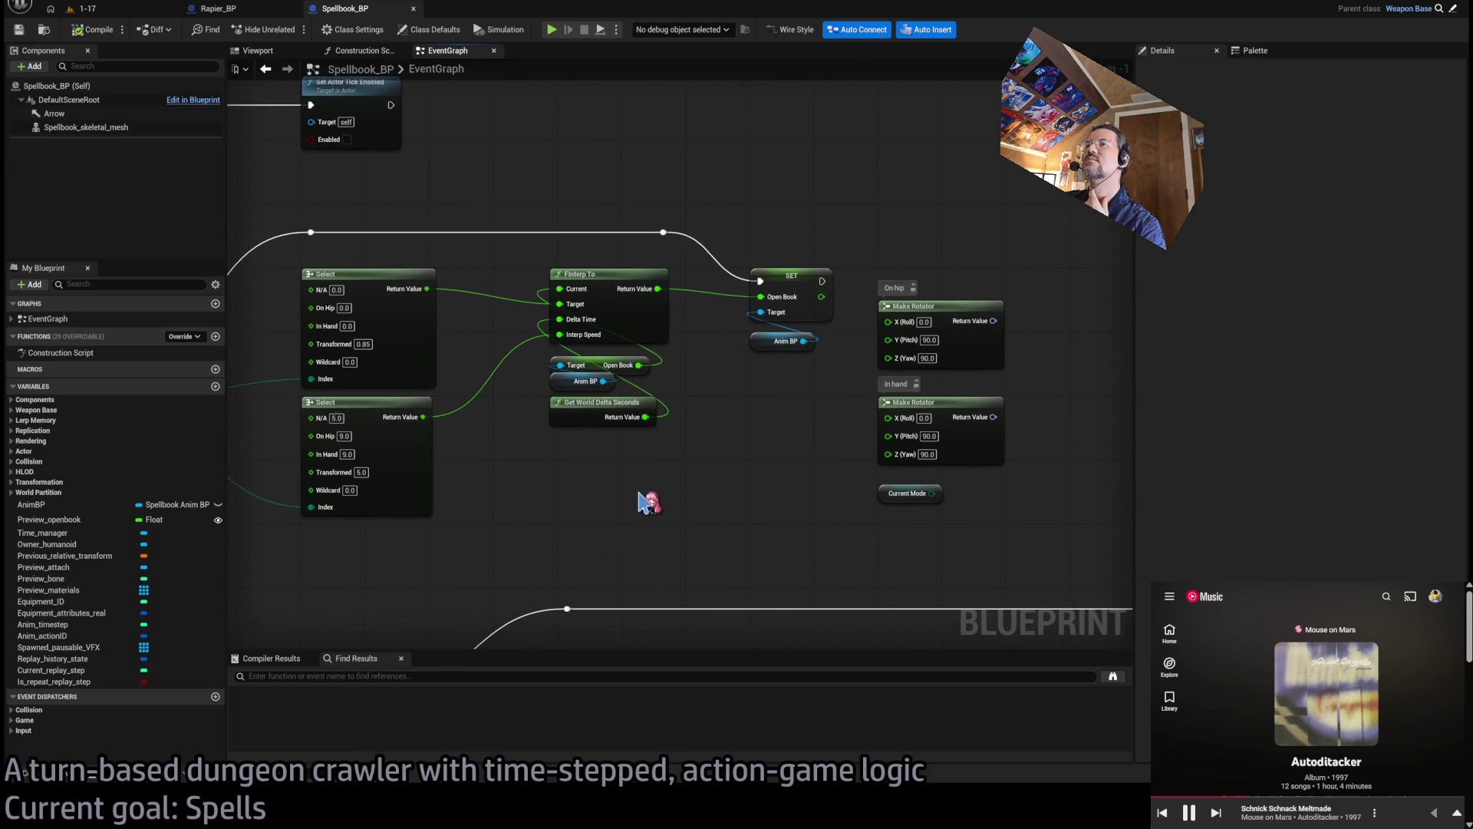
In the spellbook's Viewport, rotate the skeletal mesh upright with Rotation Y set to 90
left_click(259, 9)
left_click(341, 9)
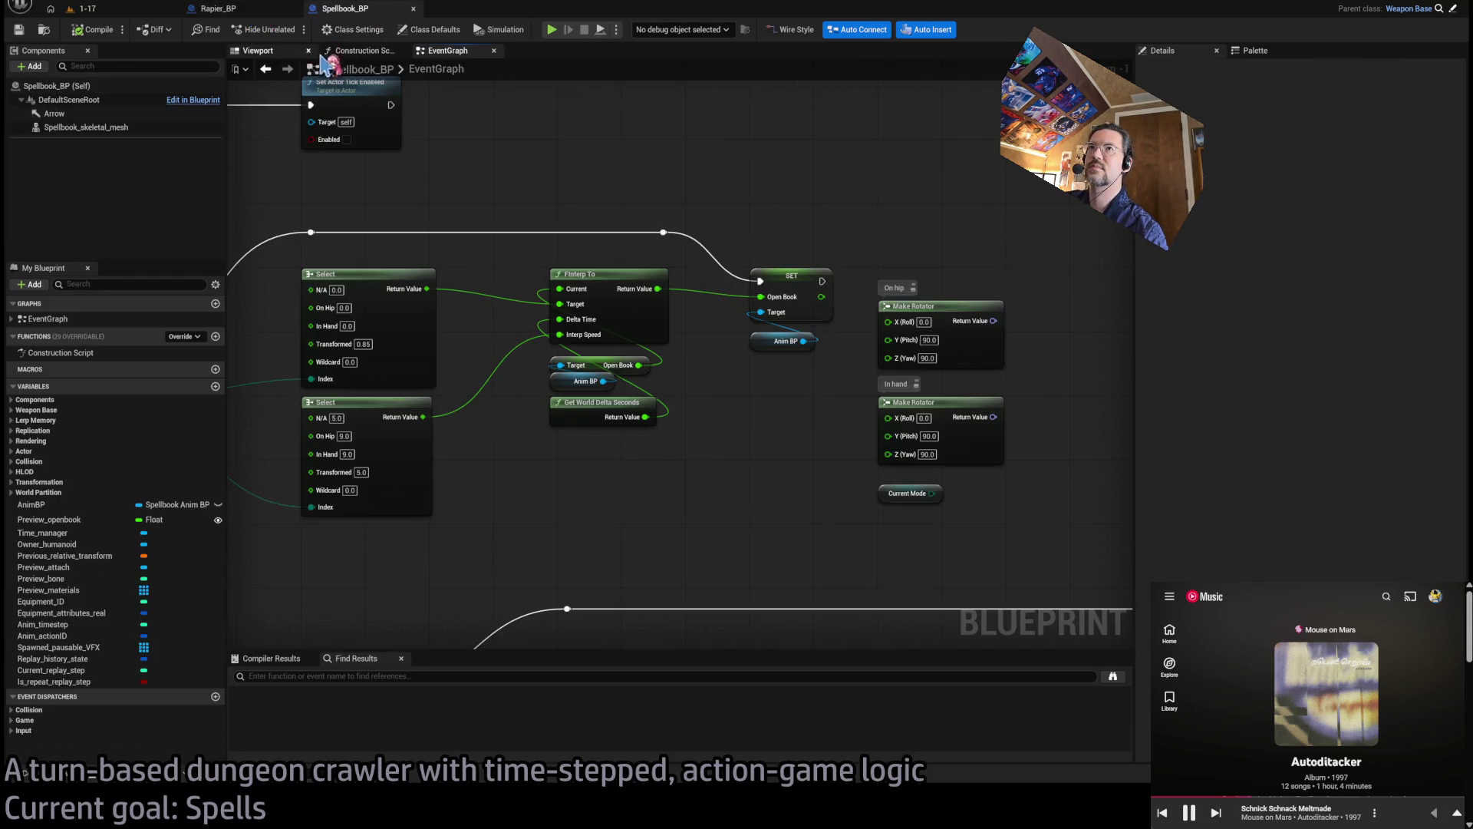
left_click(358, 50)
left_click(441, 50)
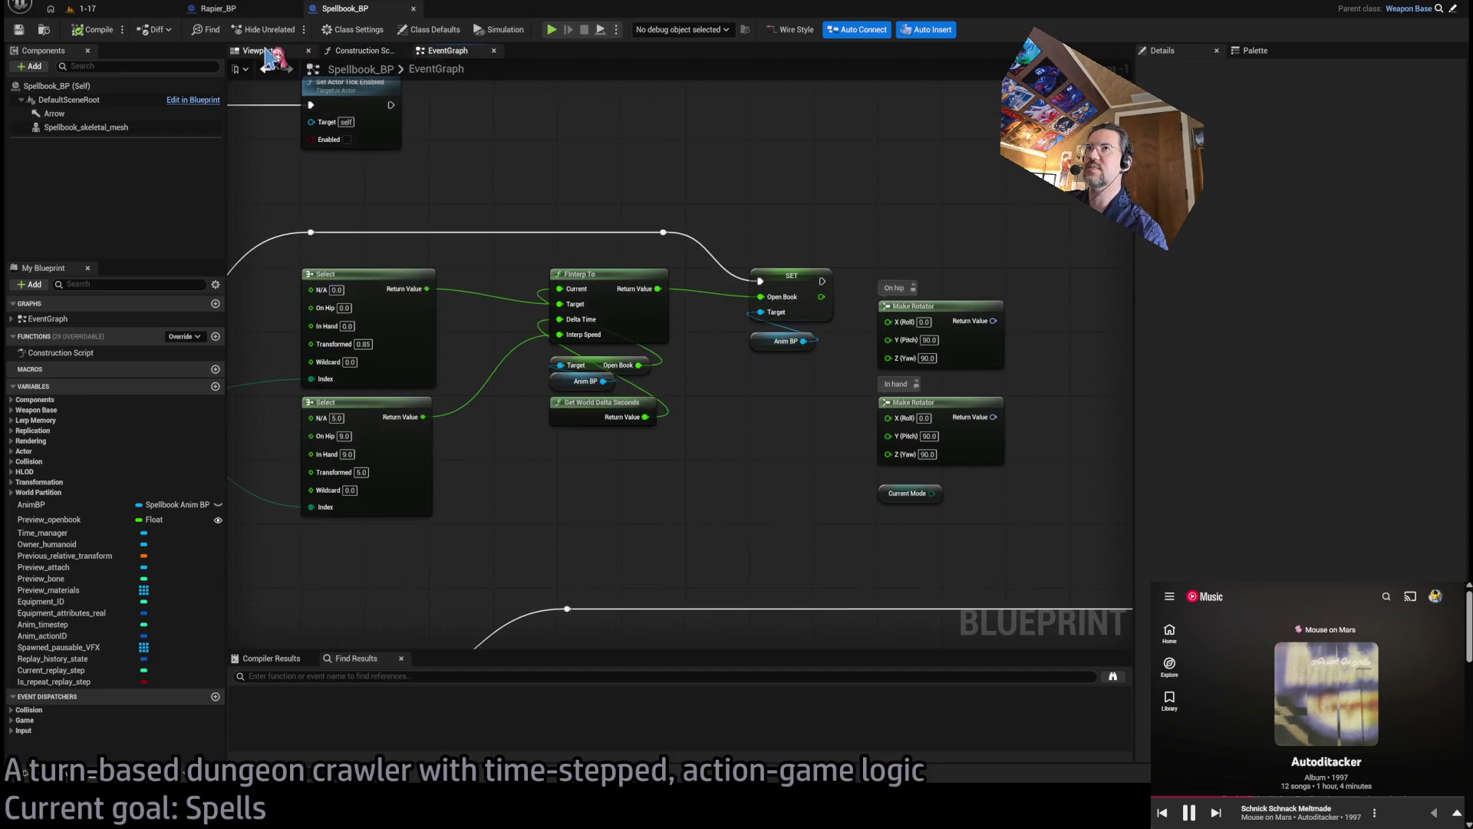
left_click(258, 50)
left_click(687, 399)
key("e")
left_click_drag(614, 414, 626, 390)
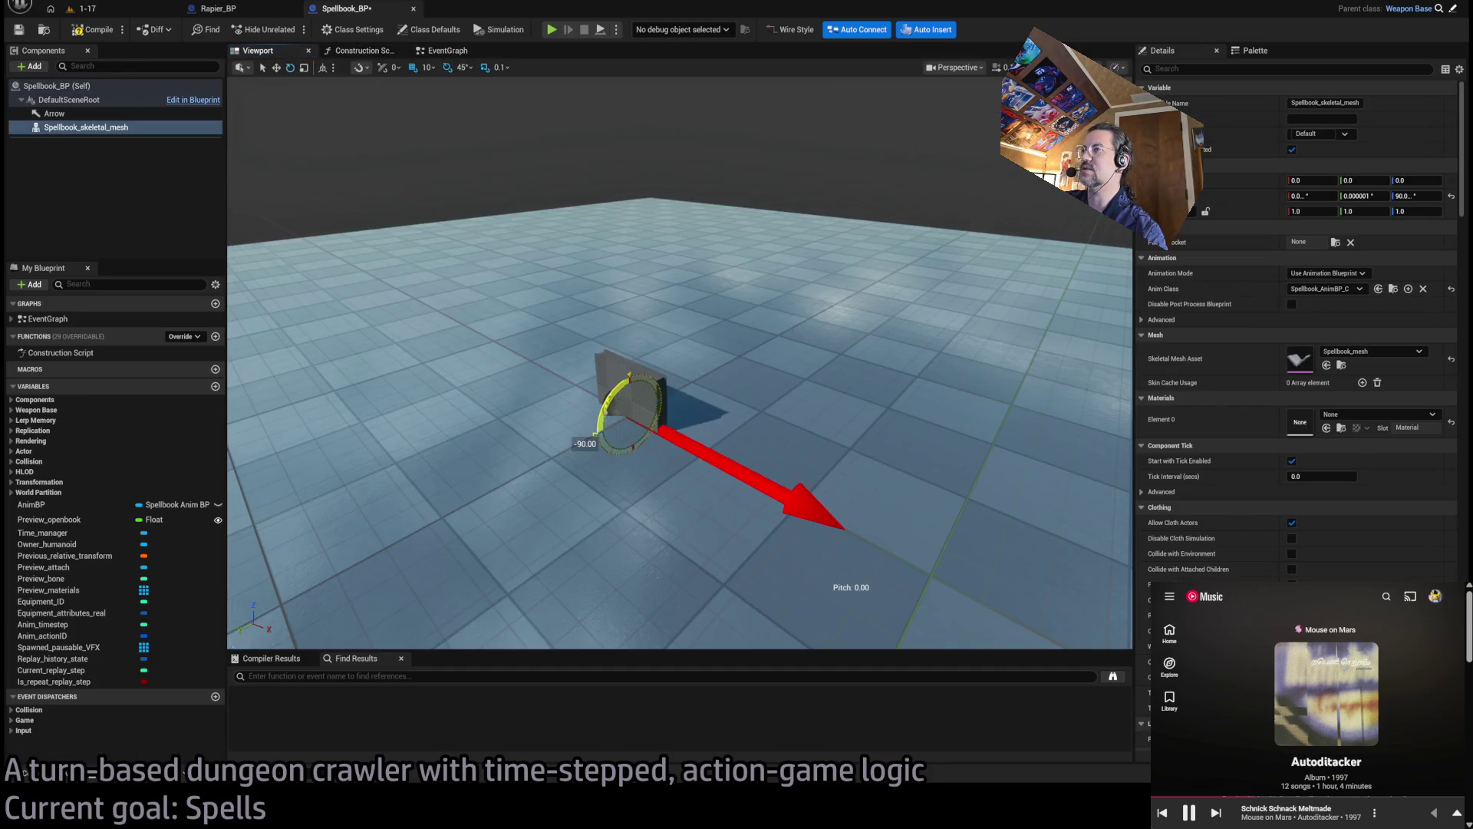
left_click(1364, 196)
type("90")
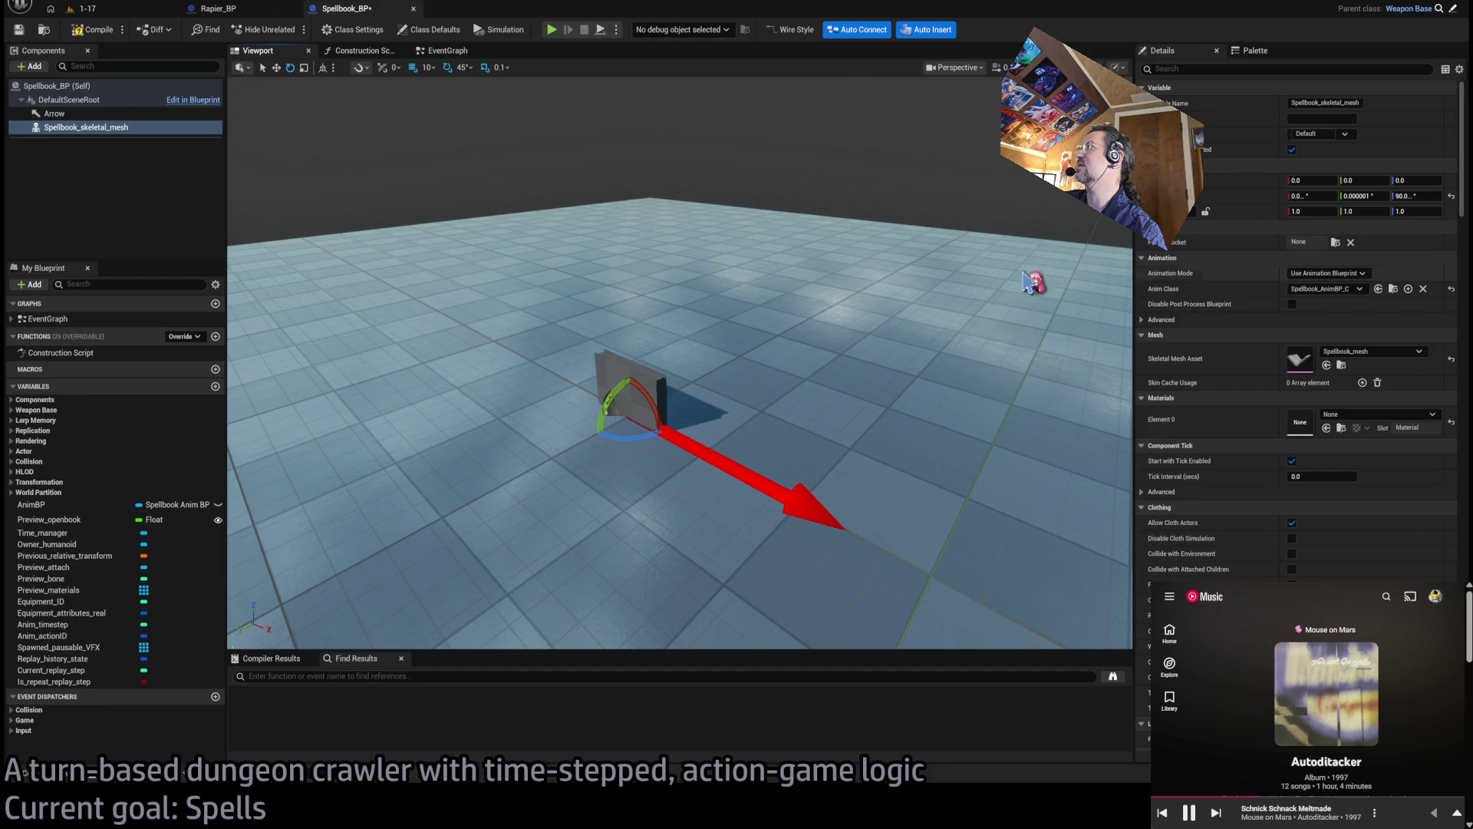
key("Return")
Glance at Rapier_BP, then return to Spellbook_BP's event graph
left_click(246, 11)
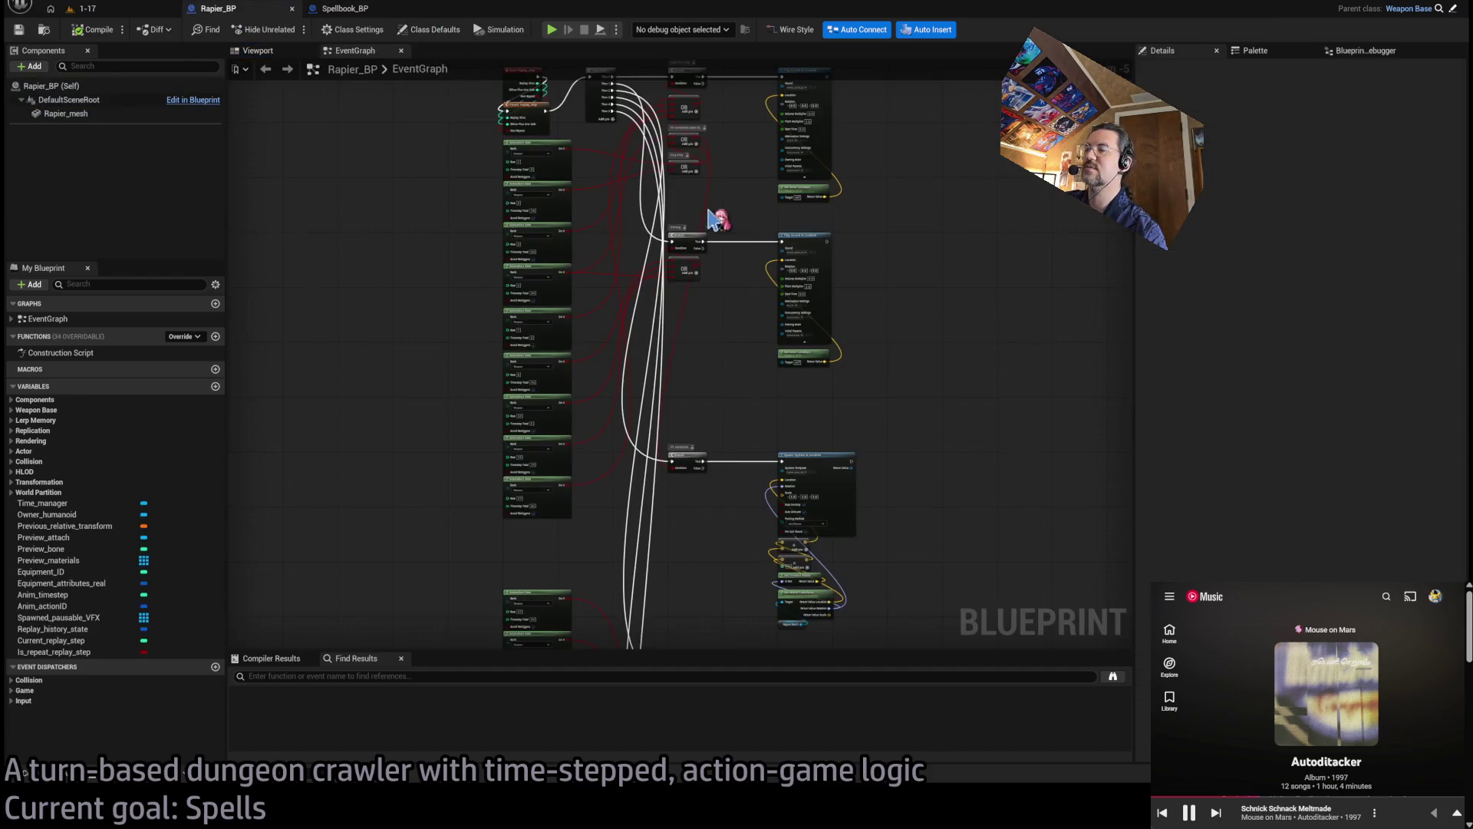
left_click(345, 8)
left_click(447, 51)
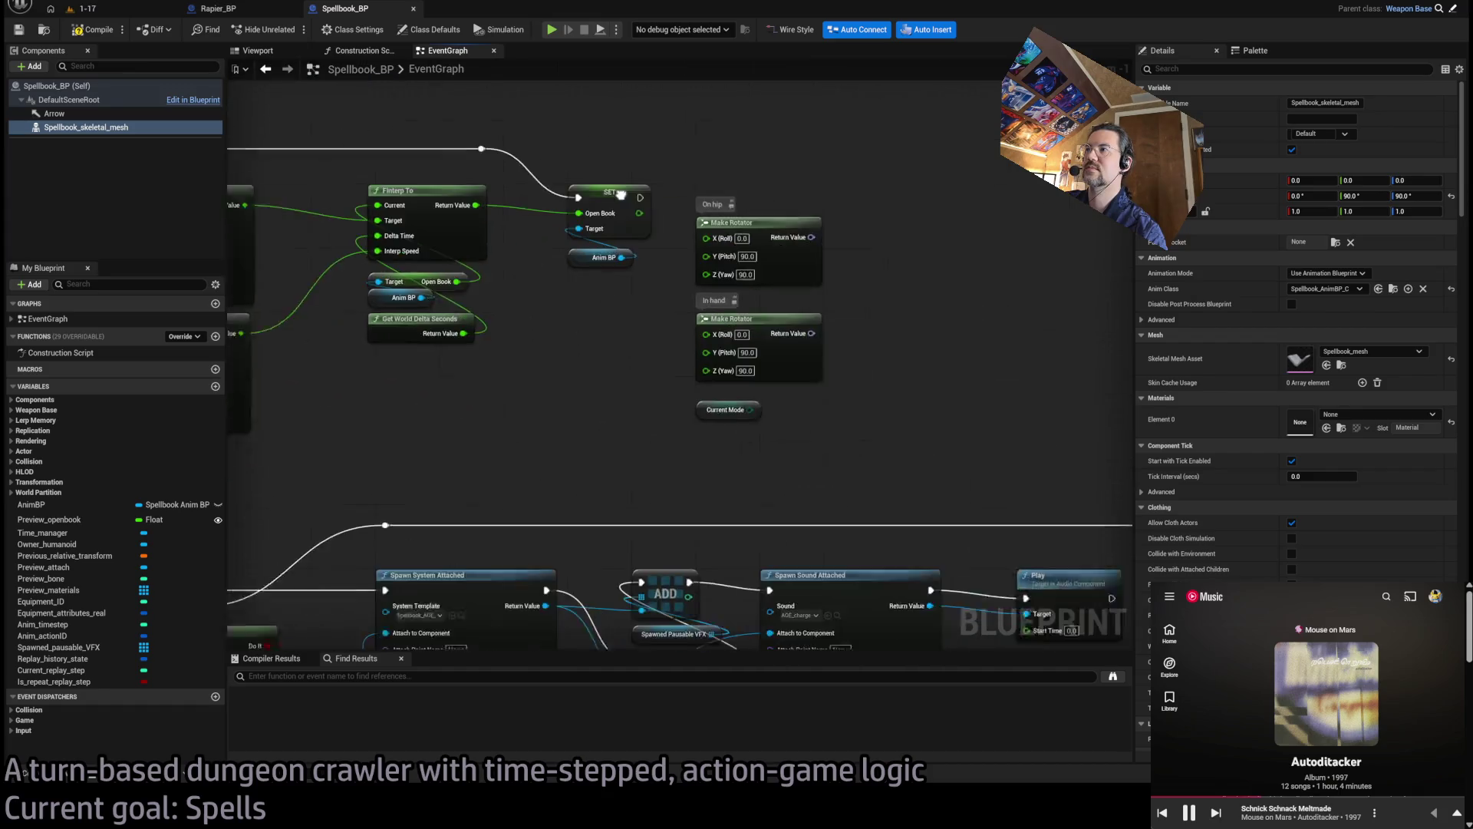
Set the On hip rotator's pitch to 90 and create a Select node from its output
type("90")
key("Return")
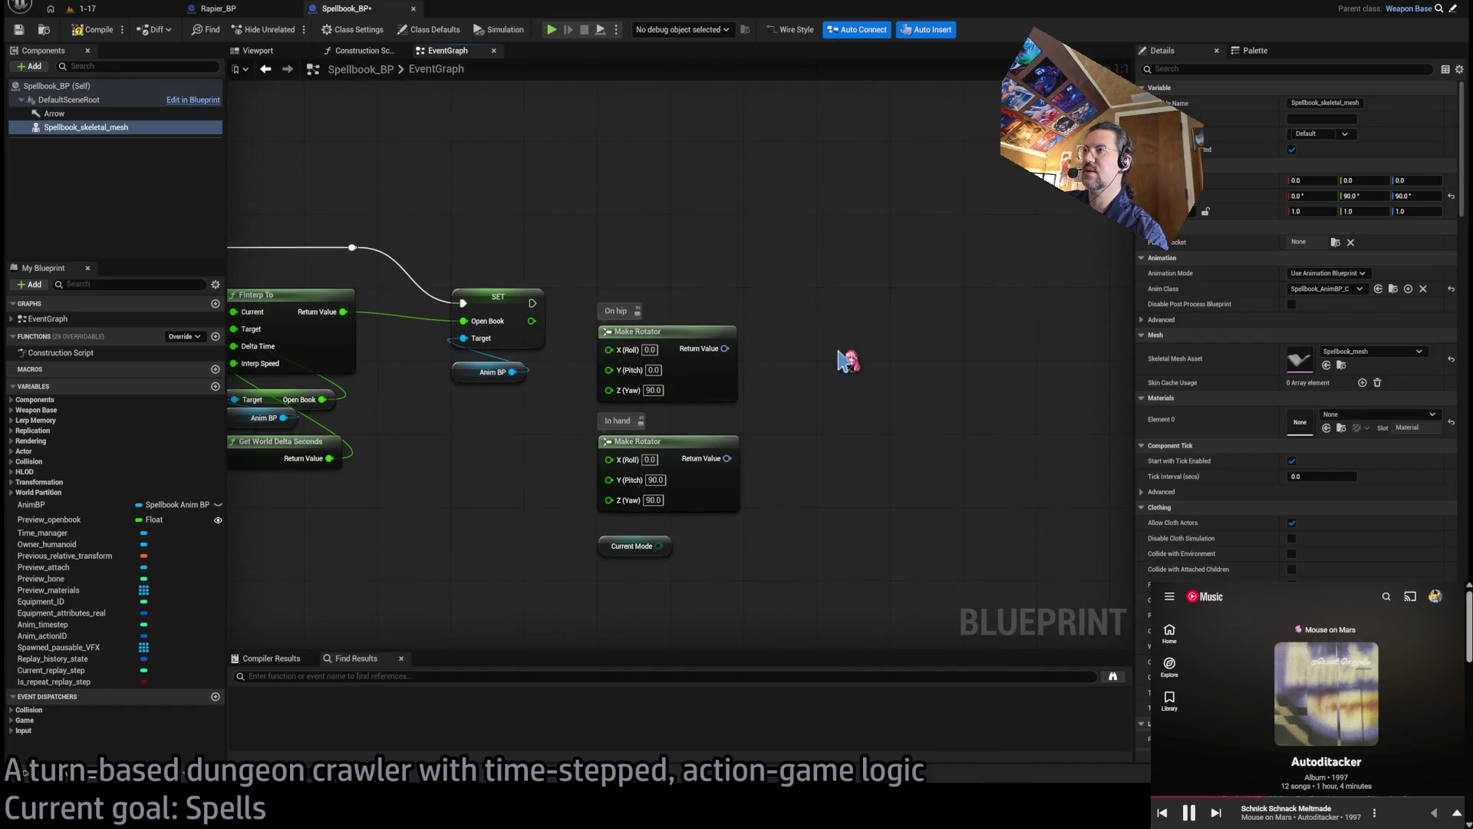
scroll(861, 425, "down", 2)
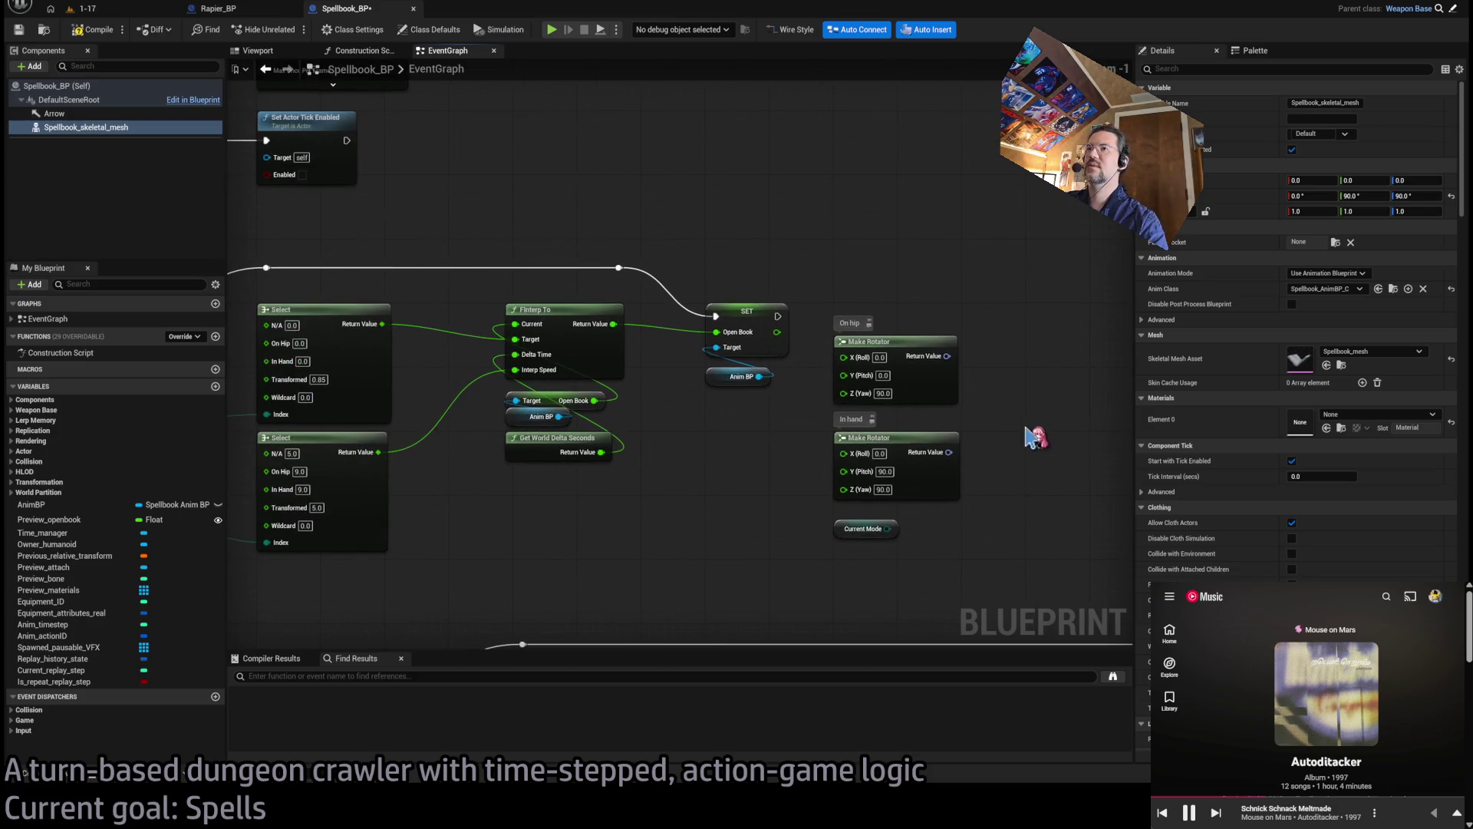
left_click_drag(815, 355, 957, 346)
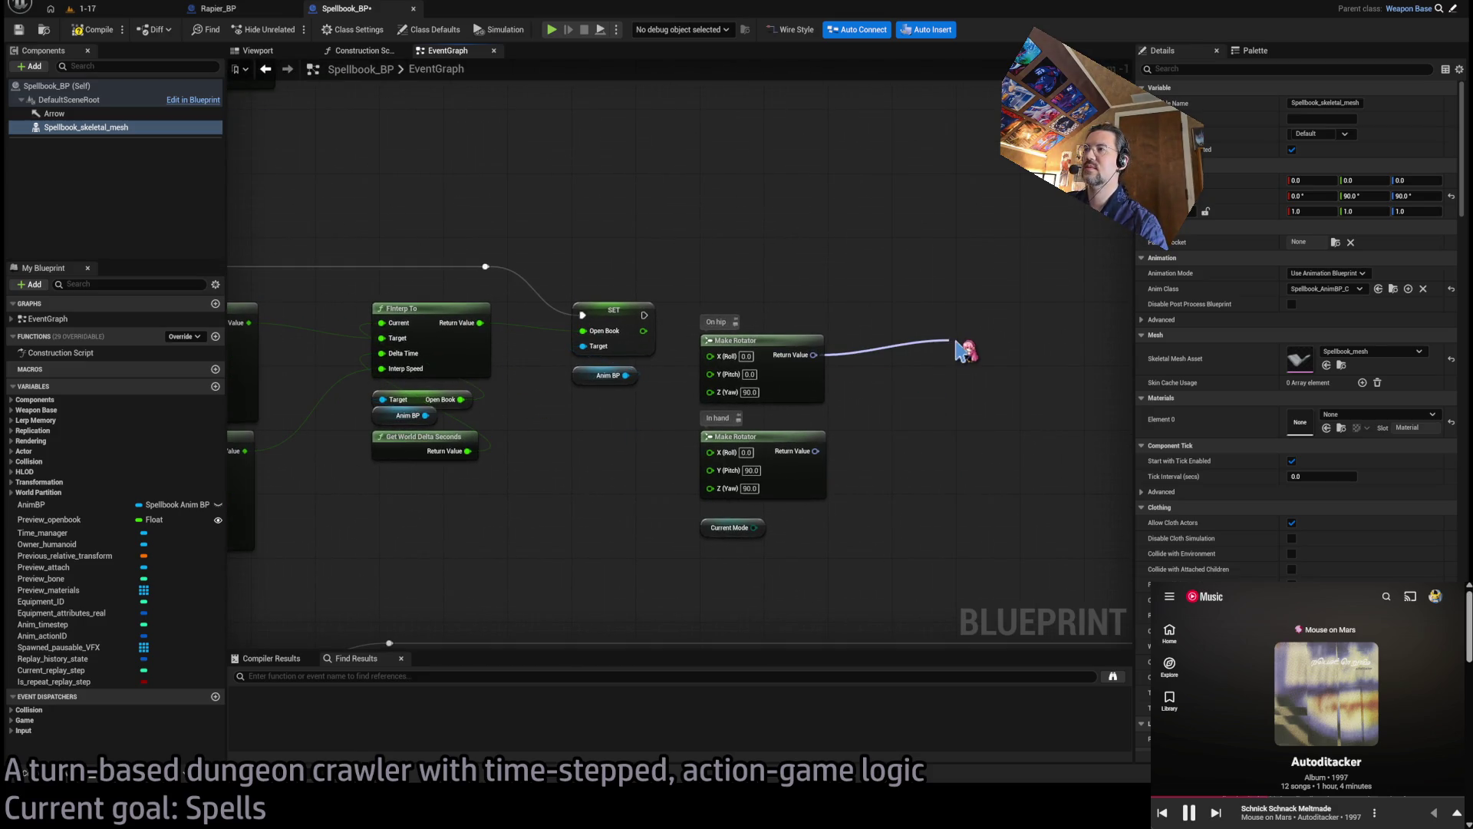
left_click(1005, 476)
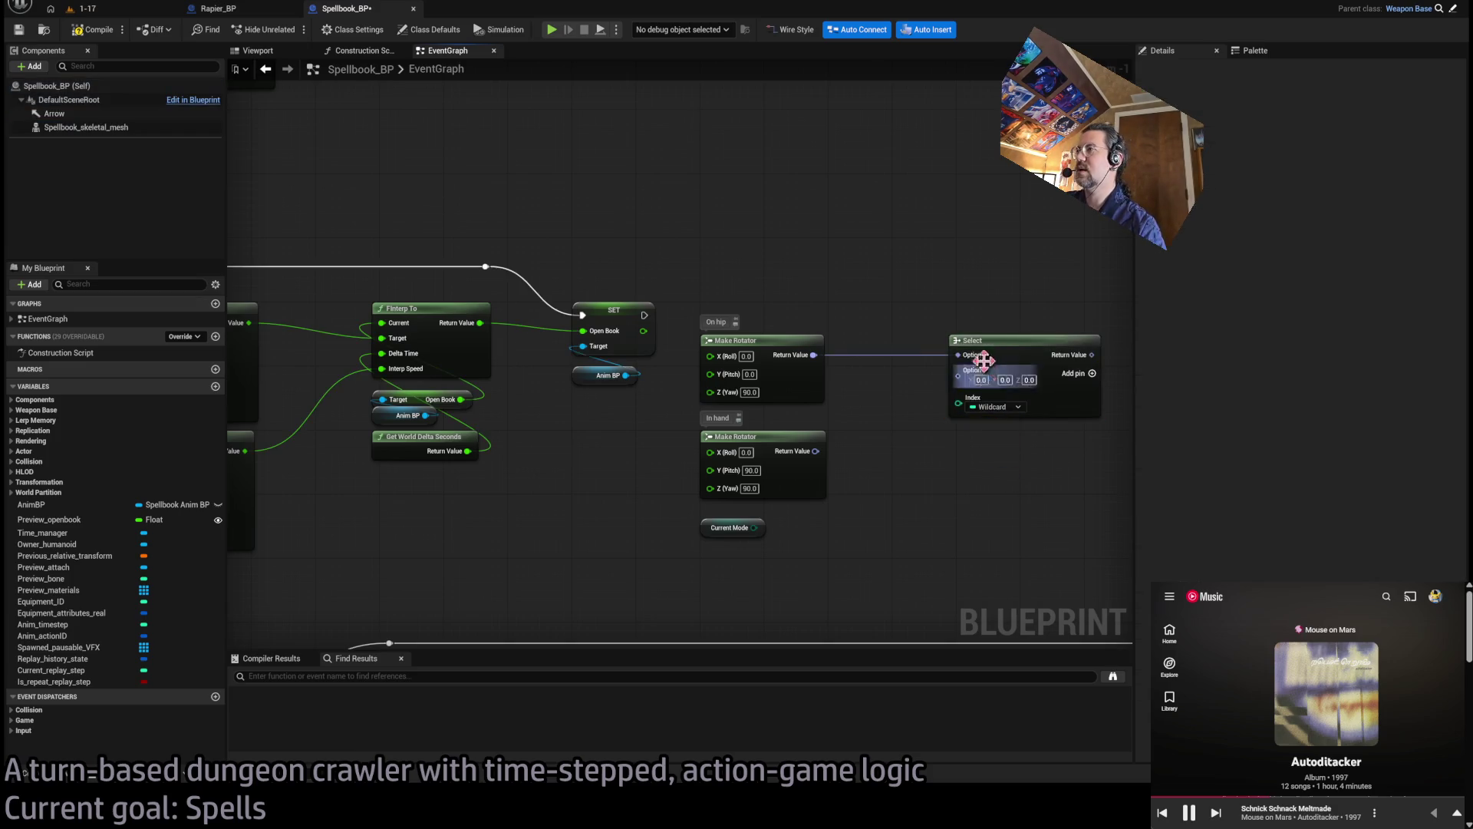
Paste a Current Mode getter and wire it into the Select node's Index
mouse_move(499, 433)
left_mouse_down()
mouse_move(635, 407)
mouse_move(892, 406)
left_mouse_up()
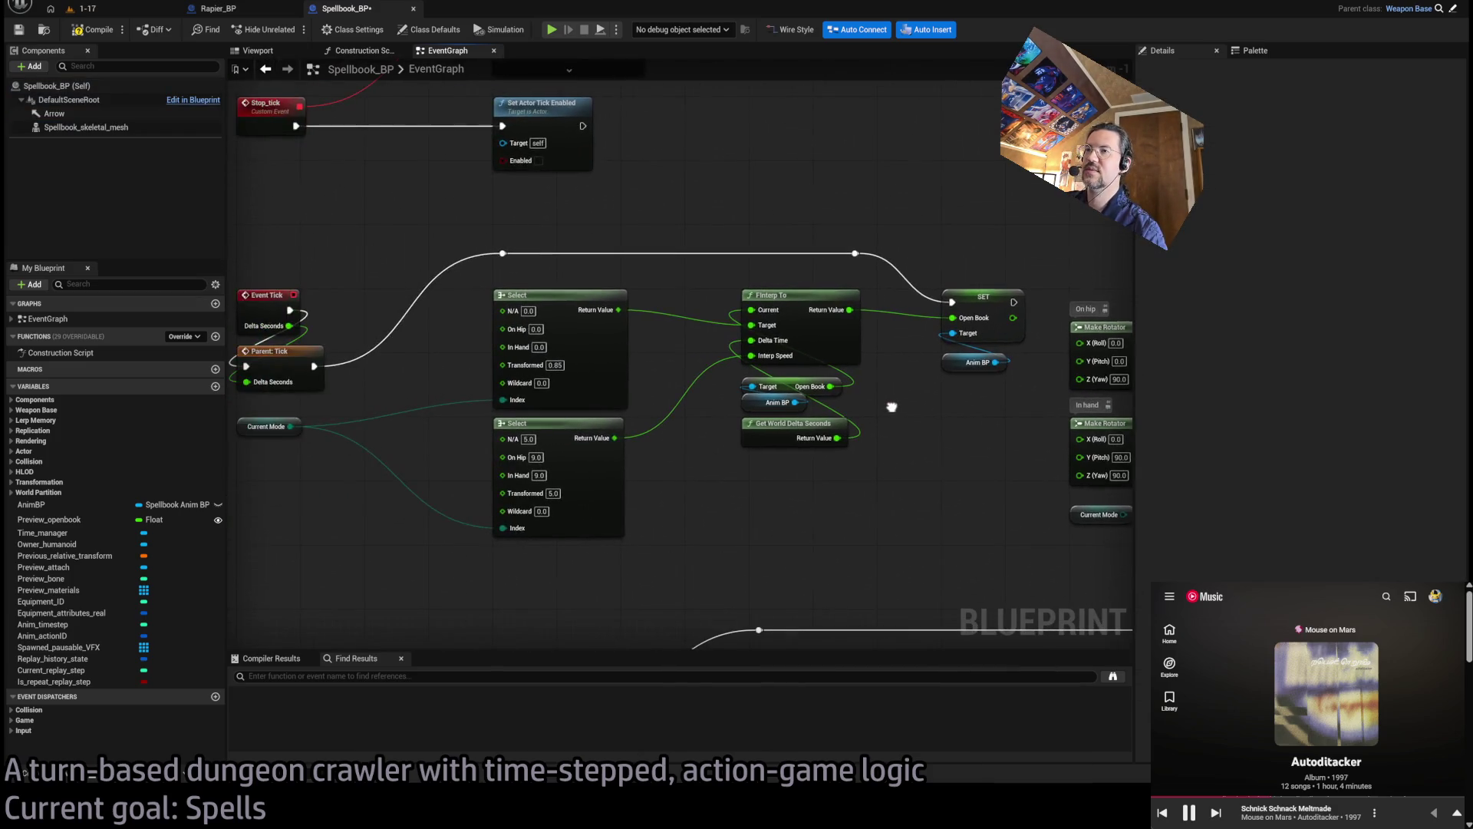
left_click(284, 426)
key("ctrl+c")
key("ctrl+v")
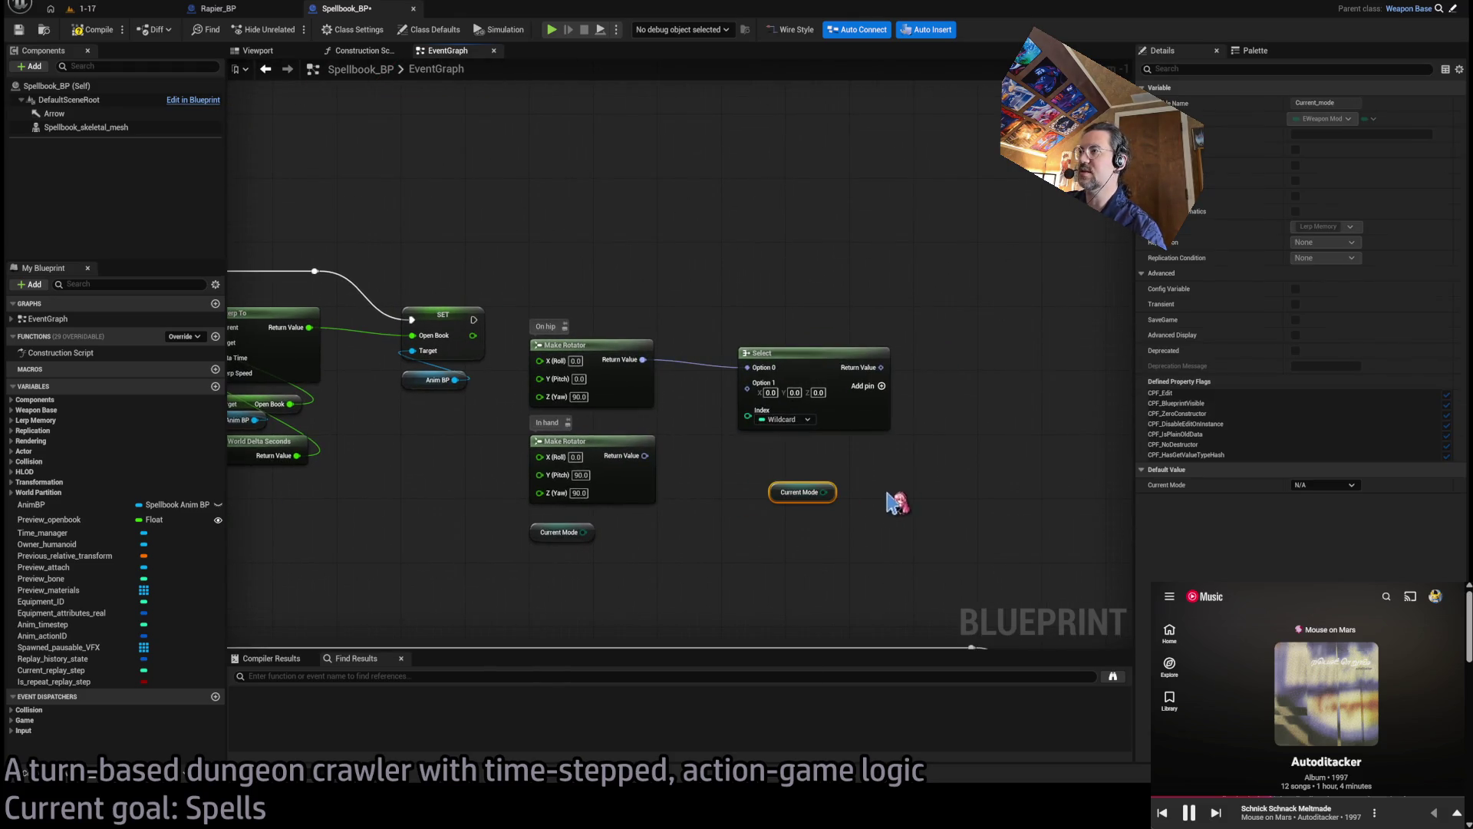
left_click_drag(828, 492, 749, 415)
left_click_drag(866, 460, 897, 430)
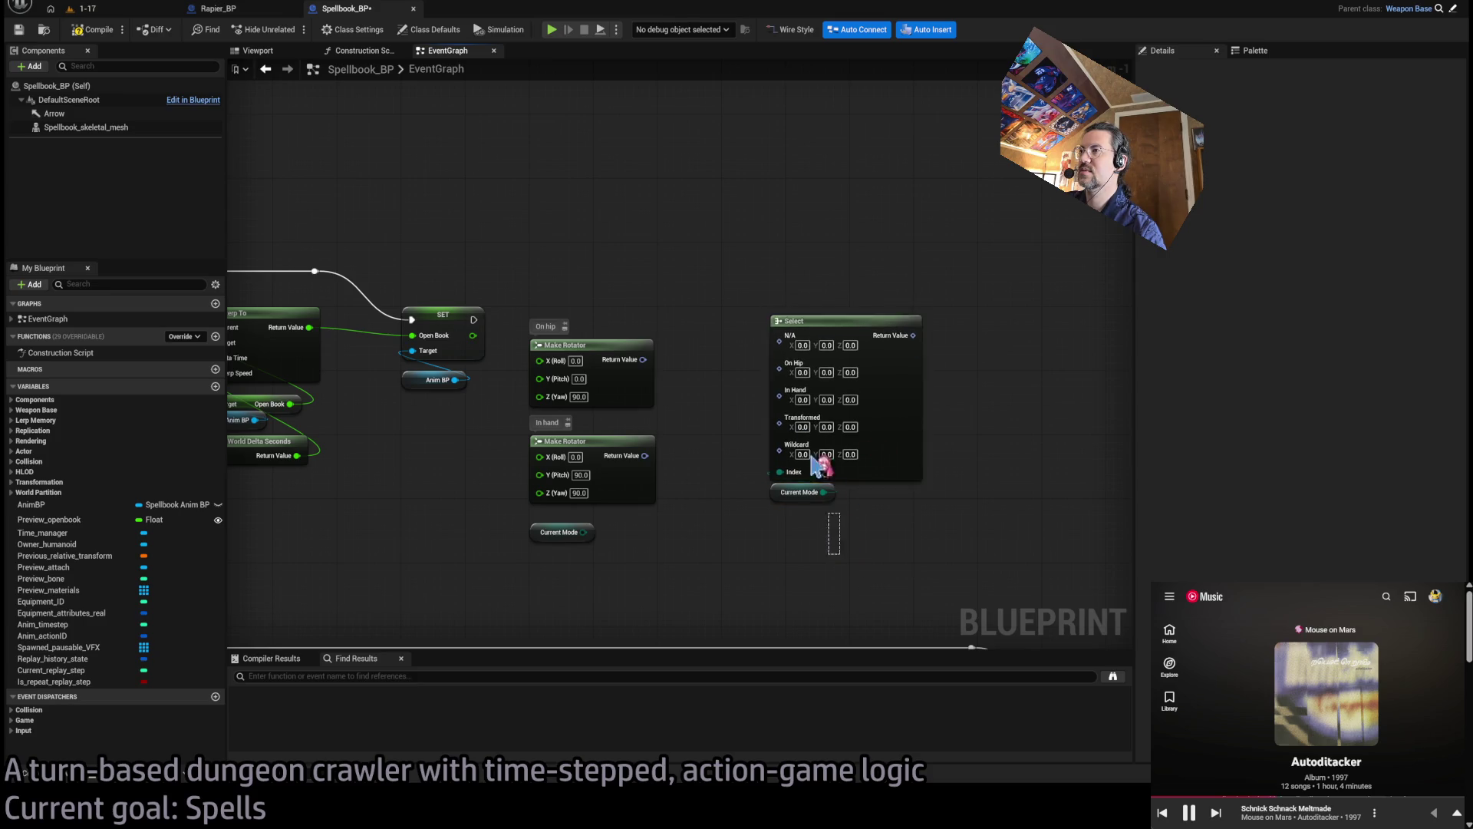
left_click(813, 491, "ctrl")
left_click_drag(821, 322, 774, 347)
Wire On hip to the N/A and On Hip options, In hand to the rest, and delete the spare getter
scroll(690, 399, "up", 1)
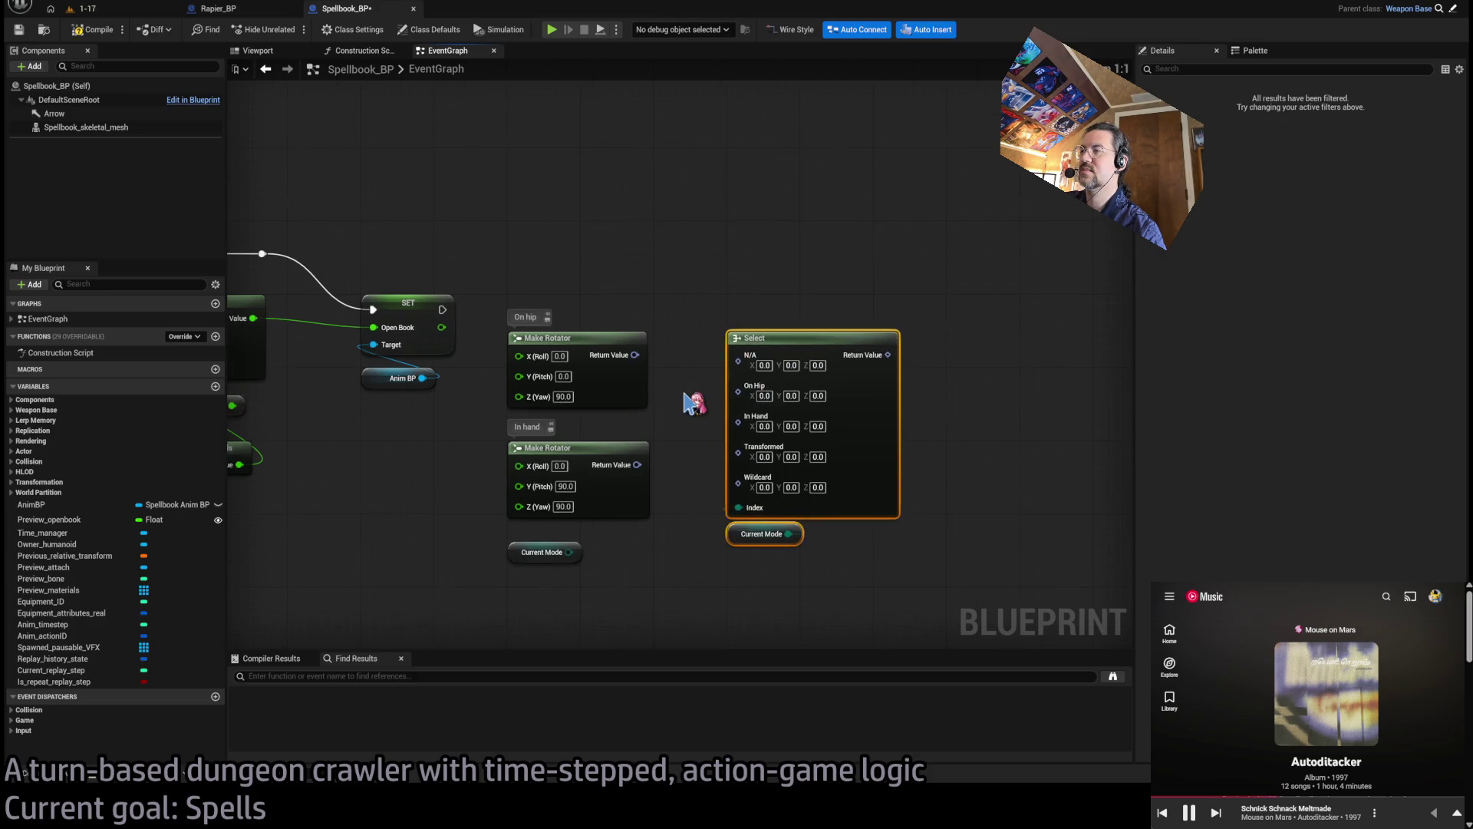
left_click_drag(681, 337, 783, 338)
mouse_move(685, 337)
left_mouse_down()
mouse_move(783, 361)
mouse_move(790, 457)
mouse_move(691, 370)
left_mouse_up()
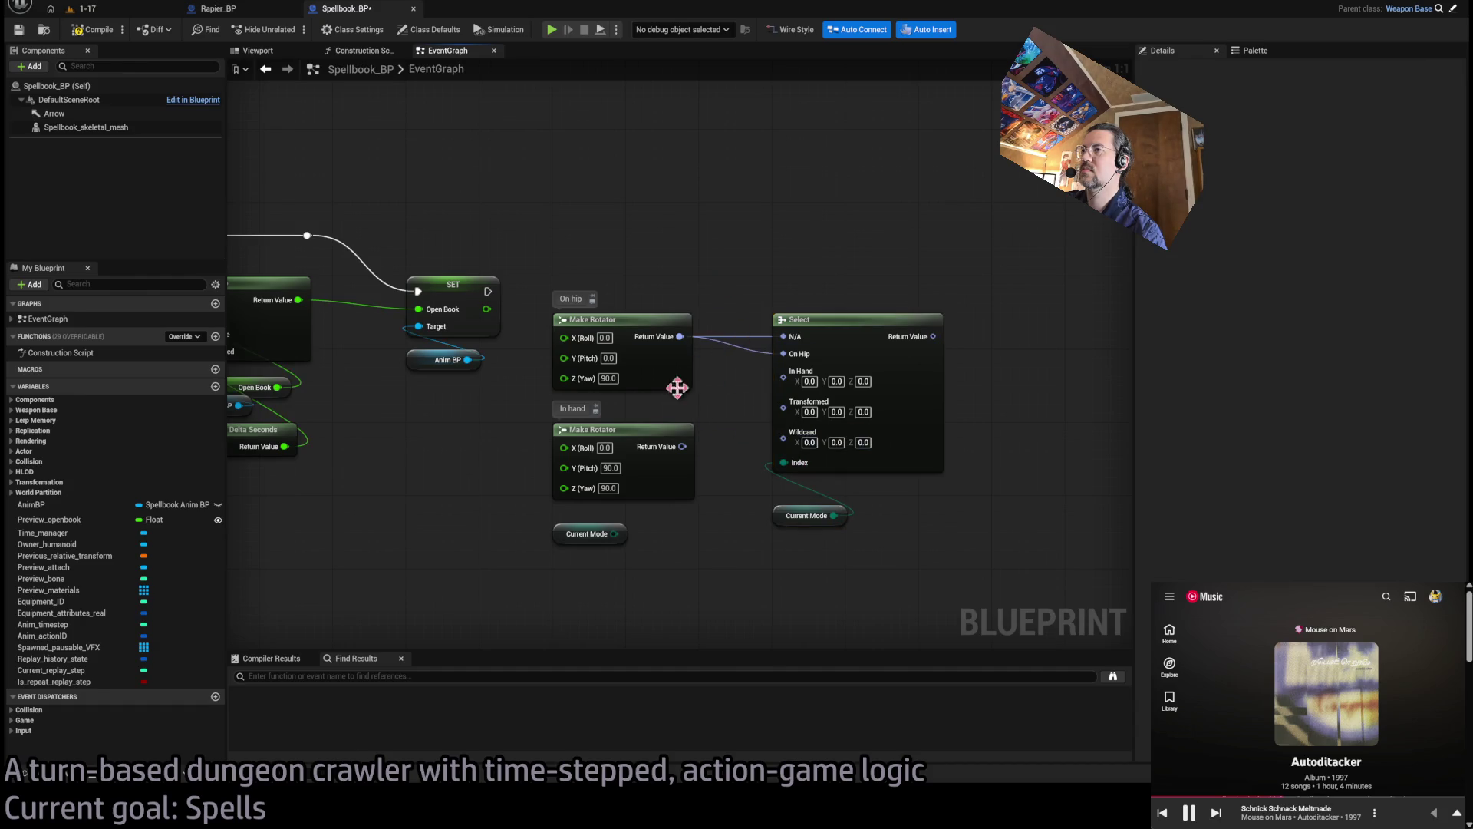
mouse_move(685, 452)
left_mouse_down()
mouse_move(783, 376)
mouse_move(783, 405)
left_mouse_up()
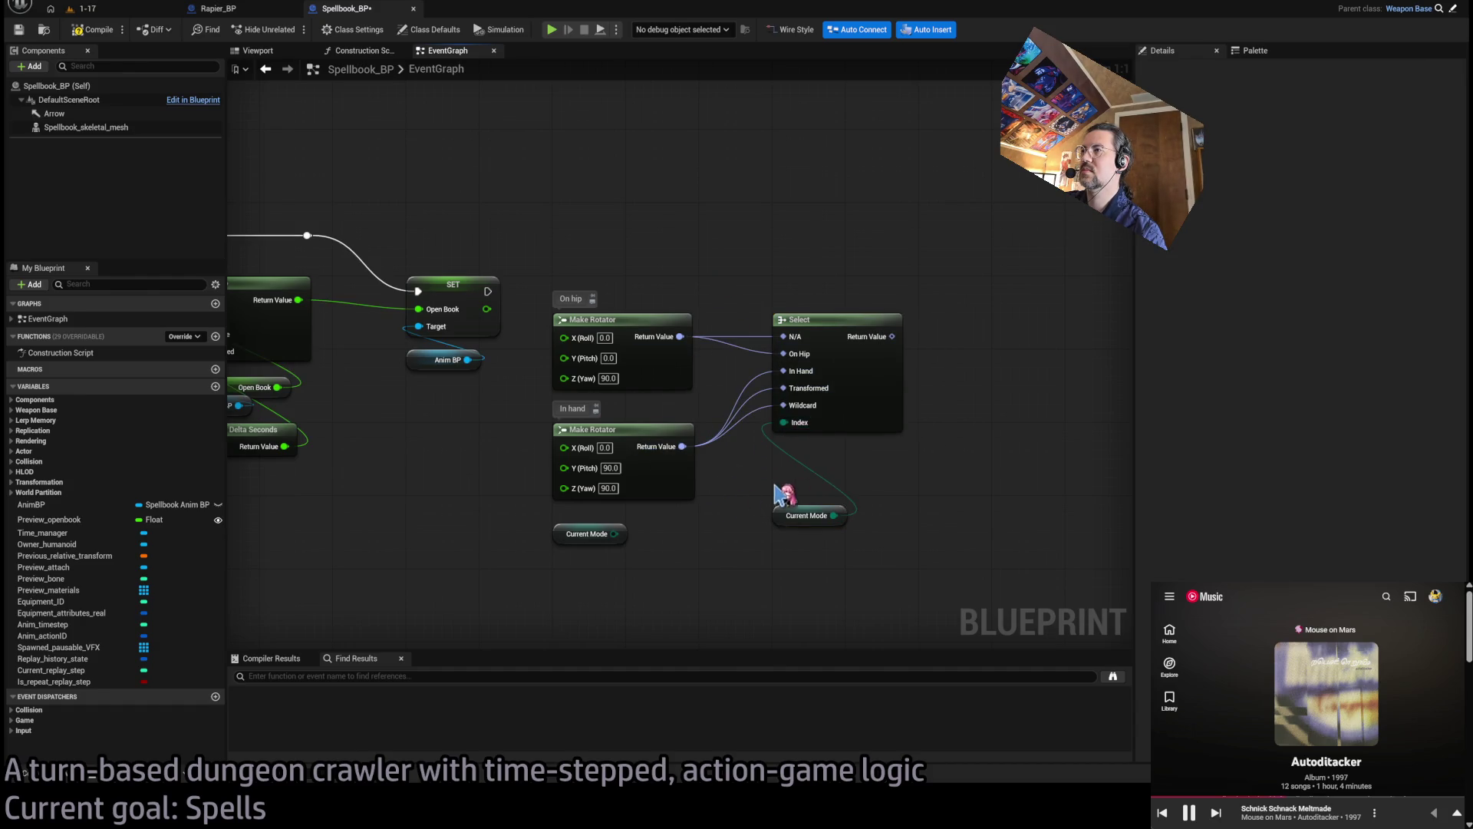
left_click_drag(795, 526, 791, 465)
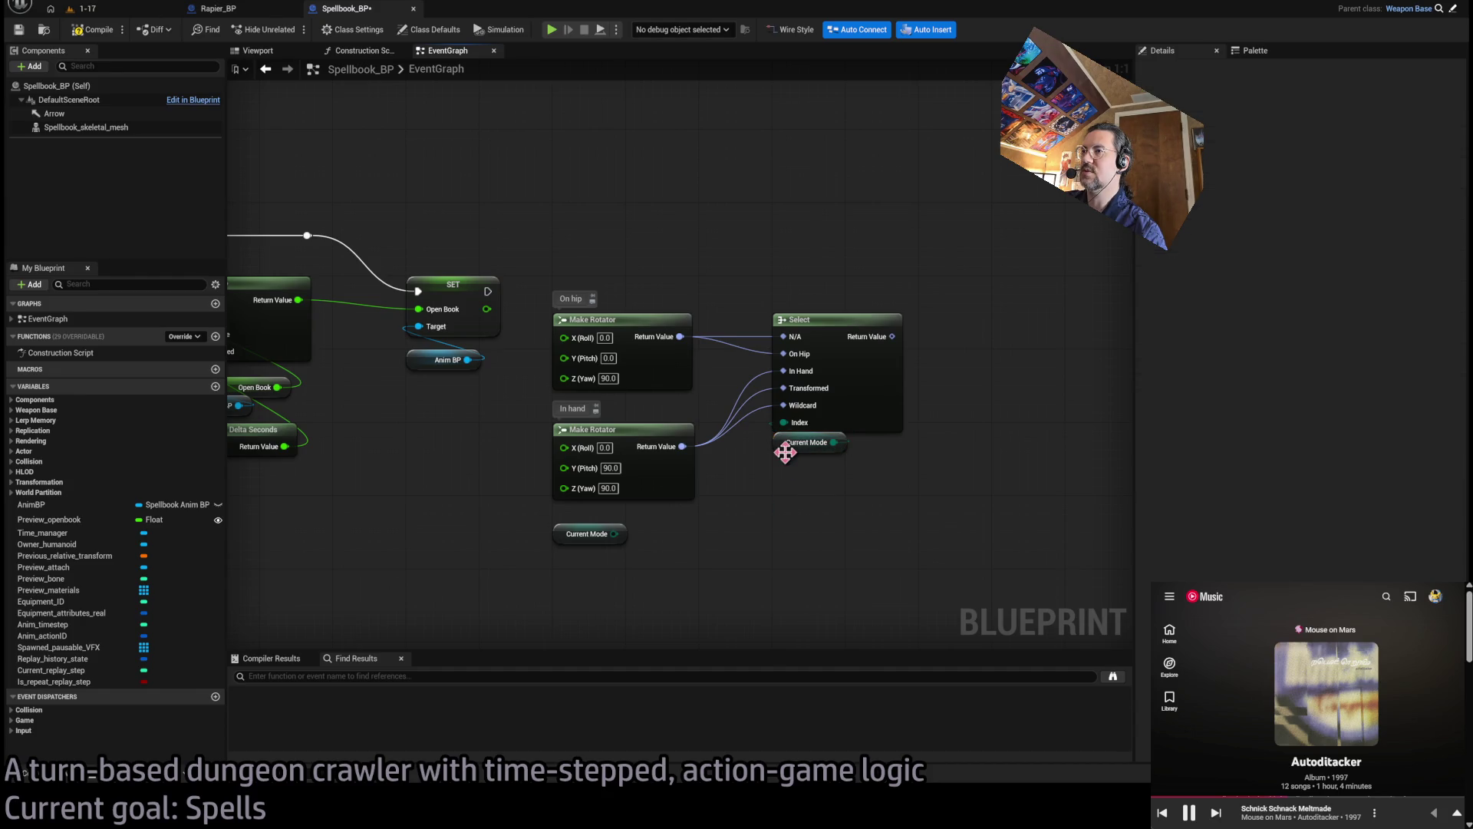
left_click(588, 535)
key("Delete")
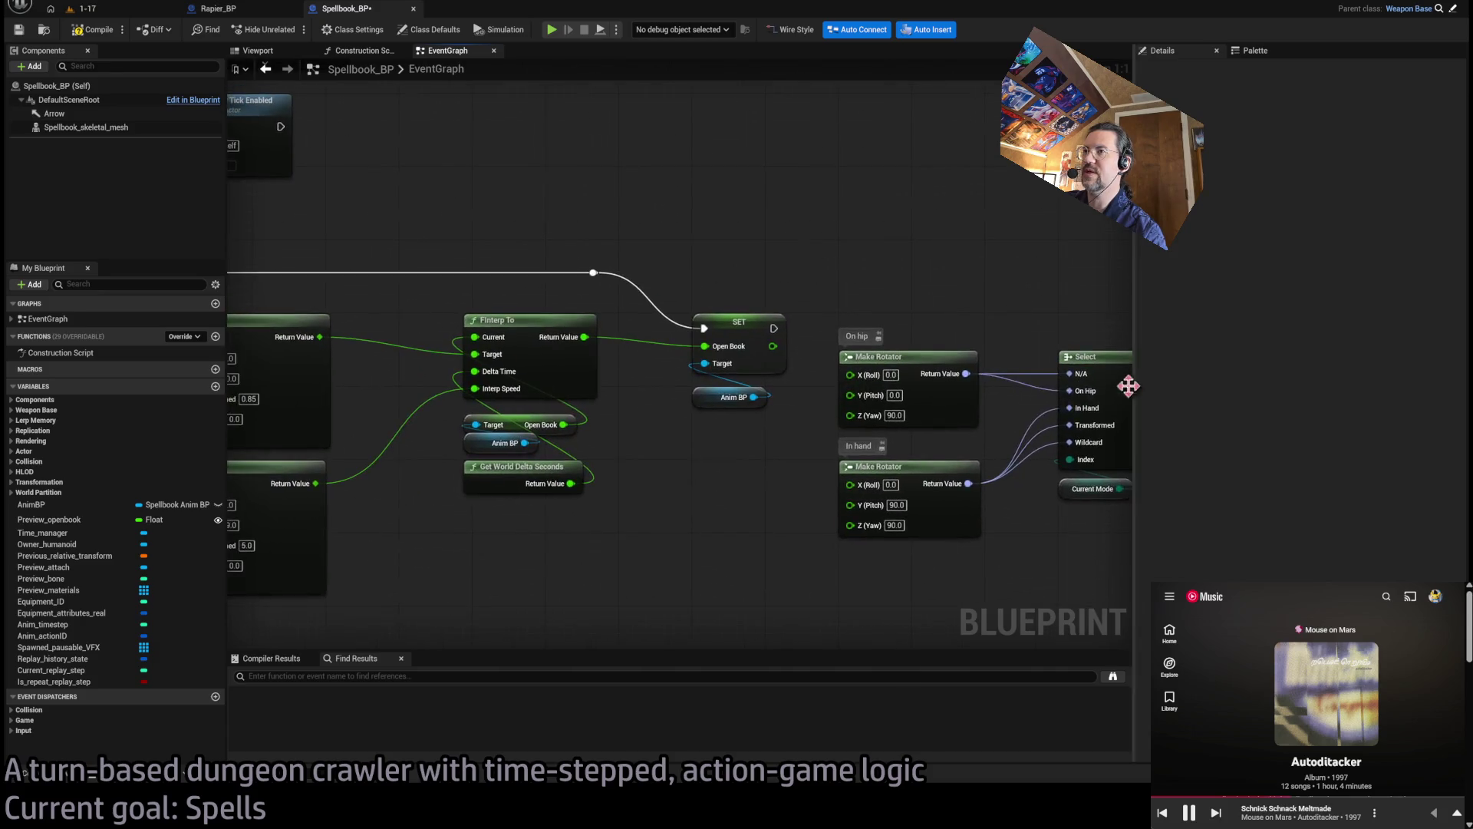
Place a Spellbook Skeletal Mesh reference in the event graph
scroll(813, 442, "down", 1)
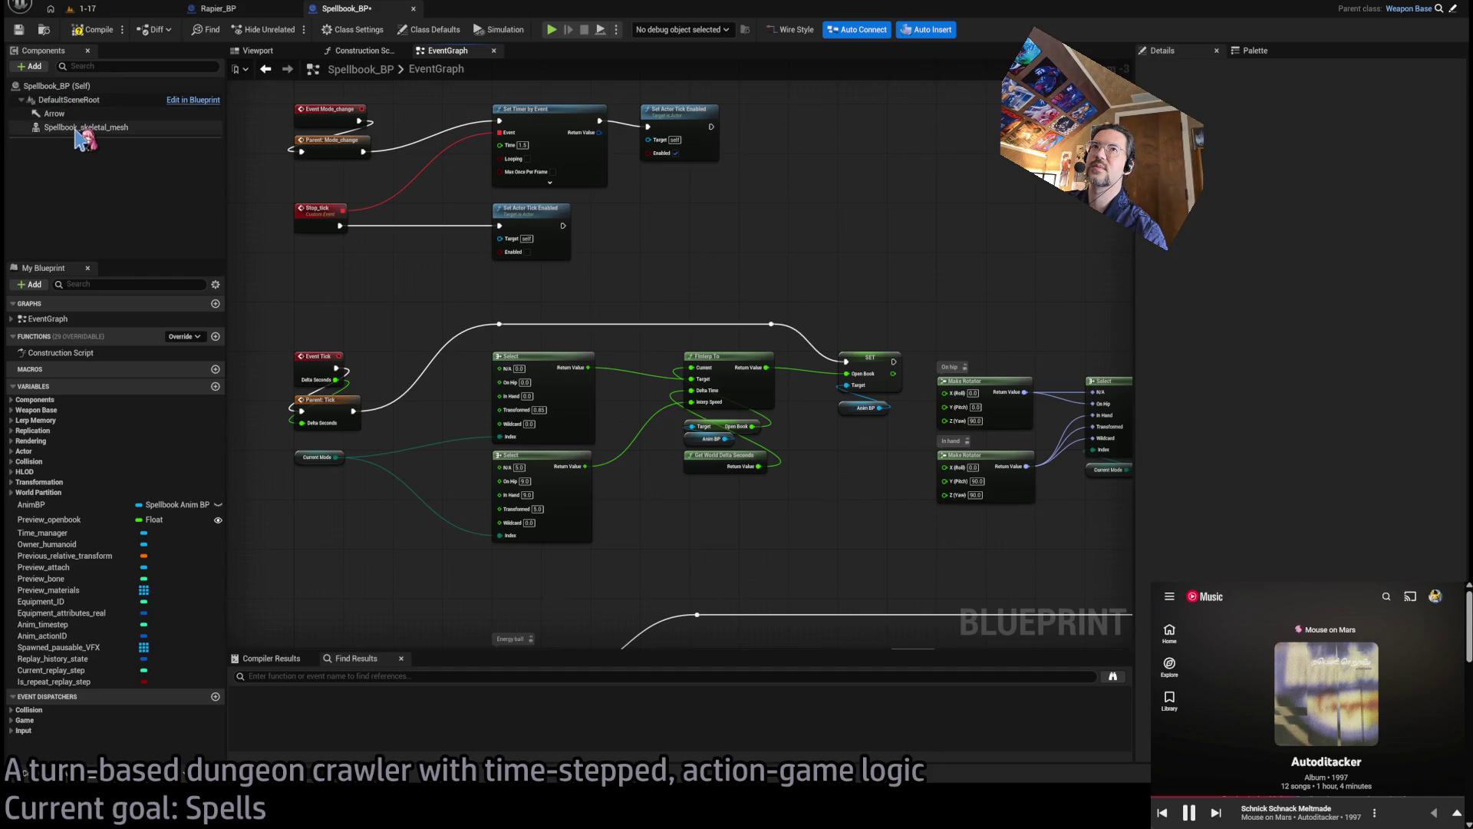
left_click(360, 50)
key("ctrl+Tab")
key("ctrl+Tab")
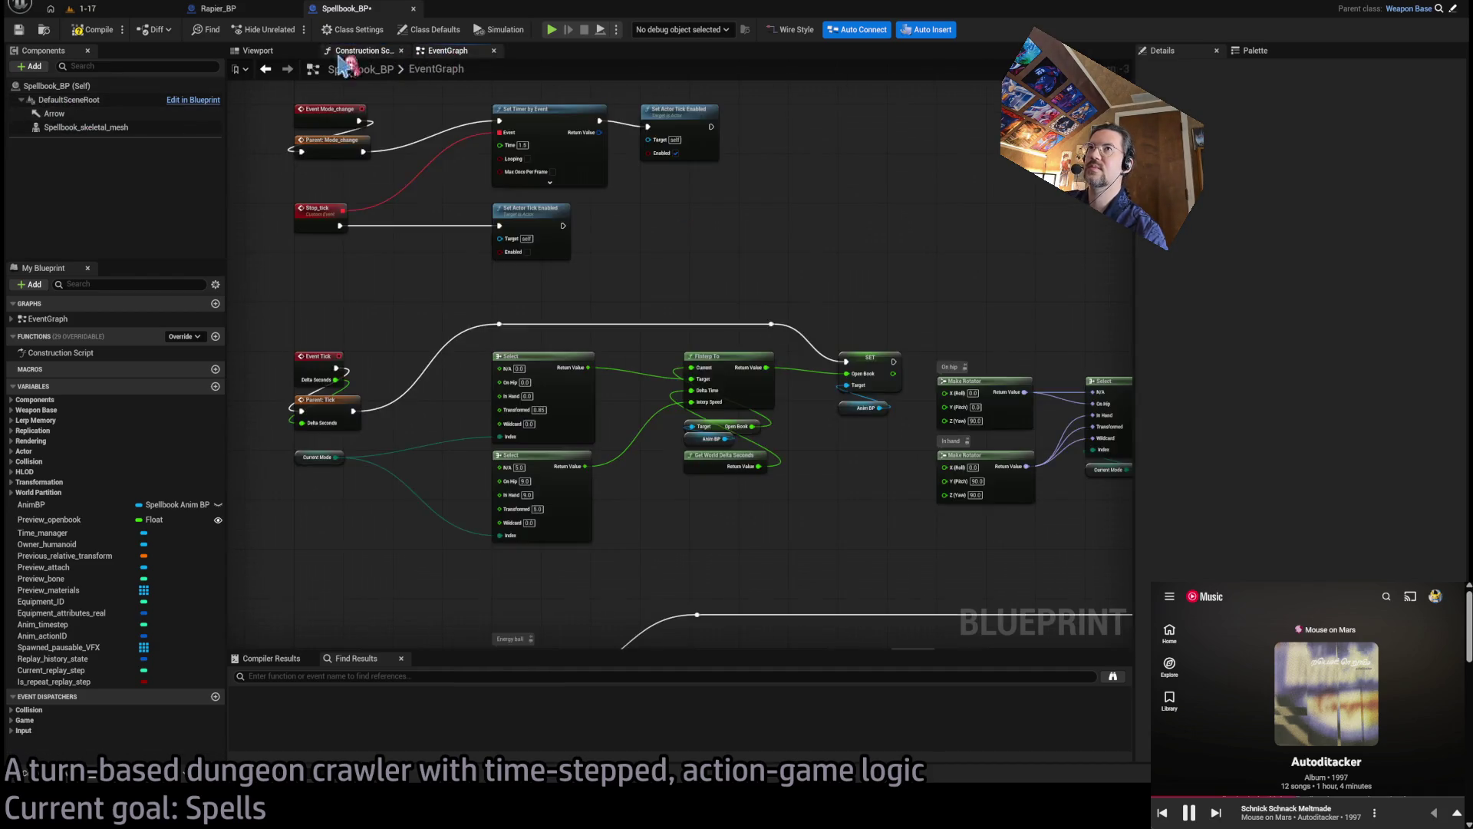
left_click(645, 403)
left_click(444, 50)
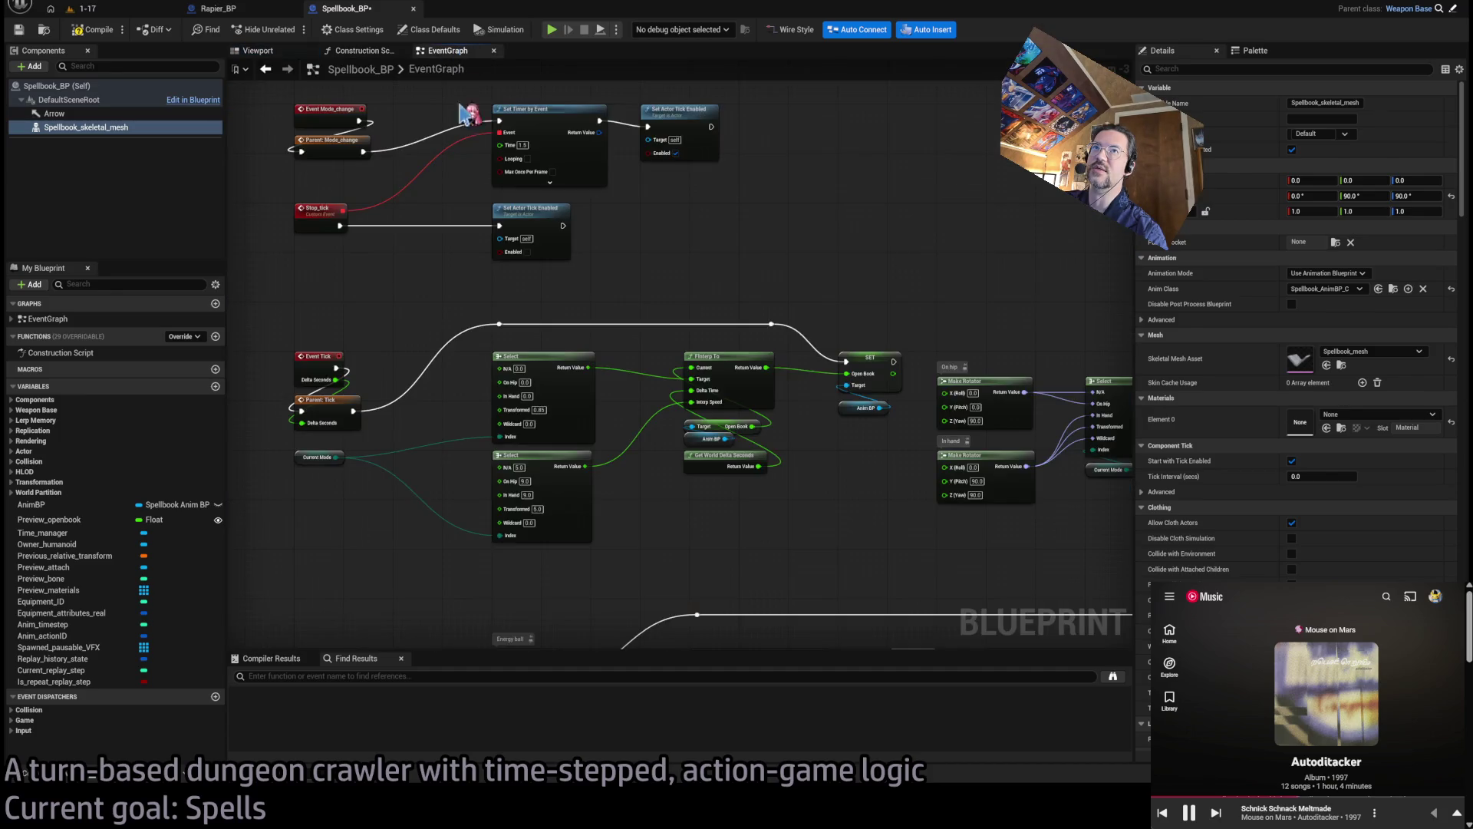
mouse_move(102, 142)
left_mouse_down()
mouse_move(537, 191)
mouse_move(663, 296)
mouse_move(744, 265)
left_mouse_up()
scroll(663, 295, "up", 3)
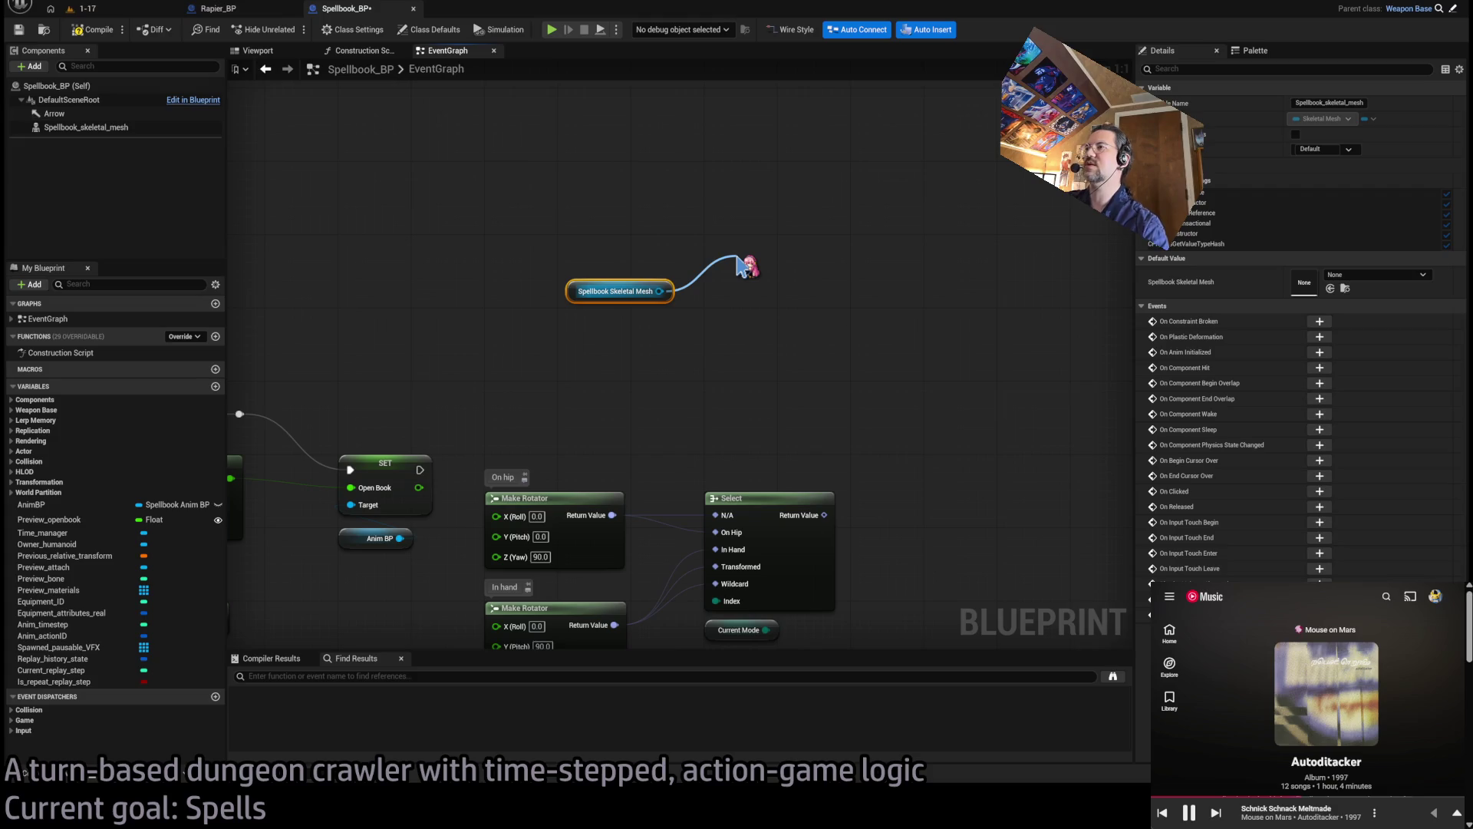
Position a Set Relative Rotation node just above the Spellbook Skeletal Mesh reference
left_click_drag(605, 285, 769, 366)
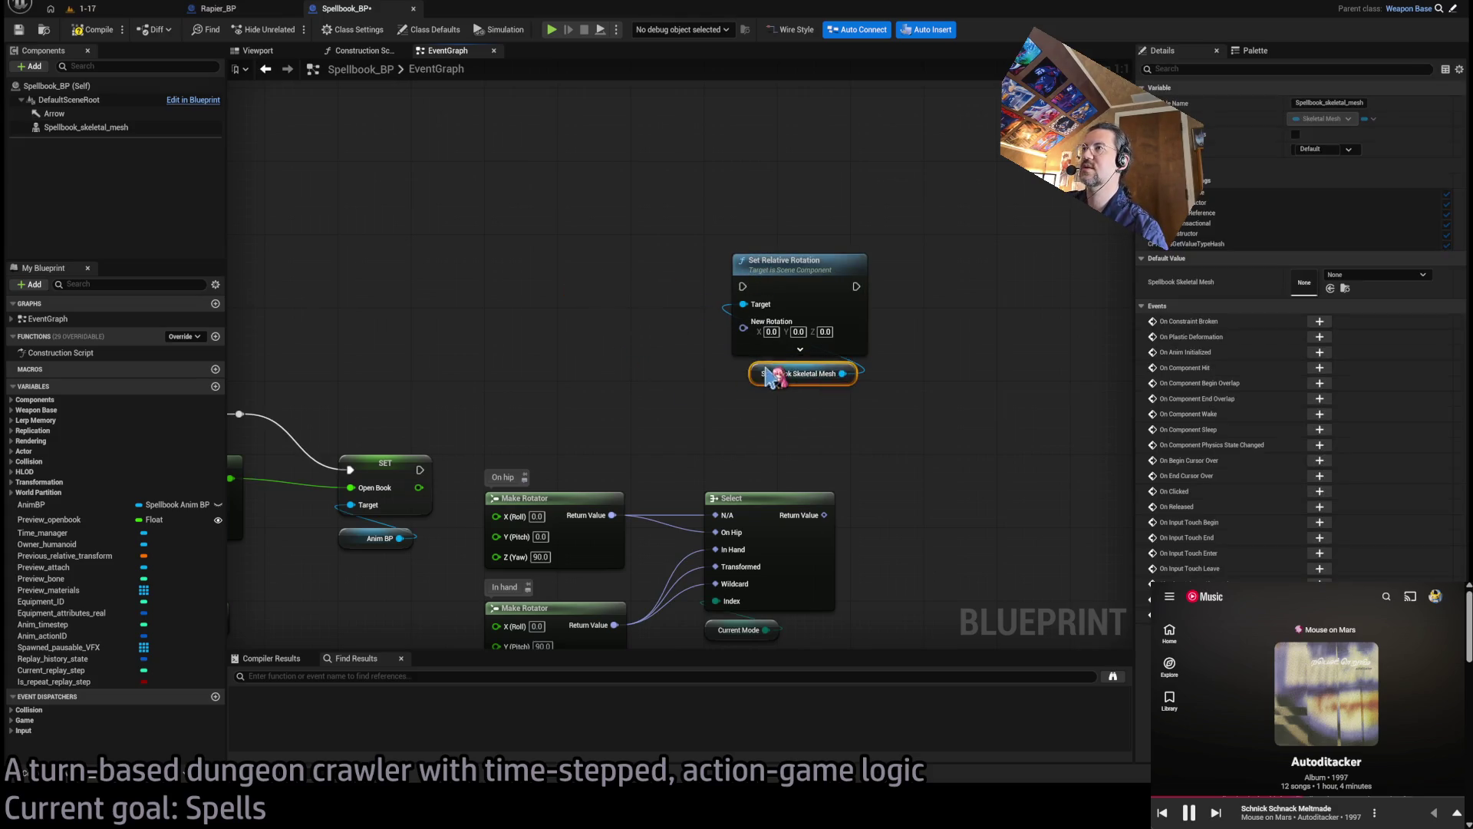
left_click_drag(834, 302, 834, 266)
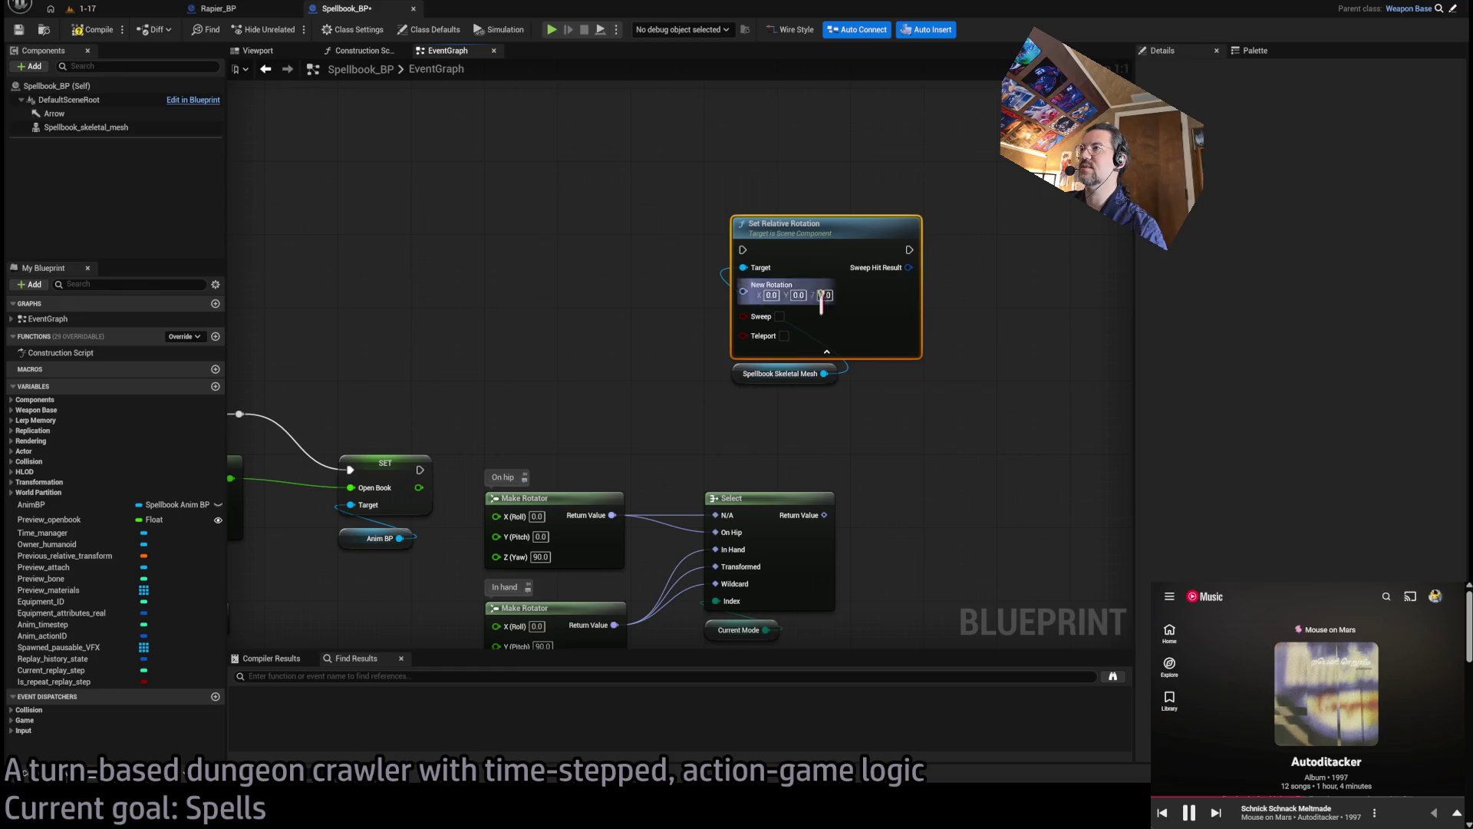
mouse_move(798, 250)
left_mouse_down()
mouse_move(801, 296)
mouse_move(793, 281)
left_mouse_up()
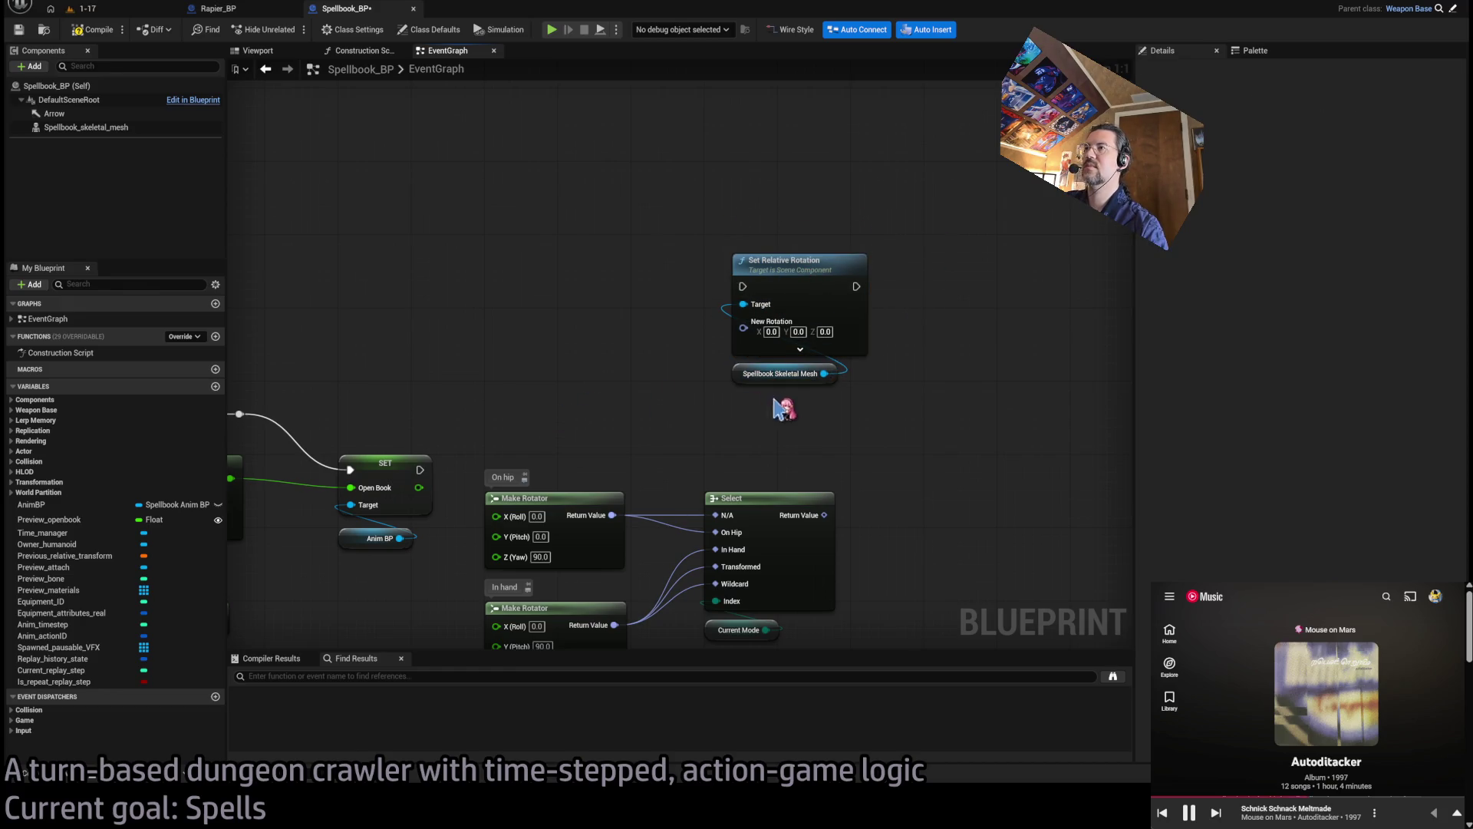
Duplicate the mesh reference and add a Get Relative Rotation node from it
left_click(779, 374)
key("ctrl+c")
key("ctrl+v")
mouse_move(518, 382)
left_mouse_down()
mouse_move(420, 335)
mouse_move(478, 365)
left_mouse_up()
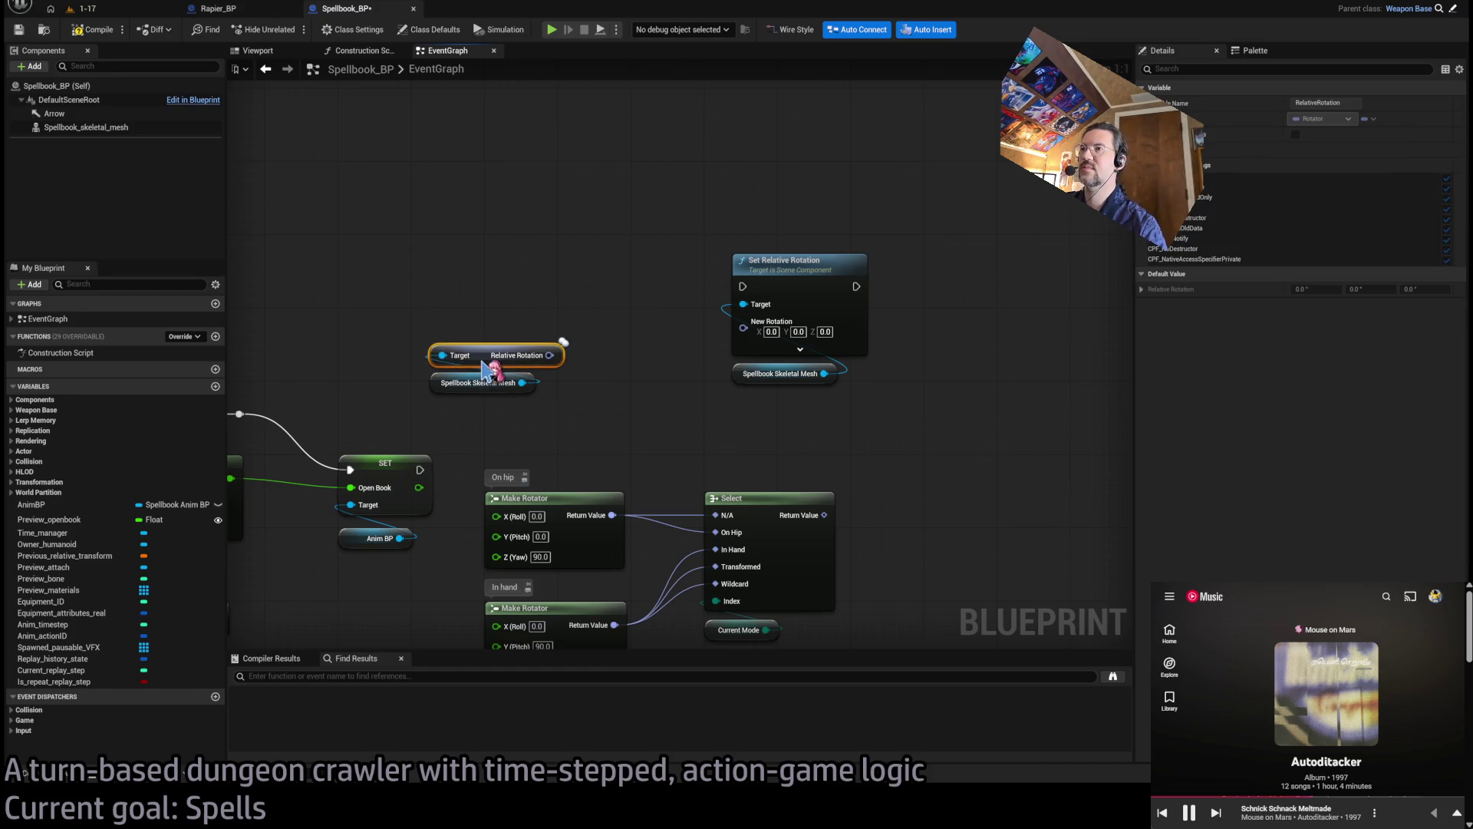
Drag from the Select node's output to add an RInterp To Constant node
left_click_drag(782, 475, 917, 453)
key("ctrl+z")
left_click_drag(781, 476, 875, 445)
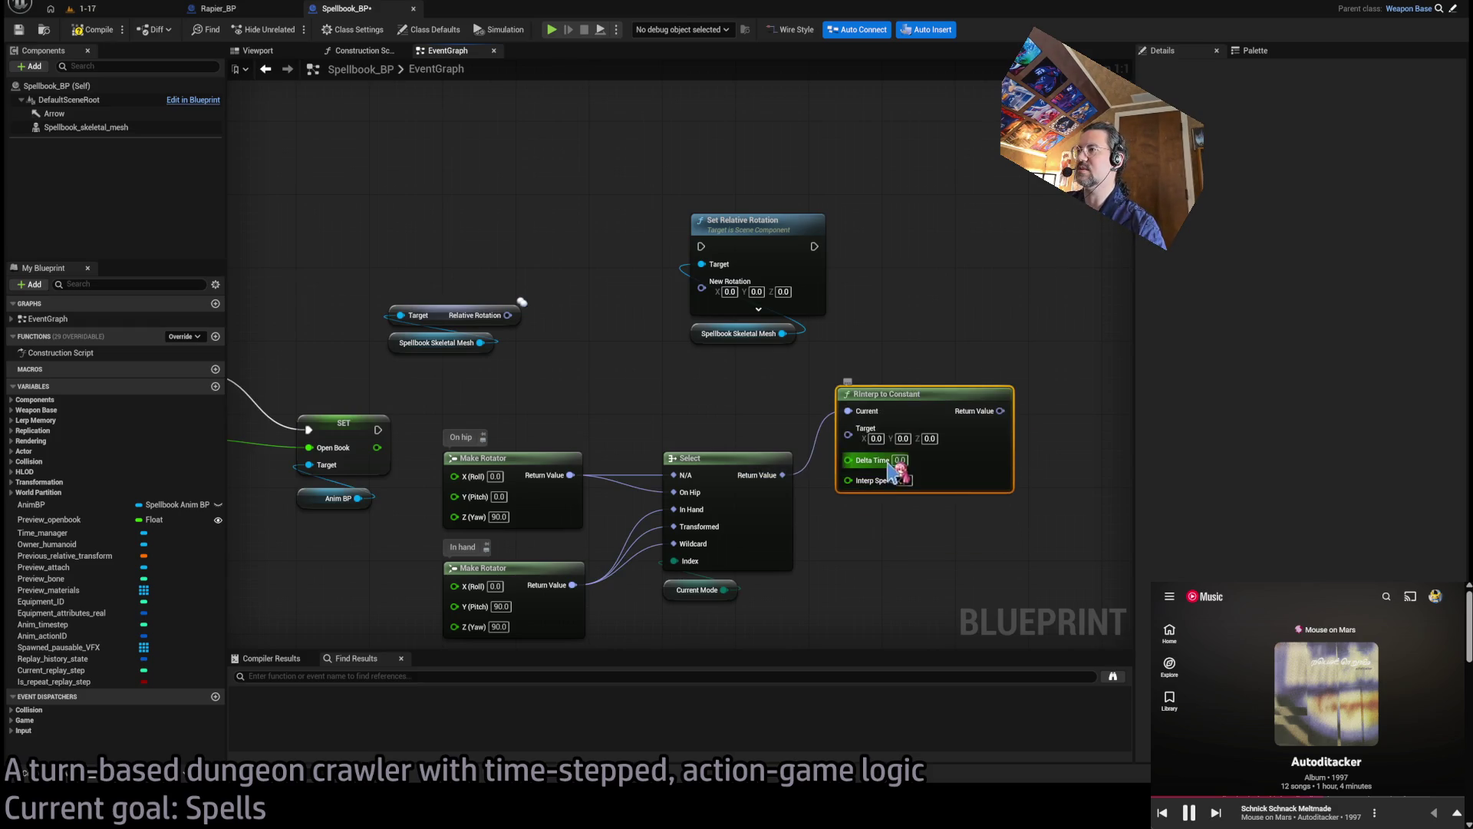
Feed a Get World Delta Seconds node into RInterp To Constant's Delta Time
left_click(835, 473)
left_click_drag(843, 489, 776, 381)
left_click_drag(790, 465, 817, 409)
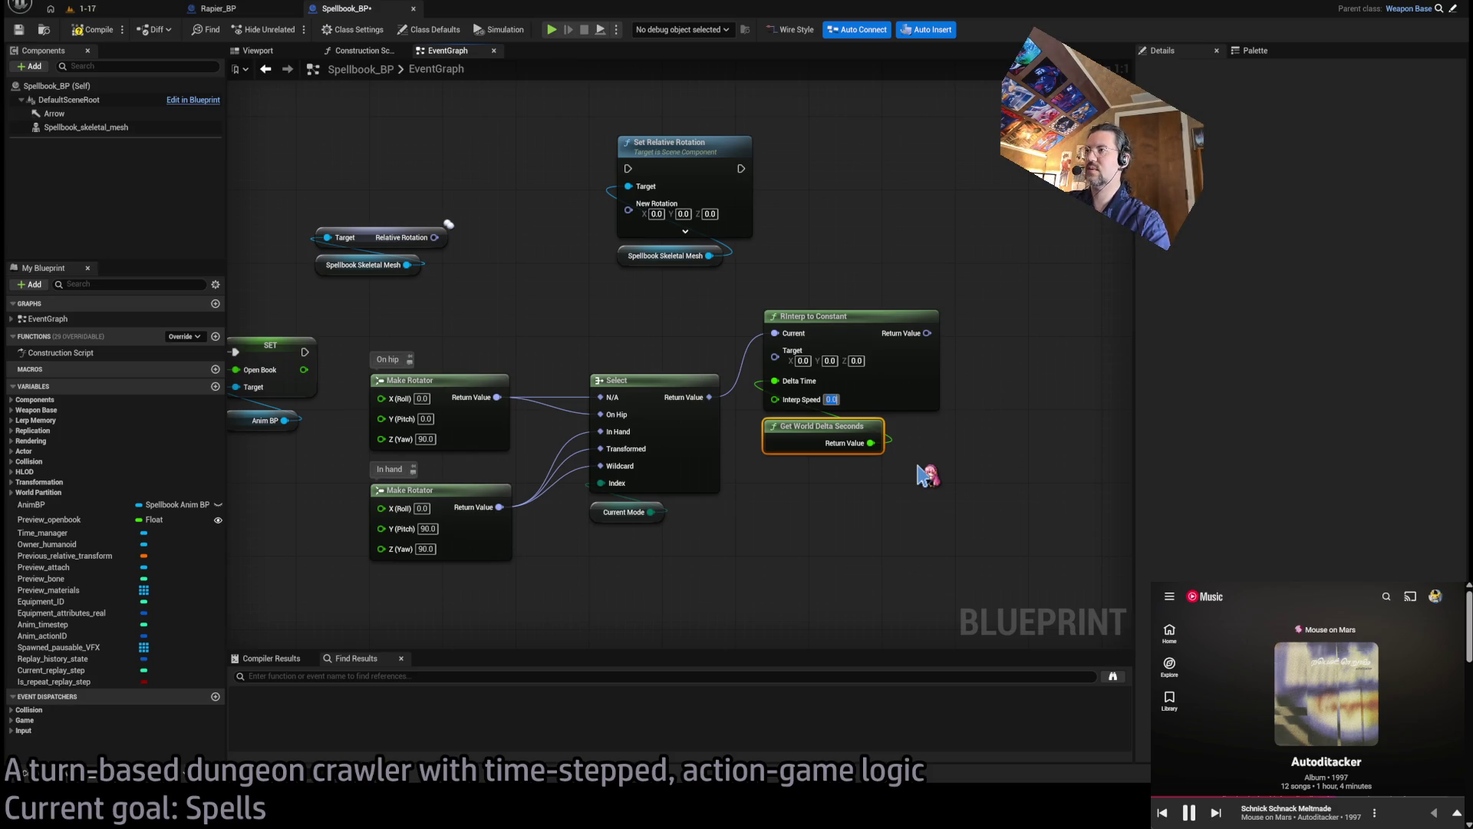
left_click_drag(920, 484, 859, 399)
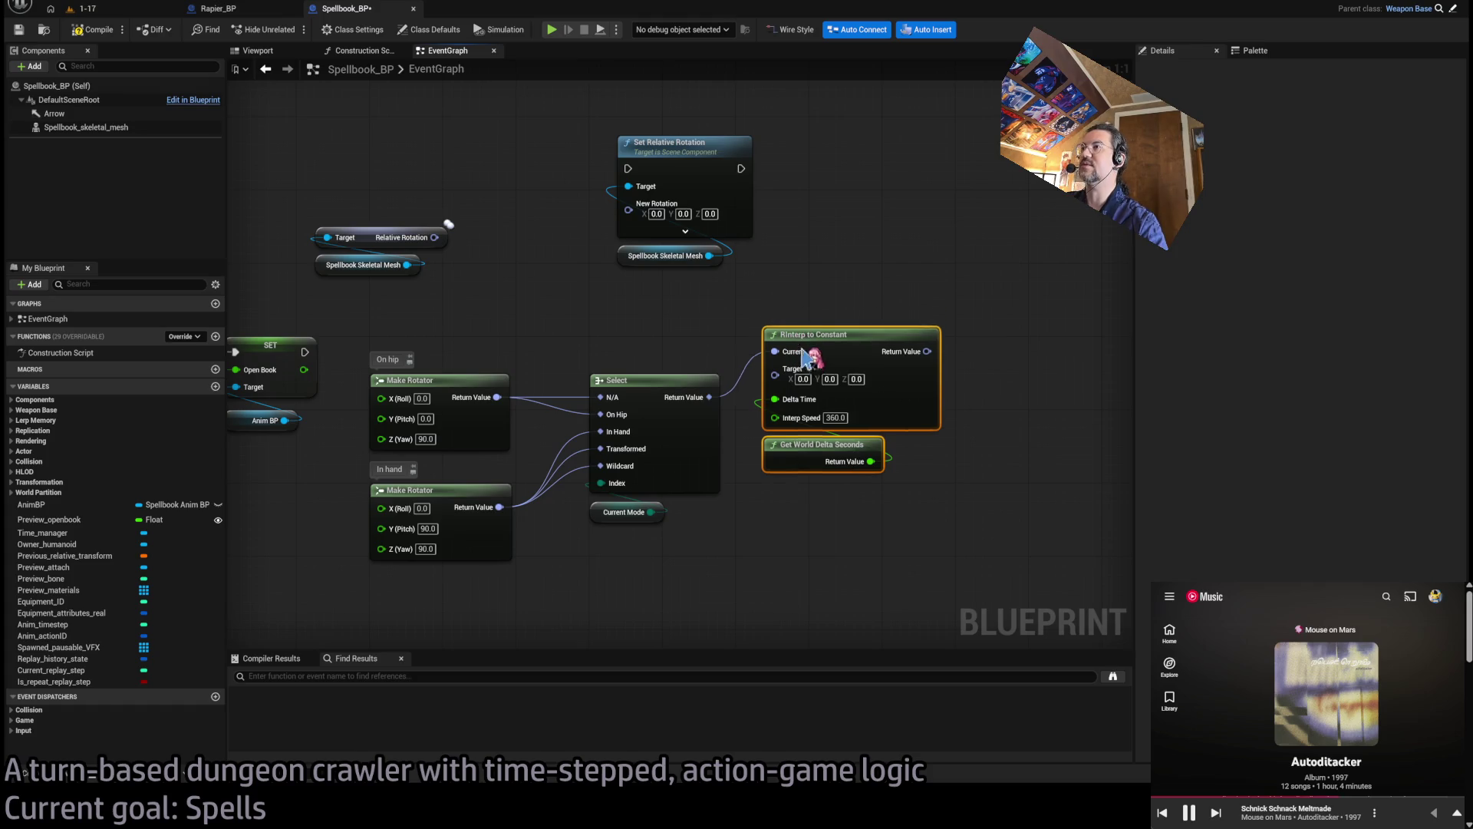
left_click_drag(811, 332, 783, 396)
left_click(781, 334)
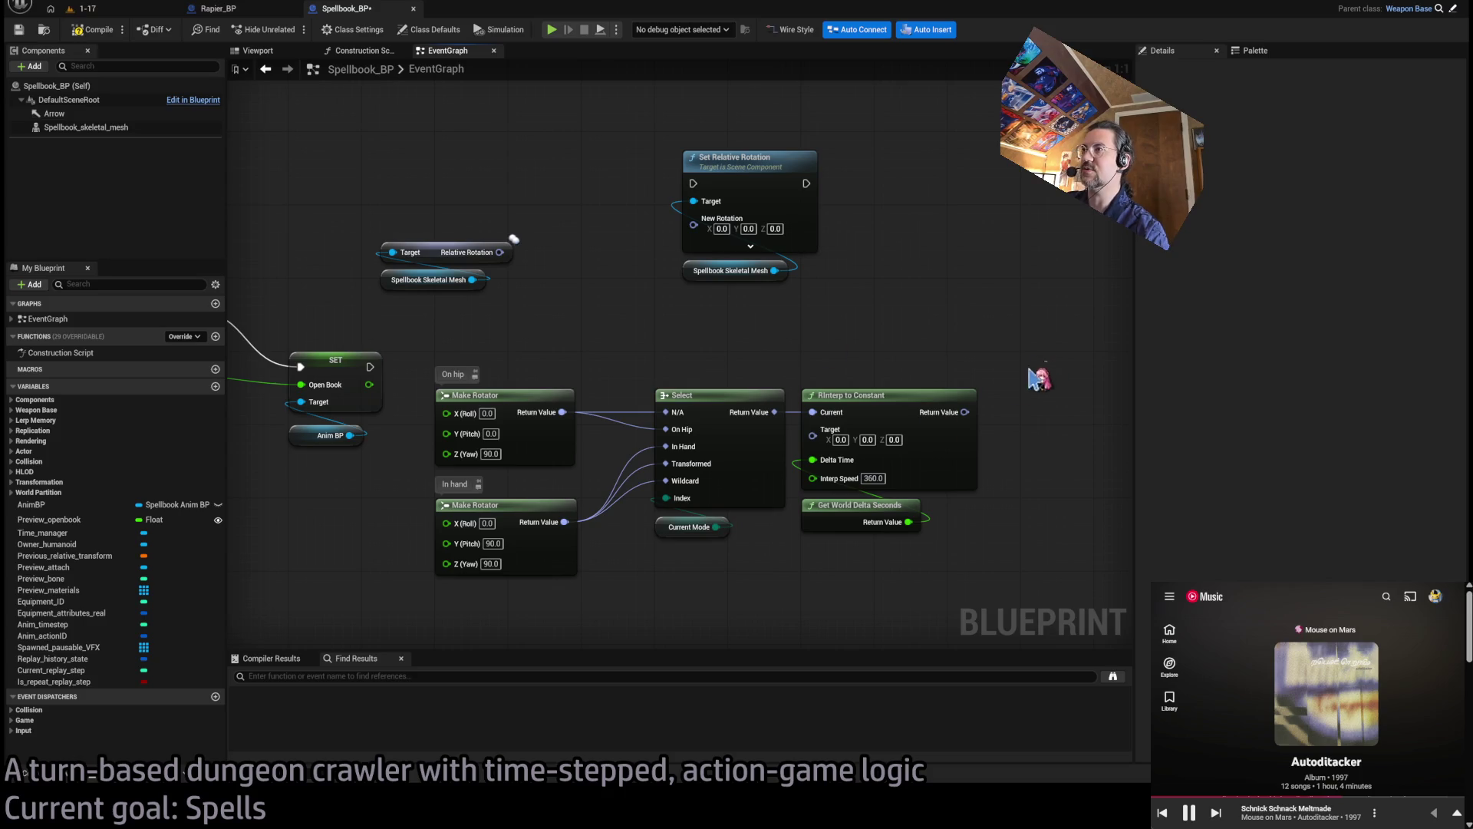
Wire the Select output into Target and the mesh's Relative Rotation into Current
left_click_drag(1052, 373, 434, 610)
left_click_drag(560, 396, 560, 432)
left_click(660, 407)
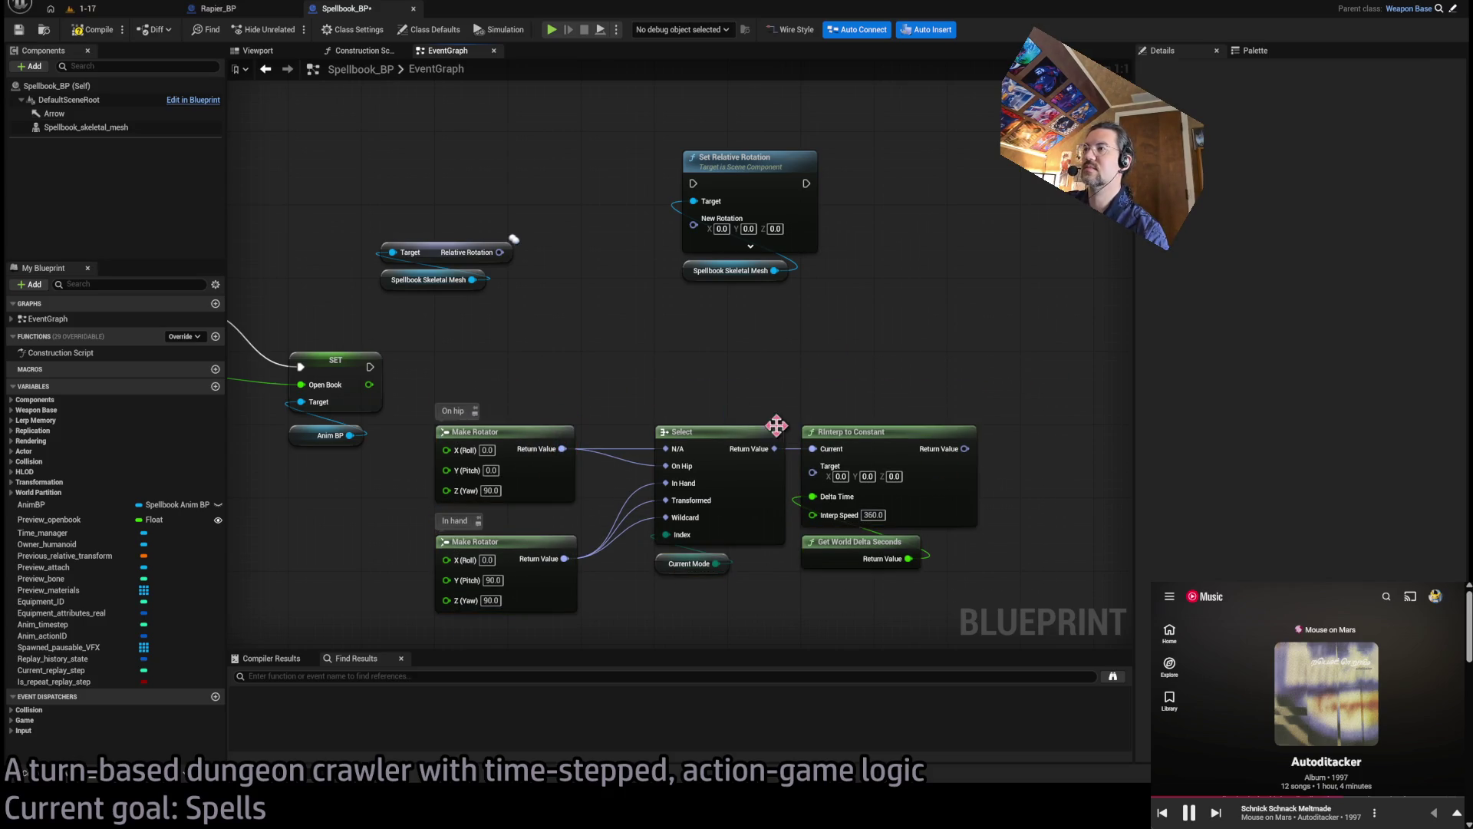
mouse_move(500, 251)
left_mouse_down()
mouse_move(822, 476)
mouse_move(717, 339)
mouse_move(729, 418)
left_mouse_up()
left_click_drag(815, 452, 813, 478)
left_click_drag(508, 256, 813, 449)
left_click_drag(375, 234, 418, 302)
mouse_move(432, 244)
left_mouse_down()
mouse_move(708, 606)
mouse_move(708, 592)
left_mouse_up()
left_click(569, 370)
Move the Set Relative Rotation node down beside the interpolation nodes
key("alt+Tab")
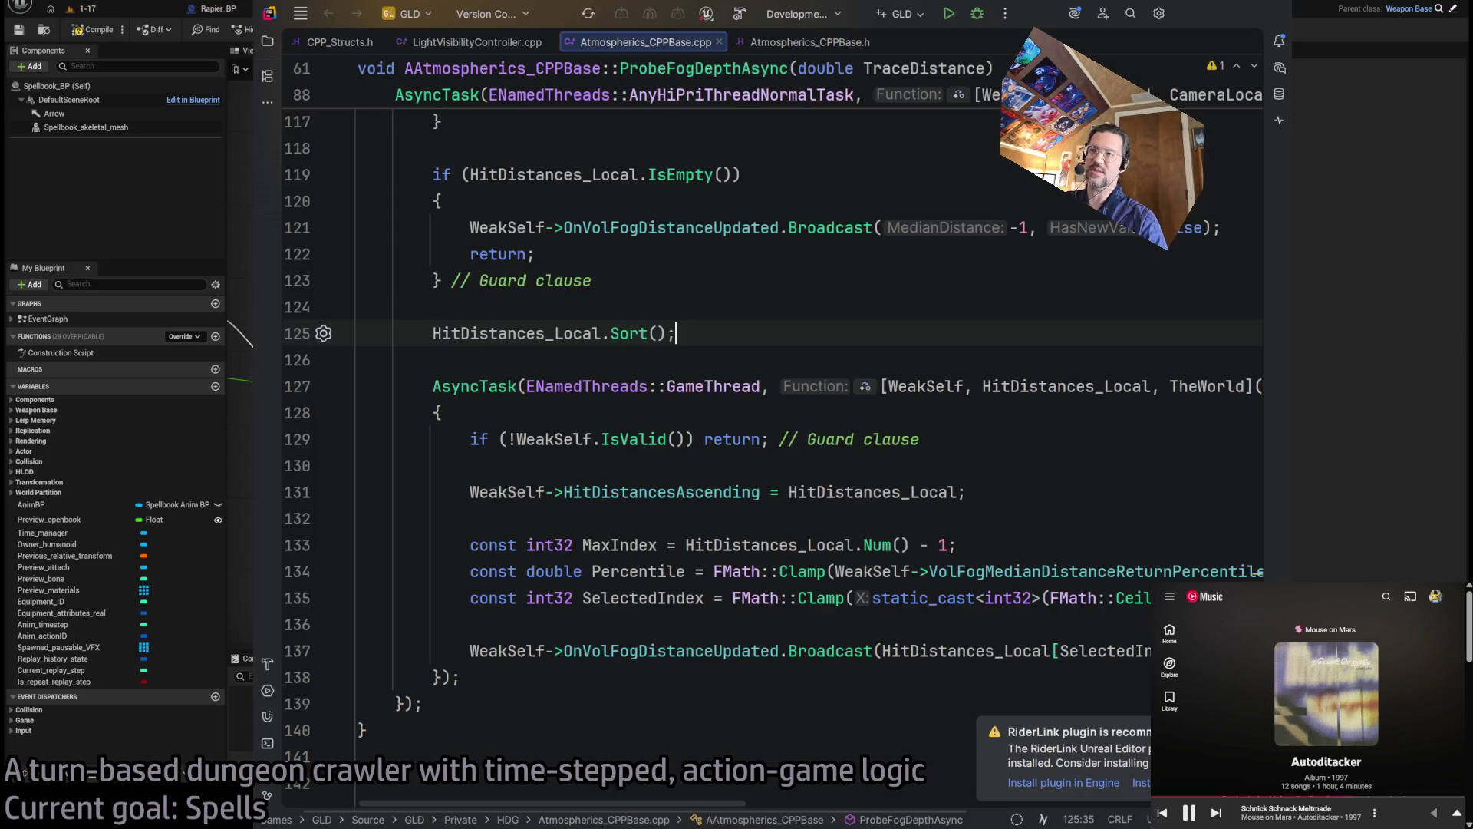
key("alt+Tab")
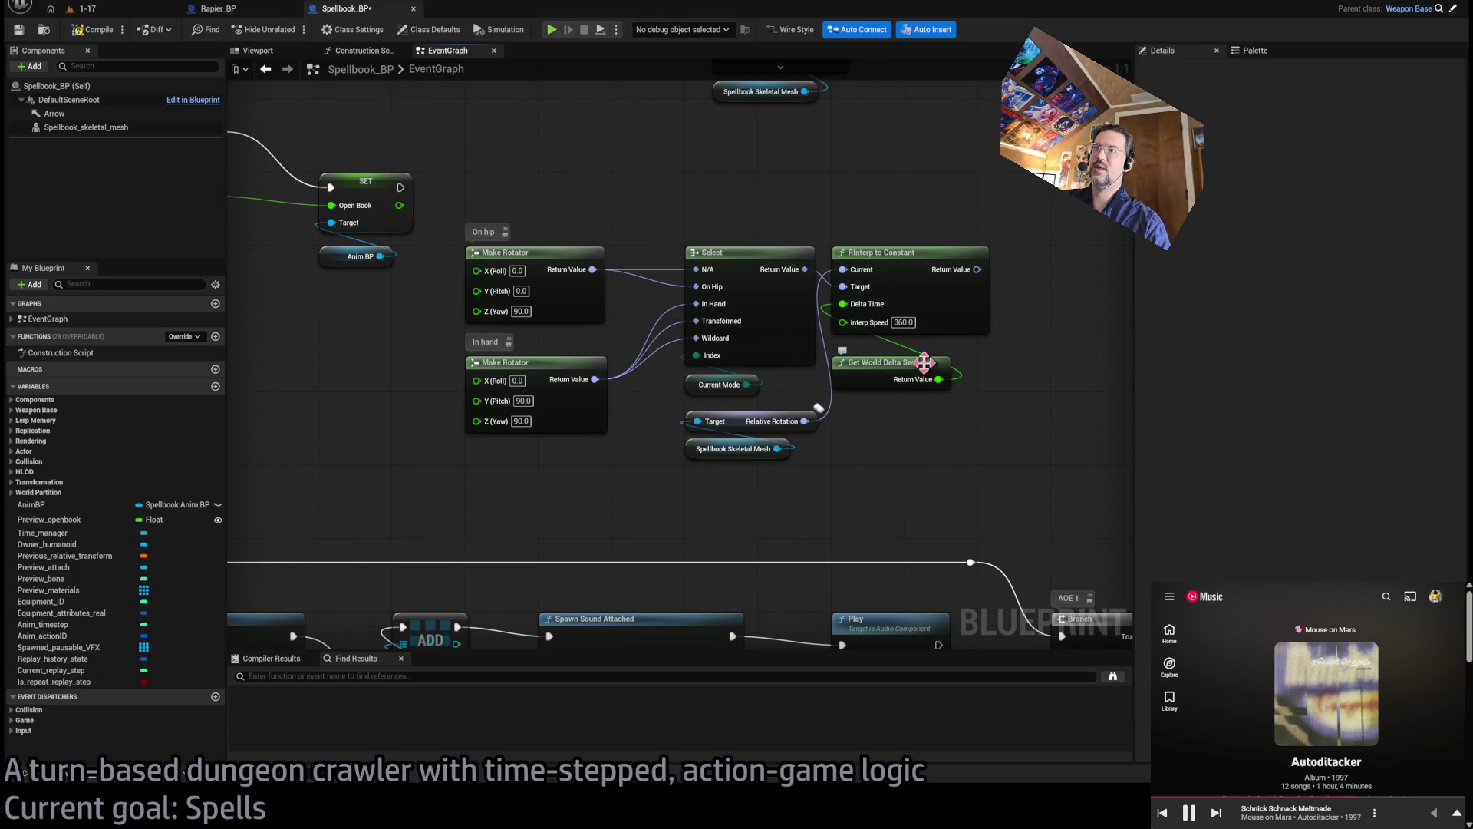
key("alt+Tab")
key("alt+Tab")
scroll(945, 422, "down", 2)
left_click_drag(668, 197, 863, 342)
left_click_drag(716, 210, 820, 317)
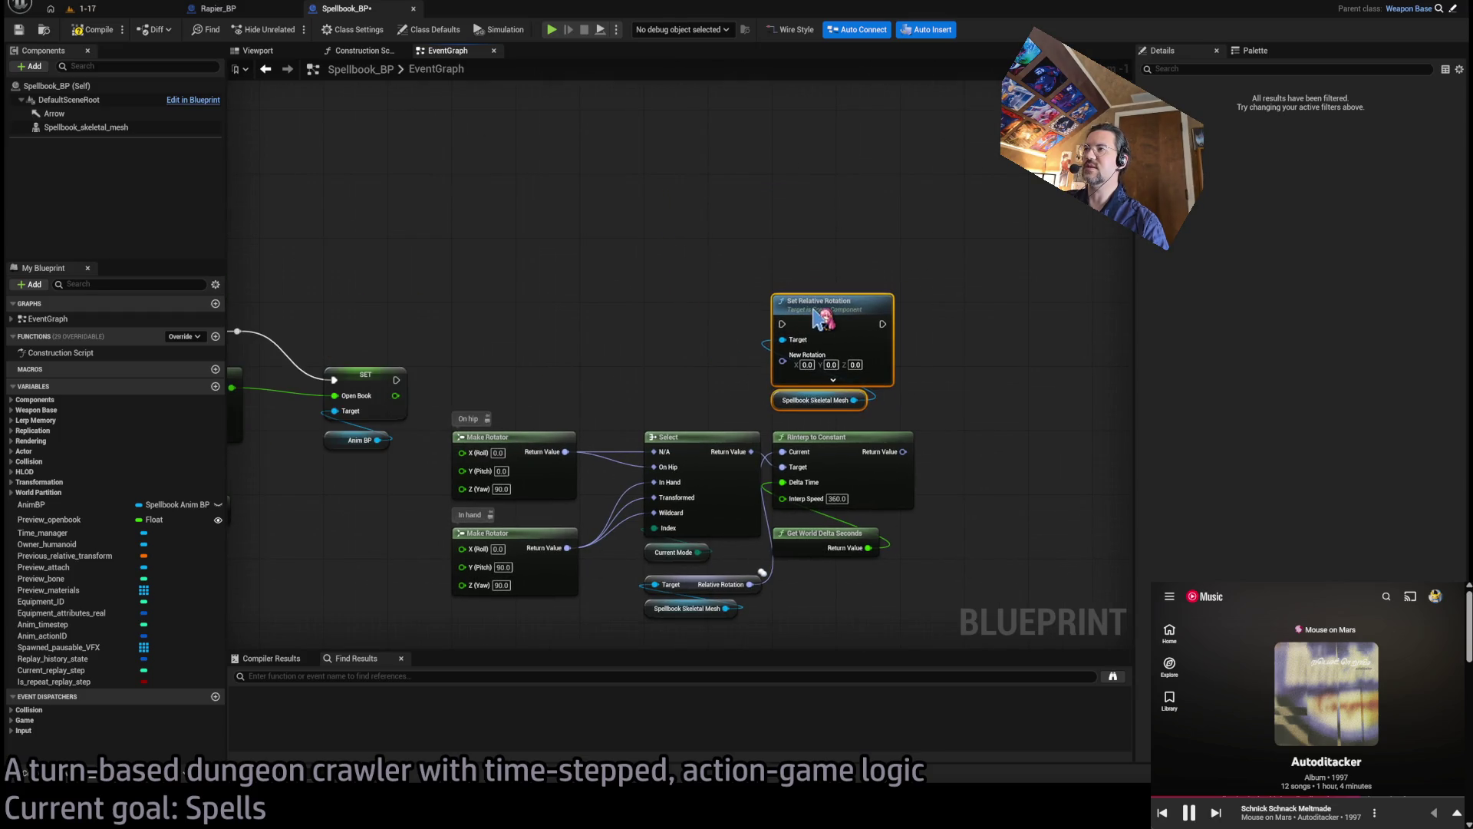
scroll(763, 573, "down", 8)
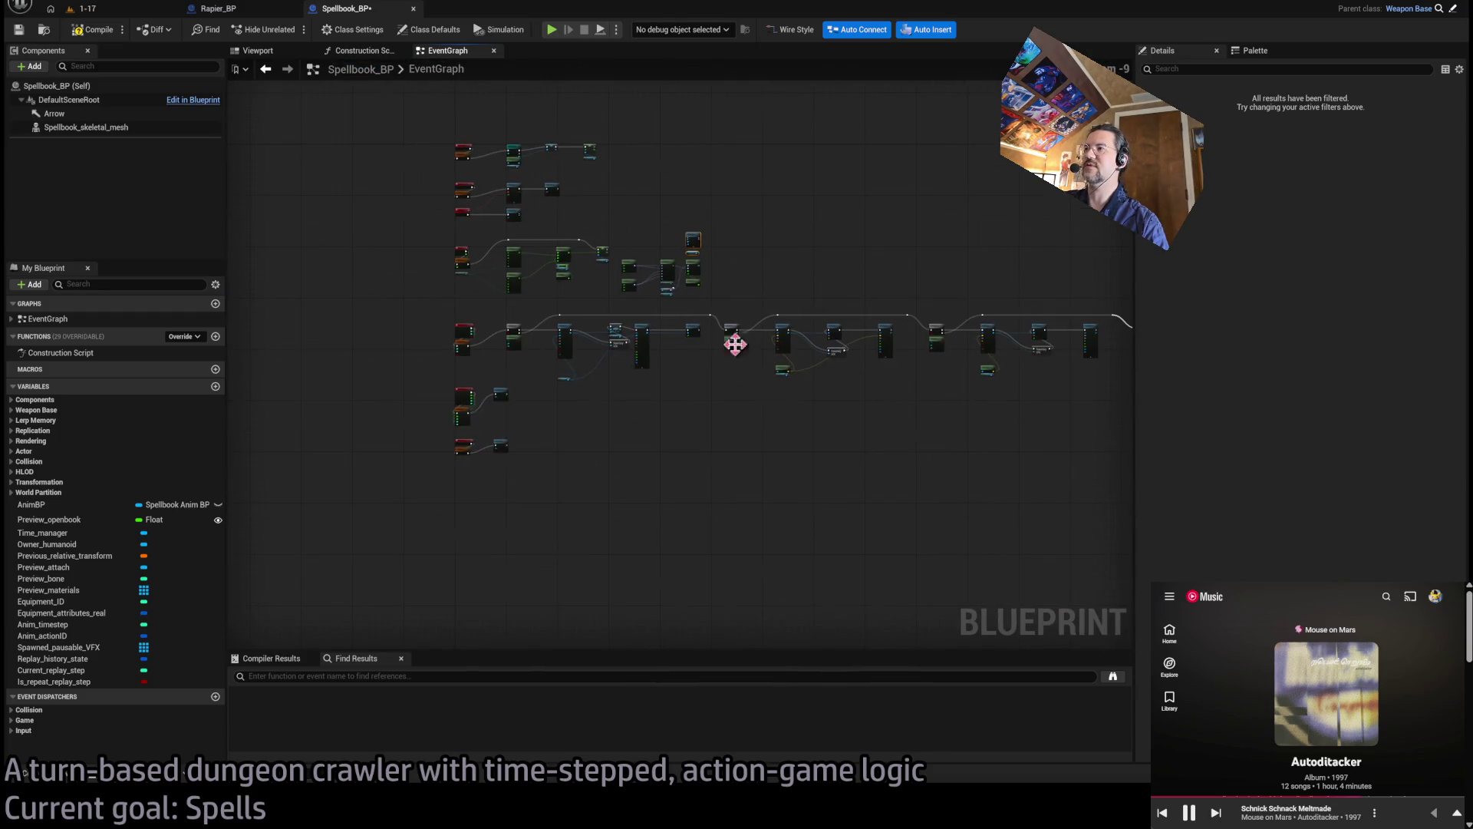
scroll(733, 508, "down", 3)
Run Set Relative Rotation after SET, fed by the interpolated rotation as New Rotation
mouse_move(982, 599)
left_mouse_down()
mouse_move(388, 401)
mouse_move(420, 390)
mouse_move(389, 595)
mouse_move(386, 580)
left_mouse_up()
scroll(430, 393, "up", 11)
scroll(386, 579, "down", 2)
scroll(537, 507, "up", 2)
left_click_drag(1025, 593, 618, 187)
mouse_move(971, 256)
left_mouse_down()
mouse_move(950, 351)
mouse_move(980, 314)
mouse_move(794, 335)
mouse_move(844, 328)
left_mouse_up()
left_click(639, 305)
left_click_drag(526, 309, 785, 325)
left_click_drag(905, 453, 785, 357)
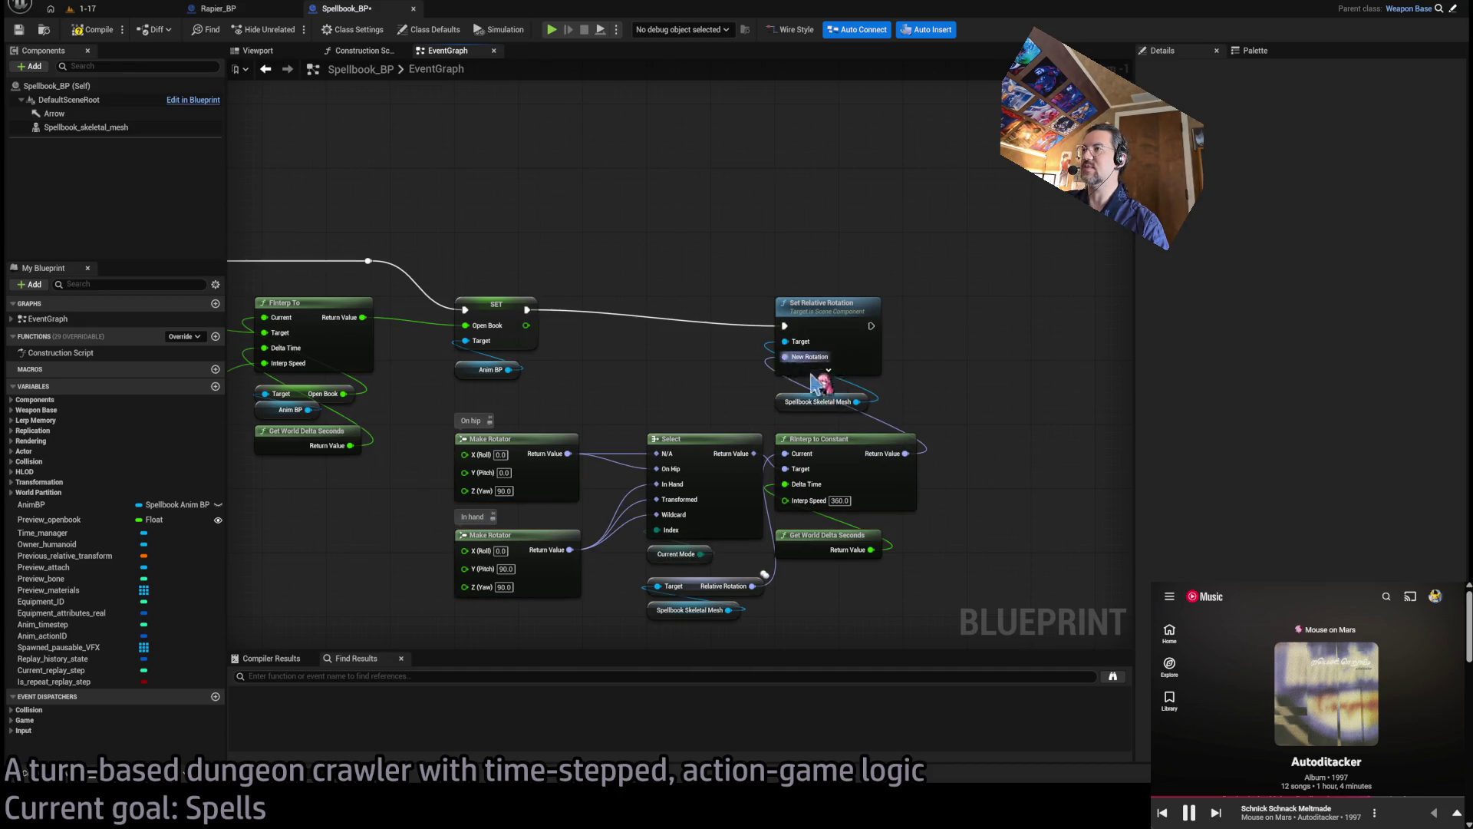
left_click_drag(809, 409, 806, 401)
Check level 1-17, then return to the Spellbook_BP graph
left_click_drag(1024, 443, 472, 663)
left_click(498, 581)
left_click_drag(984, 579, 453, 322)
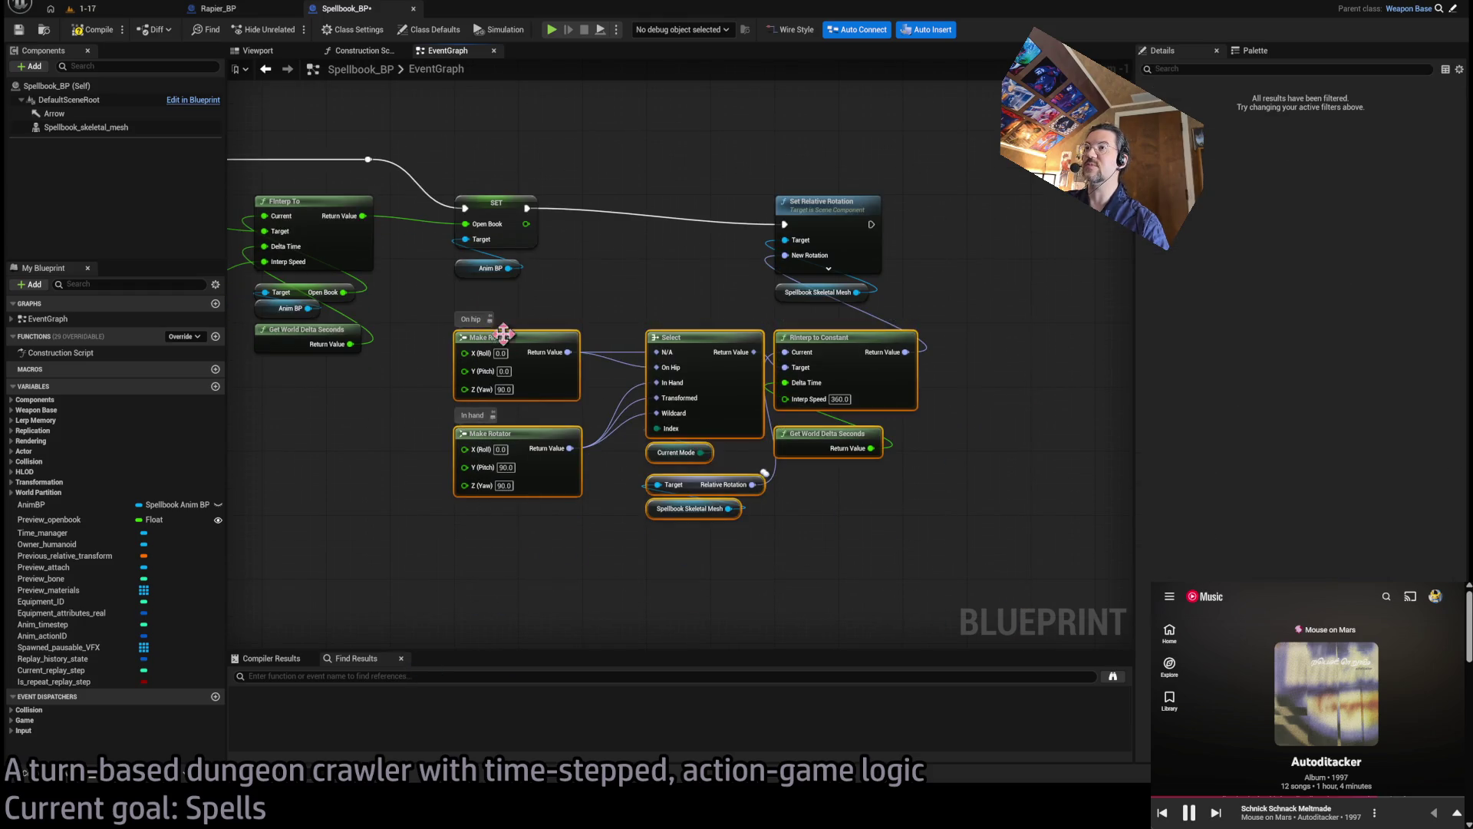
left_click(624, 427)
scroll(610, 341, "up", 1)
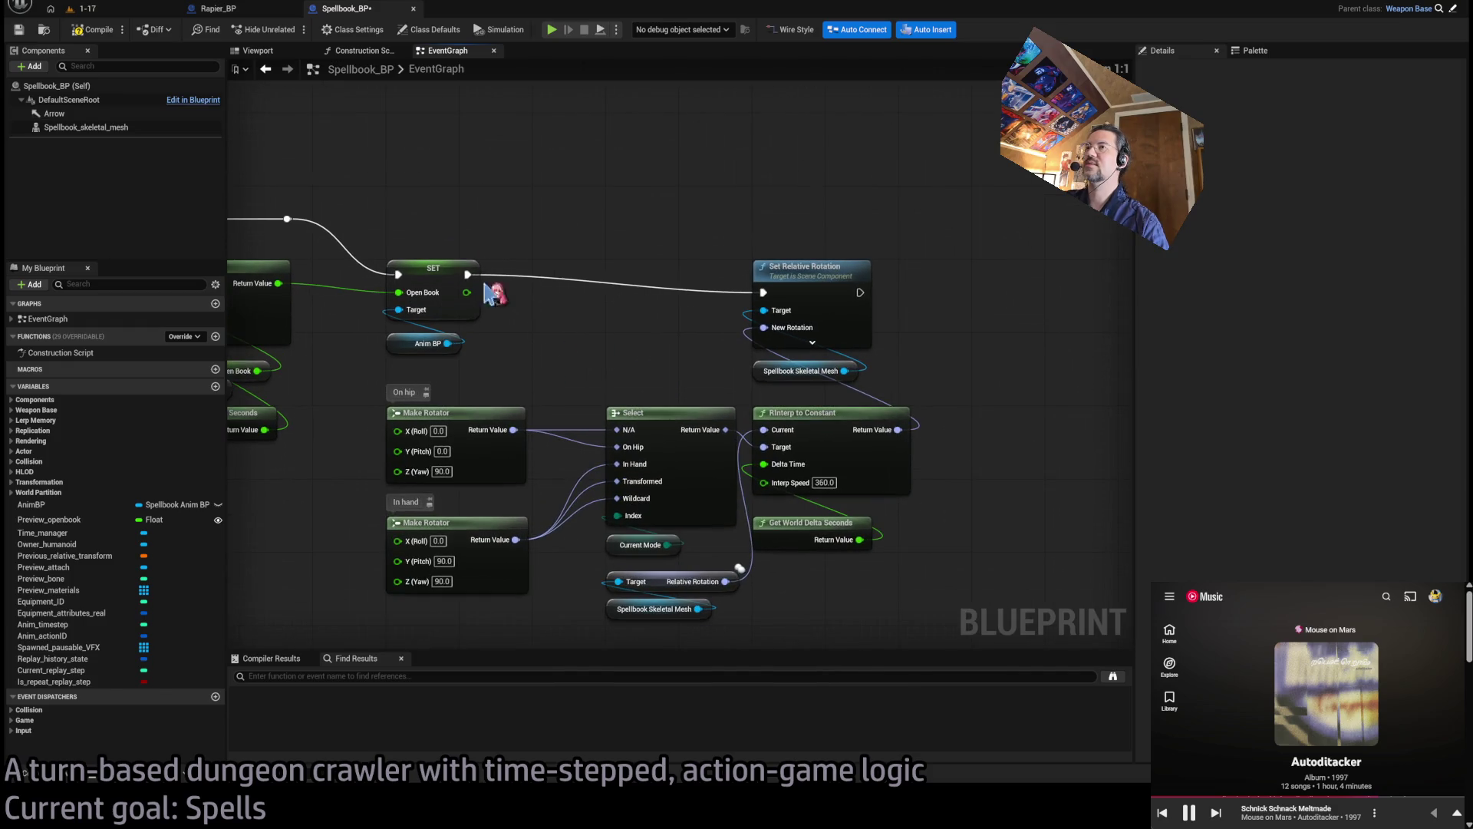
left_click(98, 10)
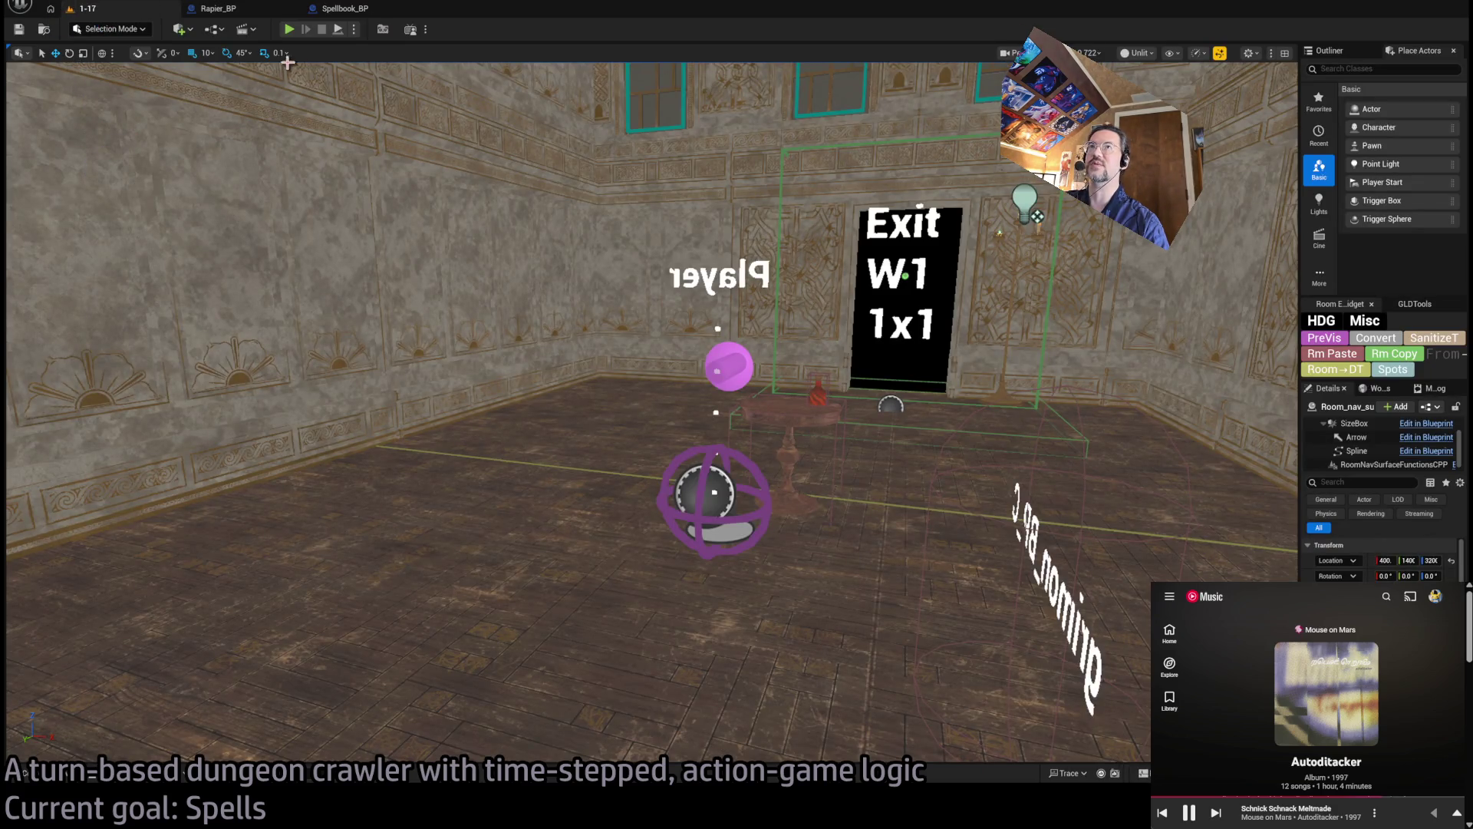
left_click(337, 8)
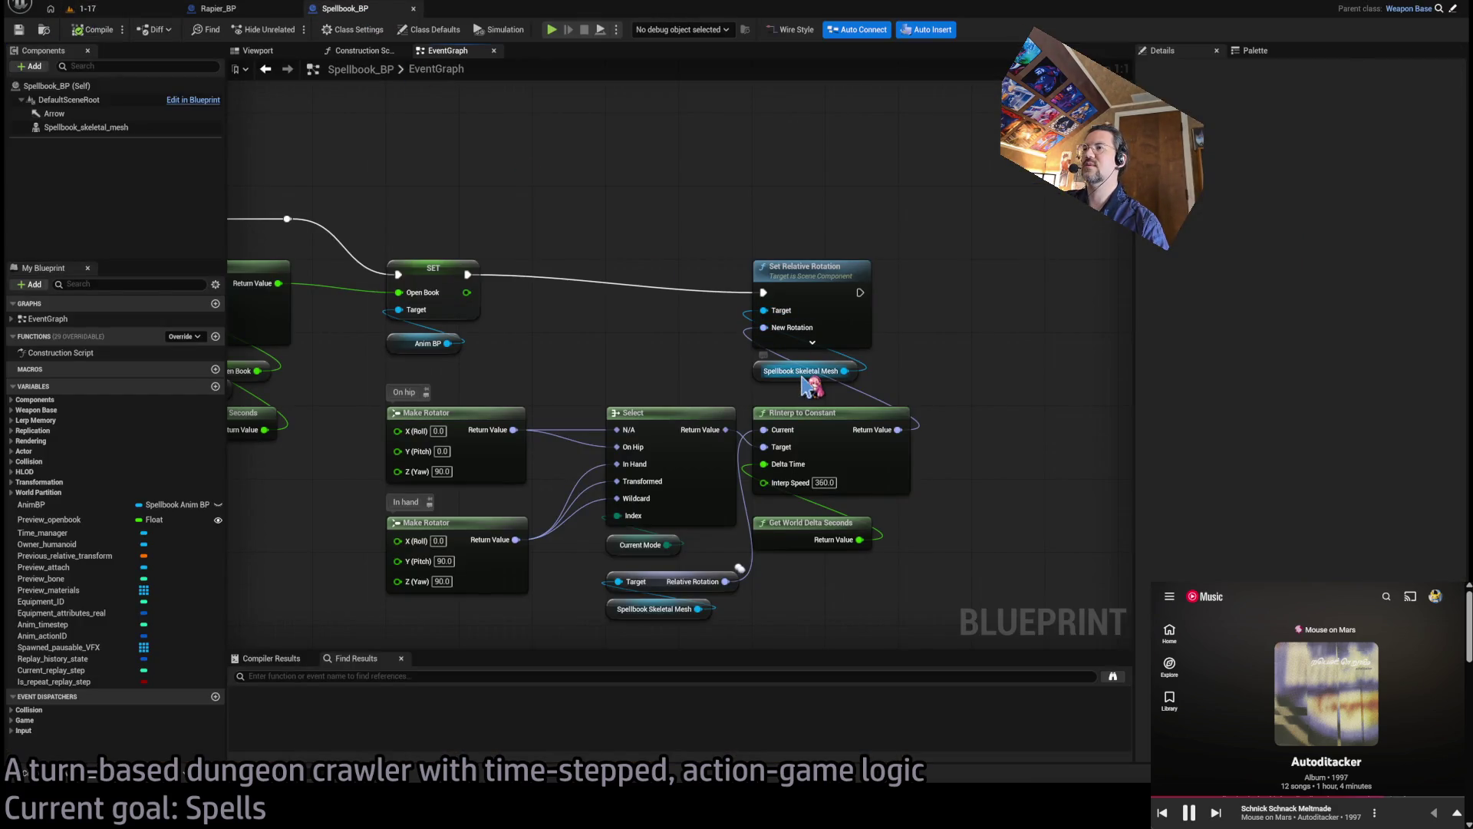
left_click(85, 9)
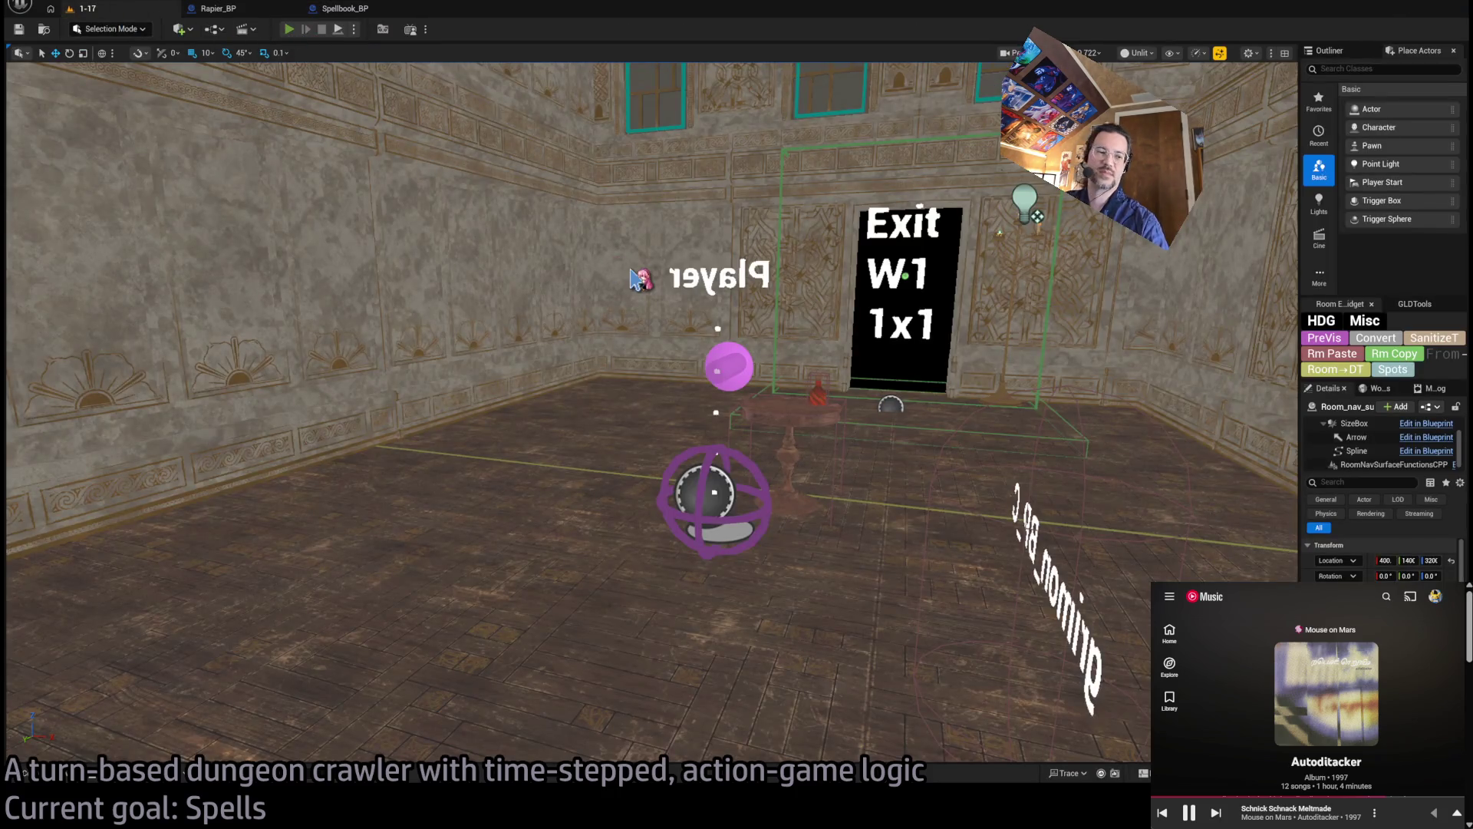
key("alt+p")
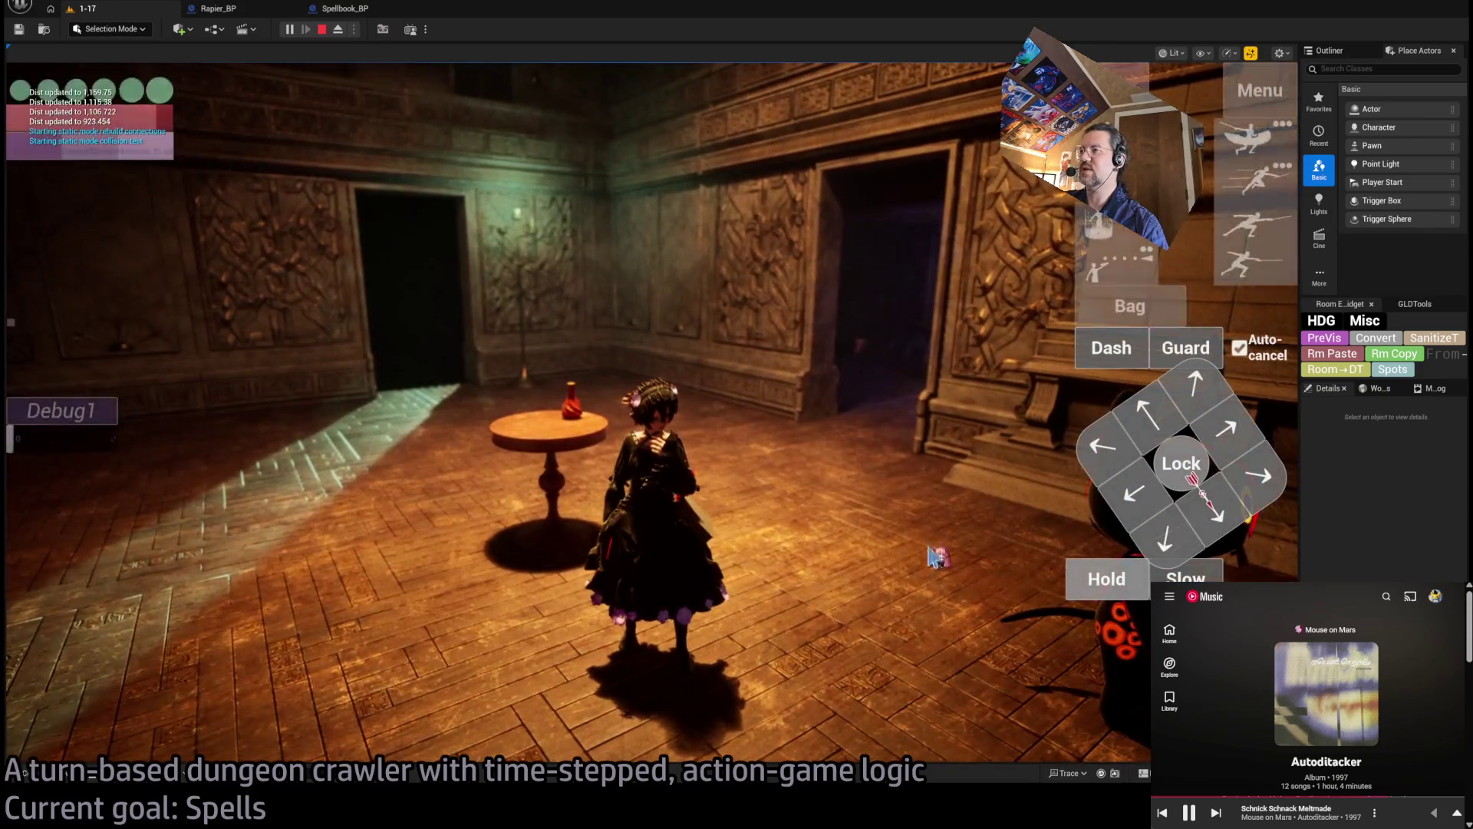
left_click(1088, 577)
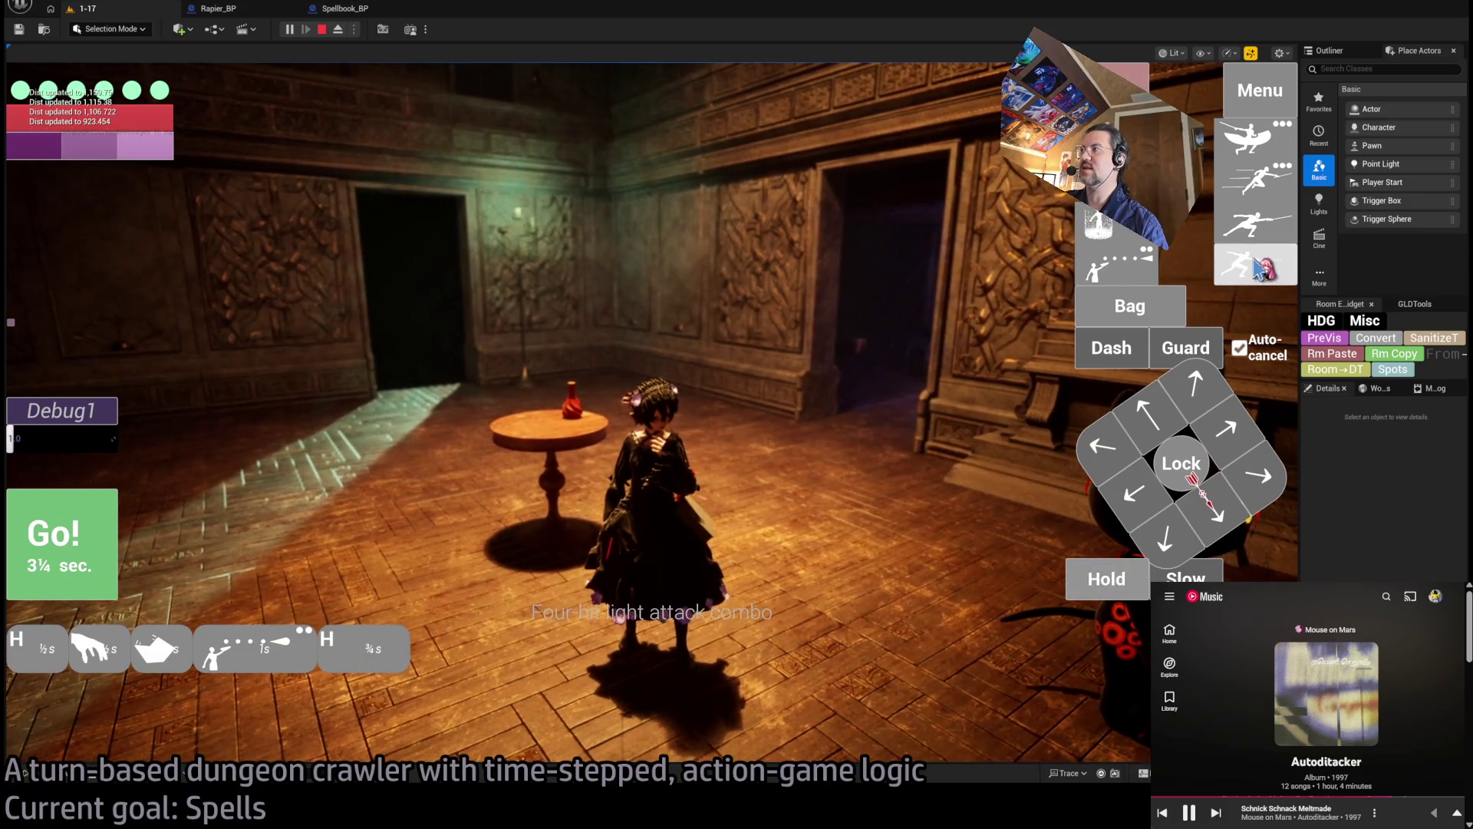
key("w")
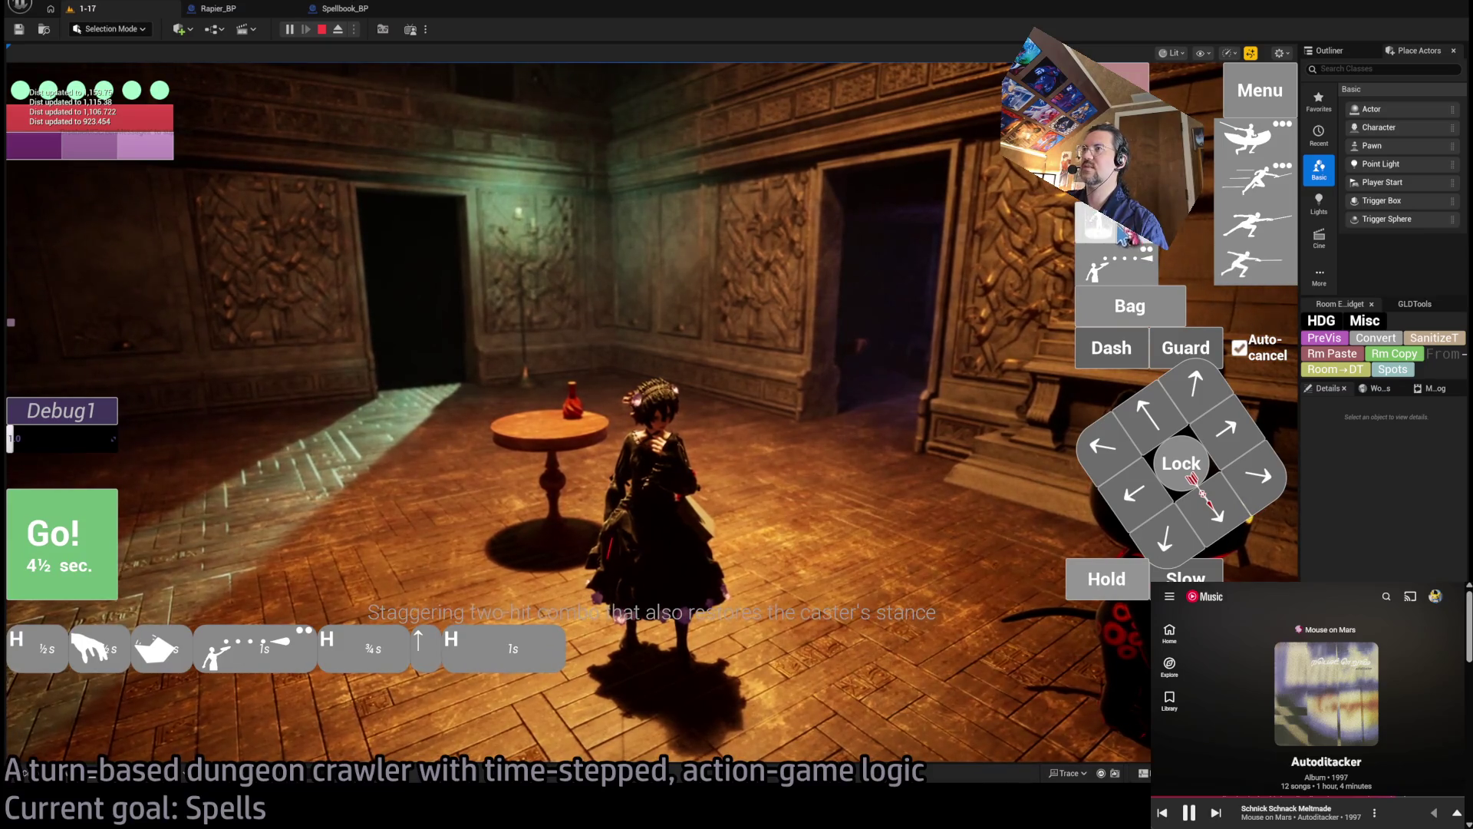
left_click(1110, 258)
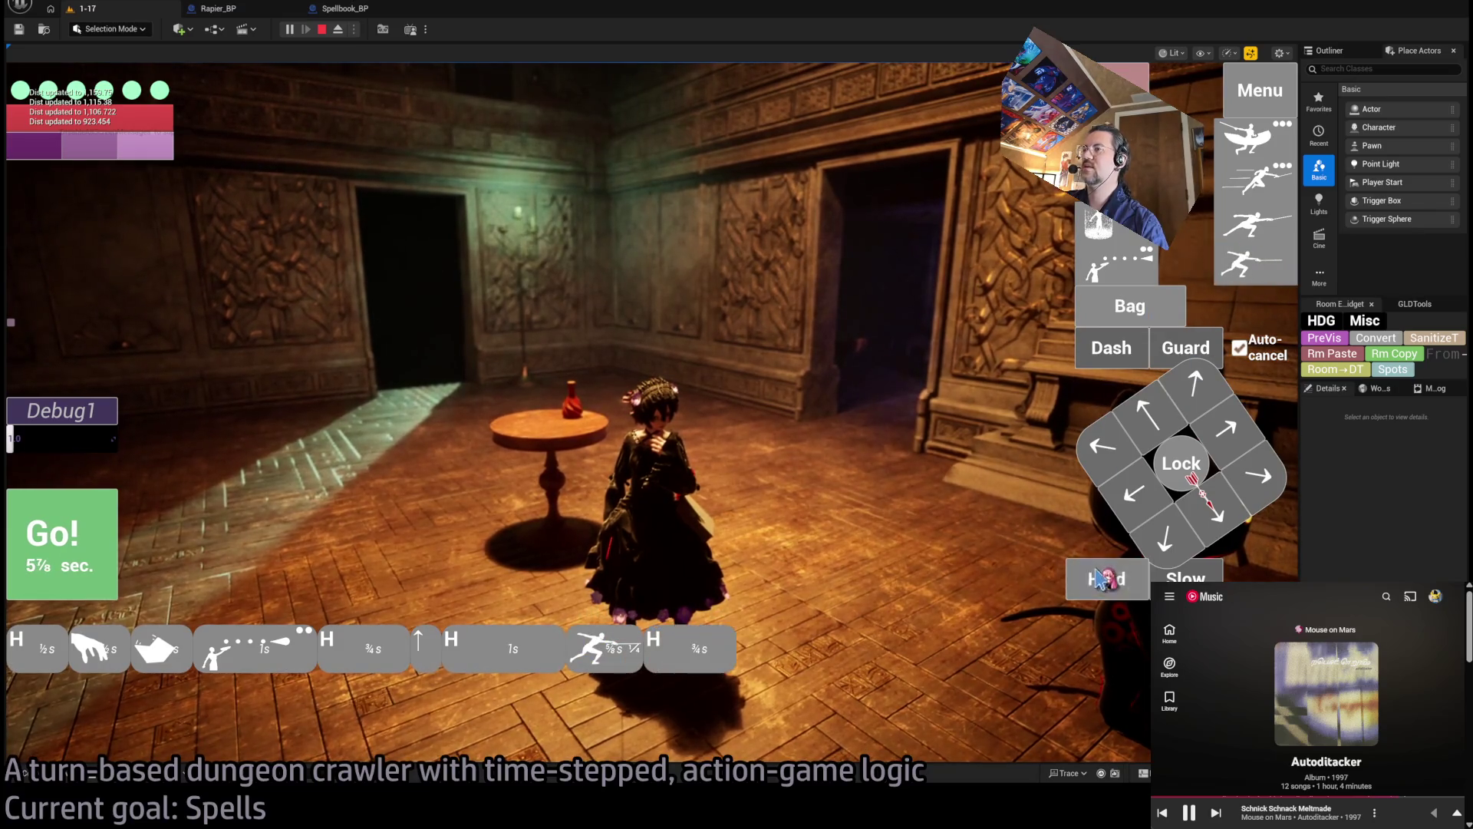
left_click(62, 543)
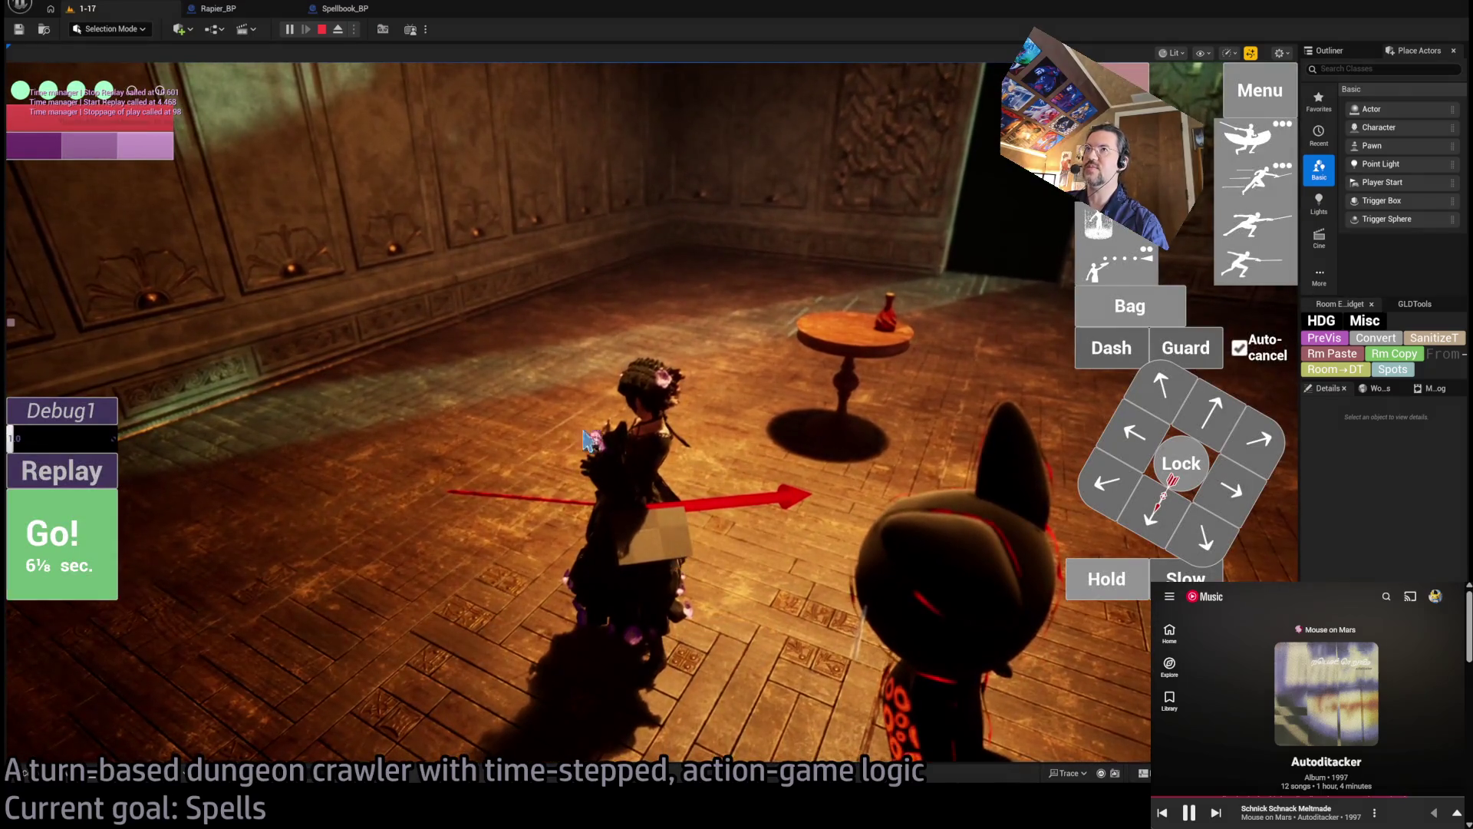
left_click(322, 29)
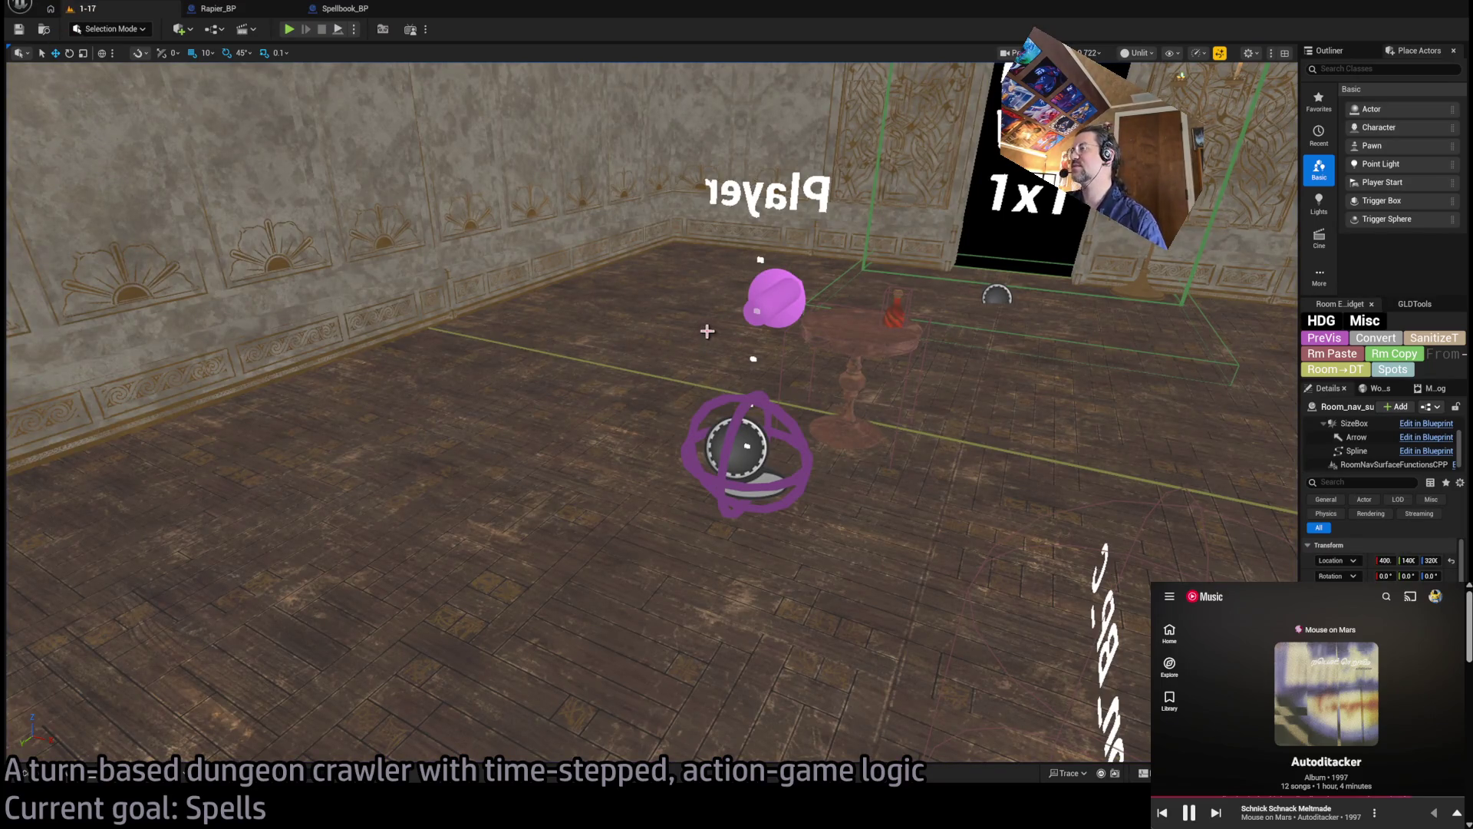
Fly the camera toward the Player marker and open the Content Drawer on Base_classes
mouse_move(445, 230)
left_mouse_down()
mouse_move(453, 214)
mouse_move(368, 222)
left_mouse_up()
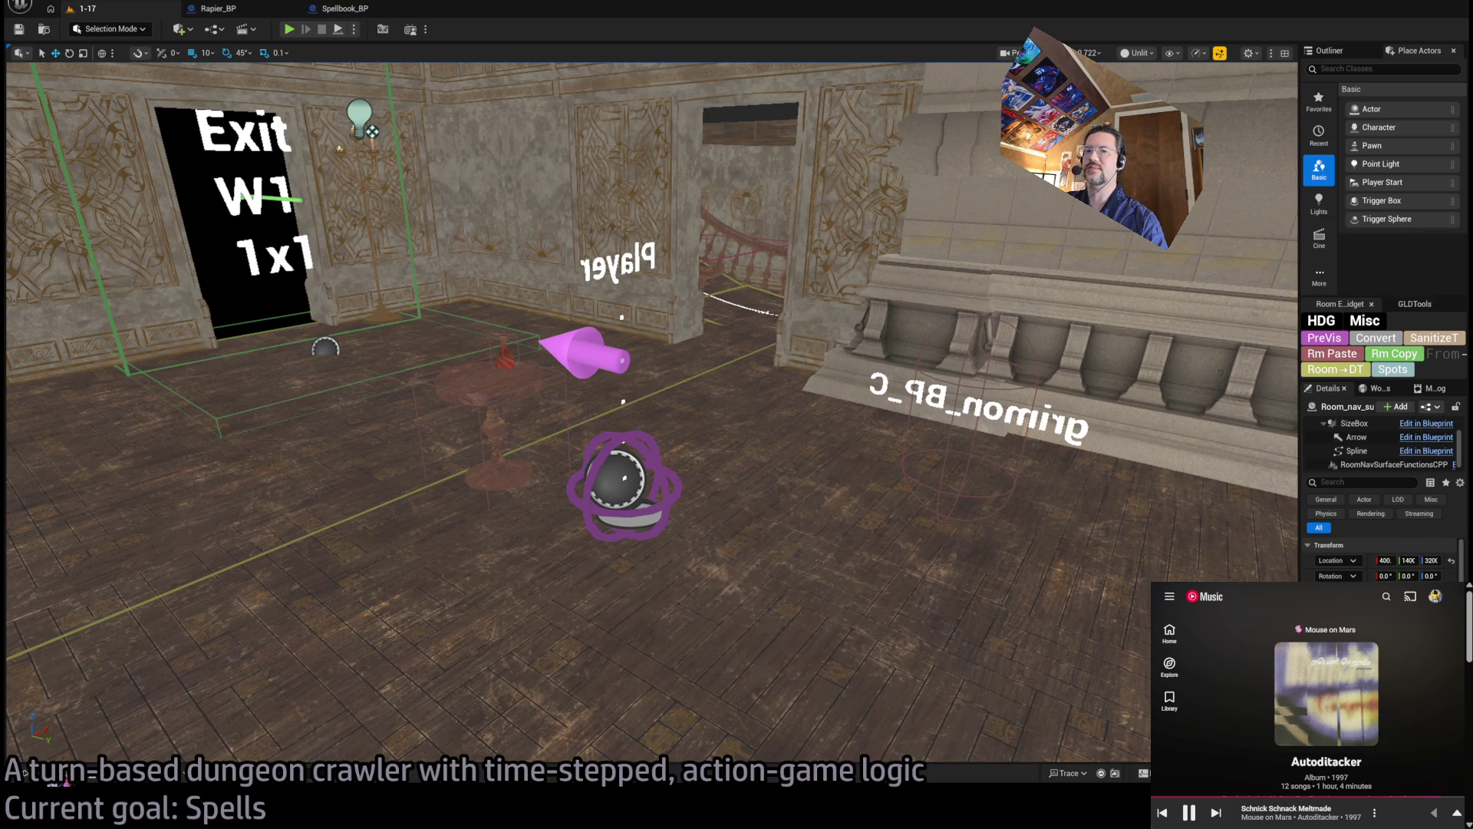
left_click(67, 781)
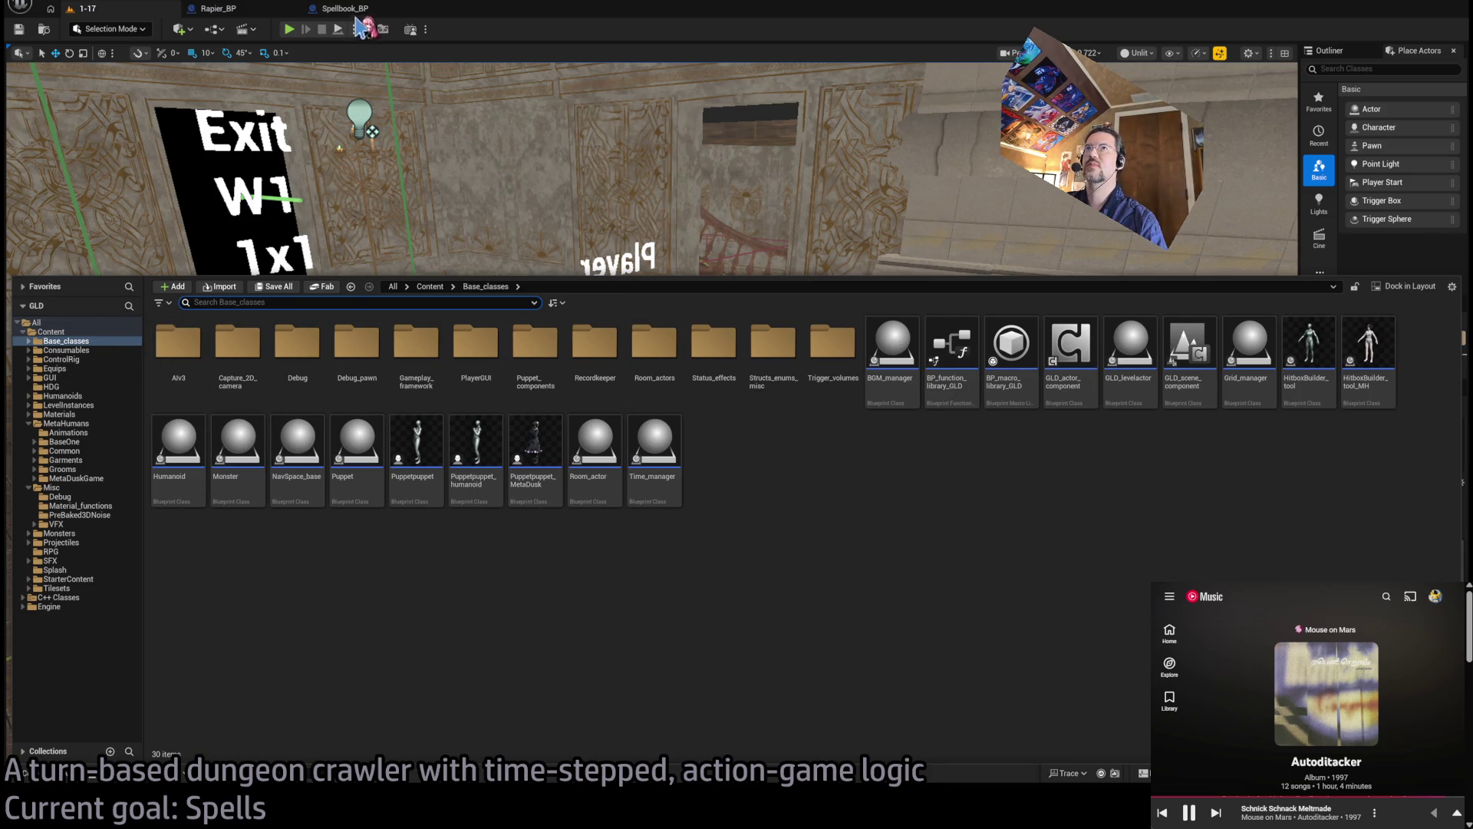
Open the Animation_MetaHuman level from the top-level Content folder
key("ctrl+space")
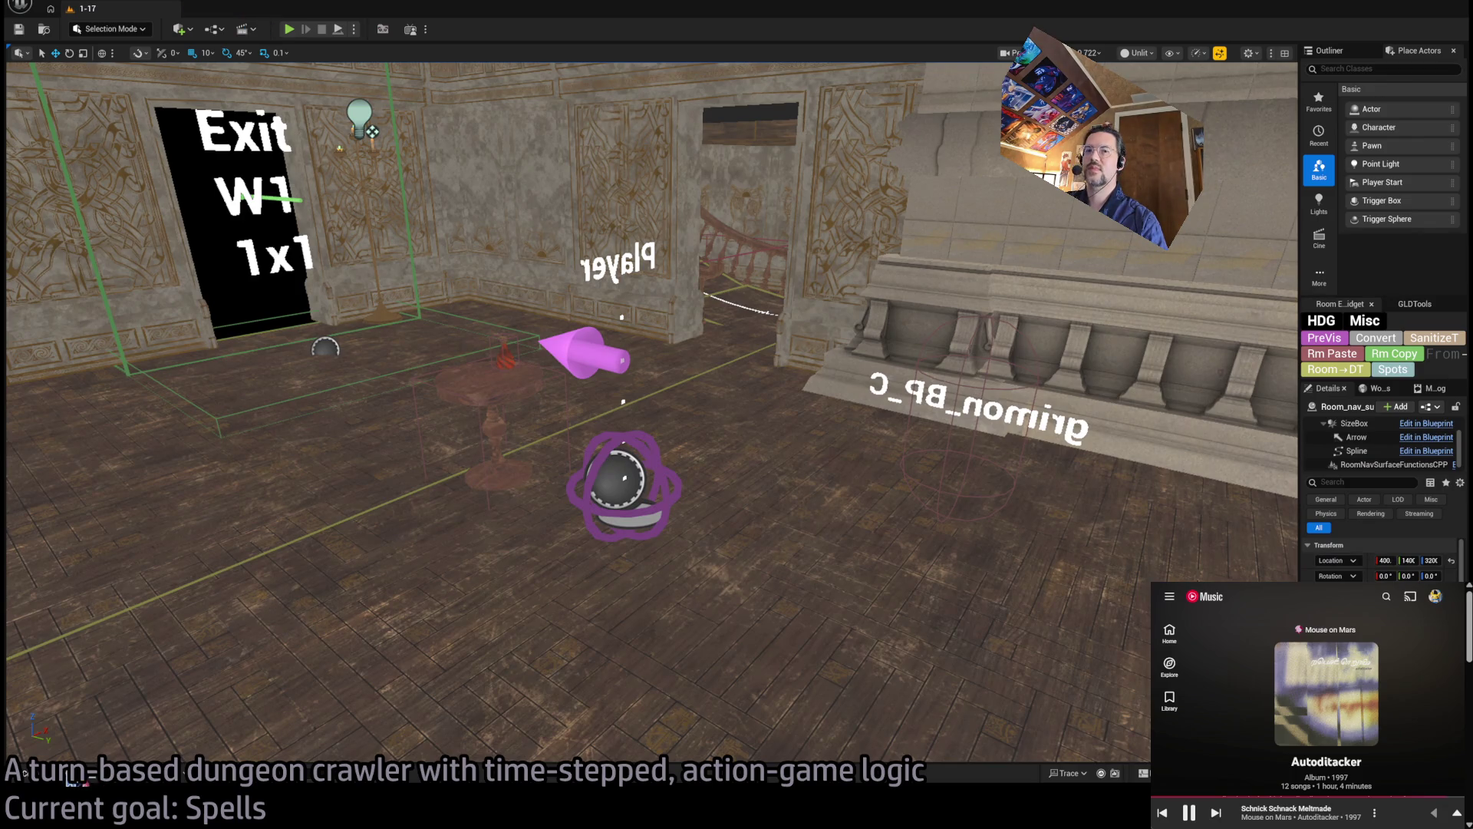
key("ctrl+space")
left_click(73, 332)
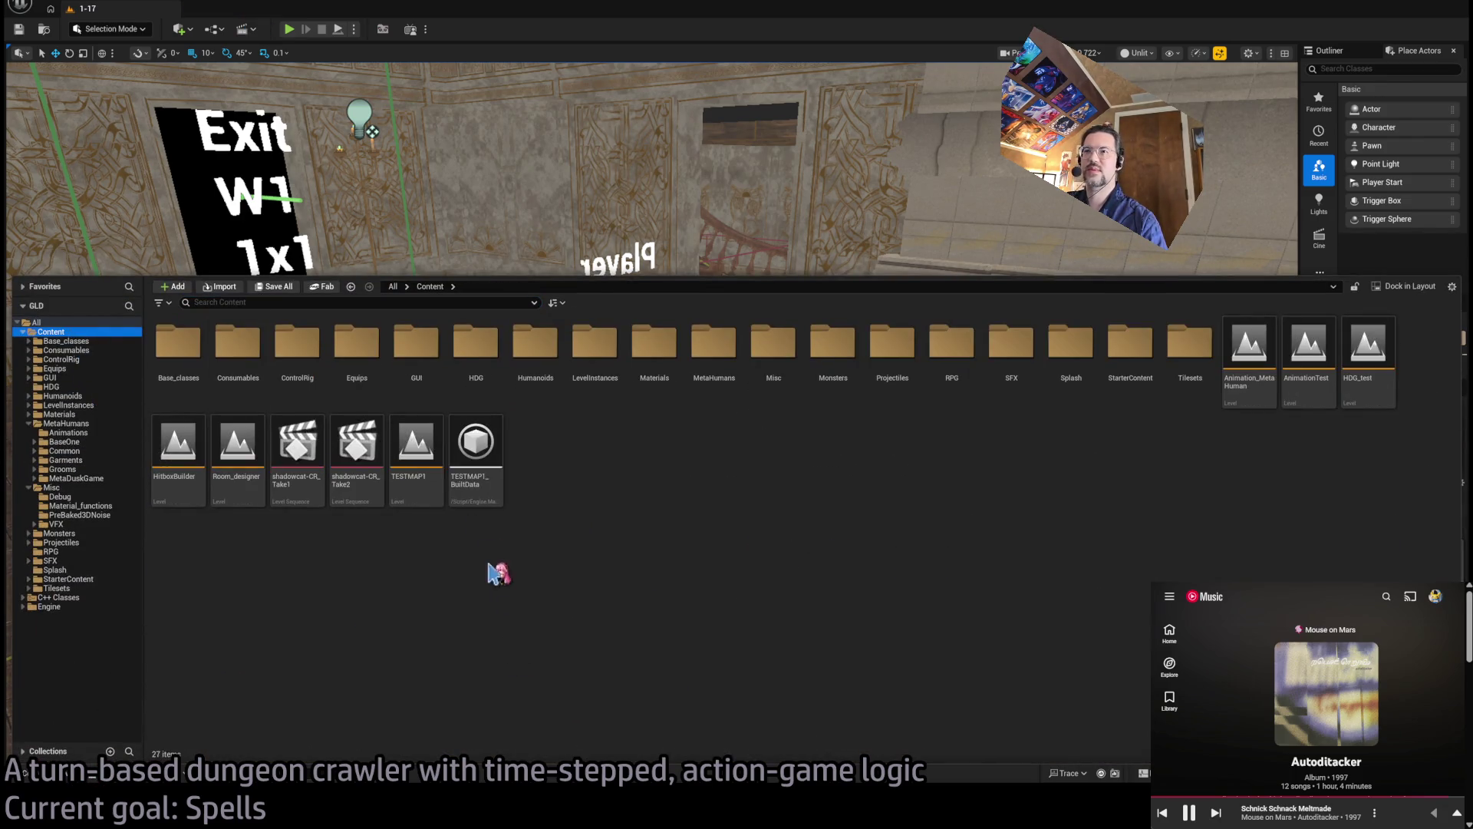
left_click(1309, 349)
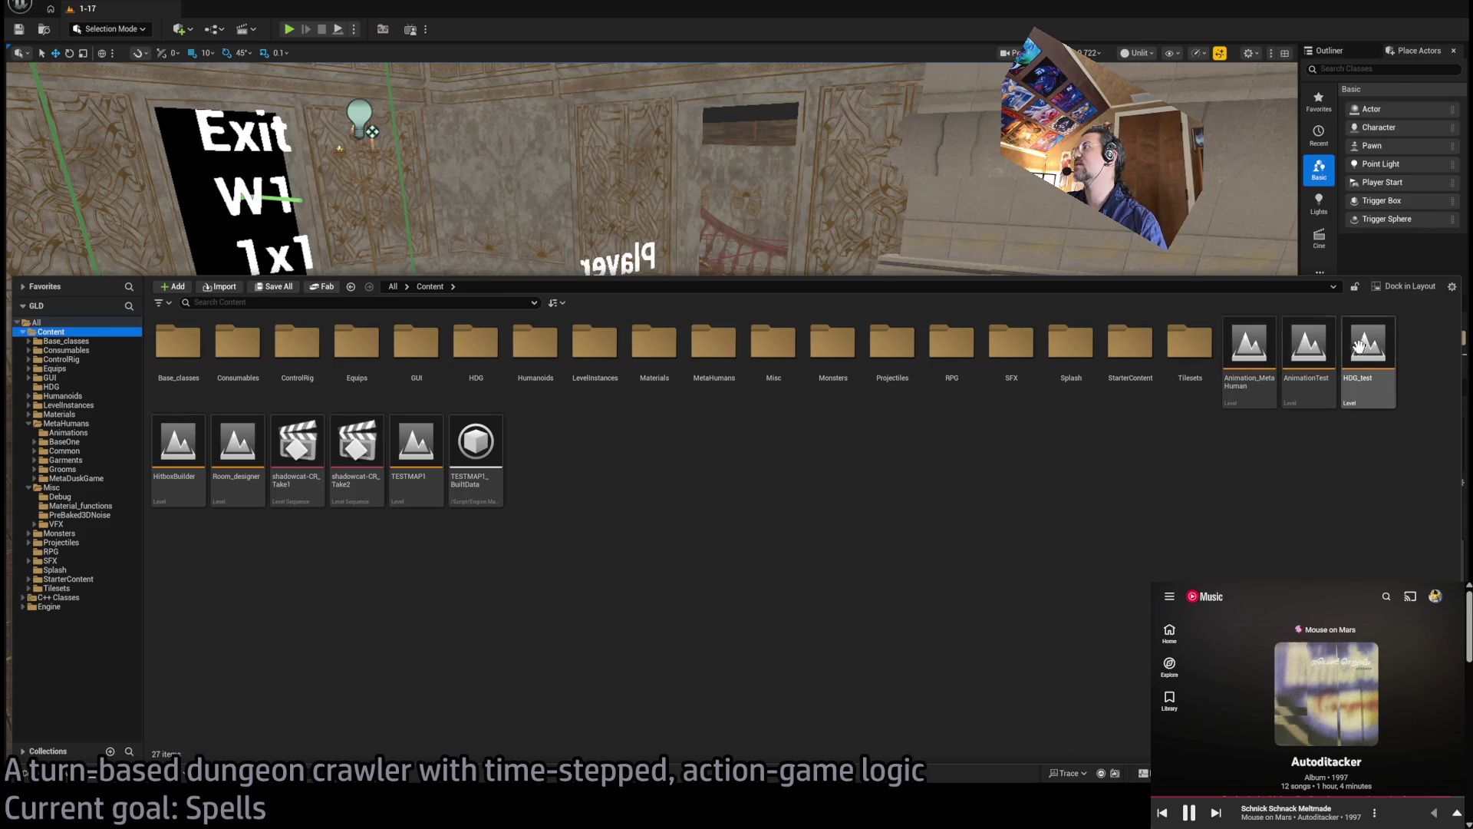
left_click(1249, 350)
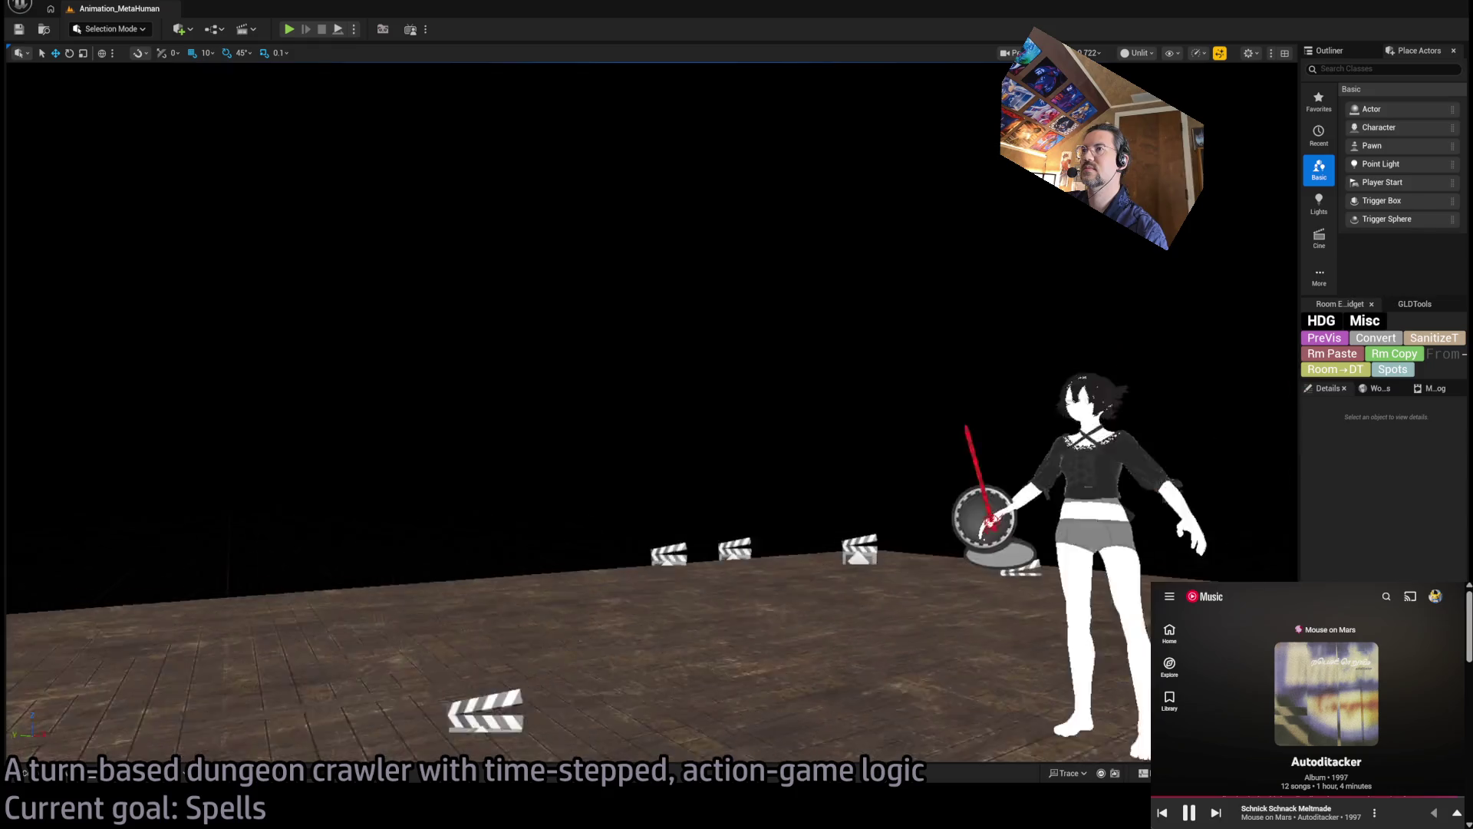
Frame the character and select the rapier in its hand
scroll(931, 214, "down", 3)
mouse_move(931, 214)
left_mouse_down()
mouse_move(951, 222)
mouse_move(998, 192)
mouse_move(1267, 132)
mouse_move(1151, 192)
mouse_move(982, 231)
left_mouse_up()
left_click(627, 533)
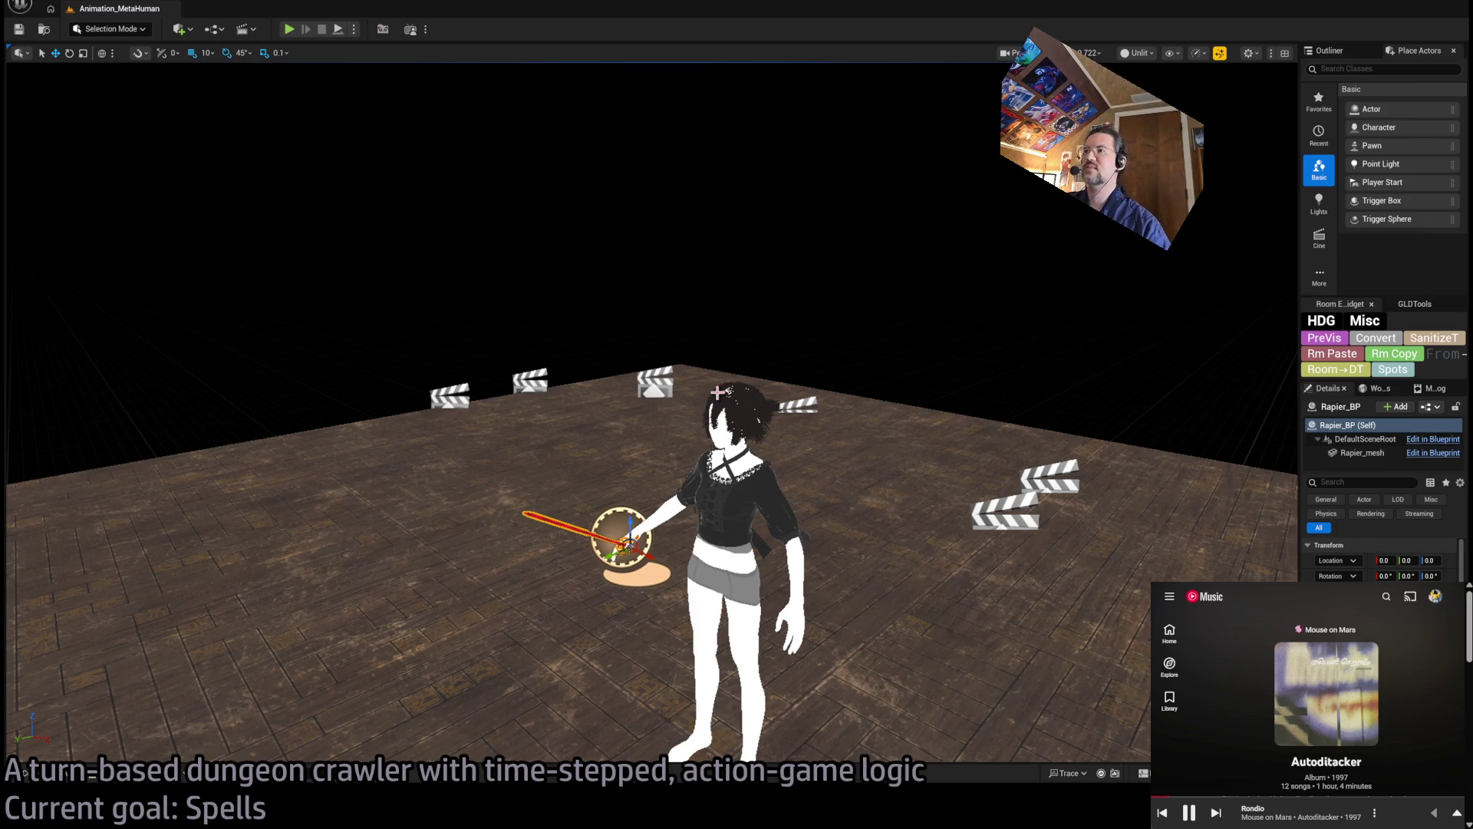
Orbit the camera lower toward the character and widen the outliner and Details area
mouse_move(860, 436)
left_mouse_down()
mouse_move(829, 453)
mouse_move(868, 430)
mouse_move(856, 442)
mouse_move(927, 438)
left_mouse_up()
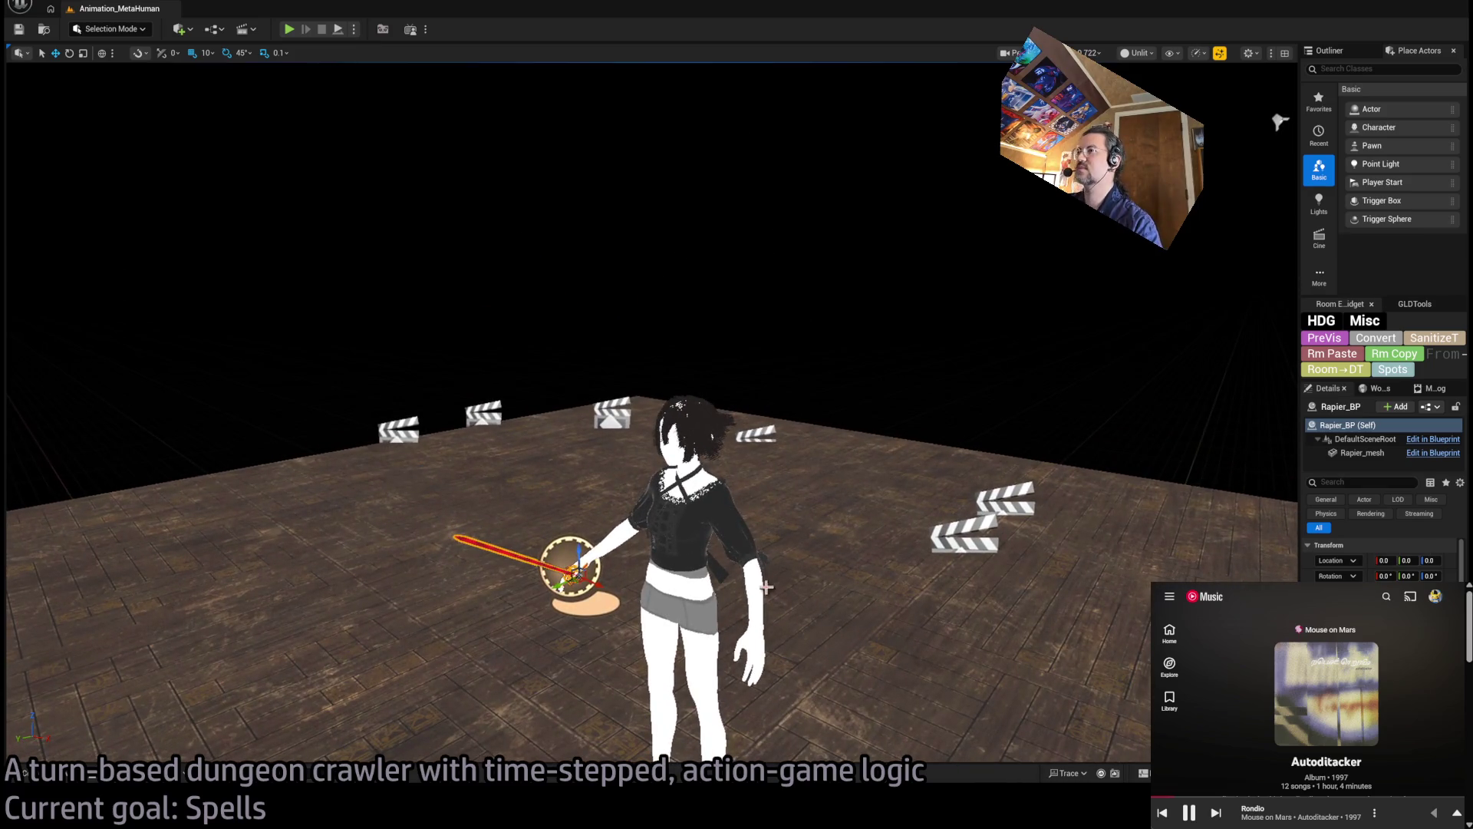
mouse_move(1300, 457)
left_mouse_down()
mouse_move(921, 490)
mouse_move(937, 491)
left_mouse_up()
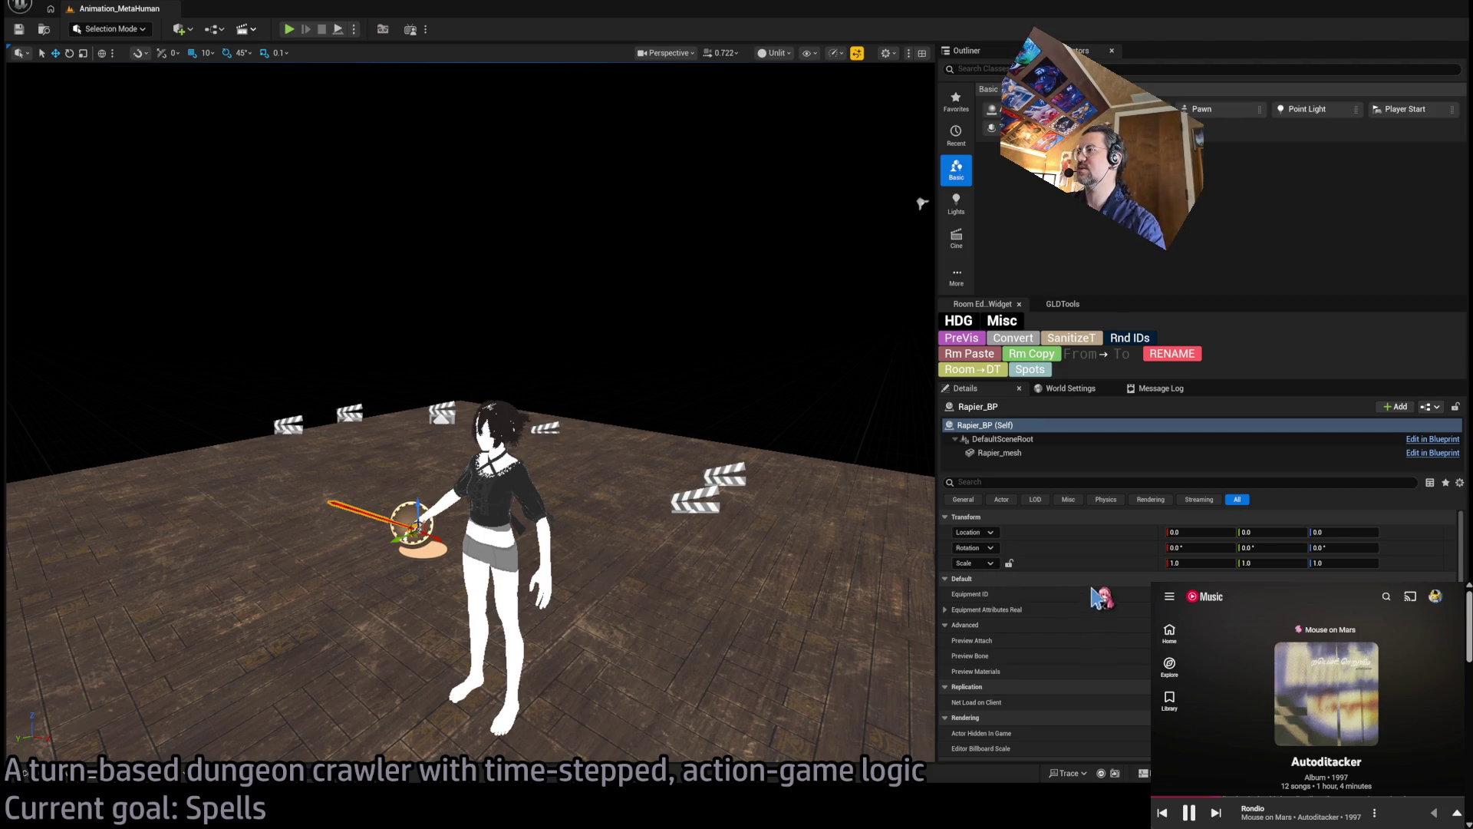
Open the spellbook level sequence, widen the right-hand panels and show Rapier_BP's transform
double_click(686, 482)
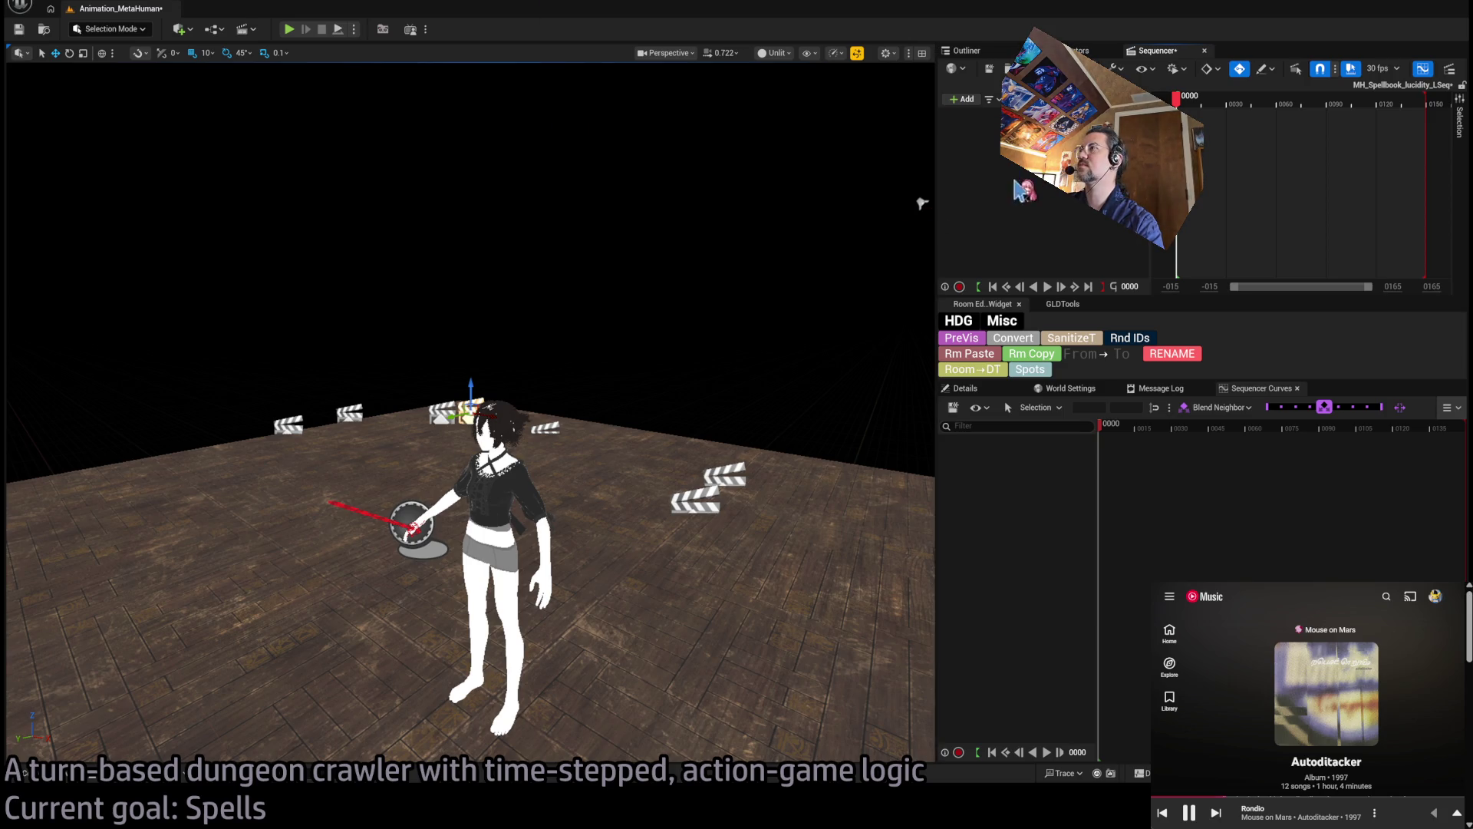
left_click_drag(936, 170, 811, 209)
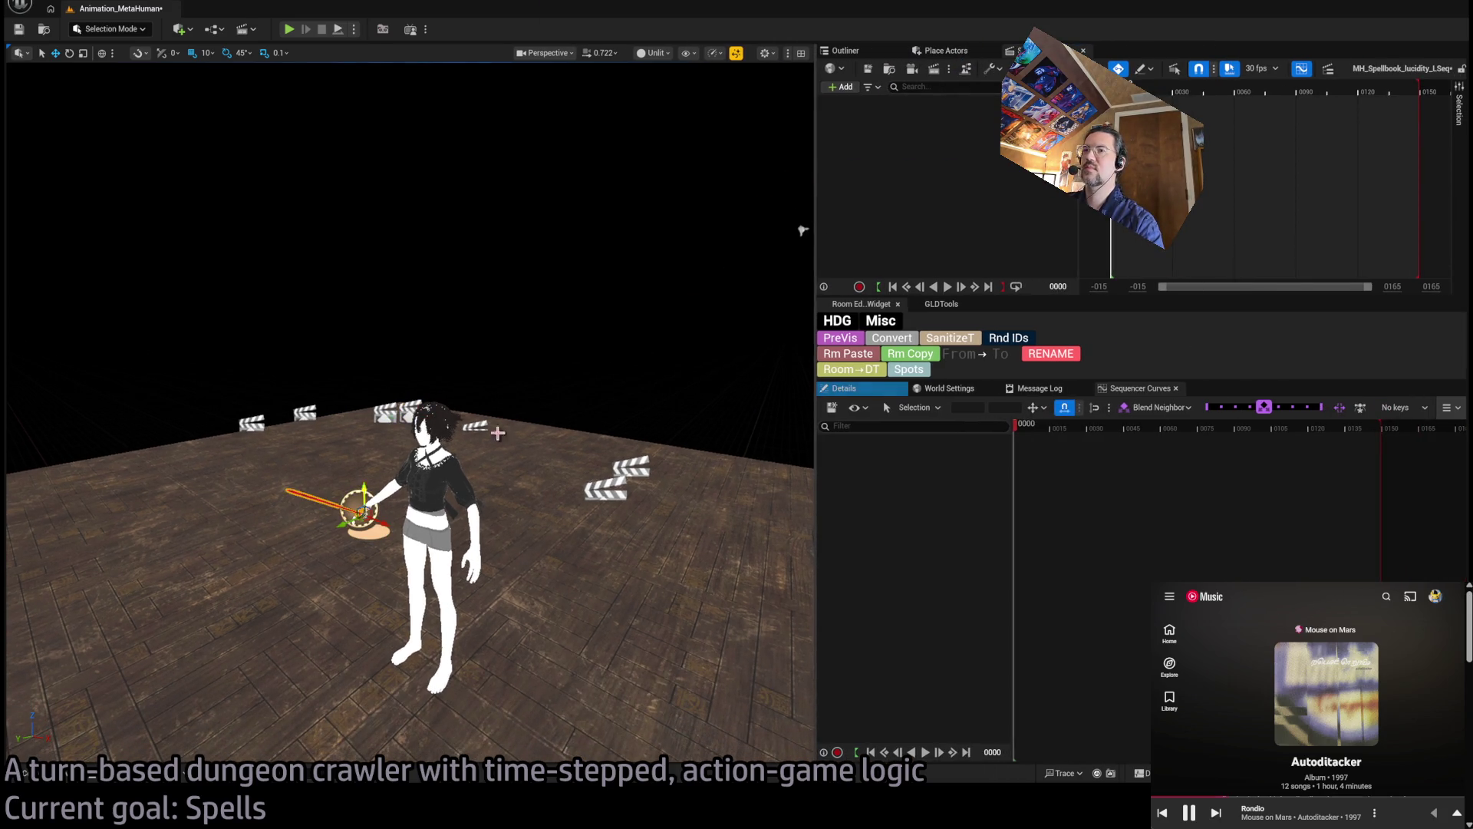
left_click(914, 370)
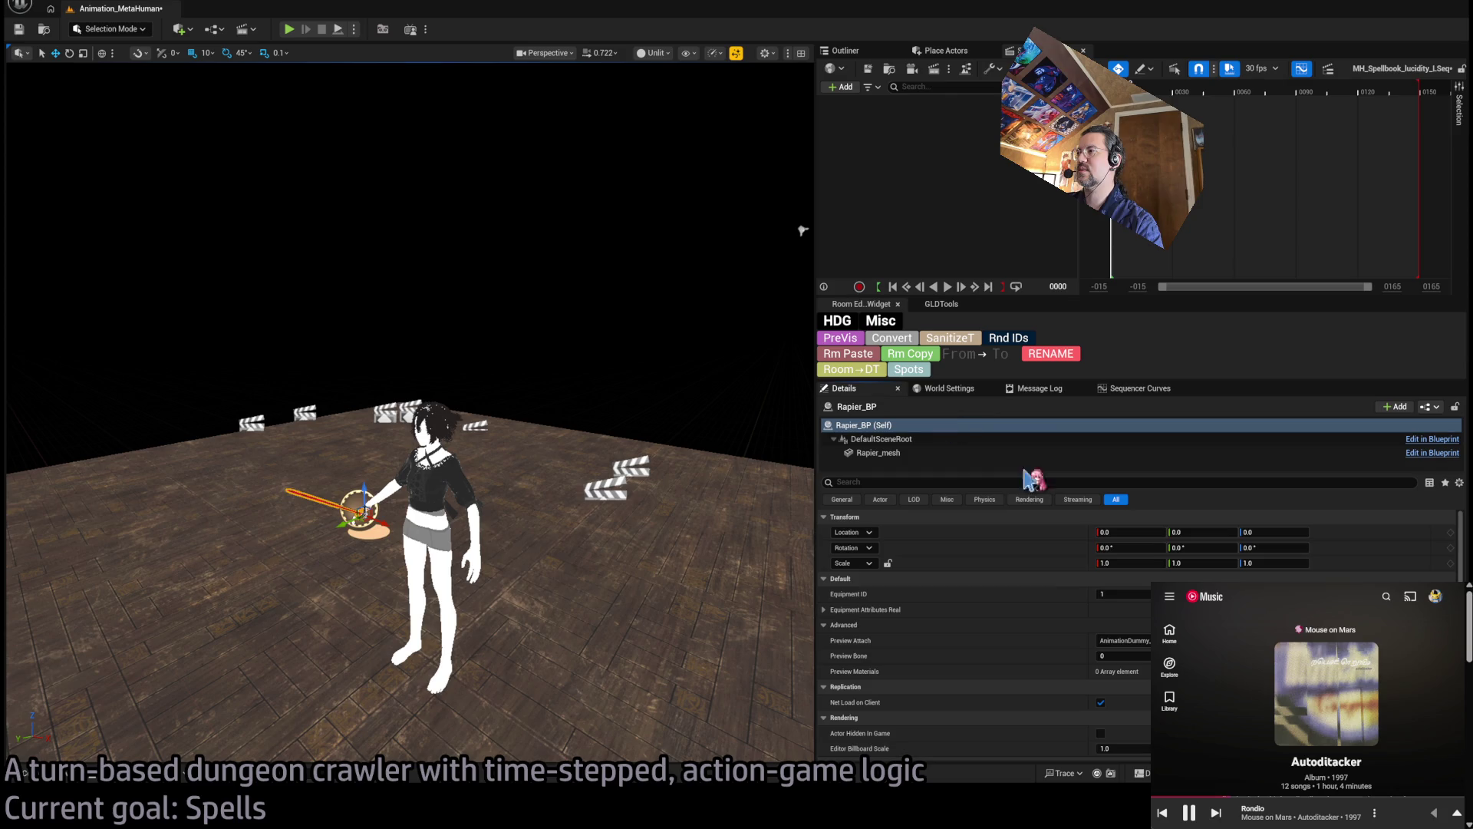
left_click(952, 389)
left_click(844, 389)
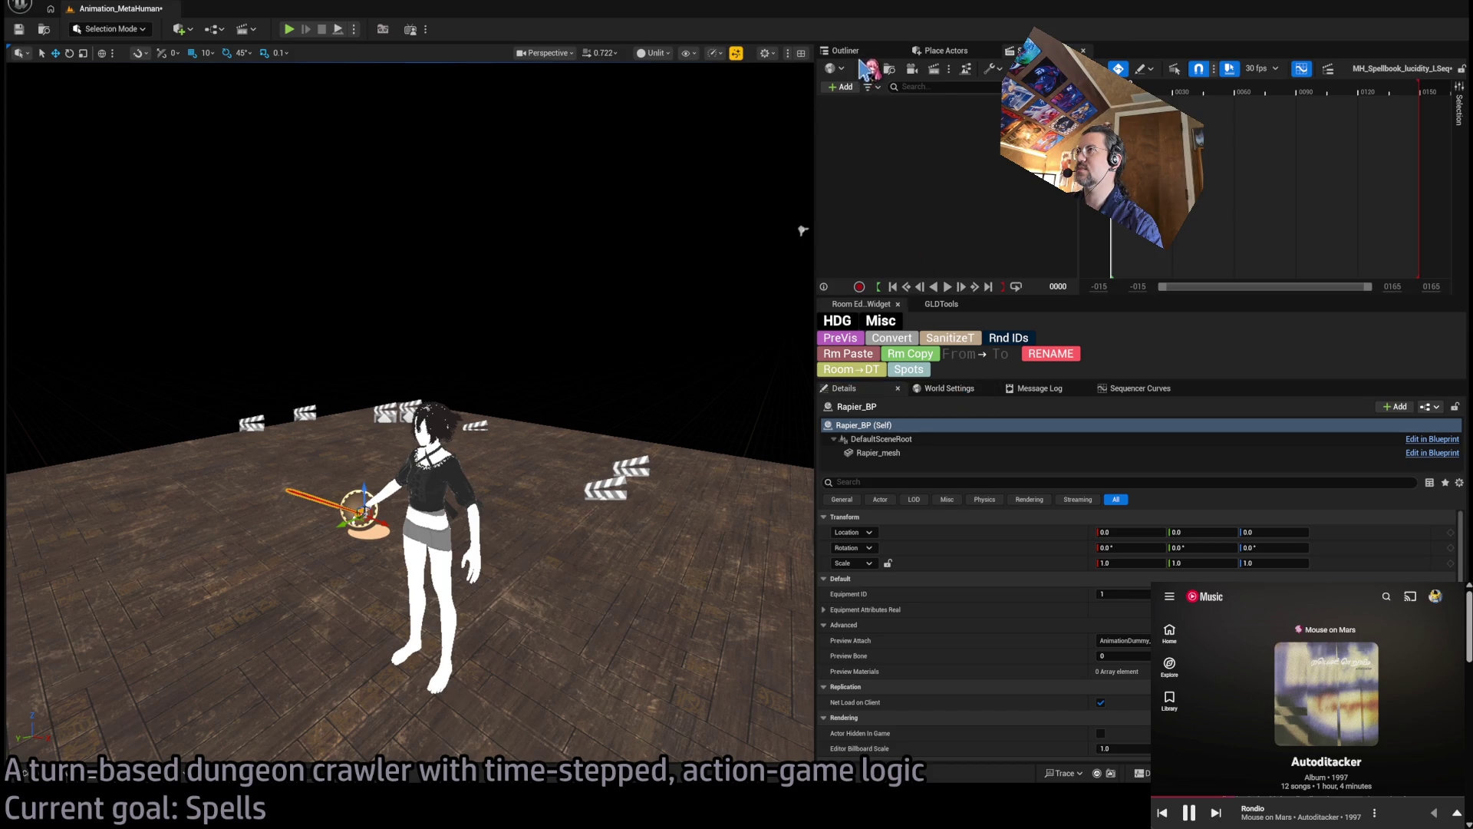
Move Rapier_BP into the LevelGeo folder and open the AnimationDummy_MetaDusk_BP blueprint
left_click(890, 54)
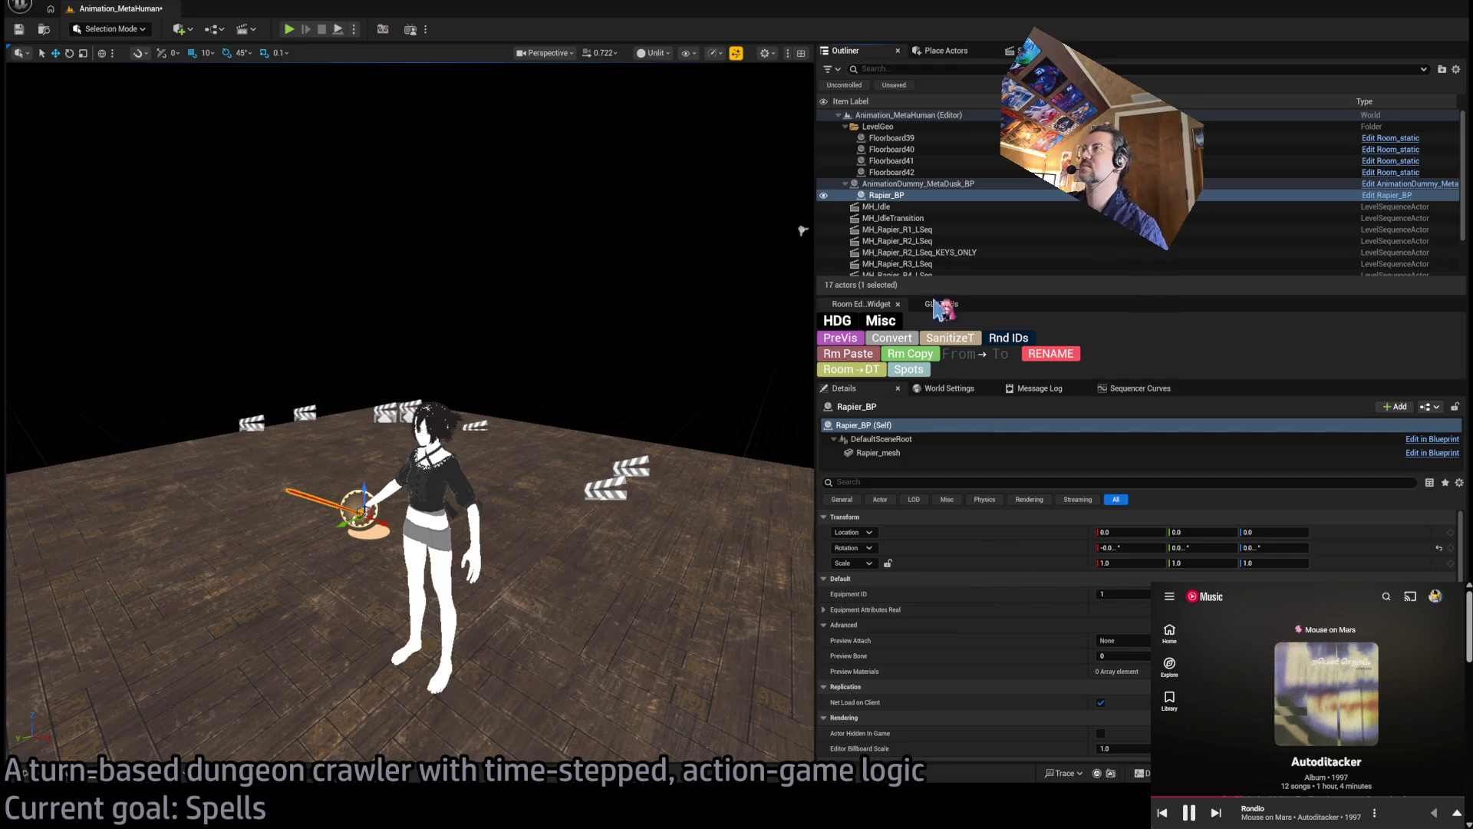
left_click(894, 195)
left_click_drag(893, 135, 893, 132)
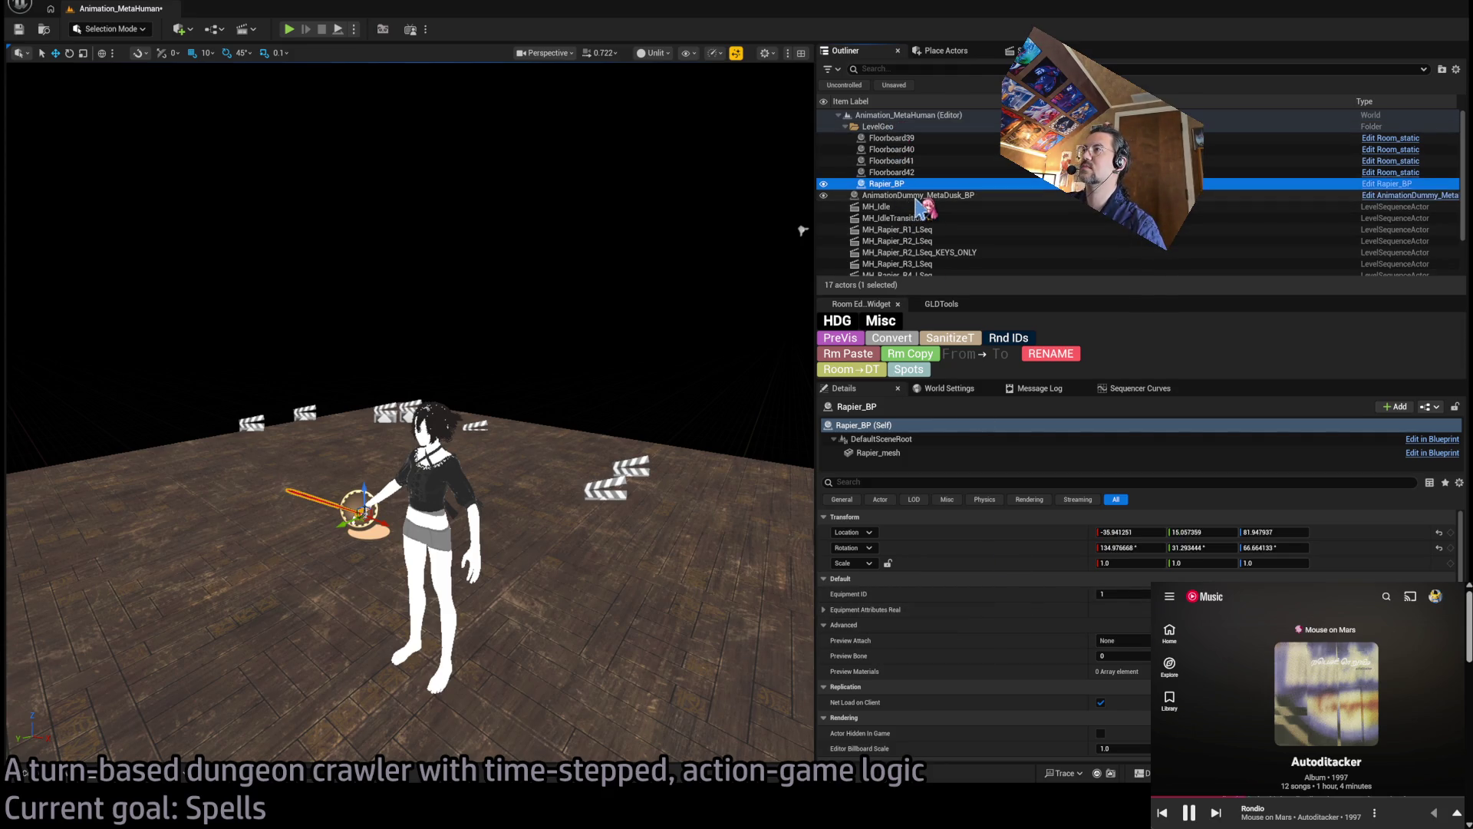
left_click(921, 197)
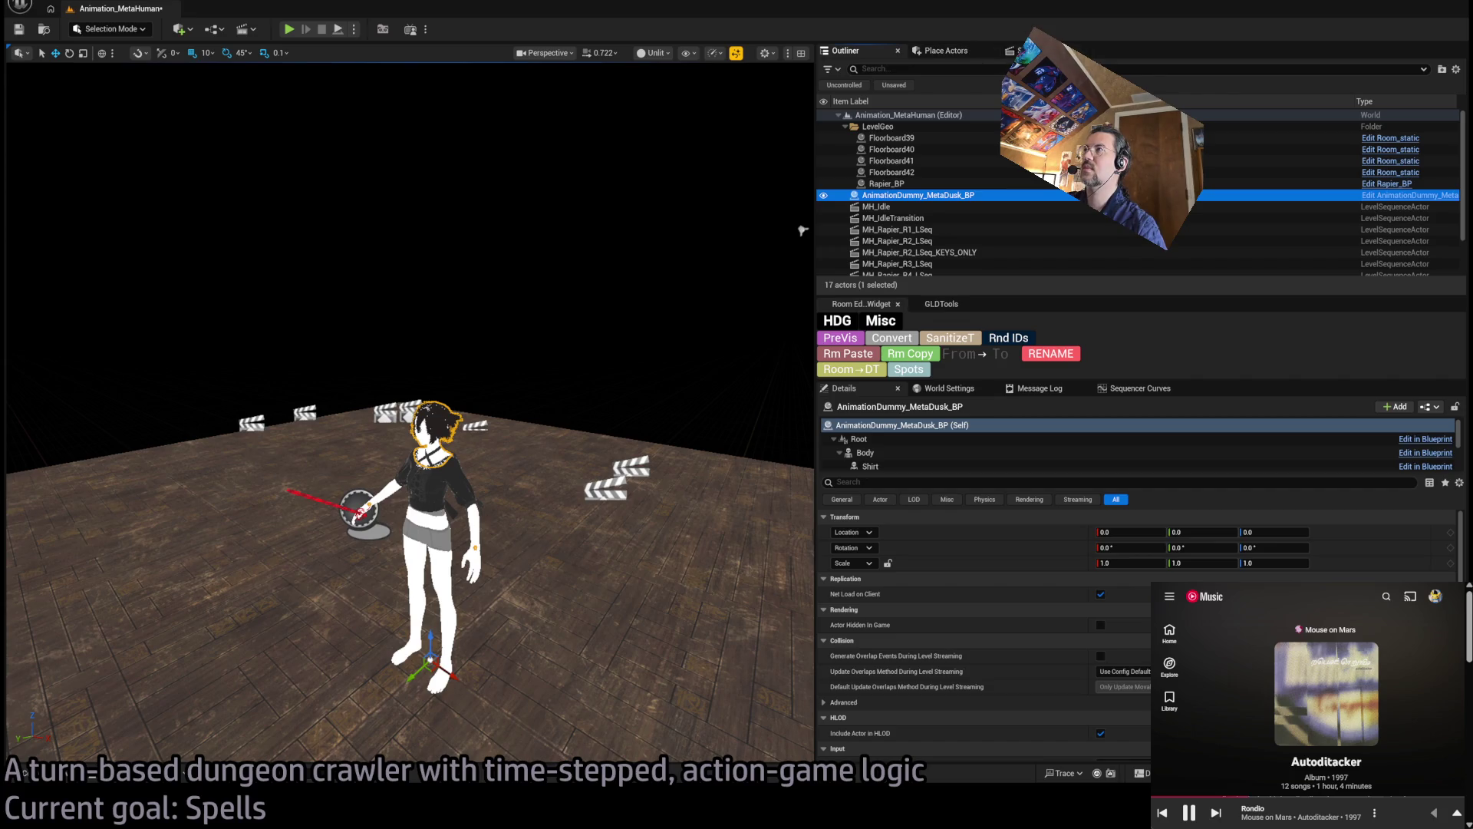
left_click(1444, 198)
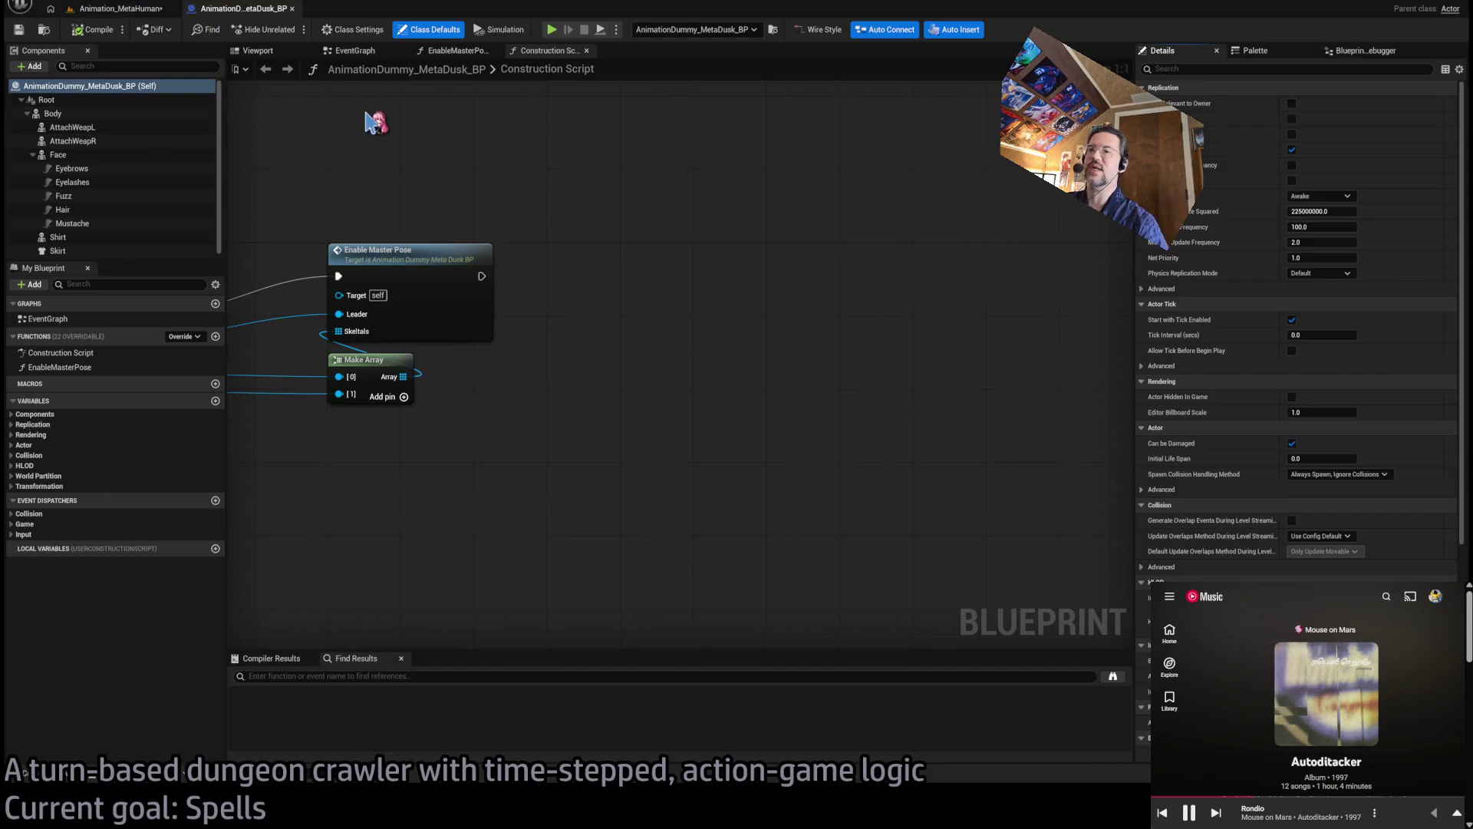
Open BP_MetaDuskGame, then Puppetpuppet_MetaDusk, through the Ctrl+P asset search ('dusk', 'puppetp')
key("ctrl+p")
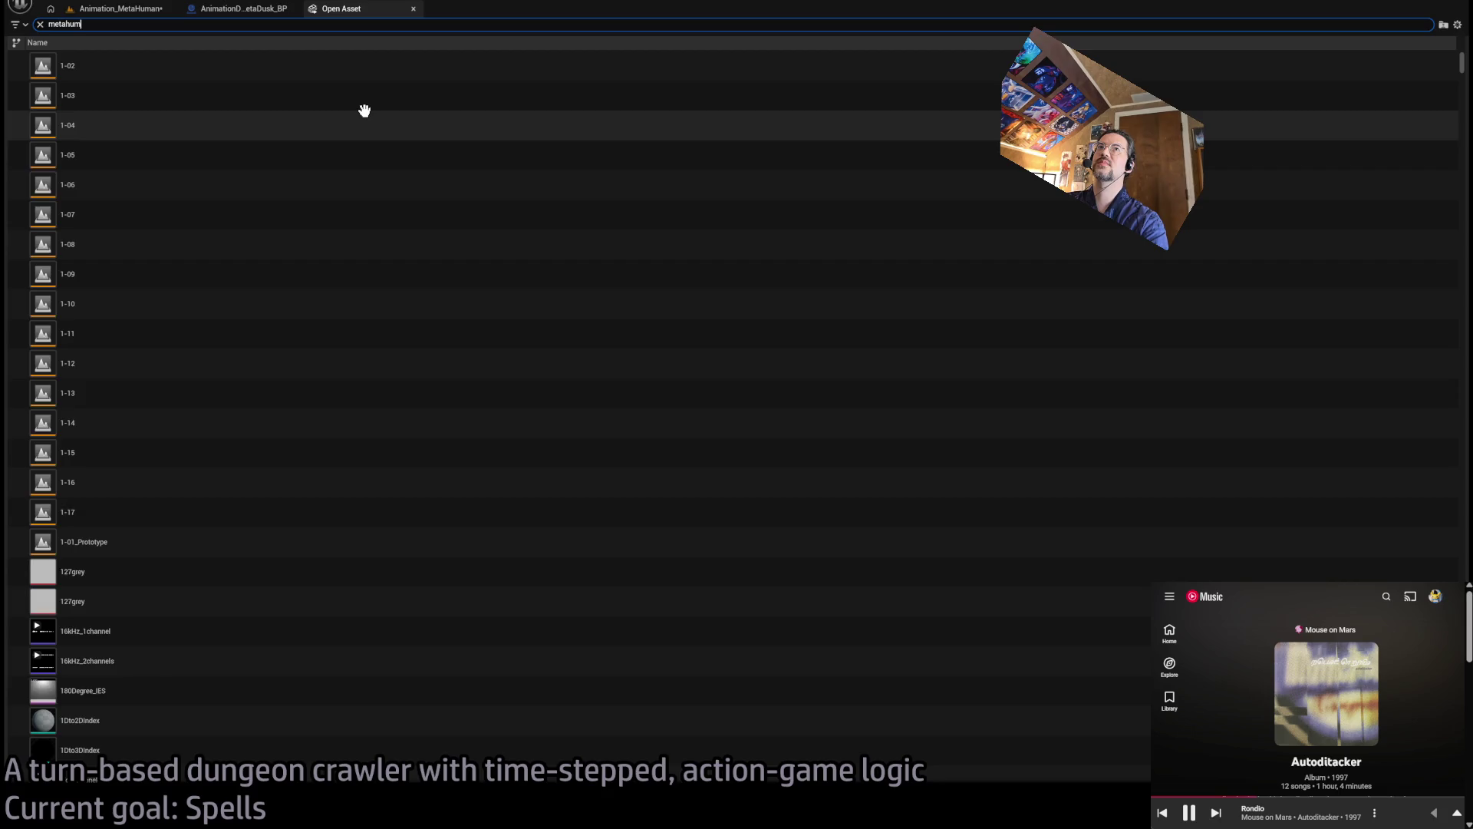
key("BackSpace")
key("BackSpace")
key("BackSpace")
type("dusk")
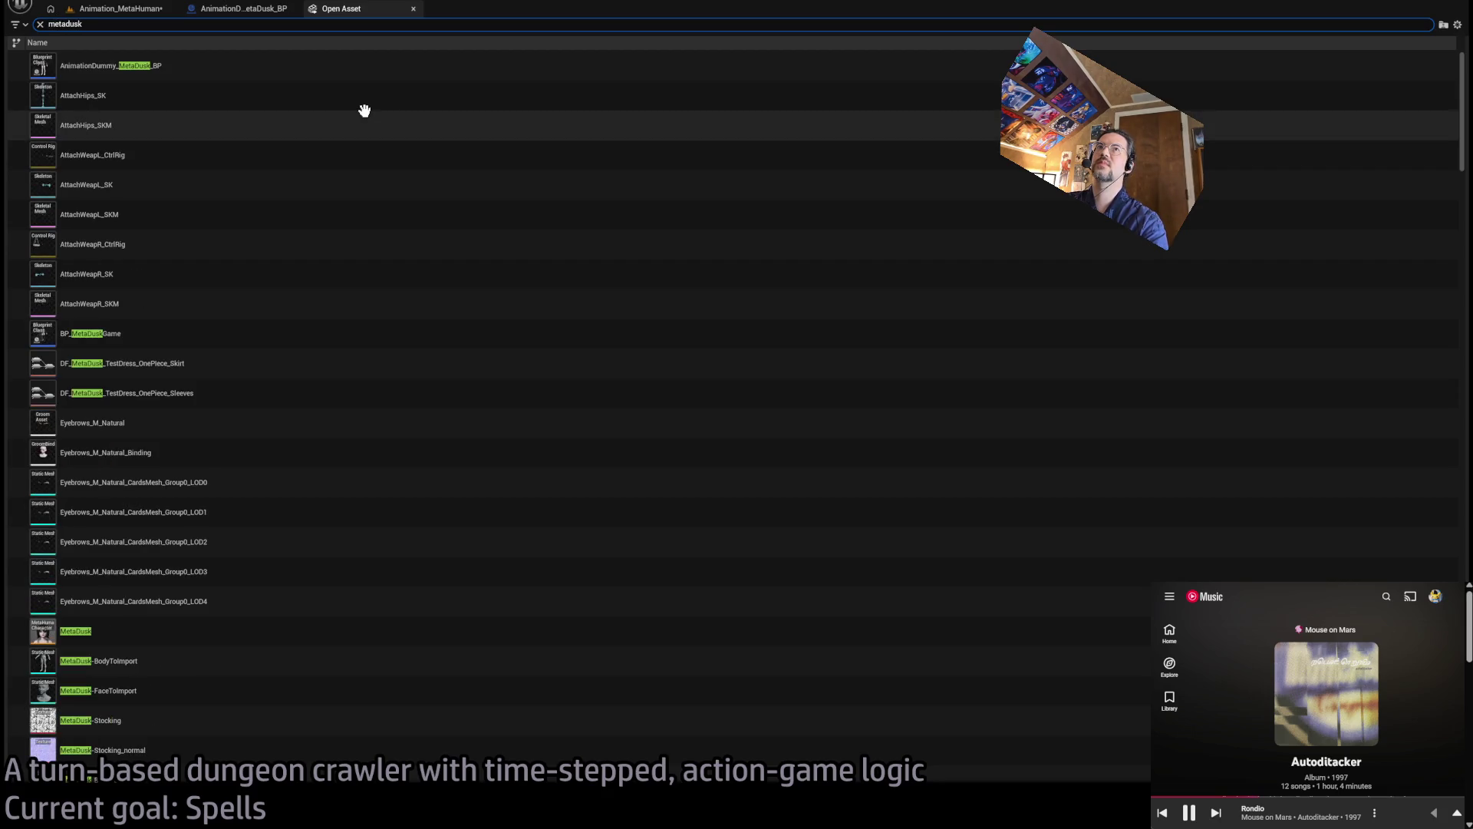
left_click(142, 338)
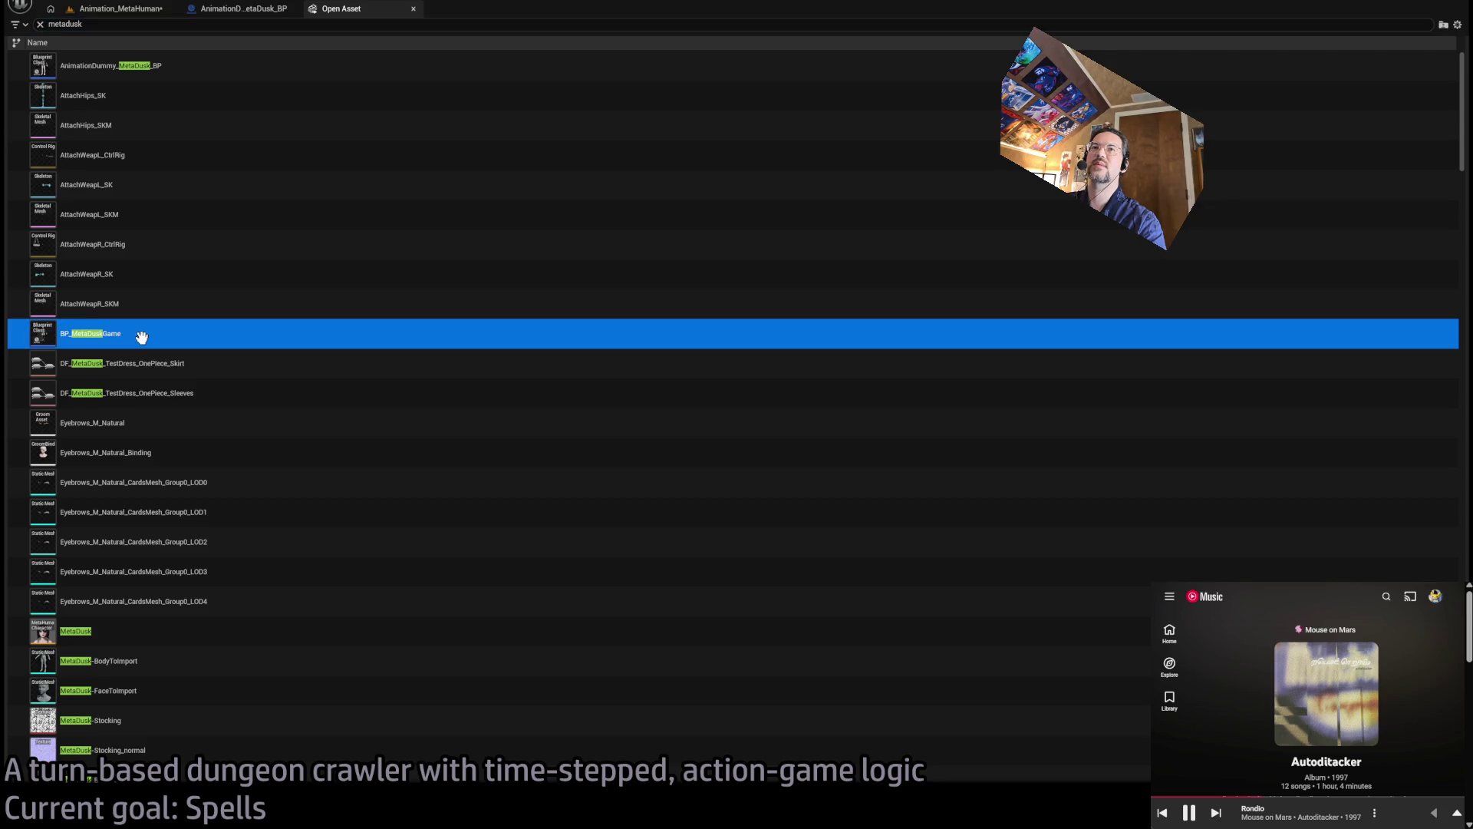
key("Return")
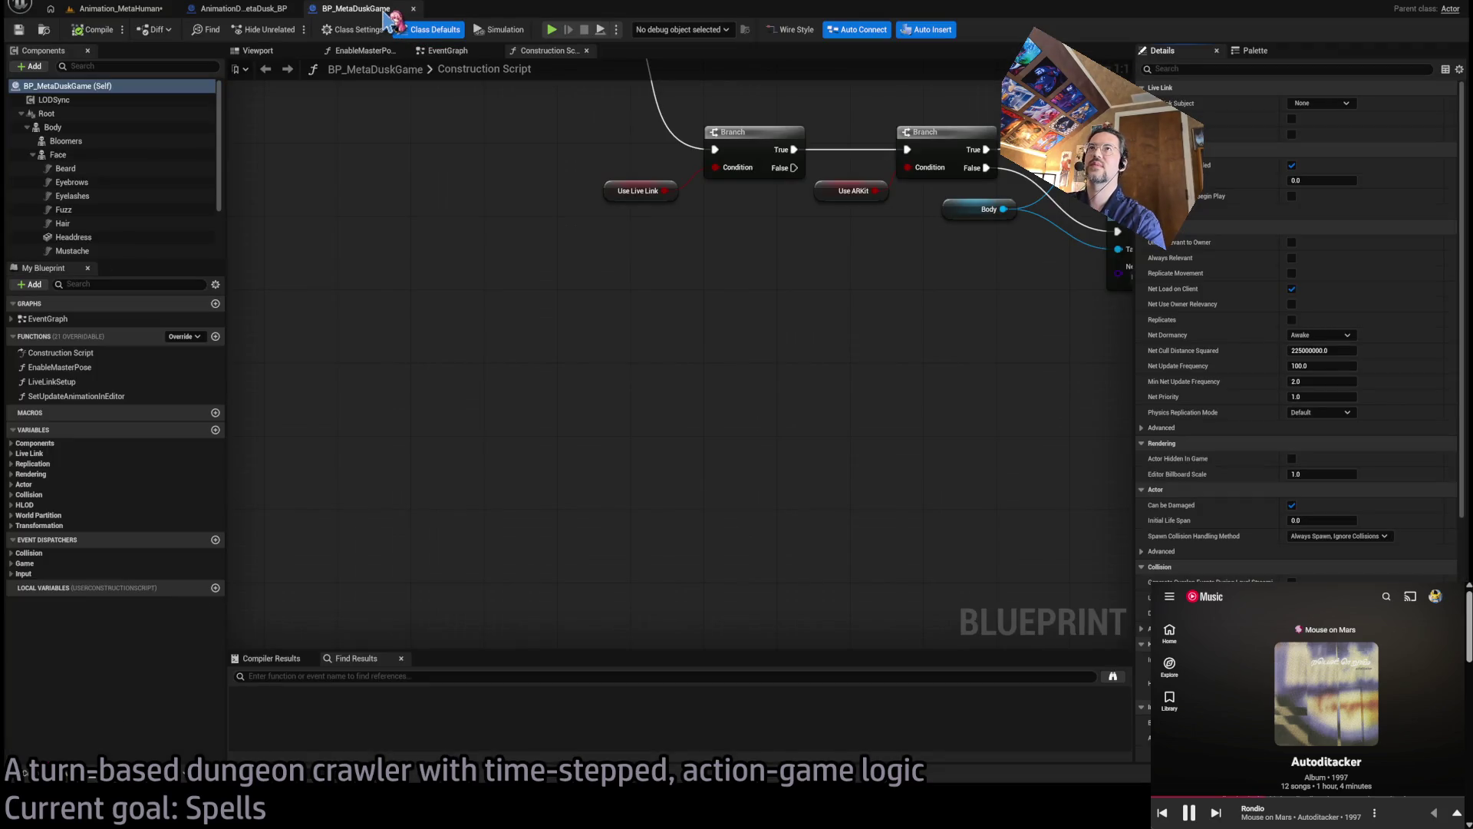
key("ctrl+p")
type("puppetp")
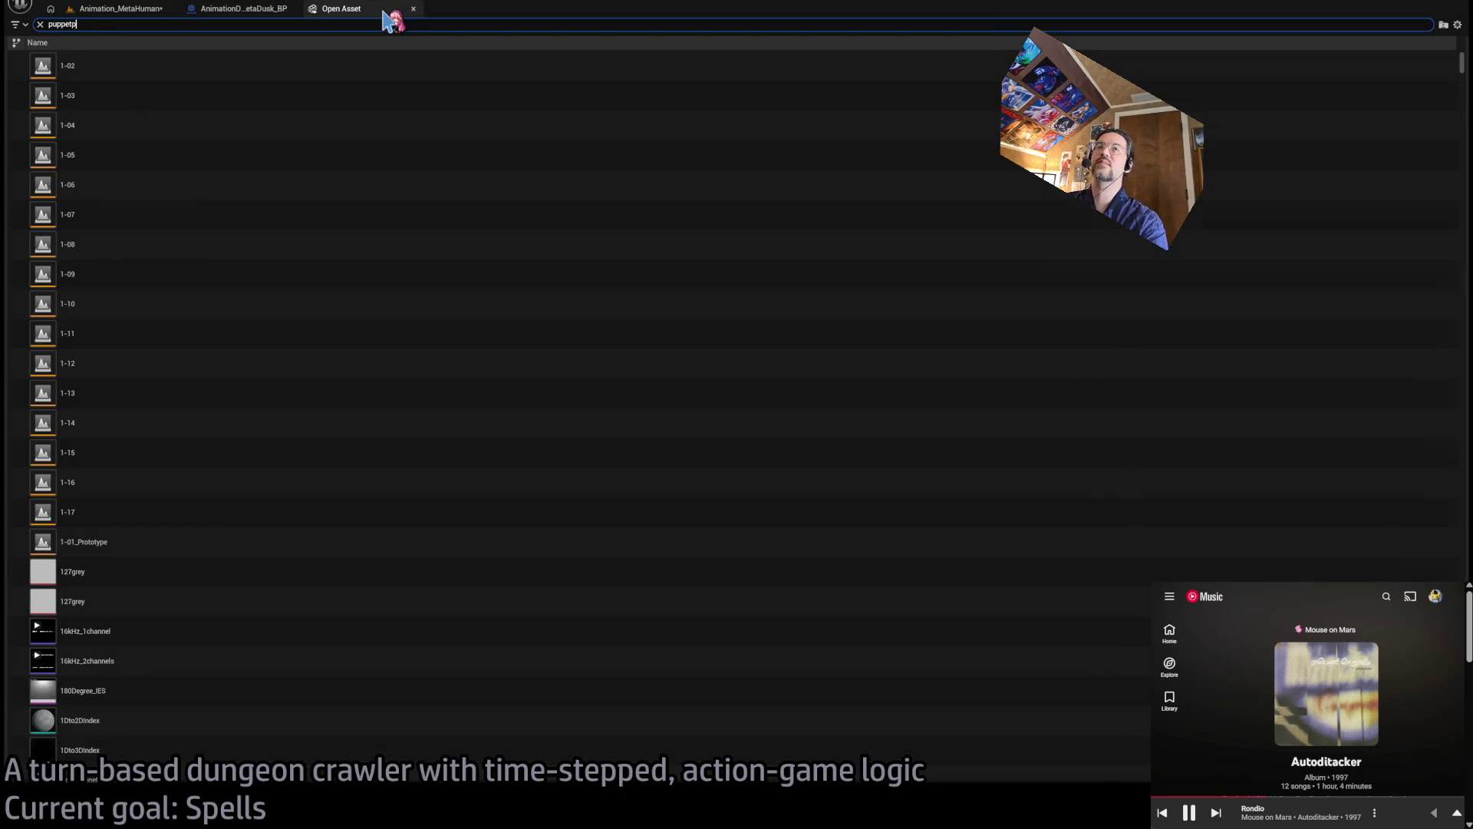
left_click(183, 158)
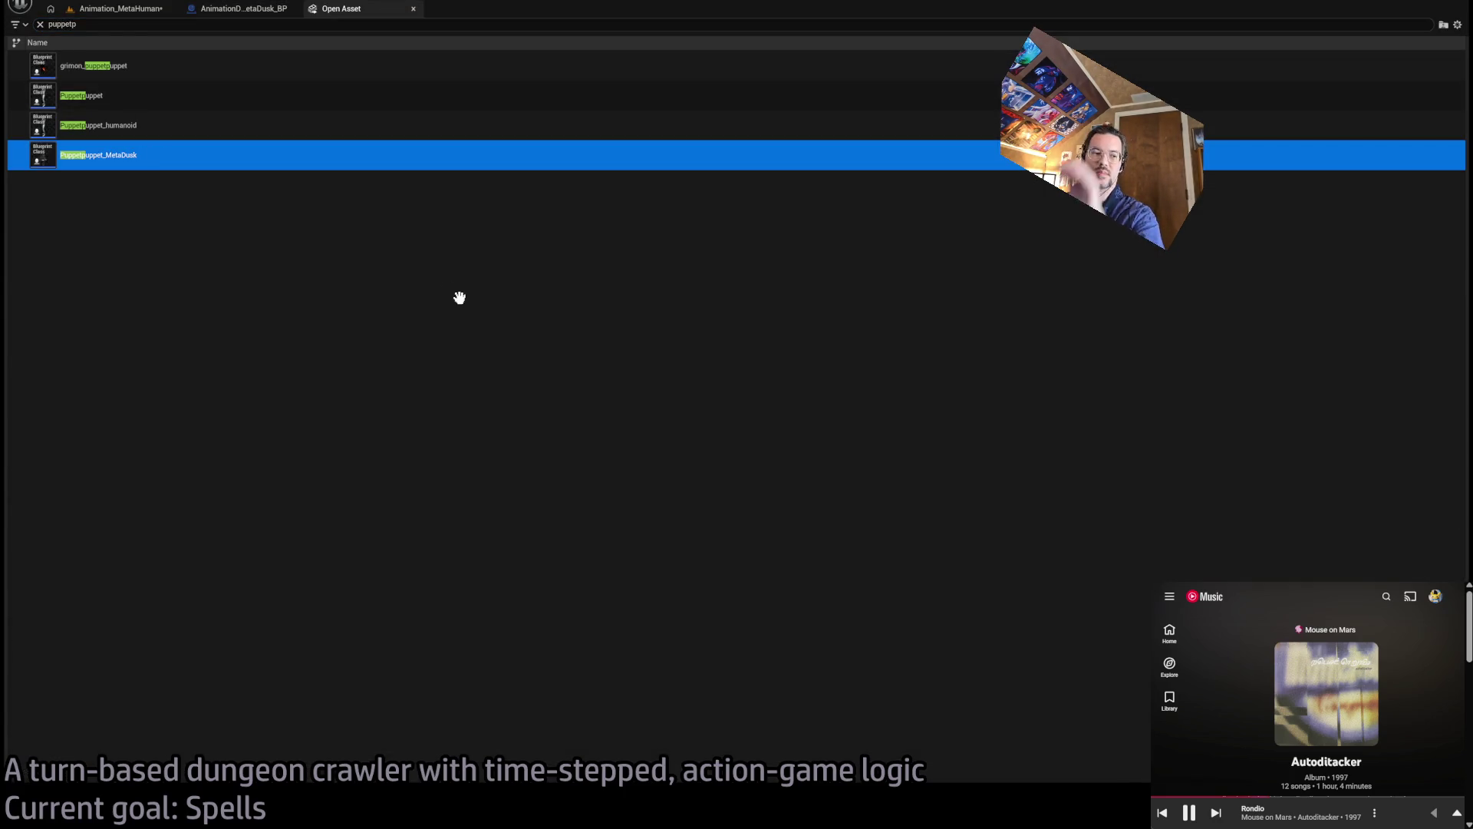
key("Return")
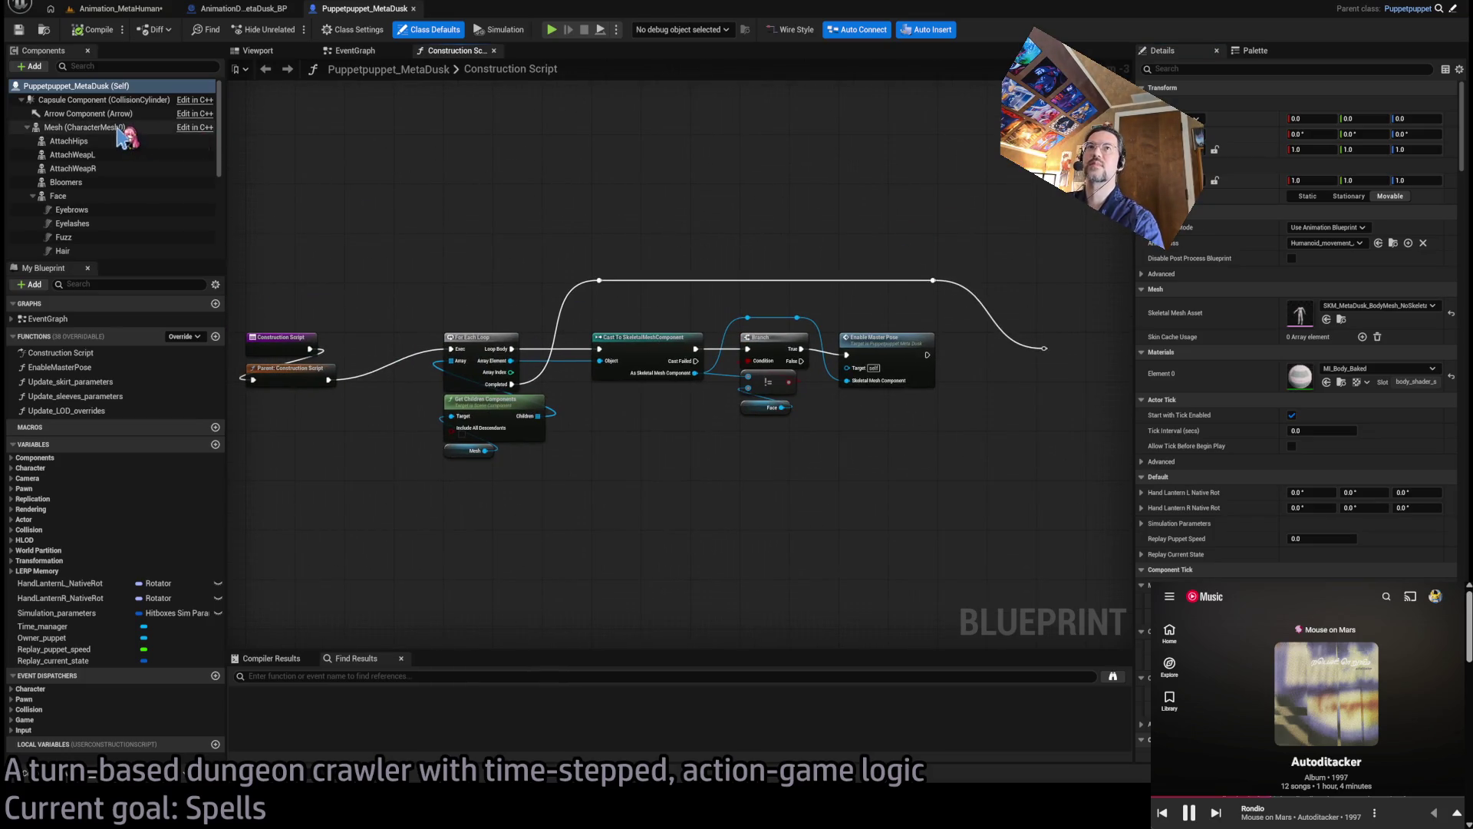
Copy the AttachHips component and paste it under Body in AnimationDummy_MetaDusk_BP
left_click(95, 143)
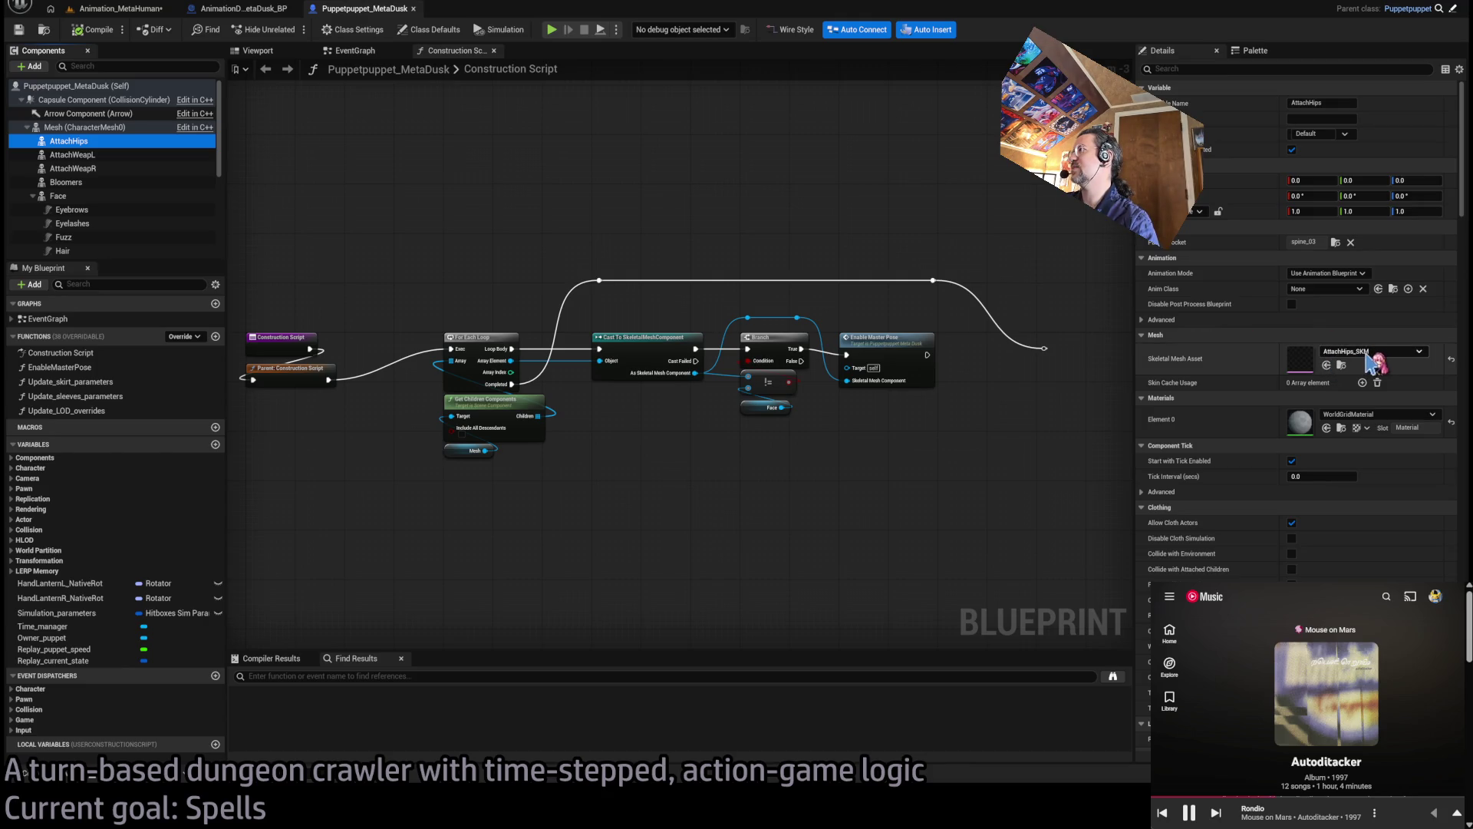
left_click(238, 14)
left_click(89, 113)
key("ctrl+v")
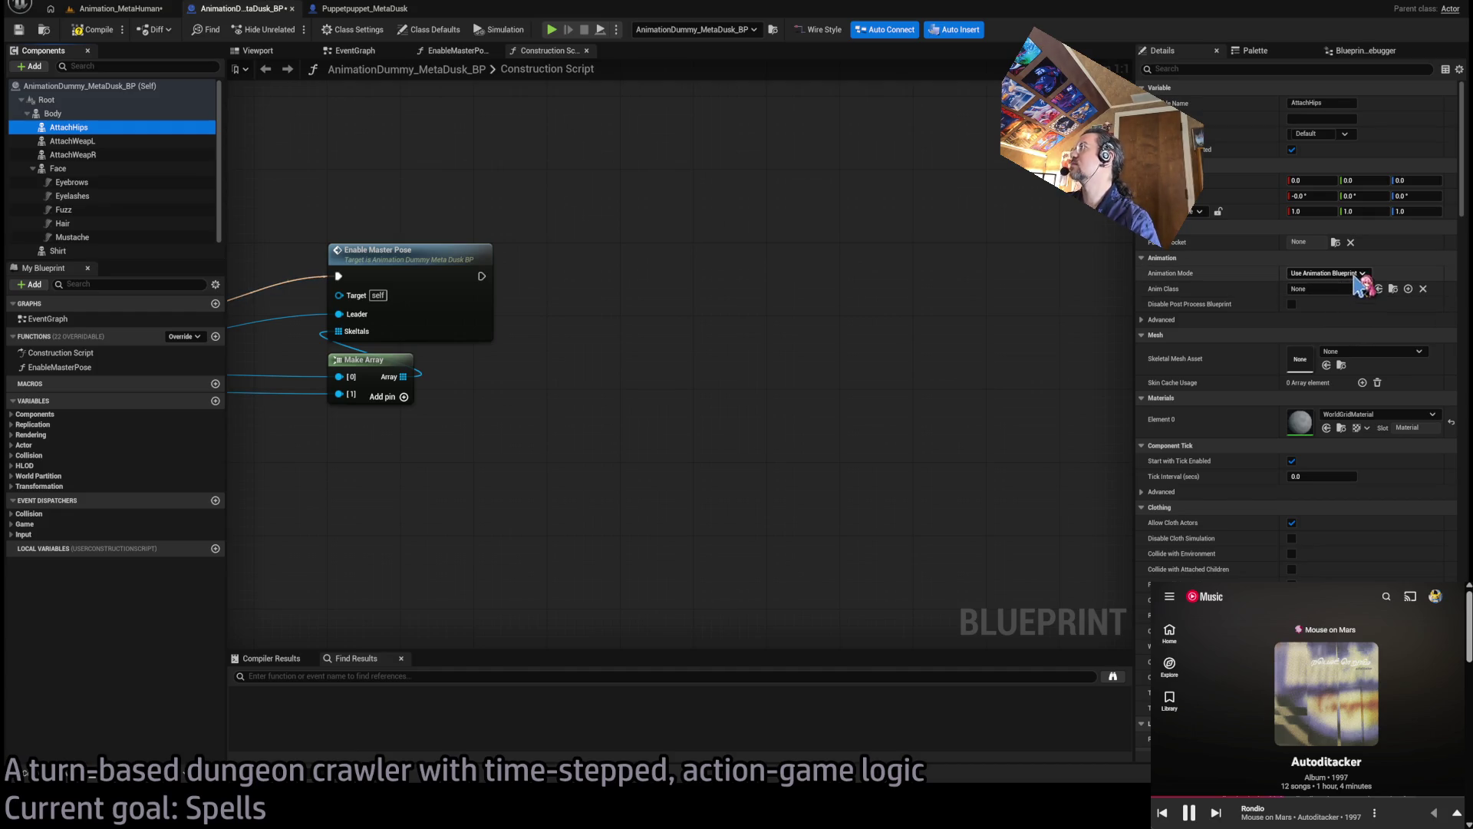
Give AttachHips the AttachHips_SKM mesh on socket spine_03, then preview the character in the blueprint viewport
left_click(1374, 367)
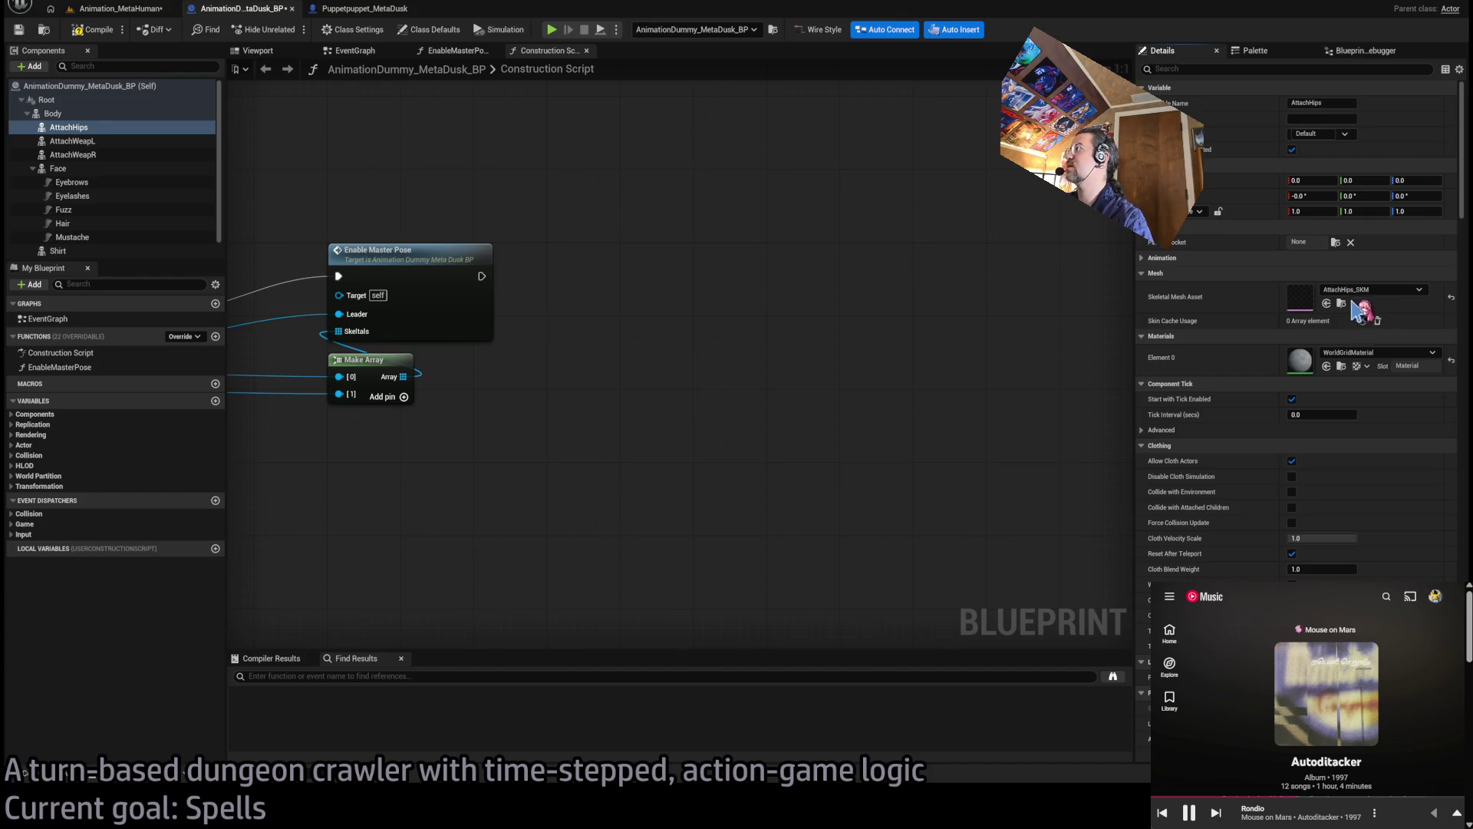
key("Home")
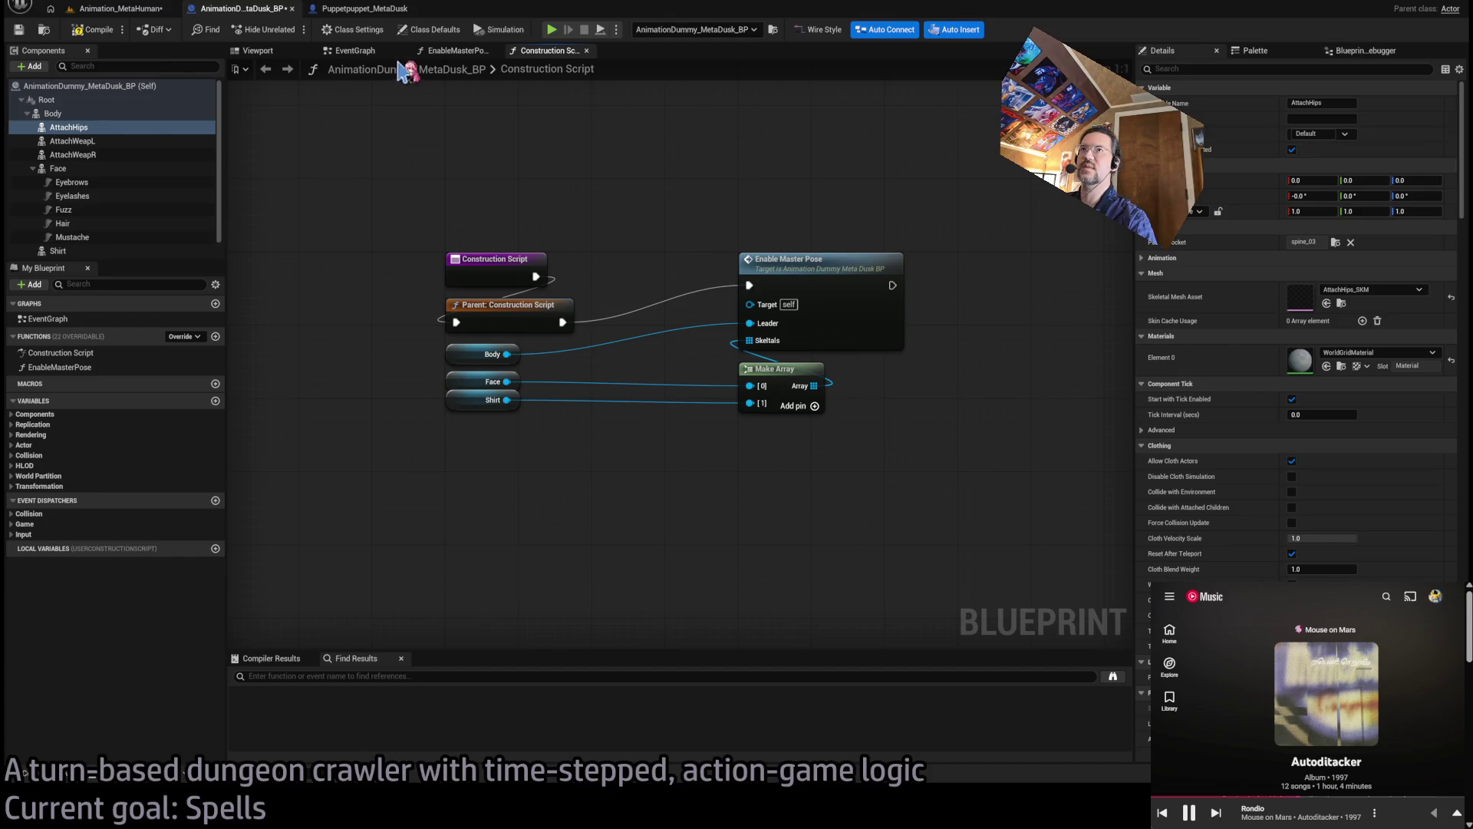
left_click(453, 51)
left_click(278, 50)
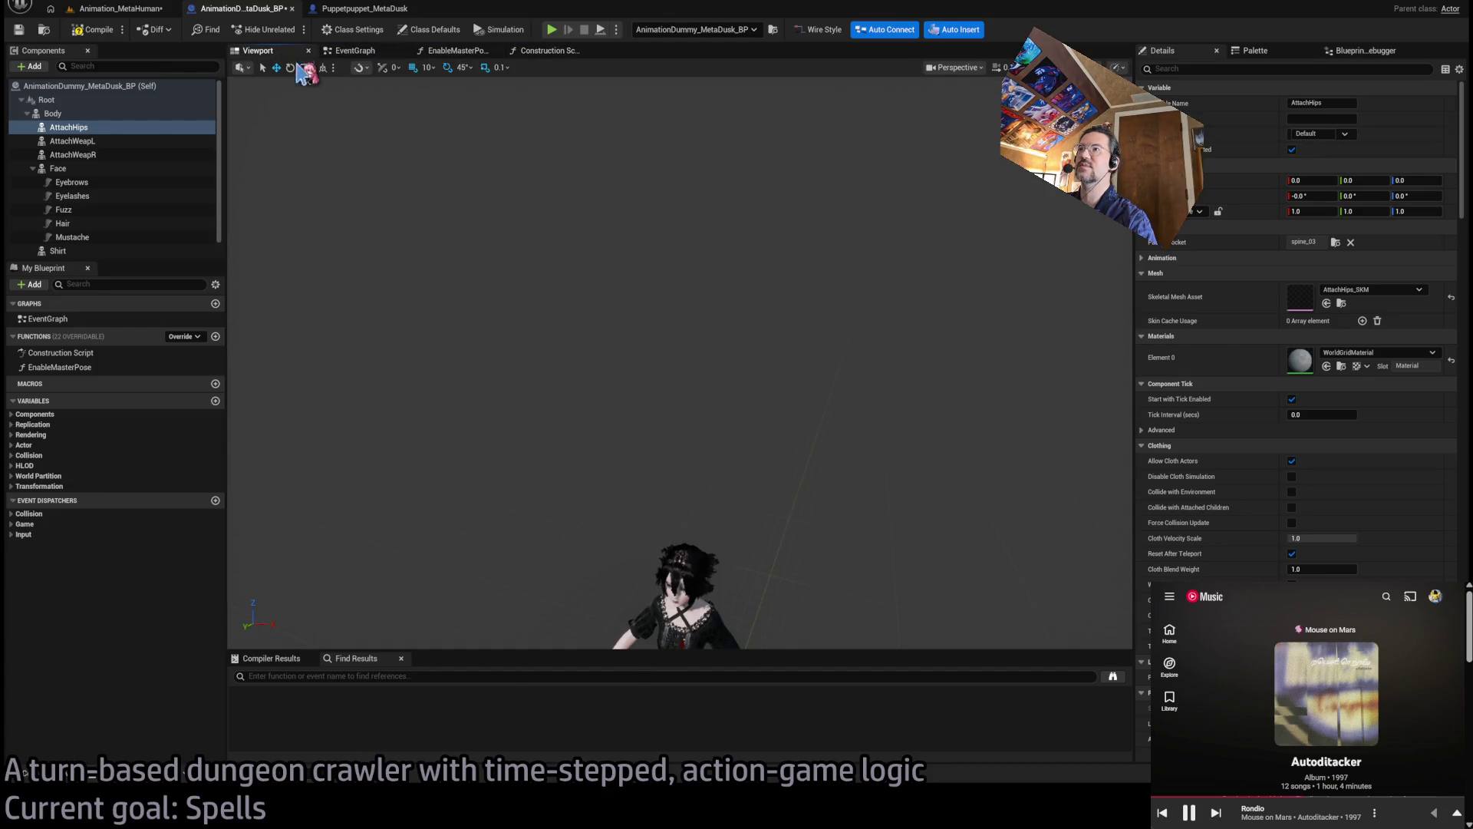
scroll(641, 260, "up", 6)
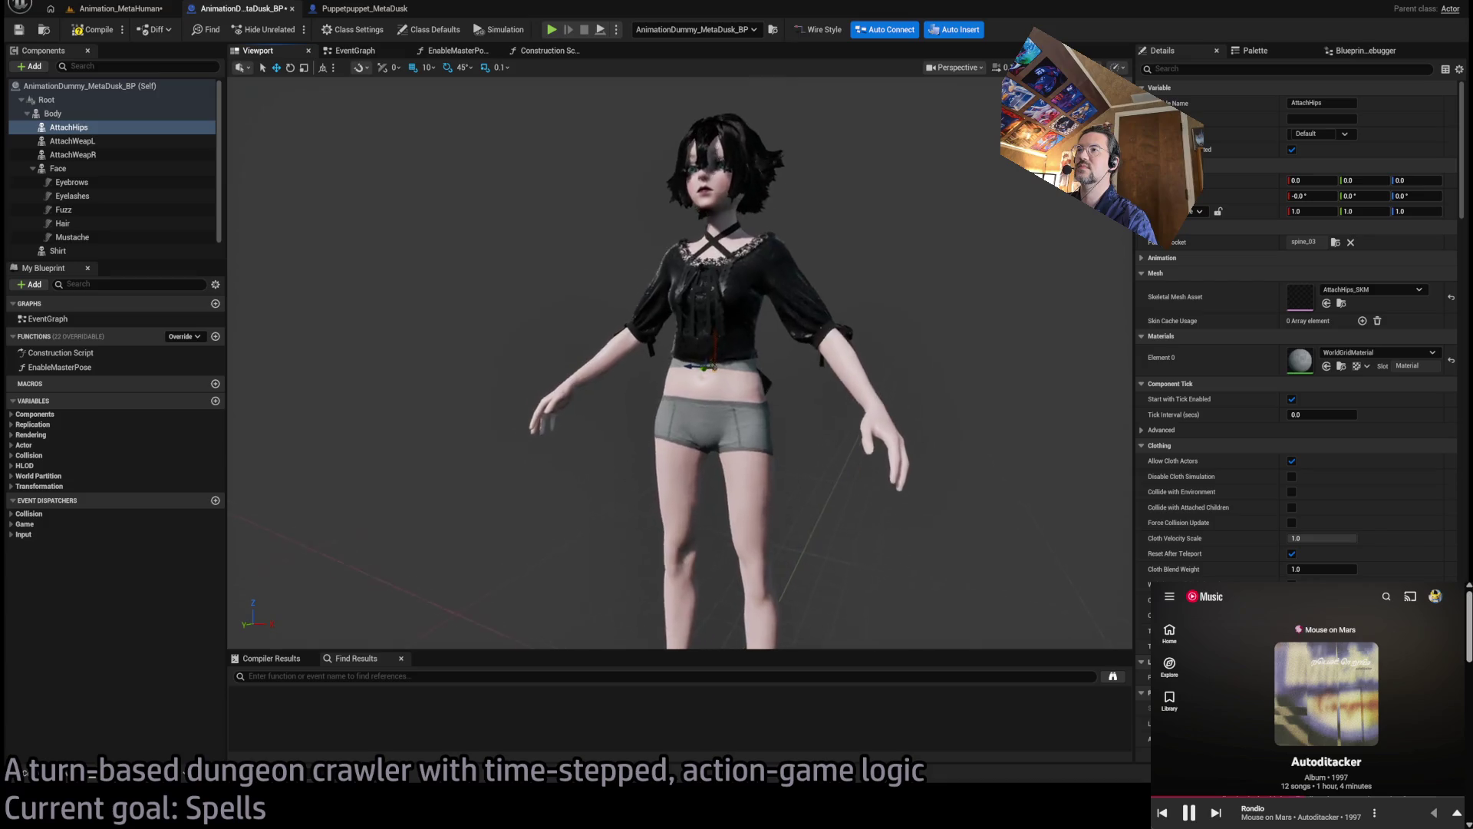
scroll(641, 260, "down", 4)
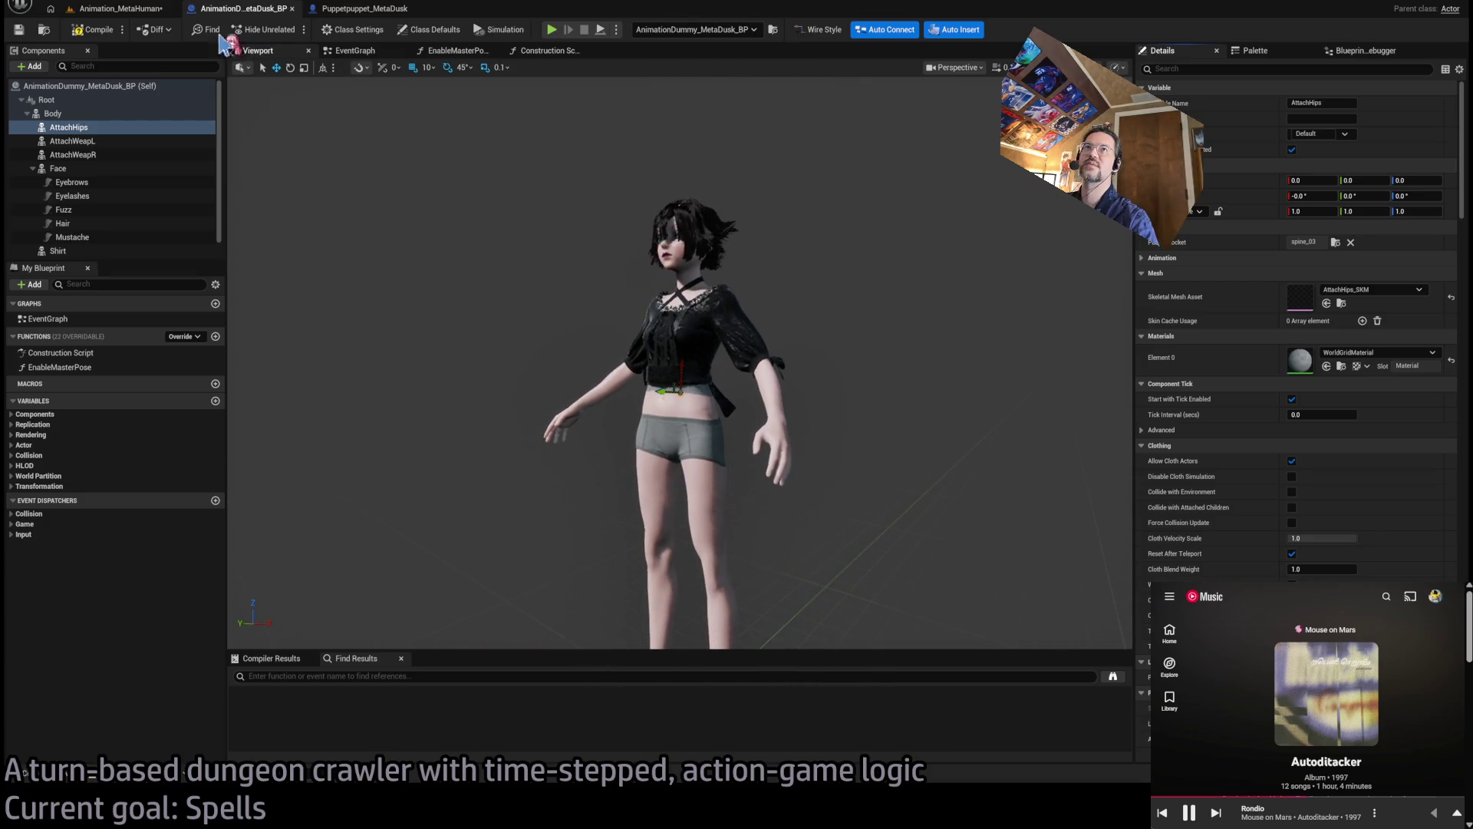
Back in Animation_MetaHuman, orbit around the character, toggle Lit/Unlit shading, and select the rapier
left_click(108, 9)
mouse_move(636, 338)
left_mouse_down()
mouse_move(618, 338)
mouse_move(614, 307)
mouse_move(614, 341)
mouse_move(647, 75)
left_mouse_up()
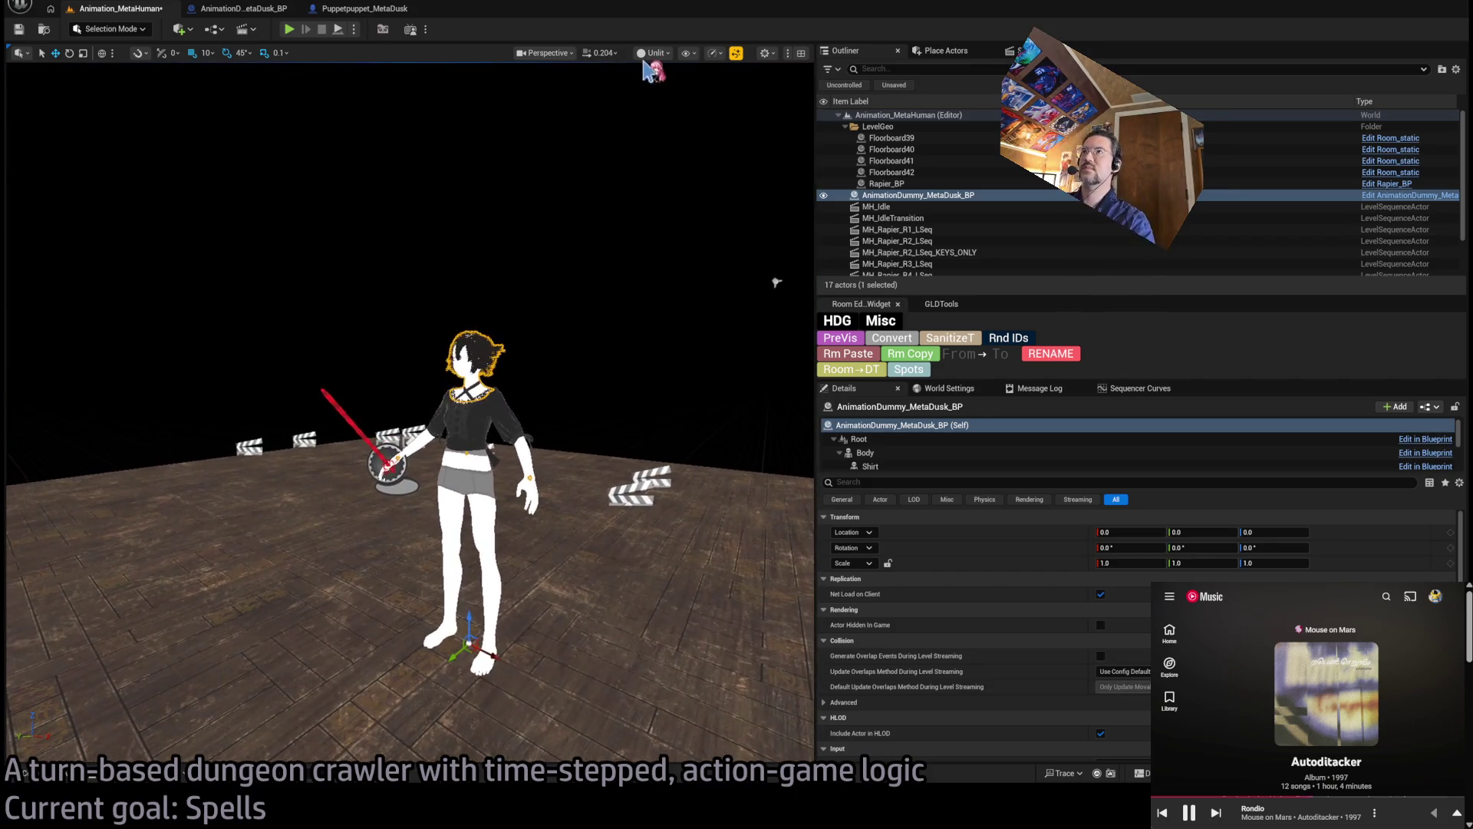
key("alt+4")
mouse_move(579, 144)
left_mouse_down()
mouse_move(115, 81)
mouse_move(23, 123)
mouse_move(667, 72)
left_mouse_up()
scroll(657, 275, "down", 2)
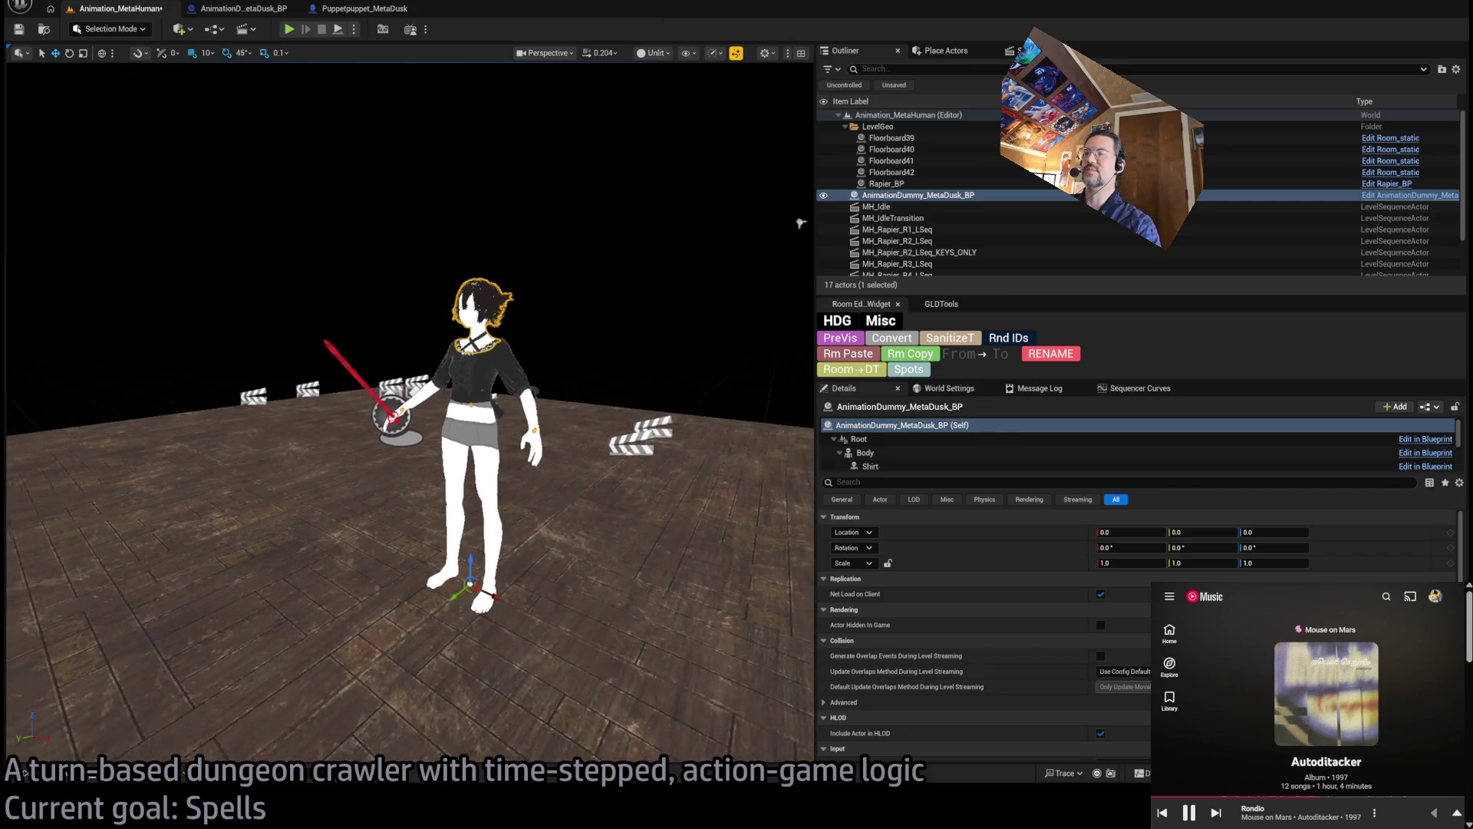
key("alt+3")
scroll(502, 361, "up", 3)
left_click(373, 433)
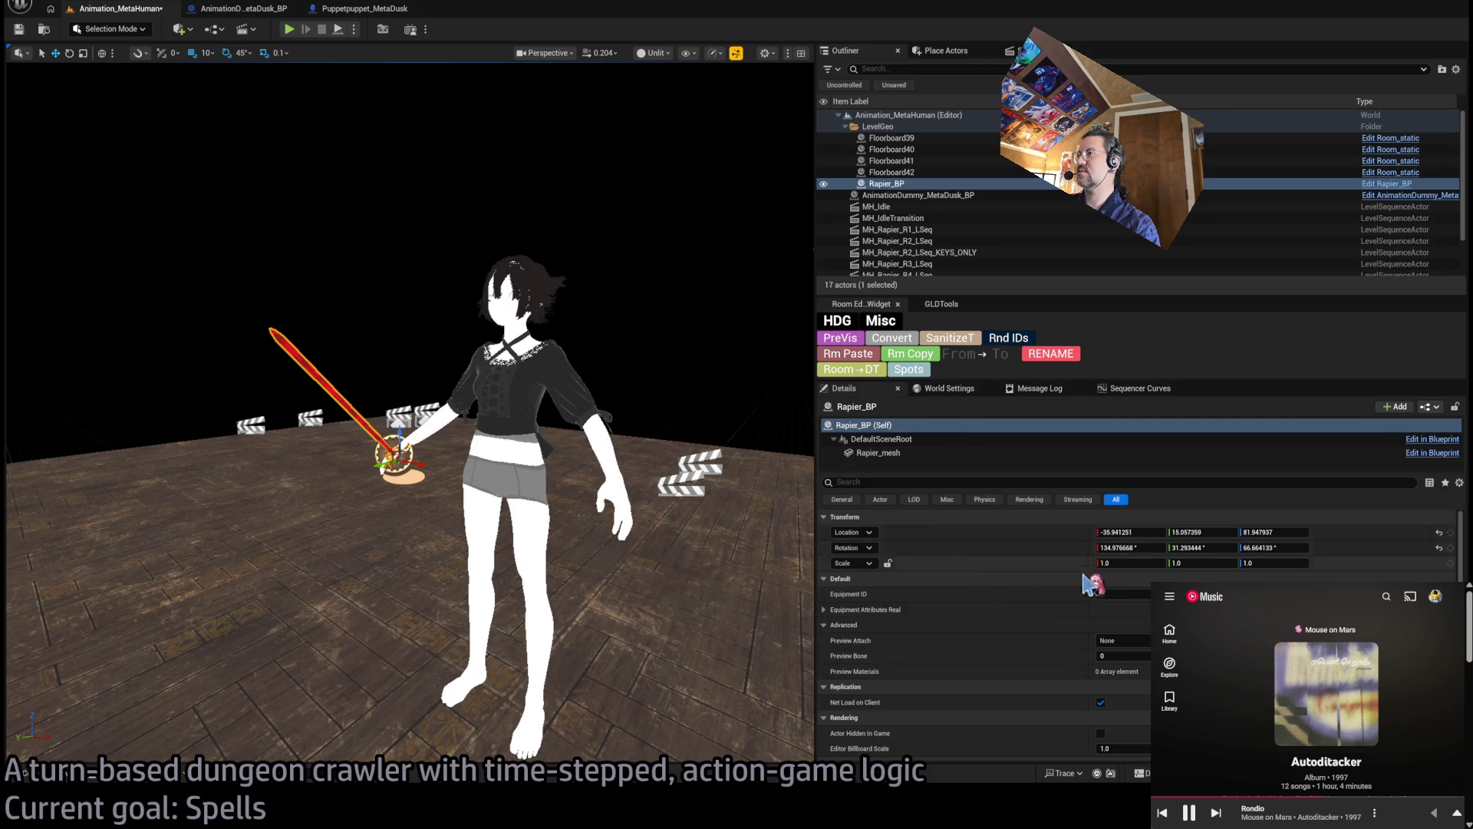
Set Rapier_BP's Location and Rotation X/Y/Z to 0 in Details
scroll(1017, 579, "down", 1)
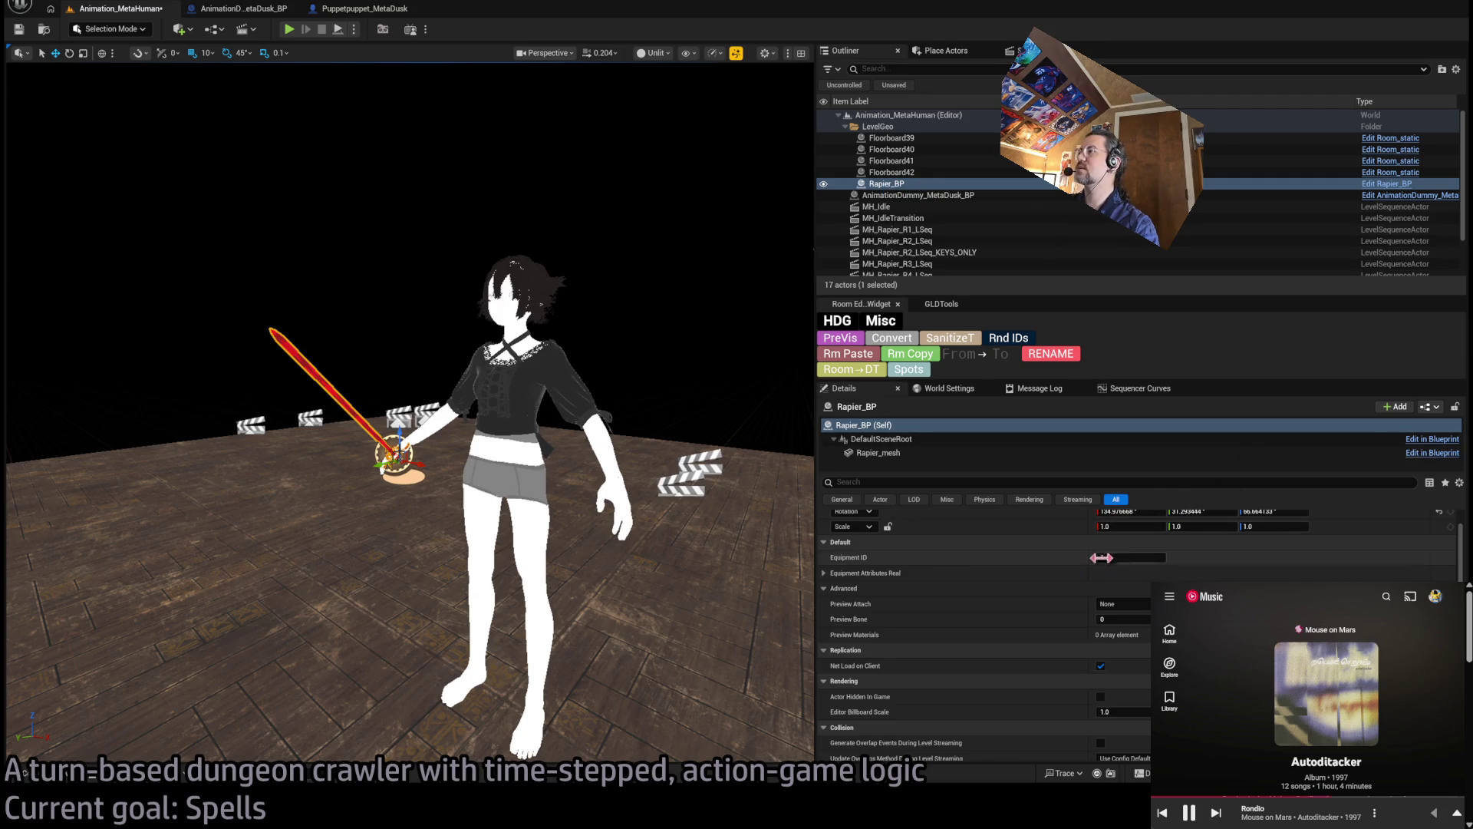
scroll(1142, 537, "up", 1)
key("Tab")
type("0")
key("Tab")
type("0")
key("Tab")
key("Tab")
type("0")
key("Tab")
type("0")
key("Return")
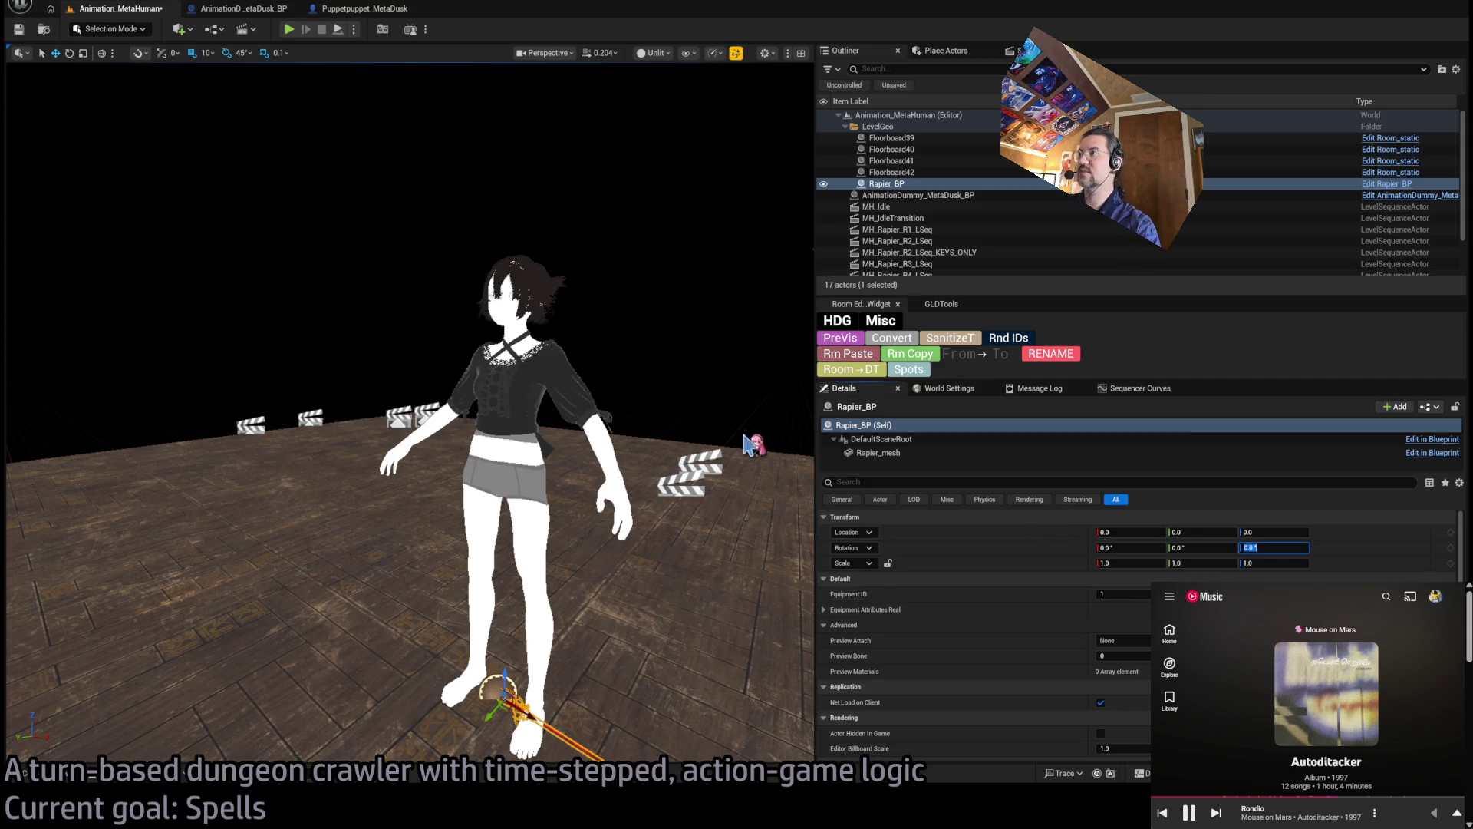
Open the Content Drawer and search the assets for 'spellb'
scroll(729, 411, "down", 5)
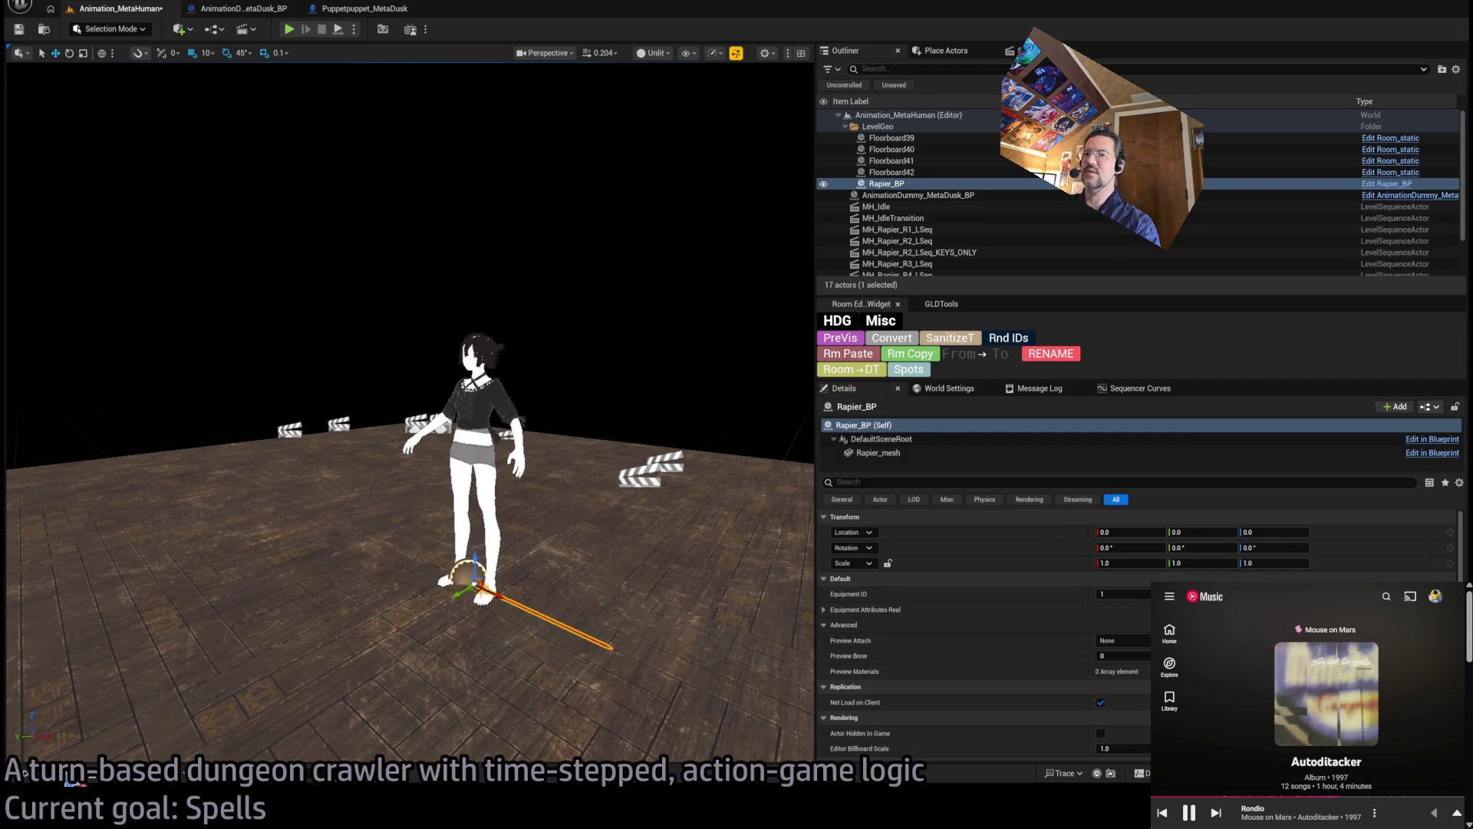
left_click(73, 778)
left_click(224, 301)
type("spellb")
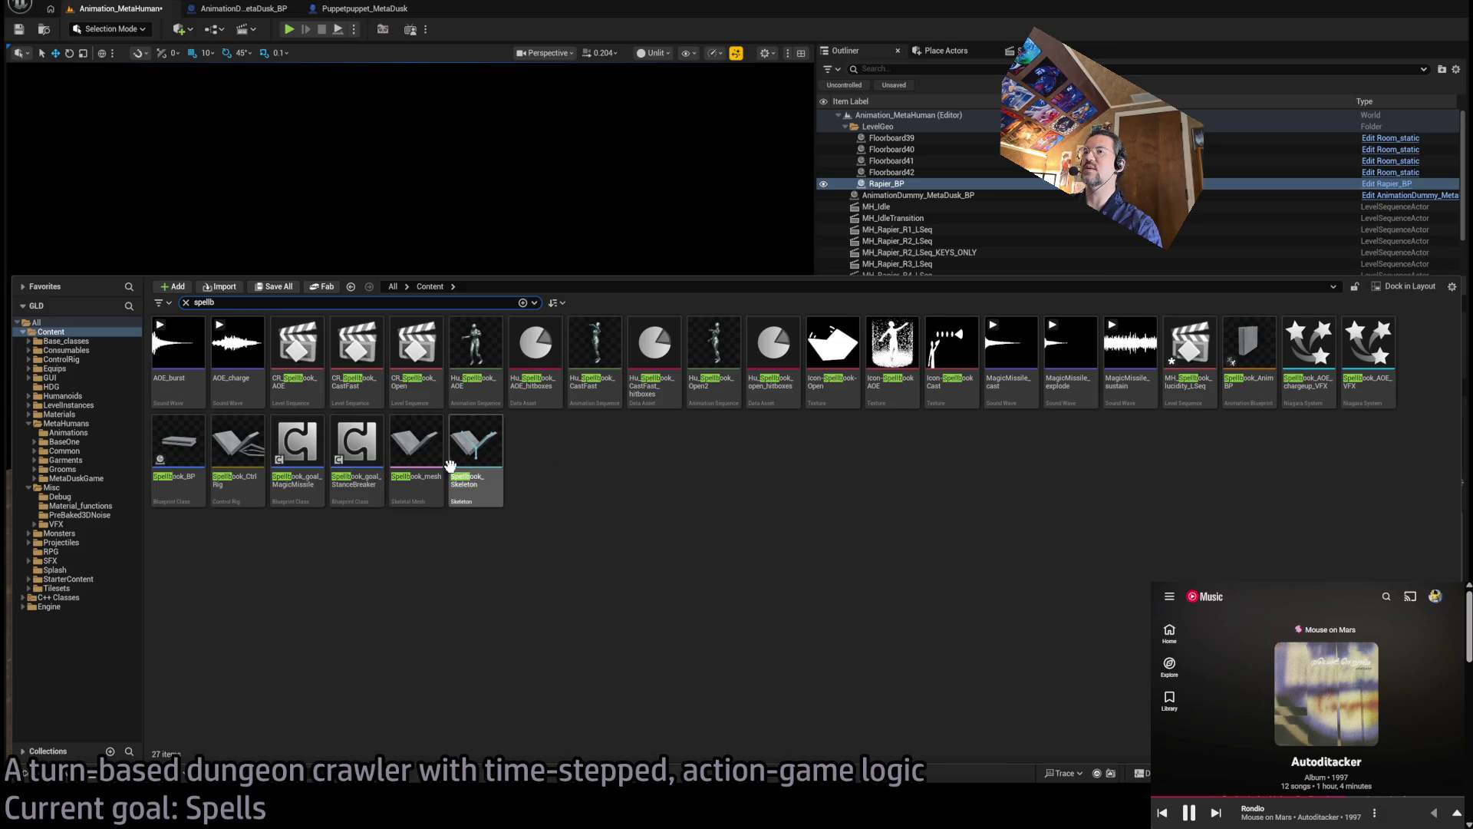
Drag Spellbook_BP from the content browser into the level and set its location to 0, 0, 0
mouse_move(178, 452)
left_mouse_down()
mouse_move(884, 124)
mouse_move(921, 244)
mouse_move(947, 223)
mouse_move(652, 316)
left_mouse_up()
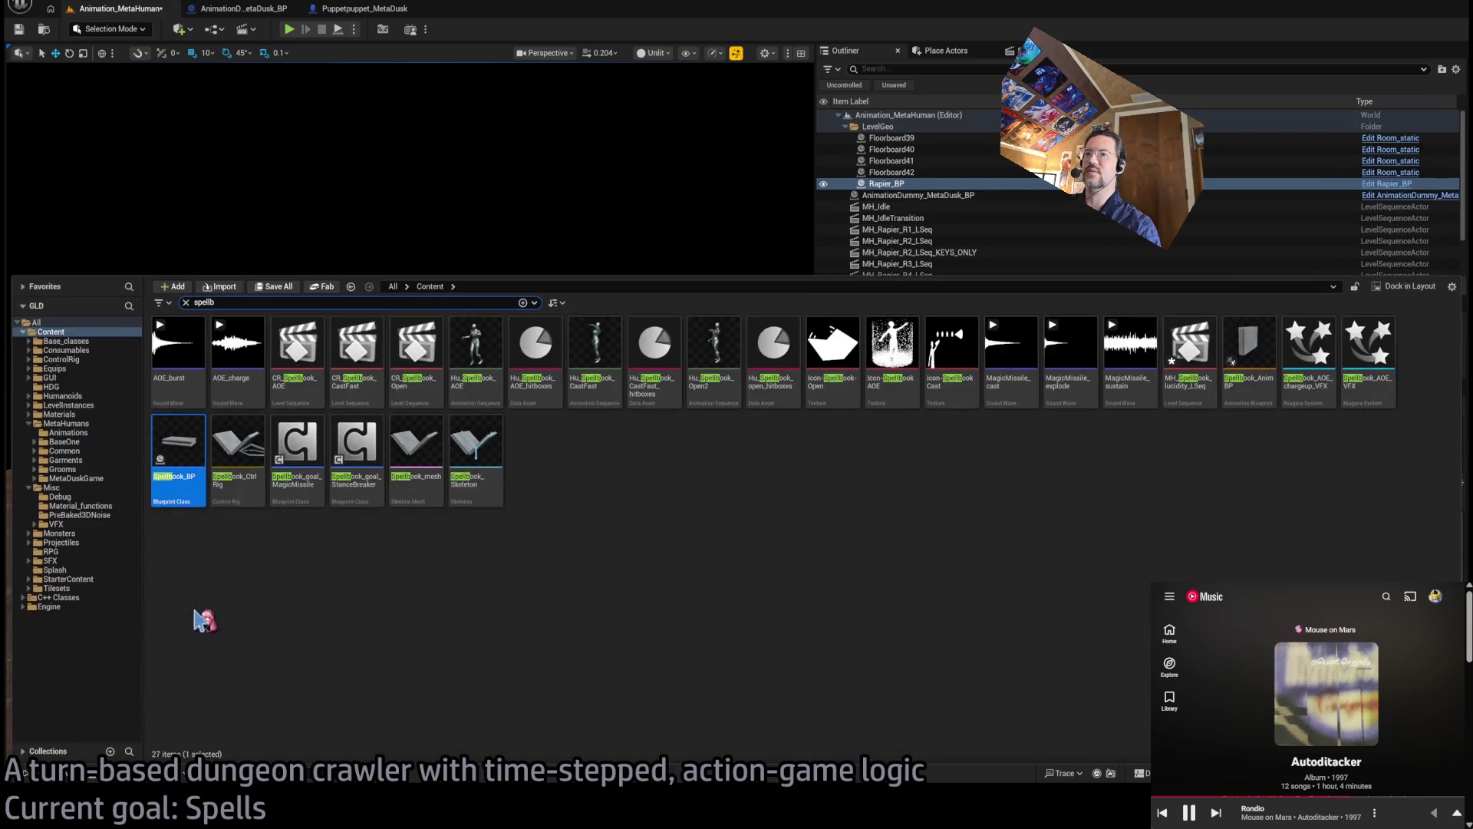
left_click(48, 776)
left_click_drag(177, 458, 397, 610)
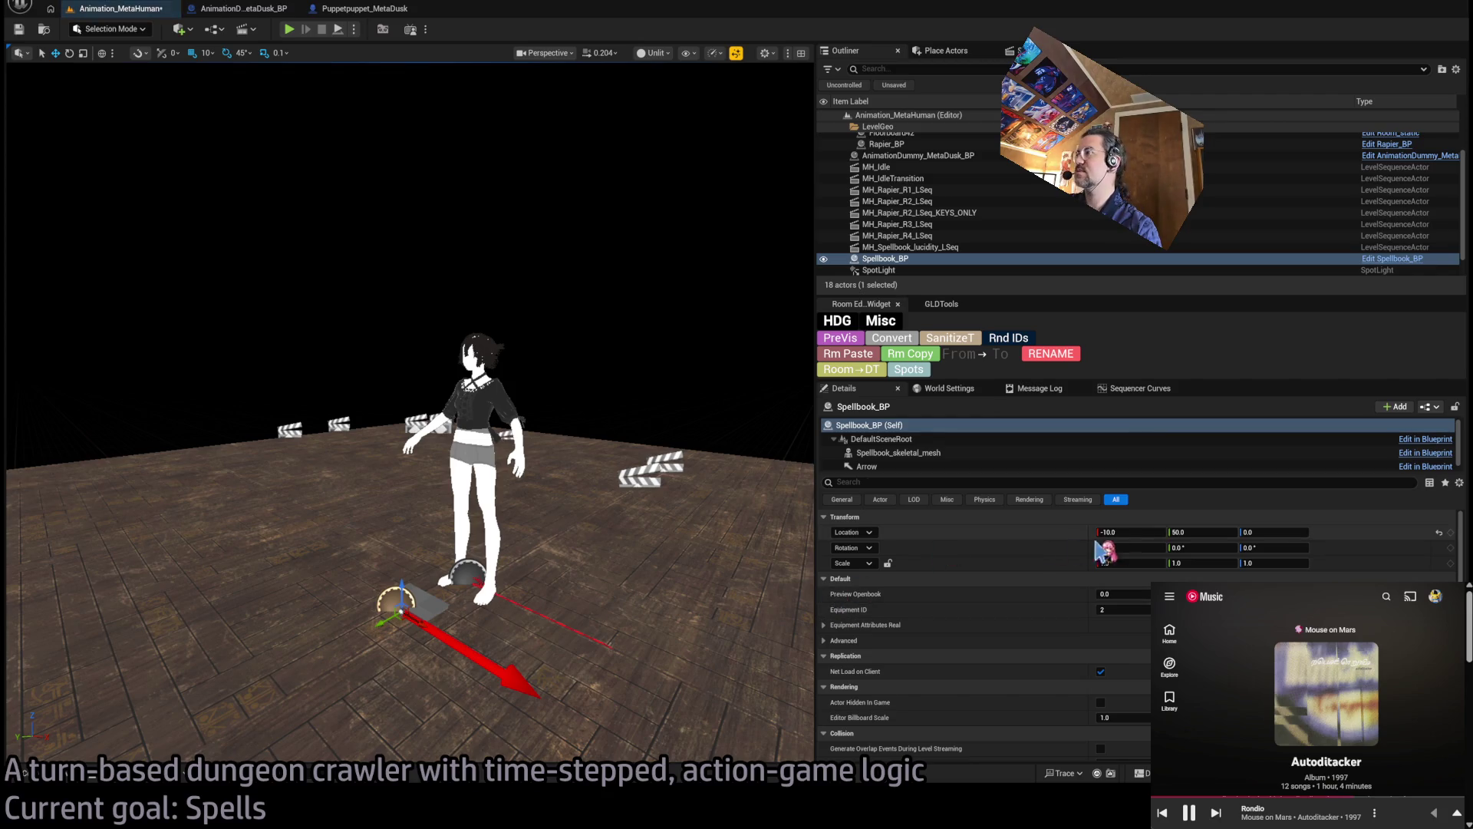
type("0")
key("Tab")
type("0")
key("Tab")
type("0")
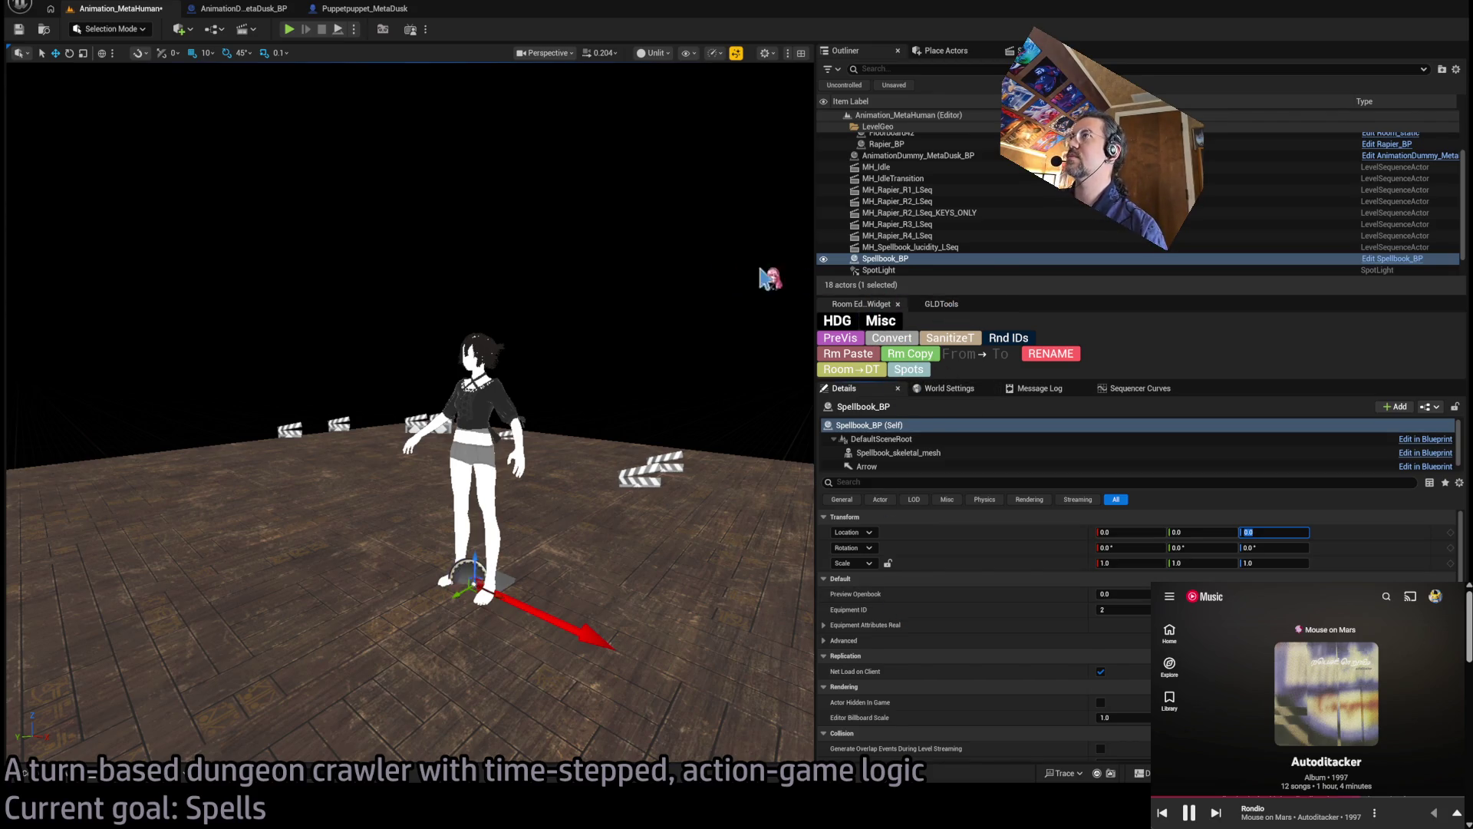
key("Return")
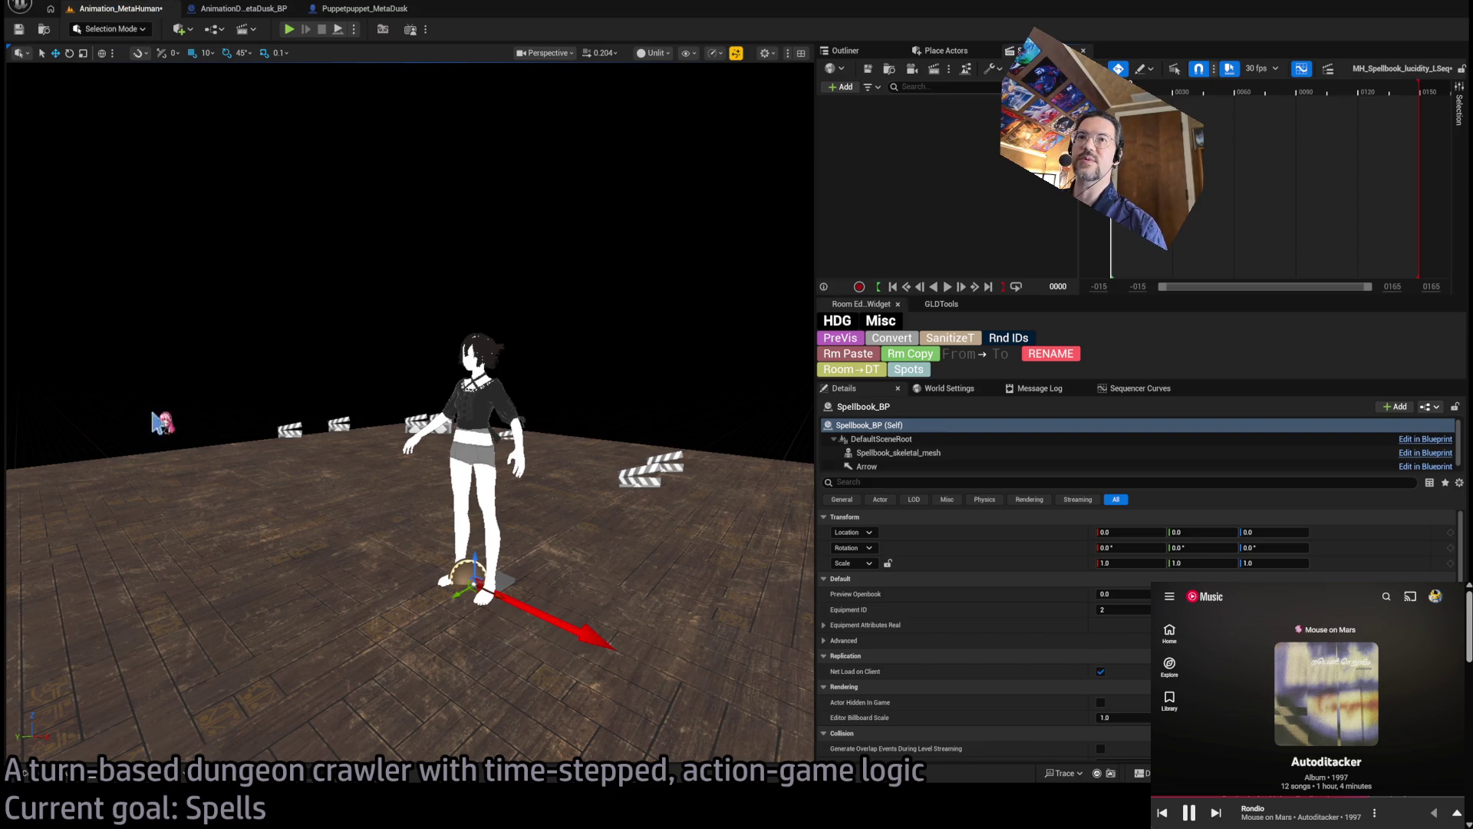
Glance at the Puppetpuppet_MetaDusk Blueprint, then return to the Animation_MetaHuman level with Sequencer
left_click_drag(244, 436, 334, 492)
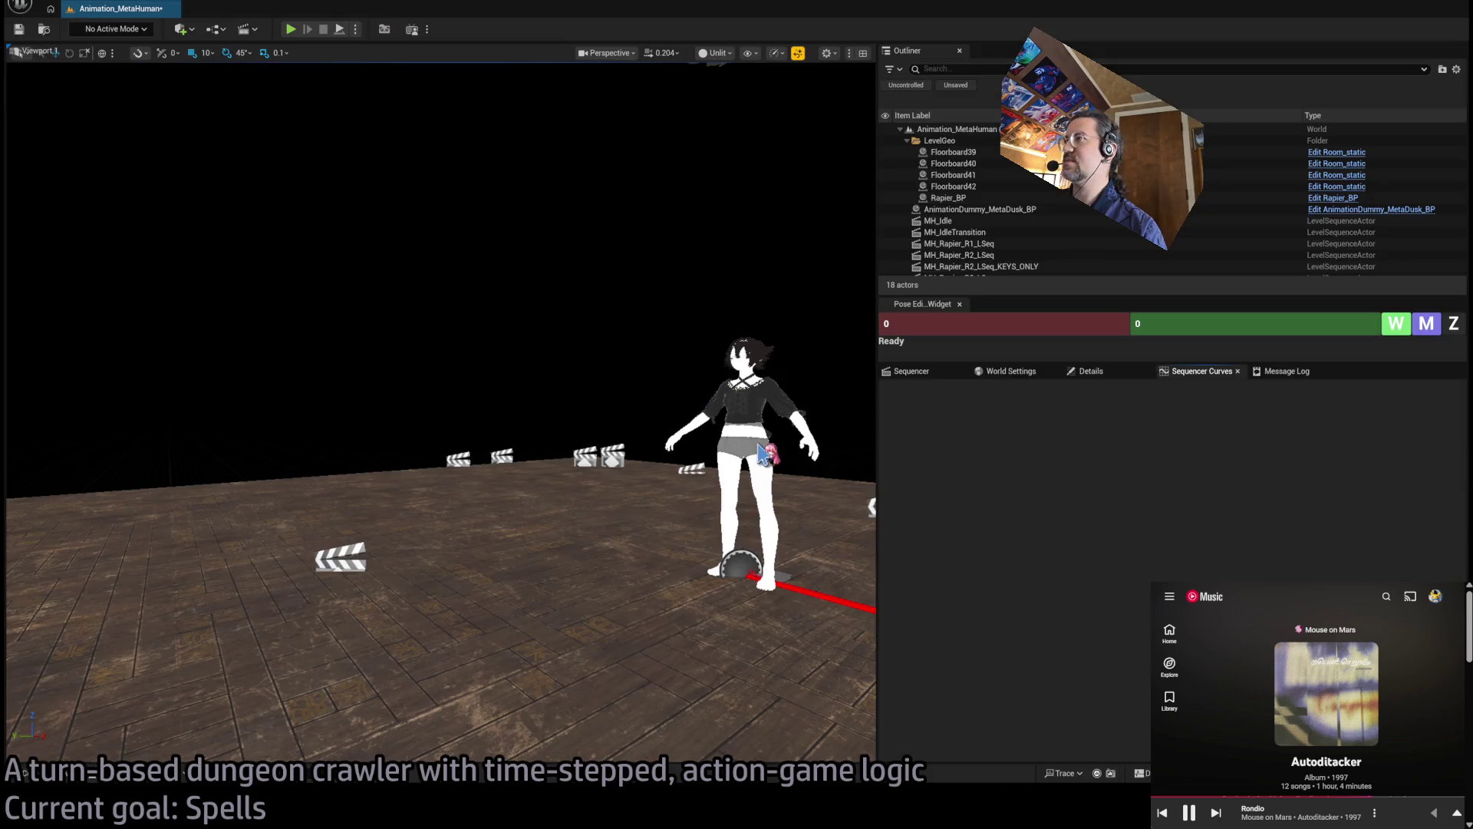
key("ctrl+e")
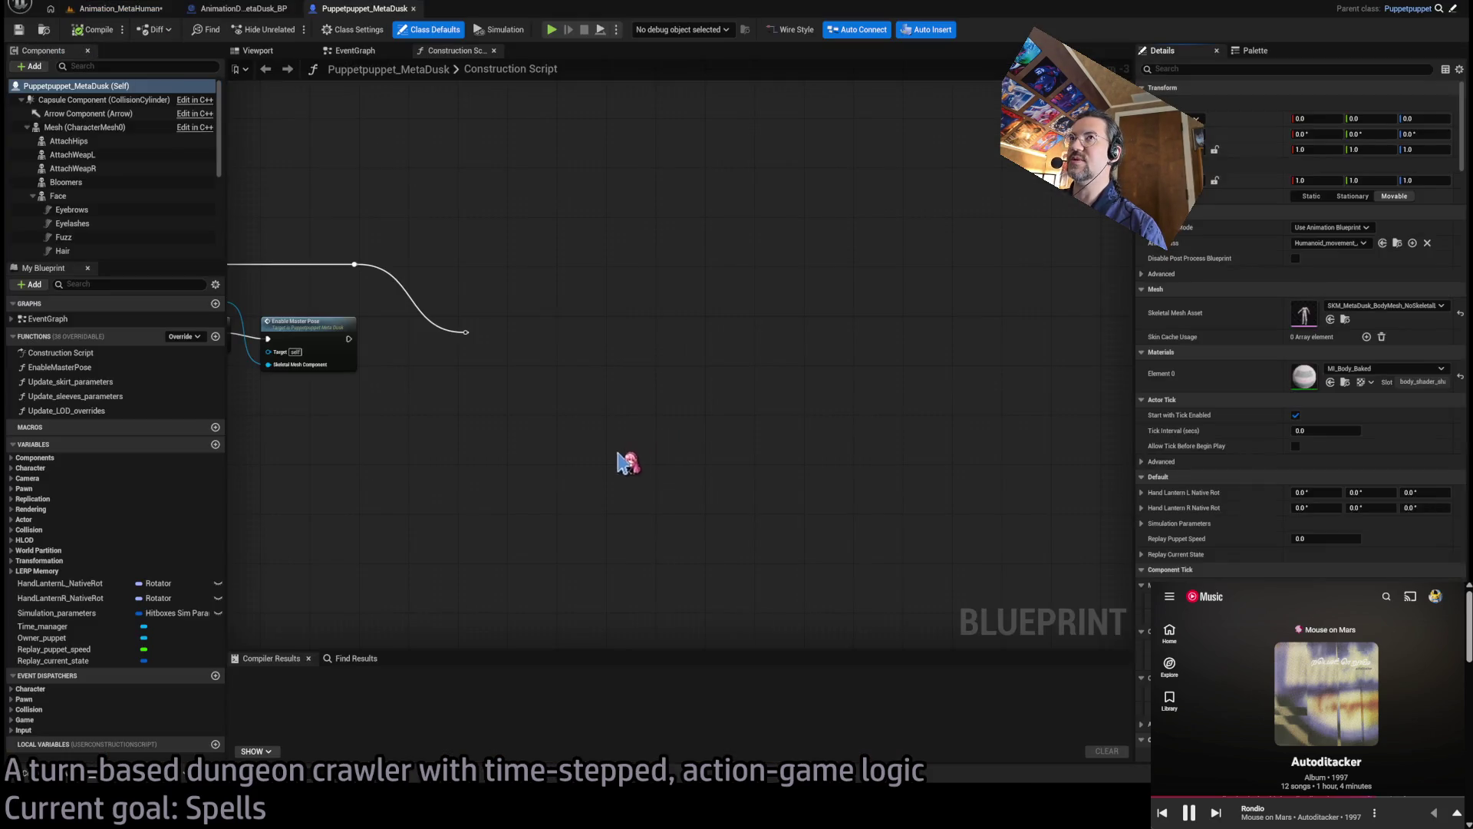
key("ctrl+Tab")
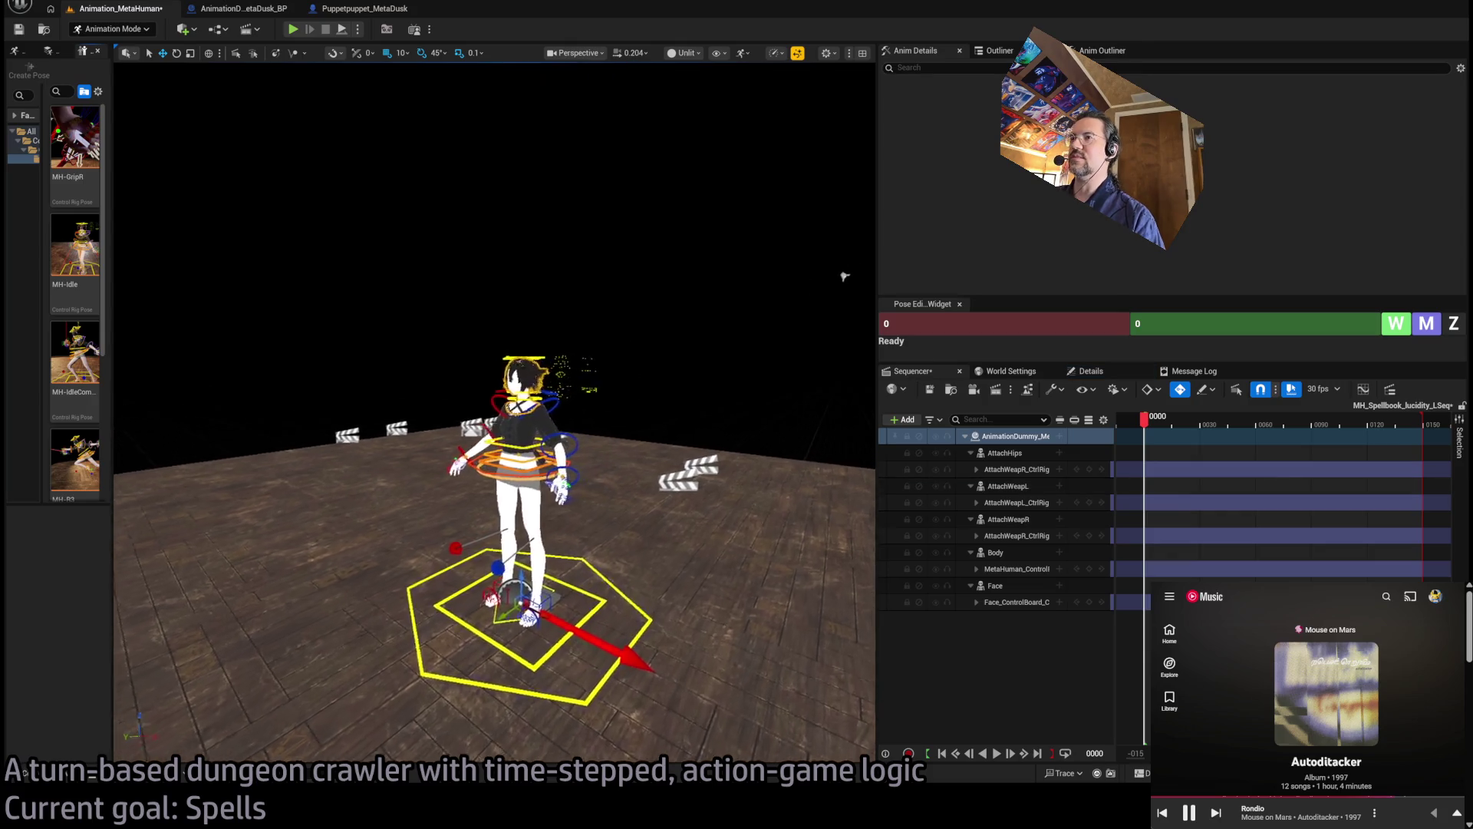
Select Spellbook_BP and expand its Advanced section to reveal Preview Attach and Preview Bone
scroll(845, 276, "up", 4)
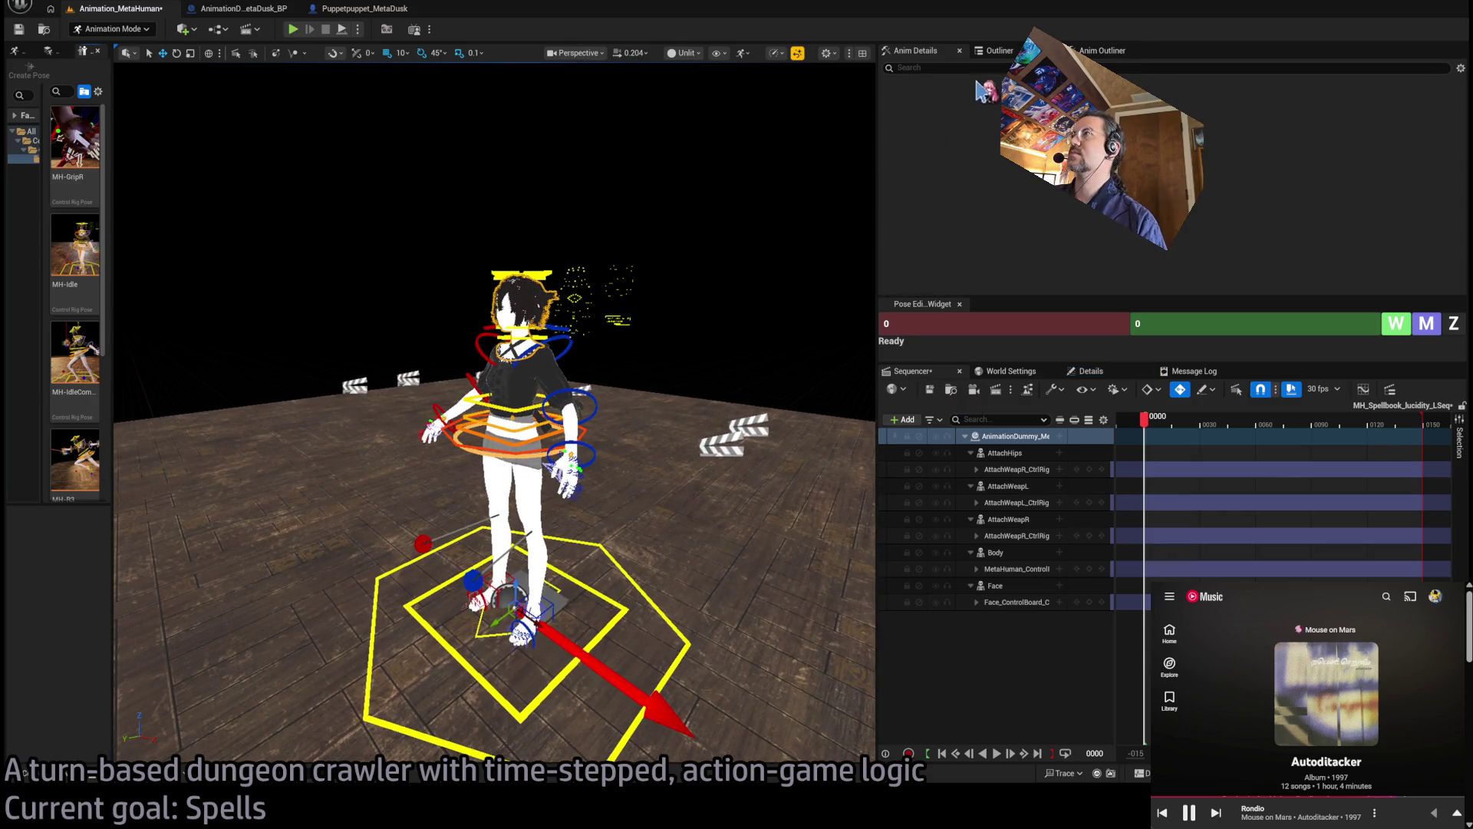
left_click(999, 52)
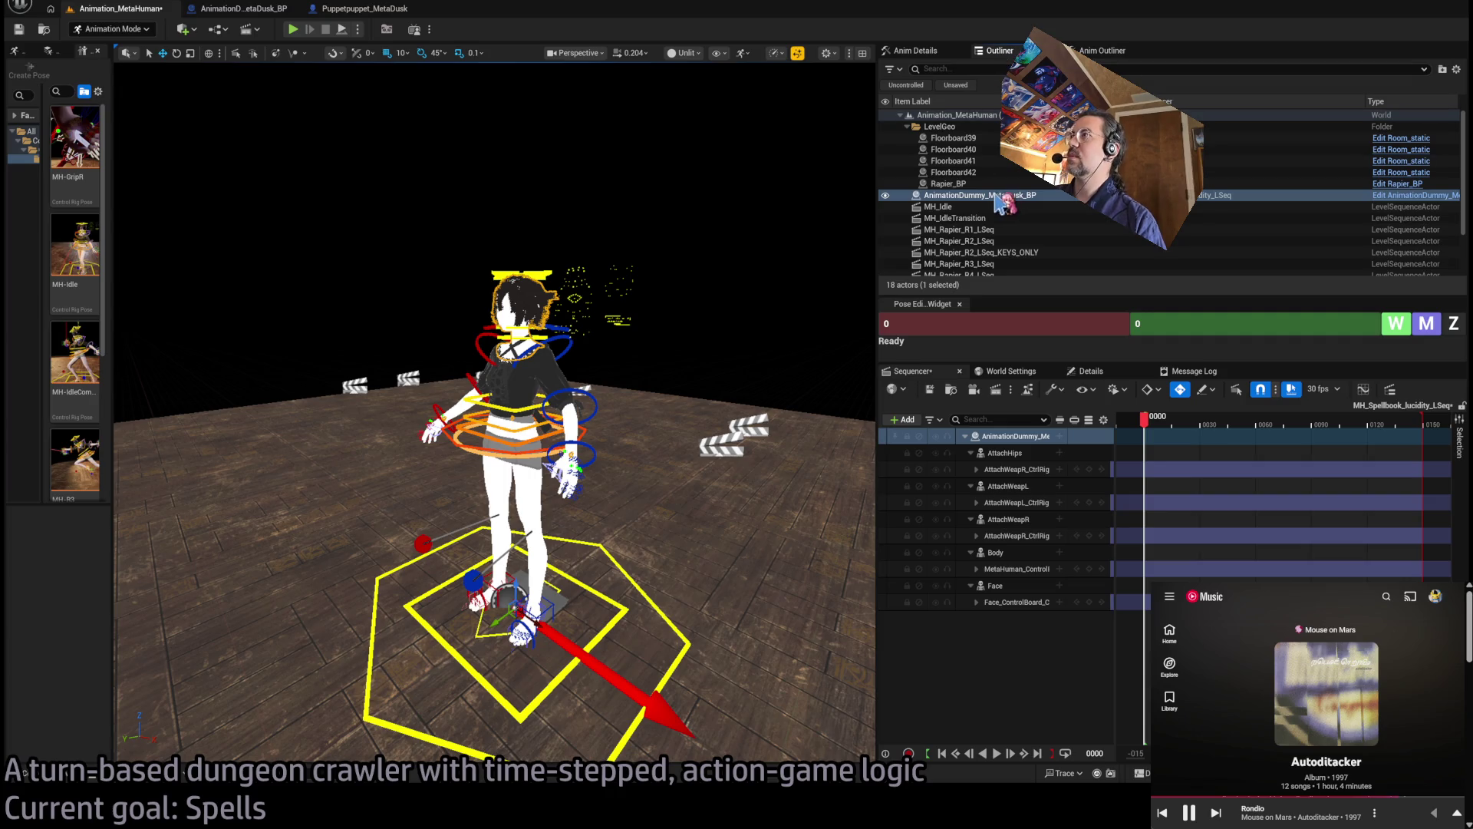
left_click(1090, 370)
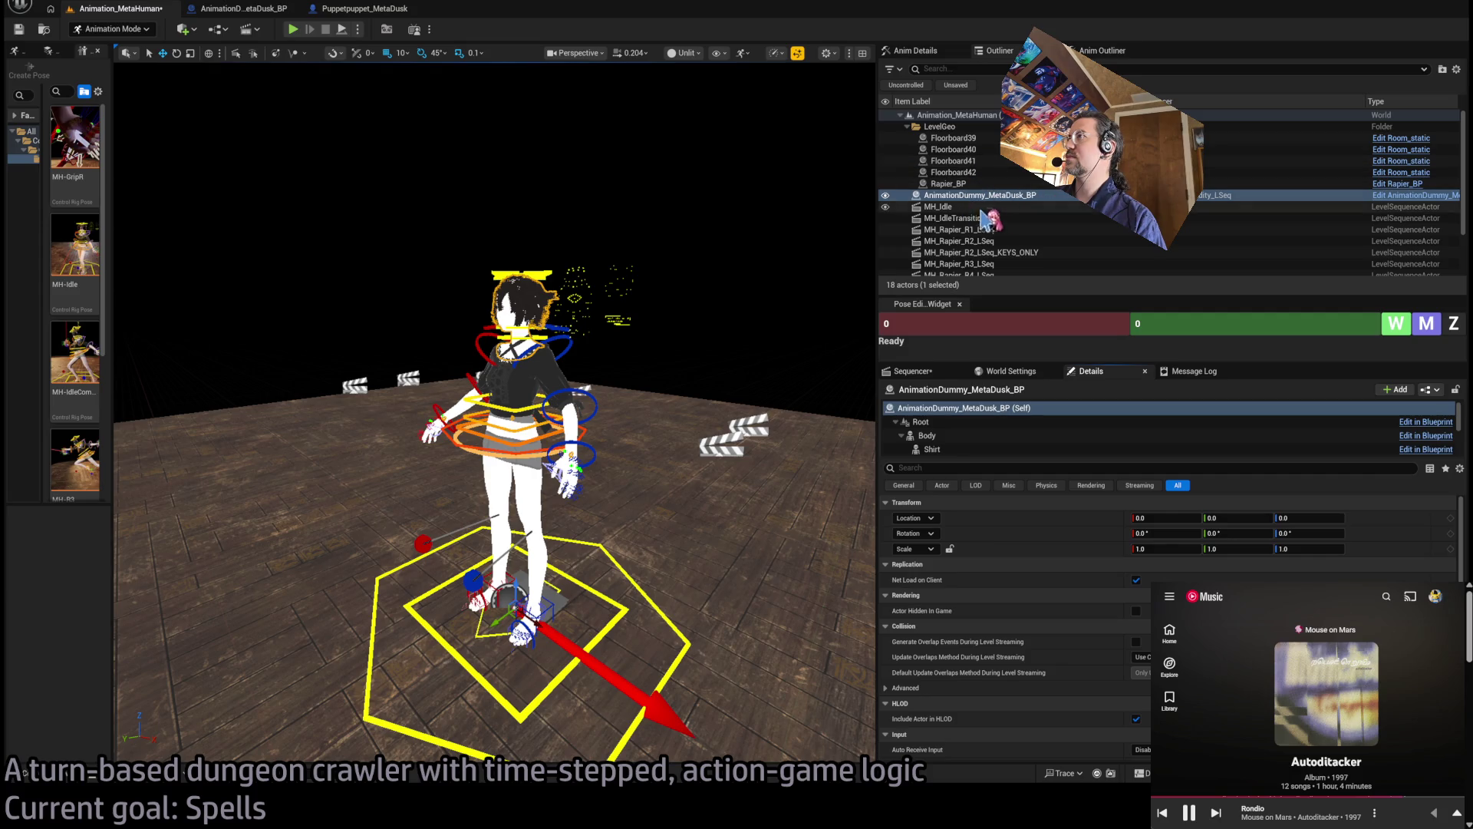
scroll(1001, 209, "down", 3)
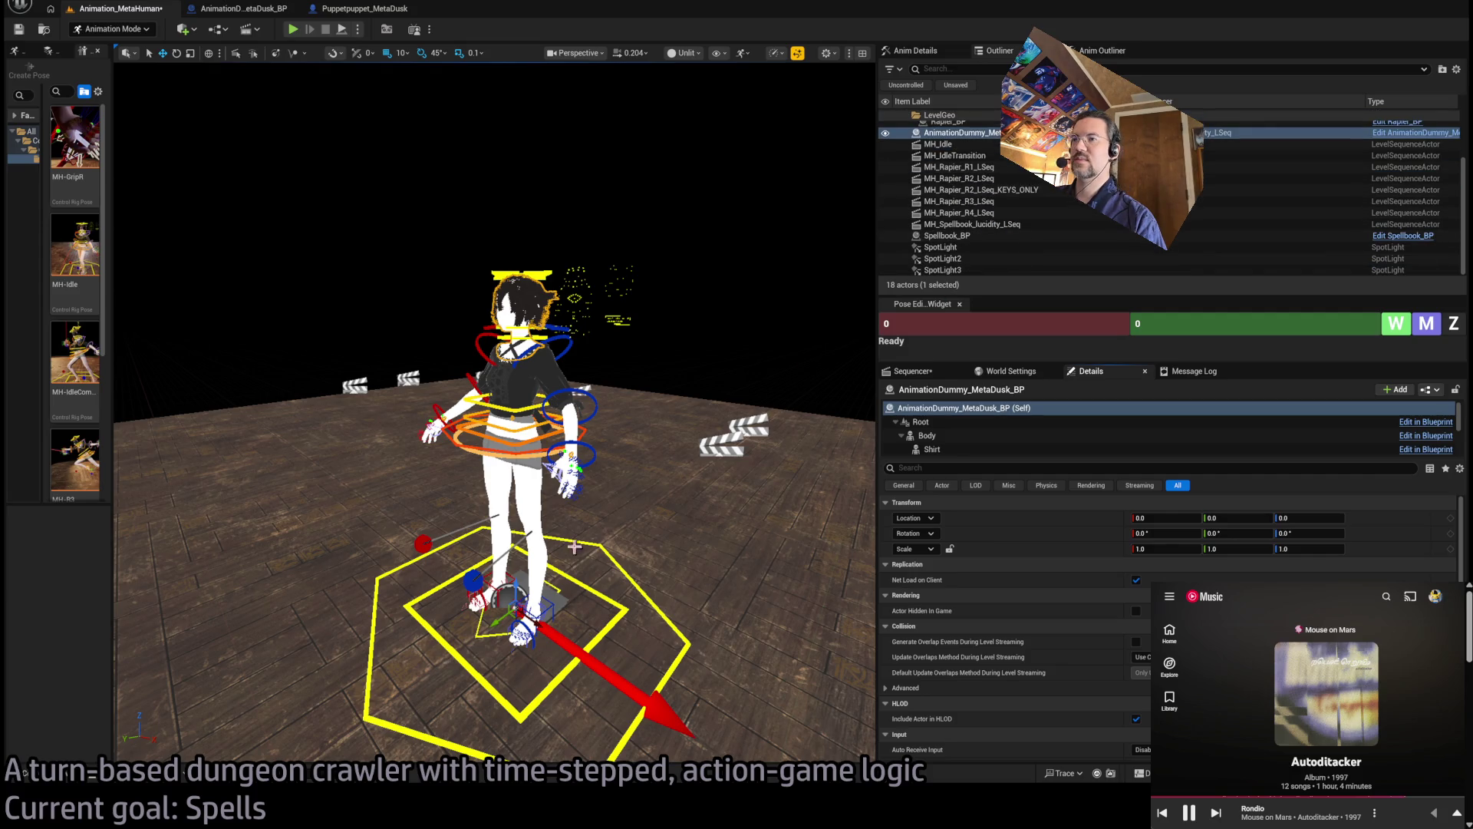
left_click(557, 603)
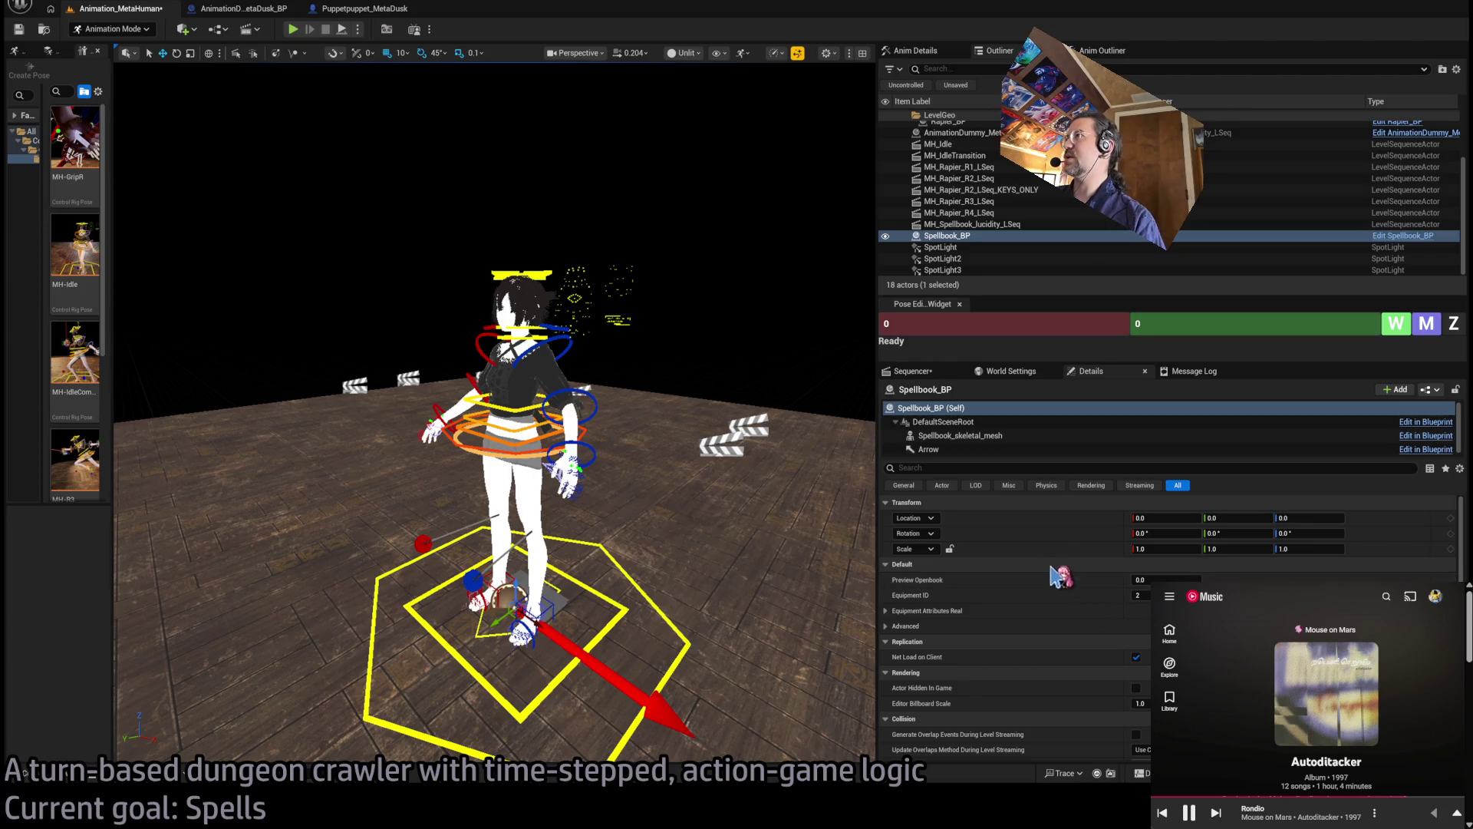
scroll(1143, 590, "down", 1)
scroll(1067, 625, "up", 1)
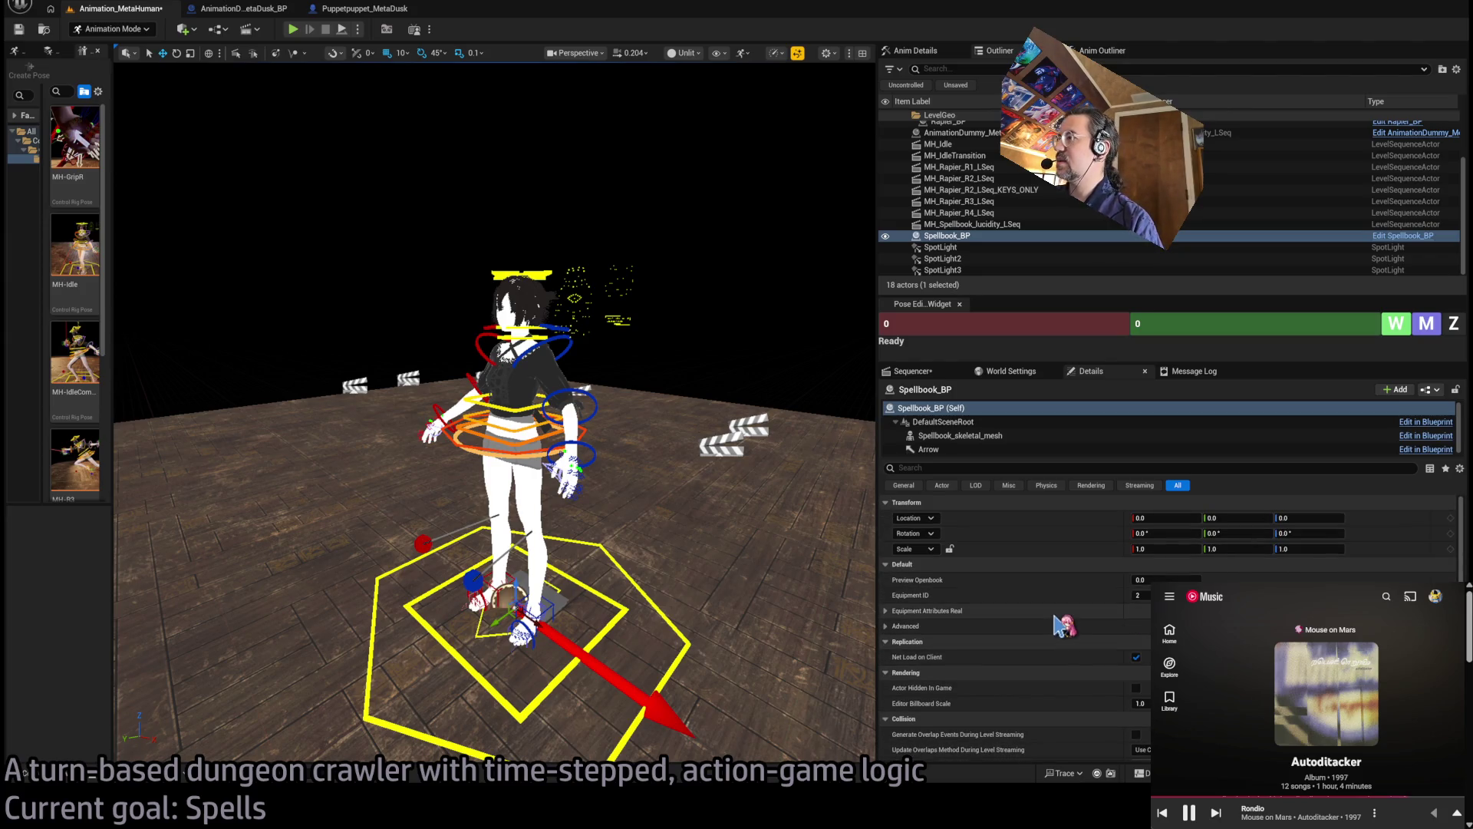
left_click(887, 611)
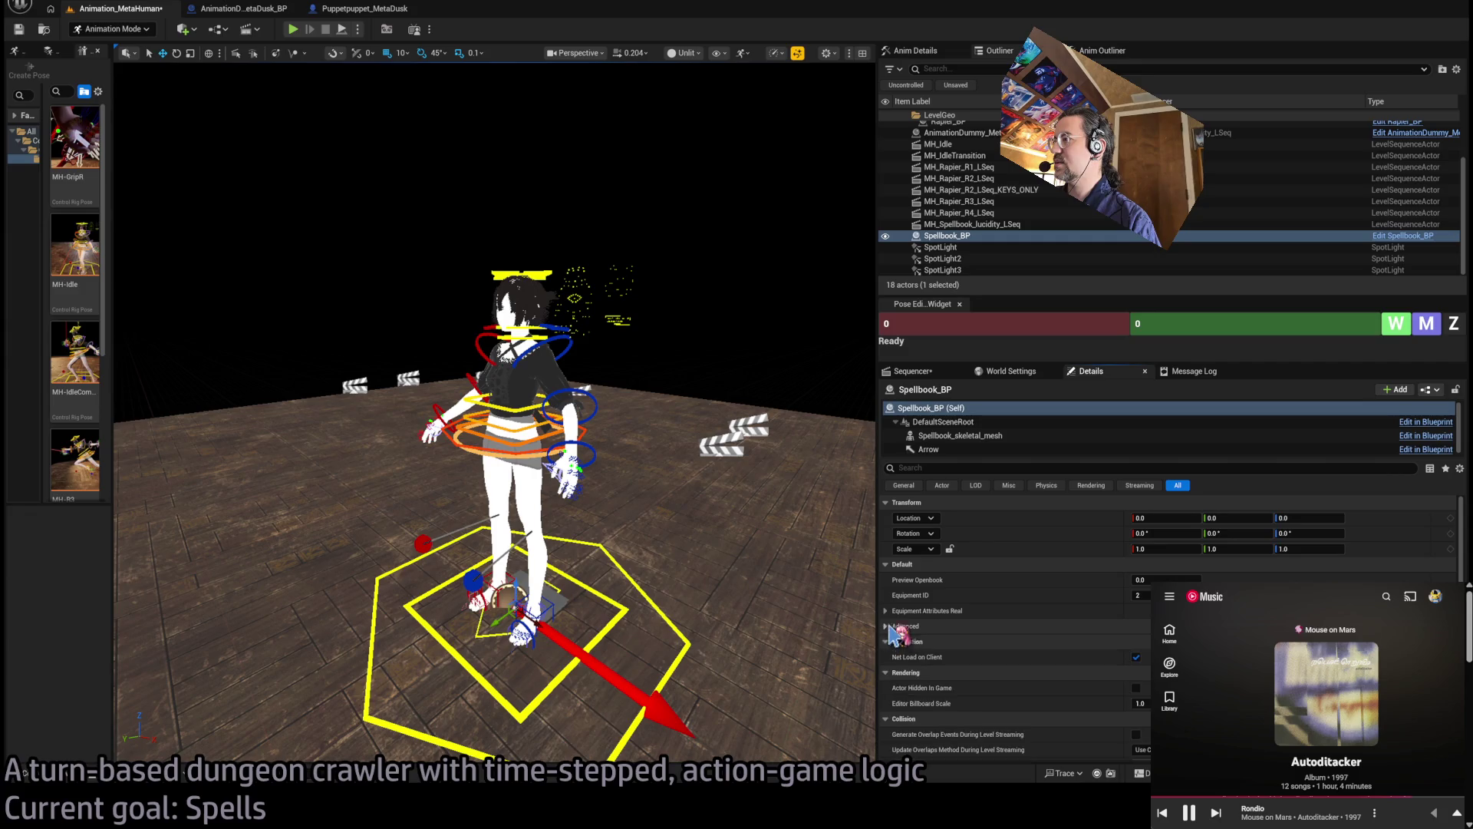
left_click(888, 612)
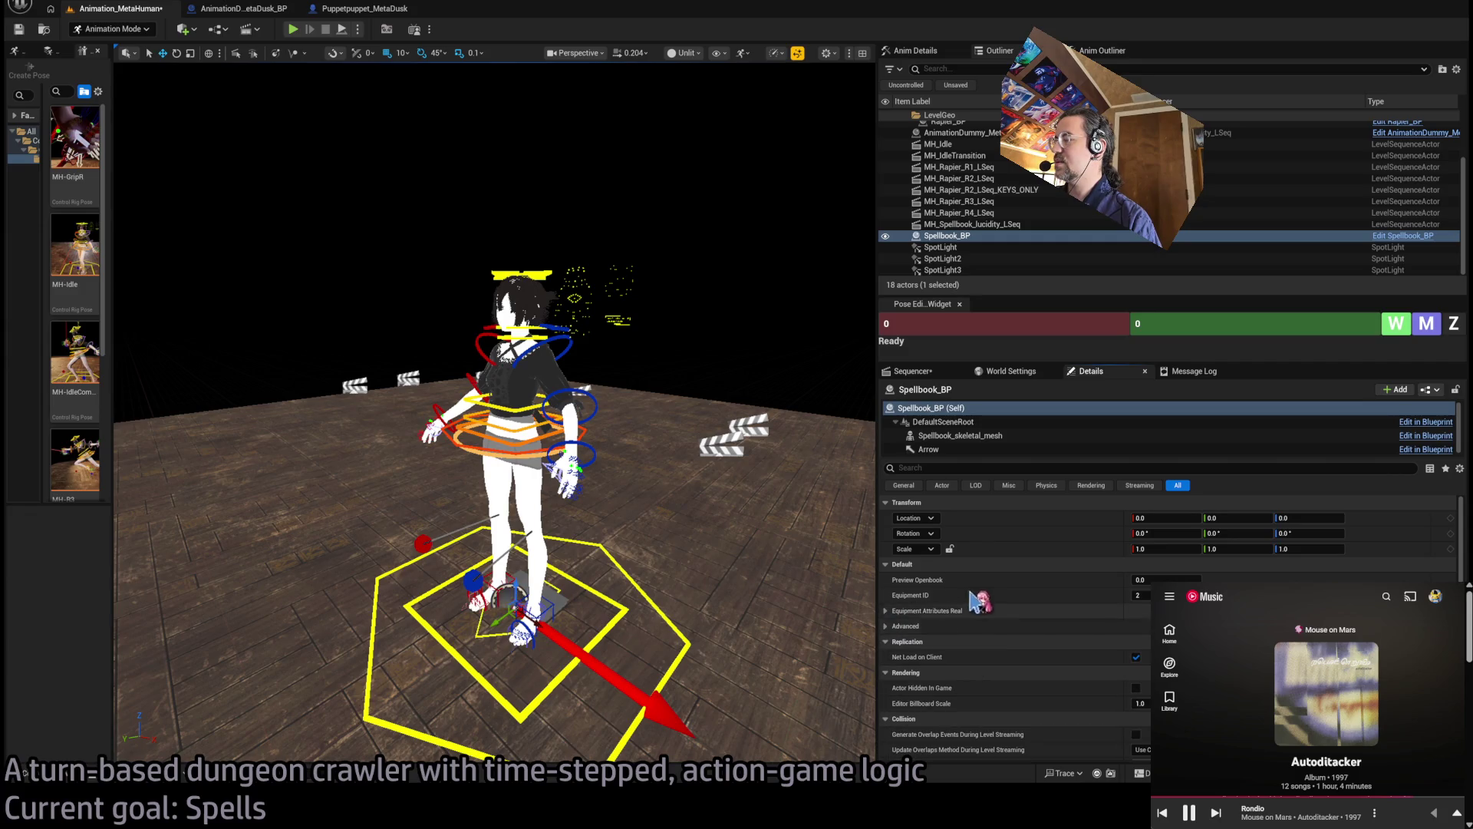
left_click(888, 627)
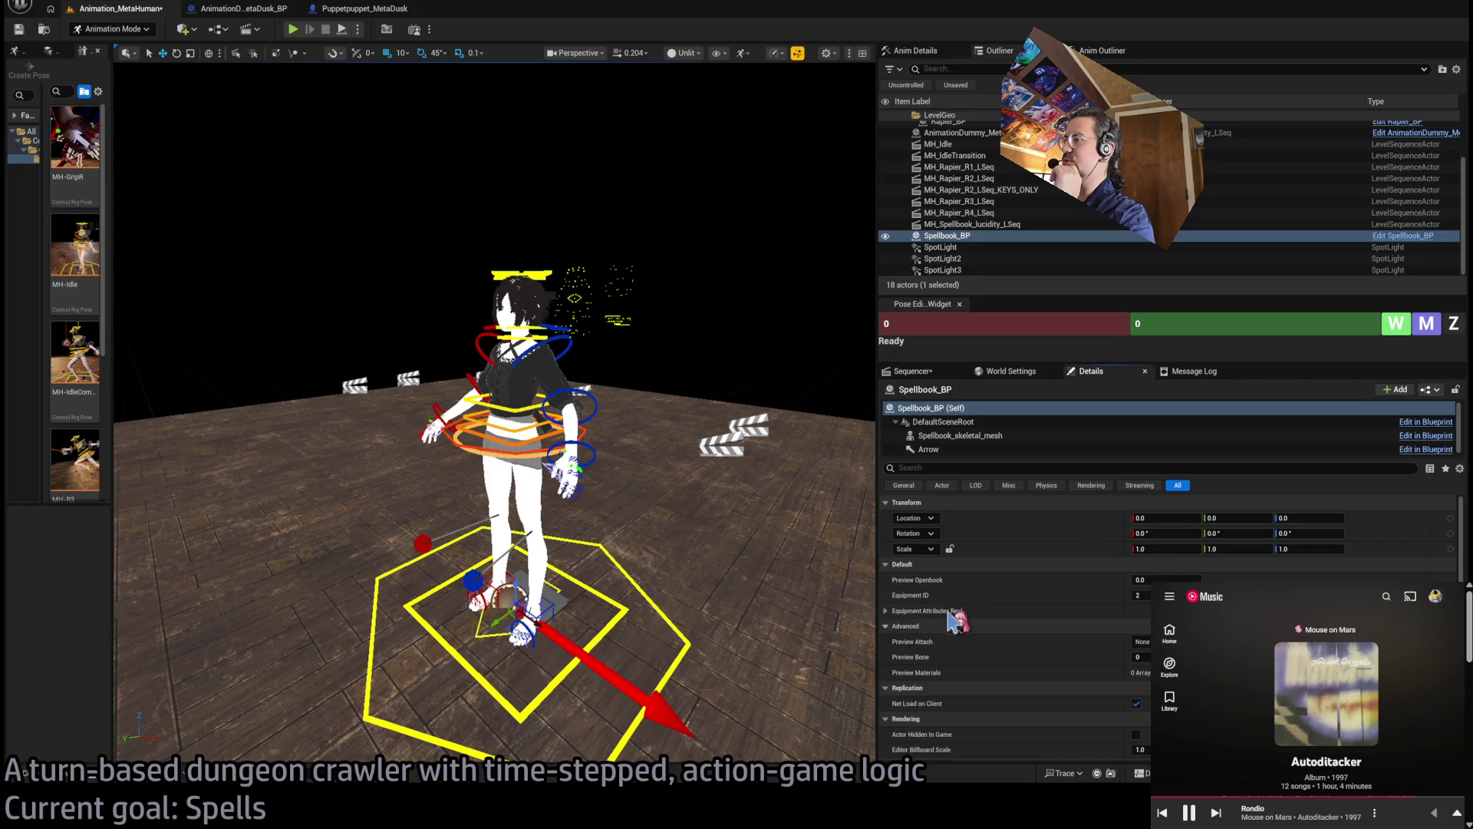
scroll(891, 626, "down", 2)
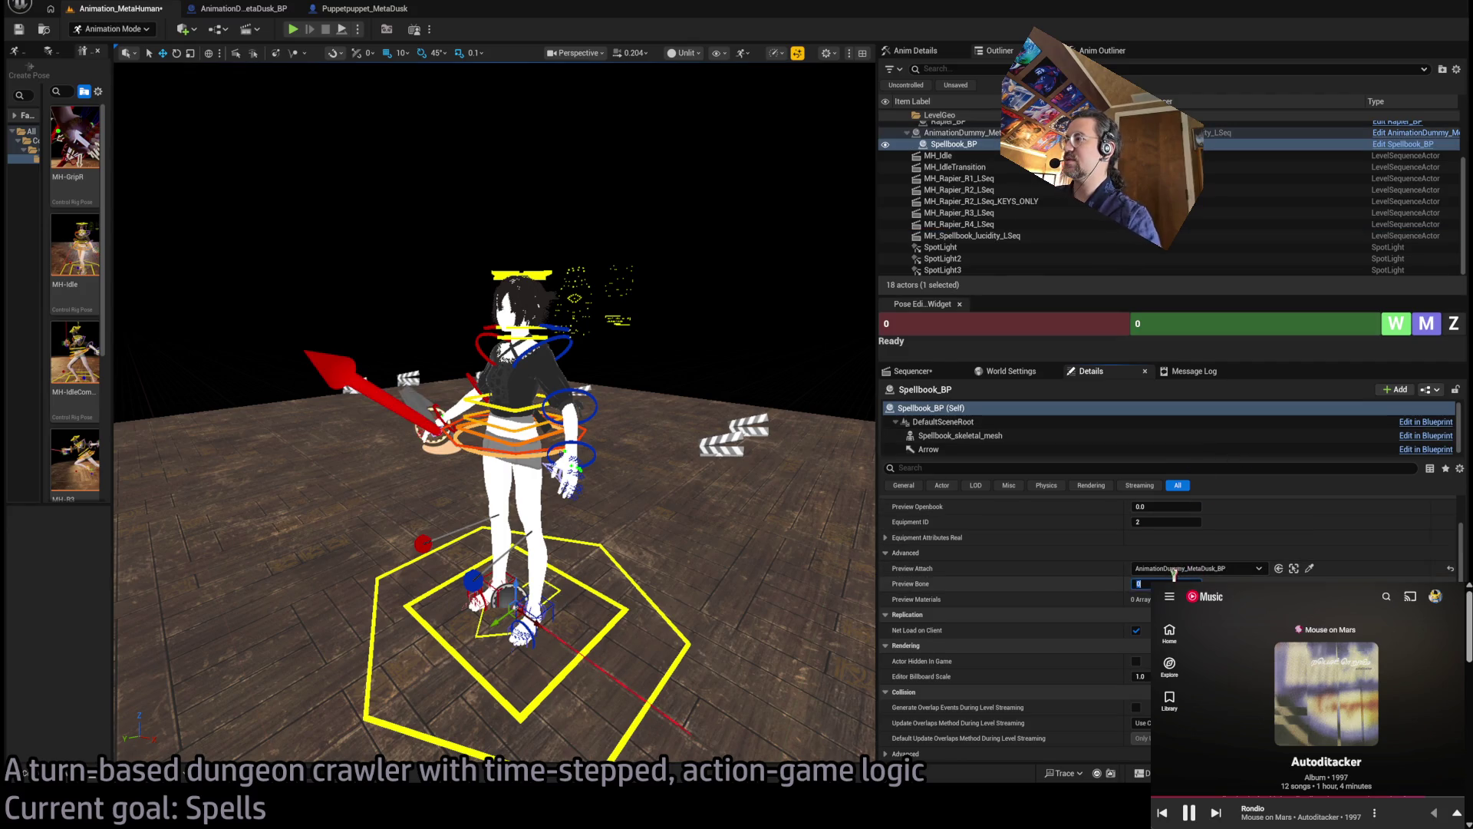
Try Preview Bone values 3 and 2, then settle the spellbook on bone 1
key("Return")
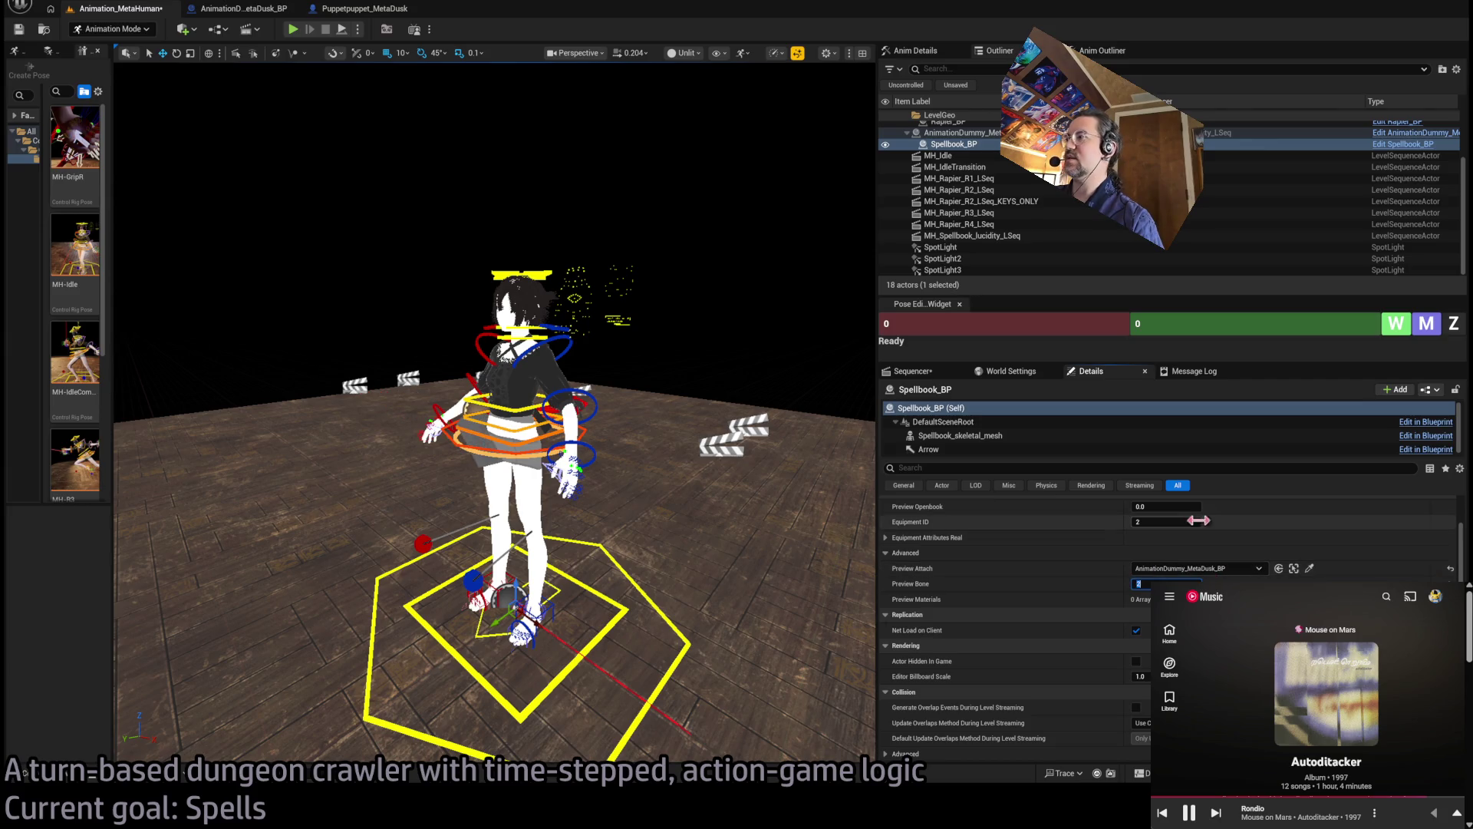
type("3")
key("Return")
type("2")
key("Return")
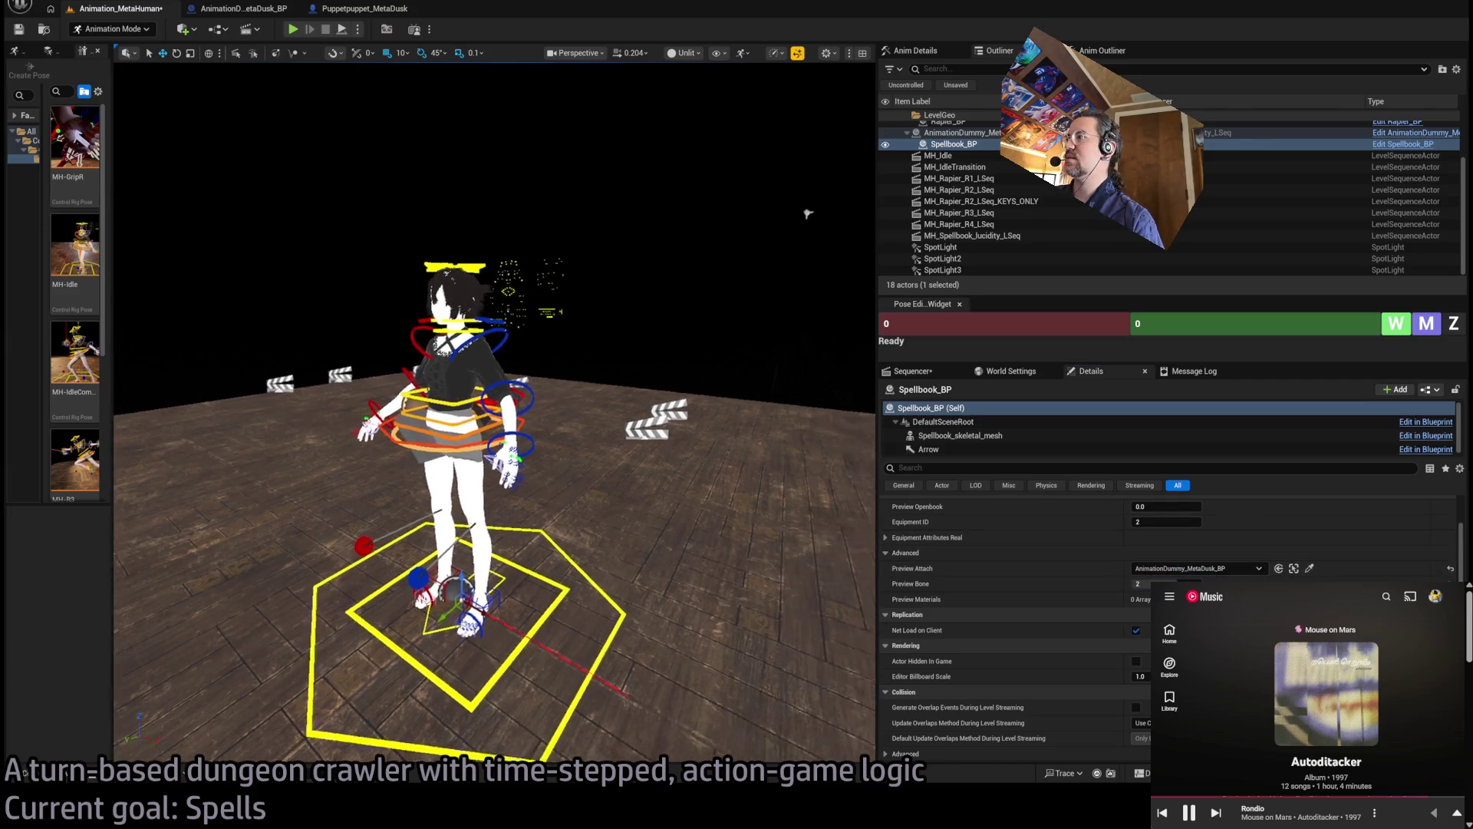
type("1")
key("Return")
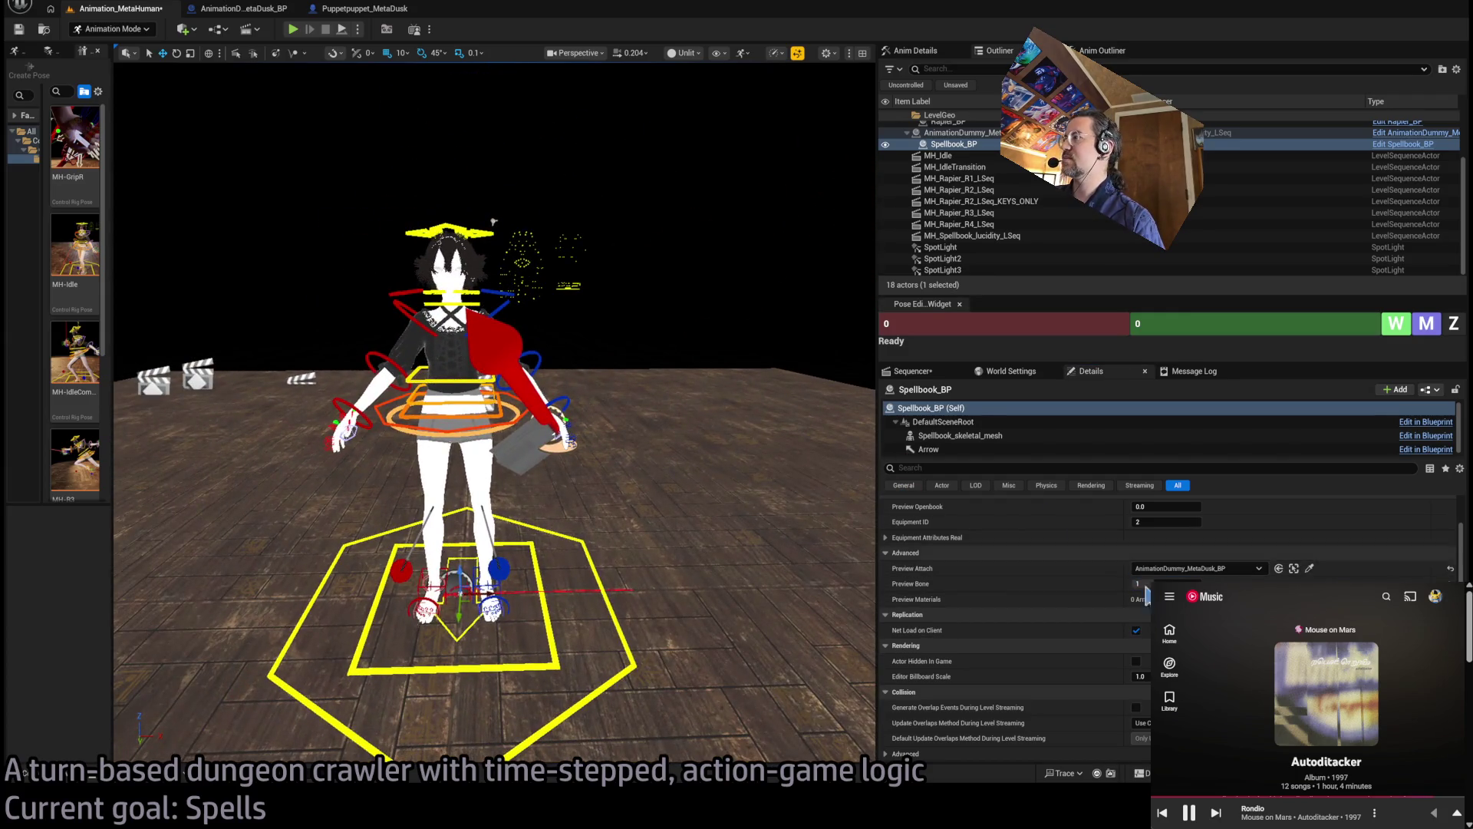
Drag Preview Openbook to 1.0 so the spellbook is fully open
scroll(1139, 607, "up", 1)
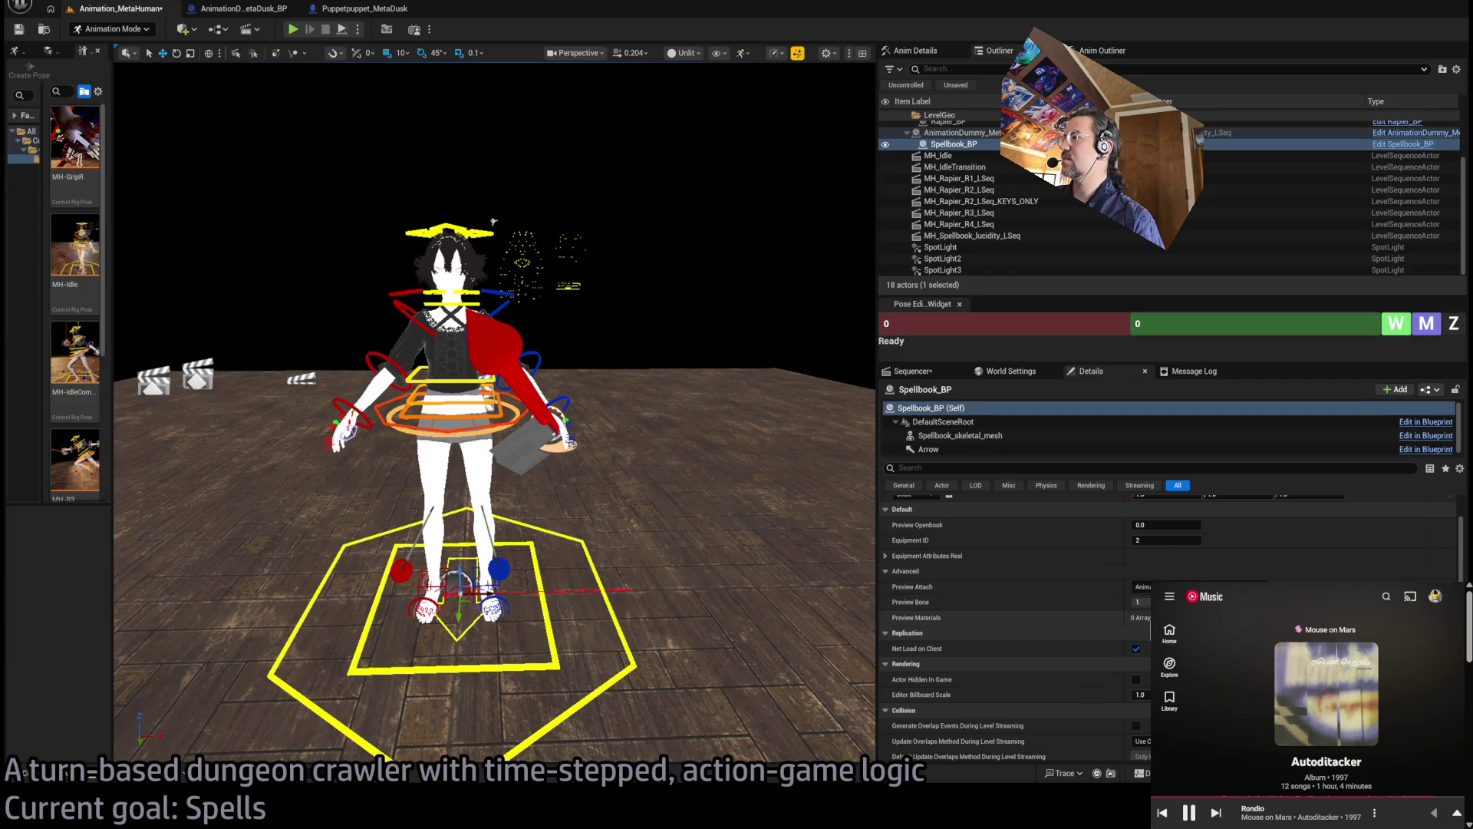
scroll(1059, 592, "up", 1)
mouse_move(1151, 542)
left_mouse_down()
mouse_move(1181, 543)
mouse_move(1158, 543)
left_mouse_up()
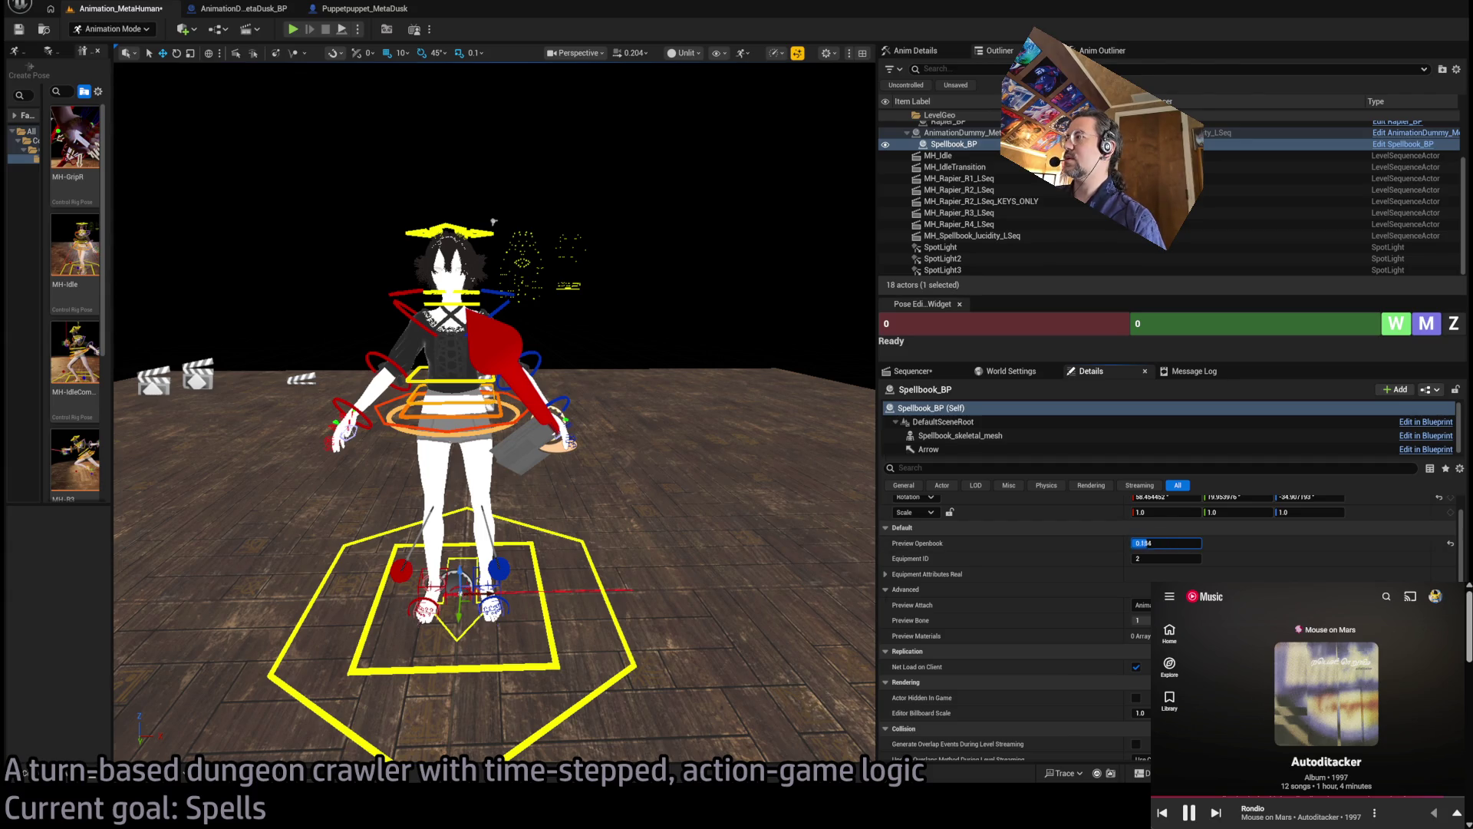
left_click_drag(1159, 542, 1175, 543)
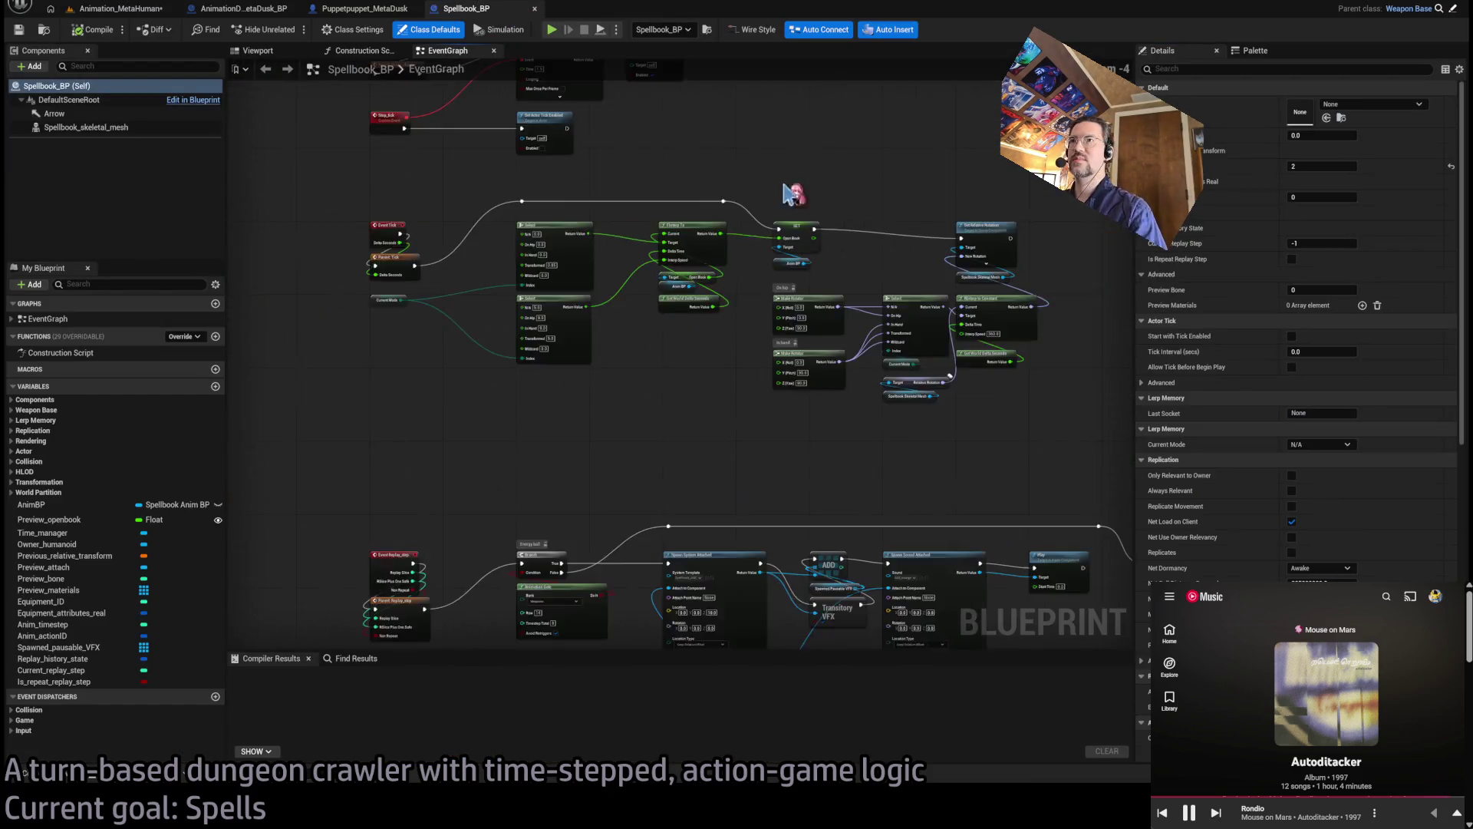
left_click(353, 52)
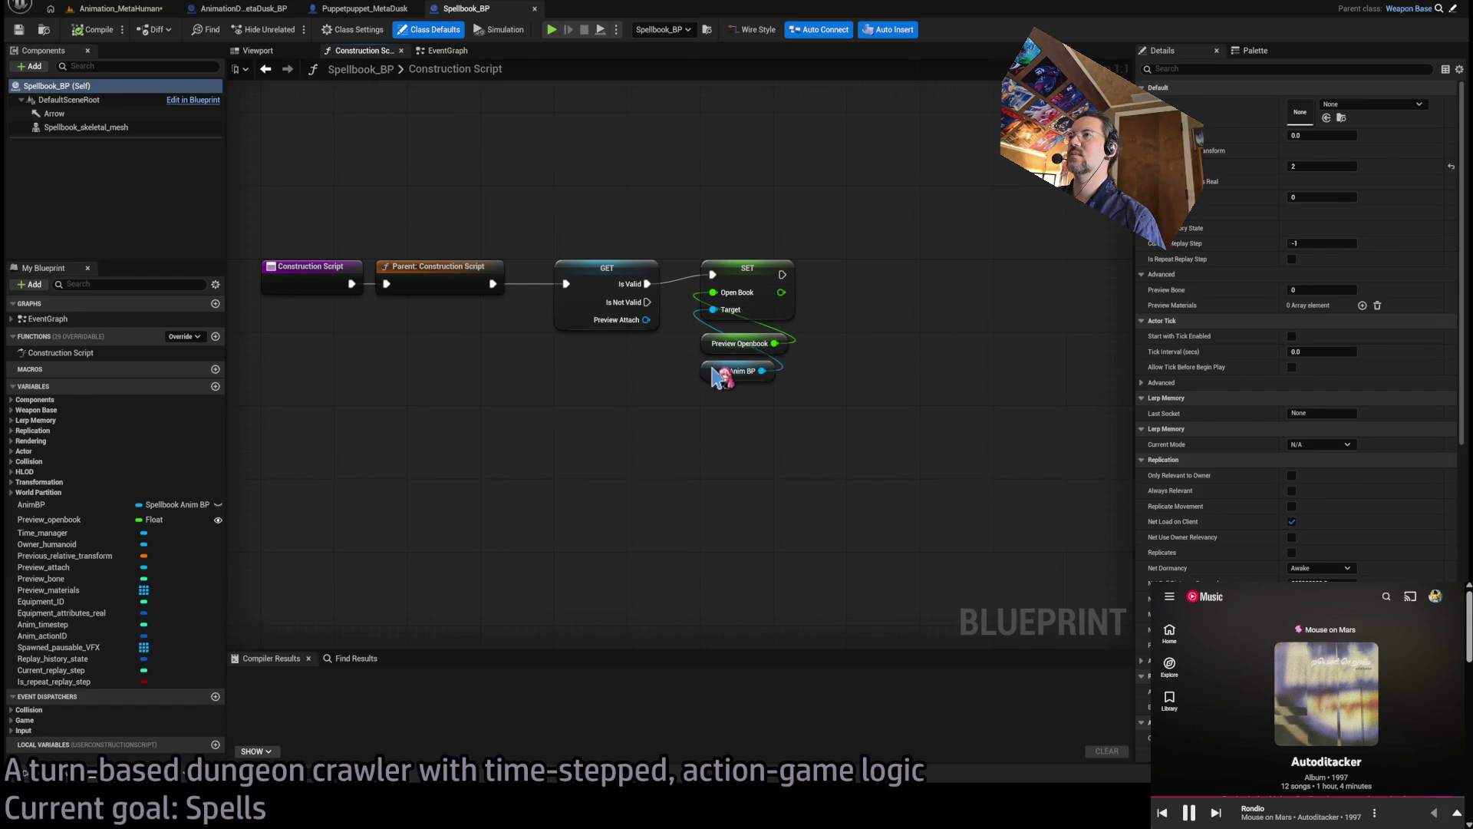
left_click_drag(708, 371, 708, 362)
left_click(729, 344)
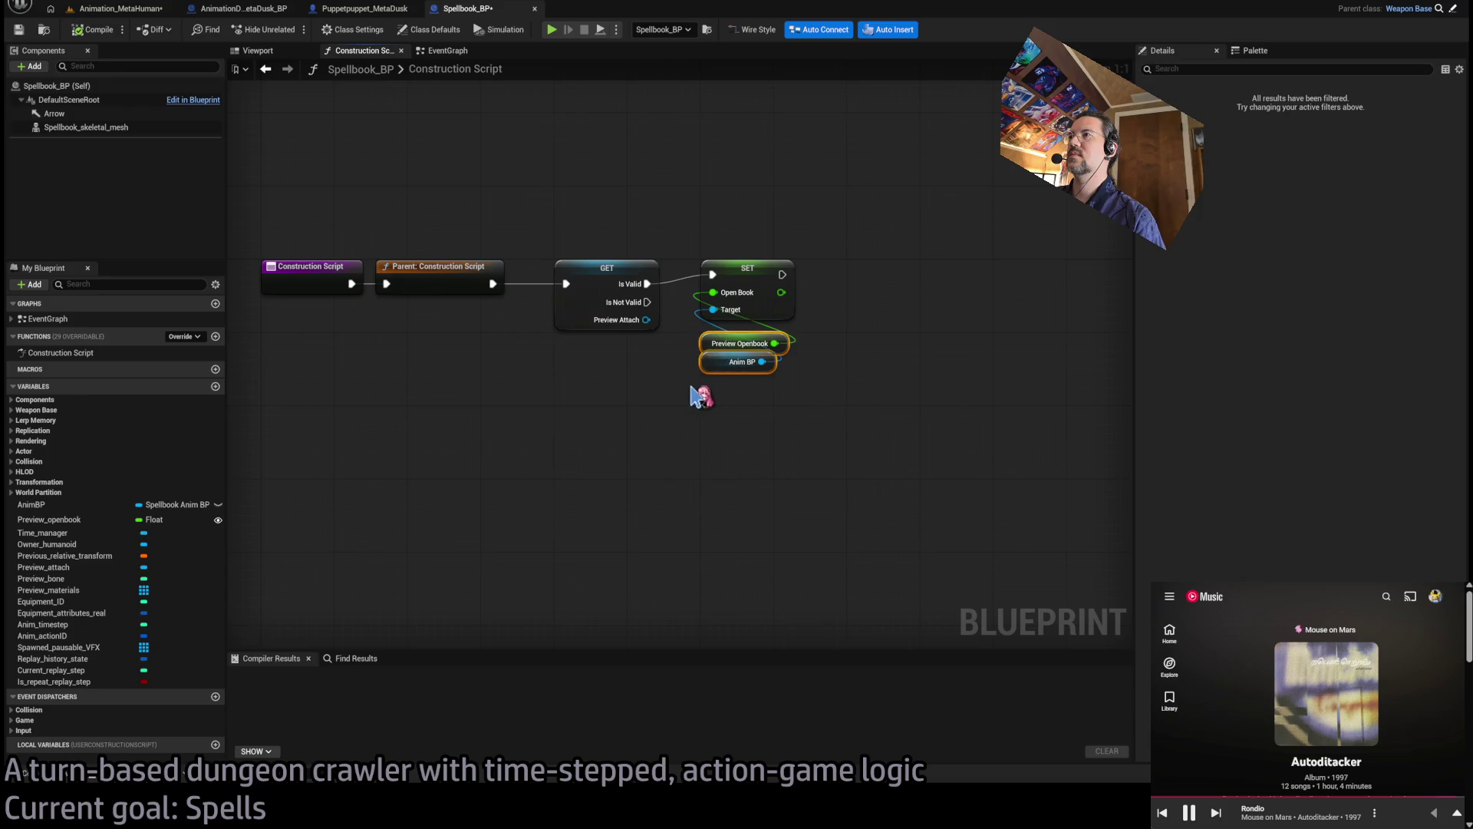
left_click(595, 268)
left_click(748, 265)
left_click(119, 9)
left_click_drag(577, 202, 838, 364)
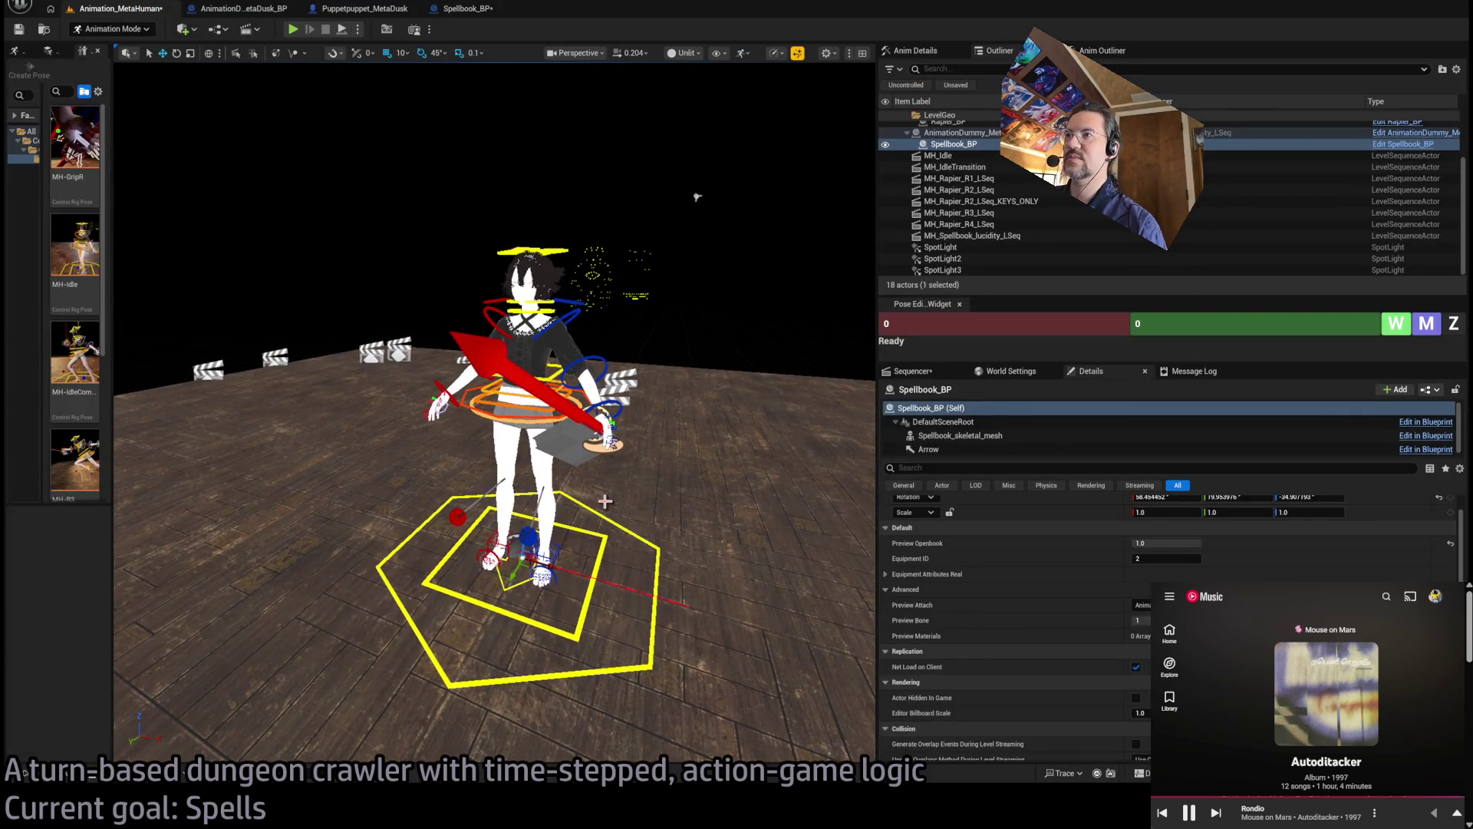
Zoom in and out on the book, then drag Preview Openbook down to 0.0
scroll(670, 470, "up", 10)
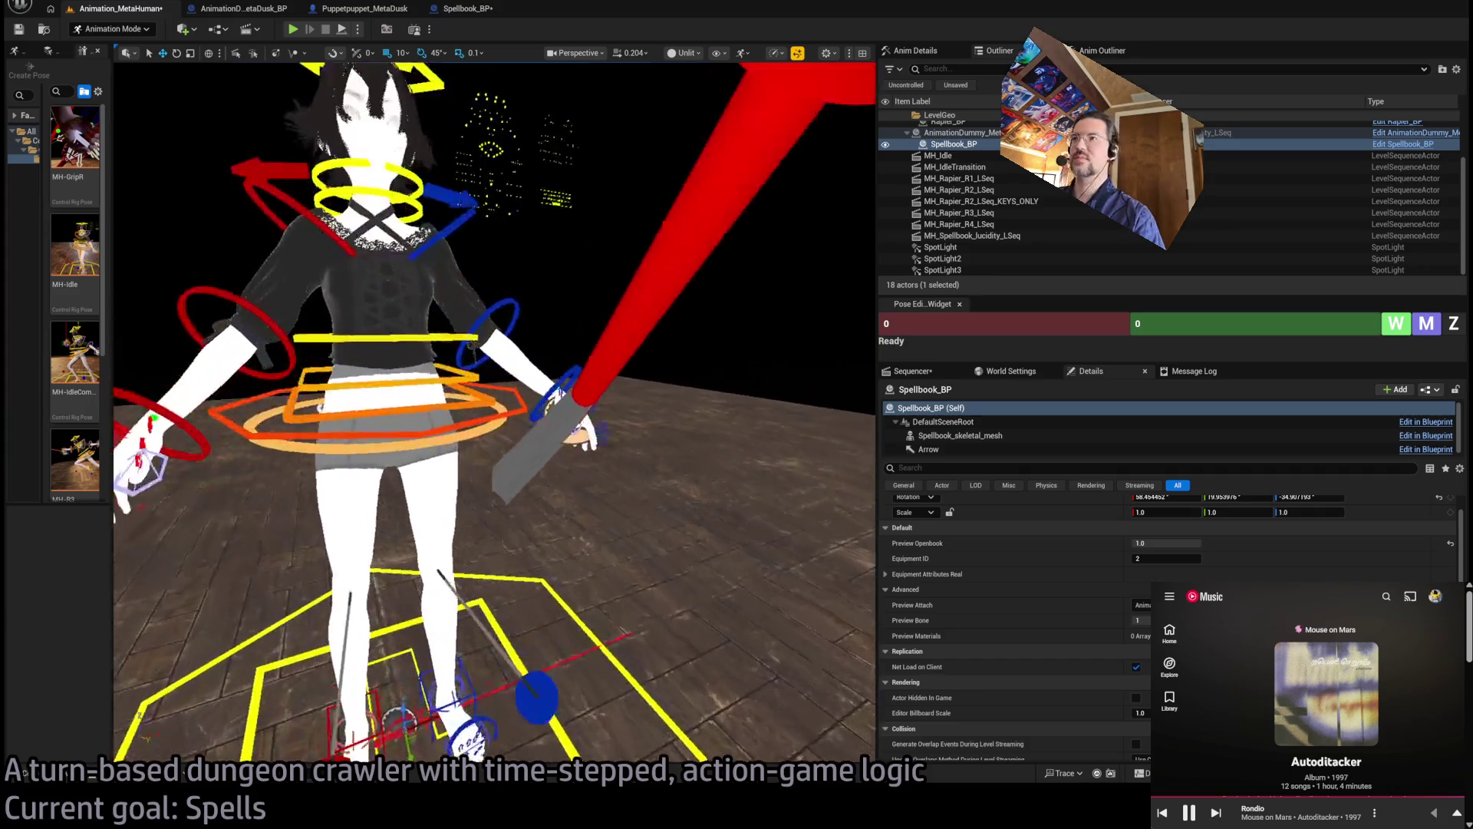
scroll(670, 470, "down", 10)
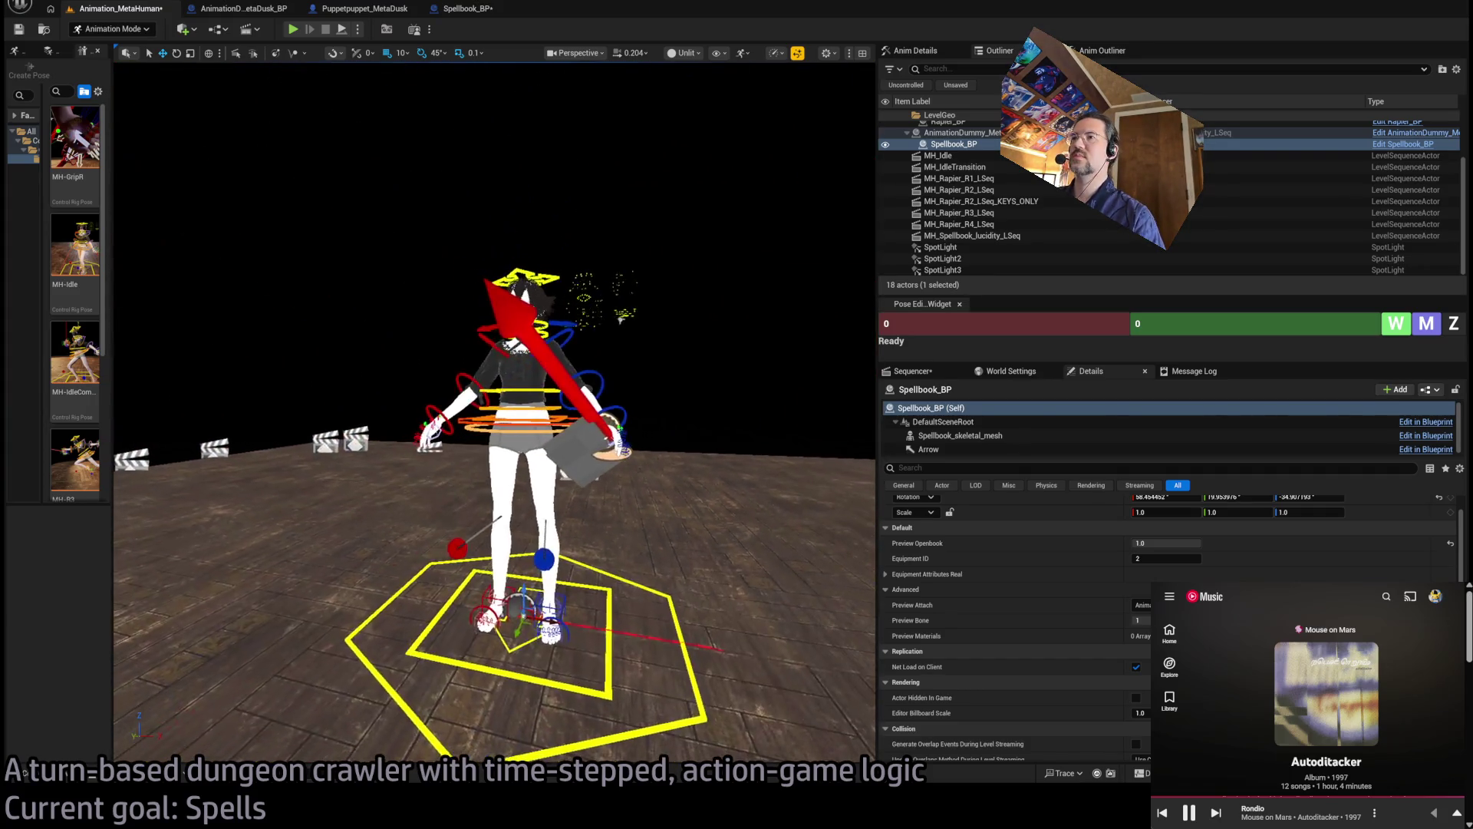
left_click_drag(1182, 542, 1151, 543)
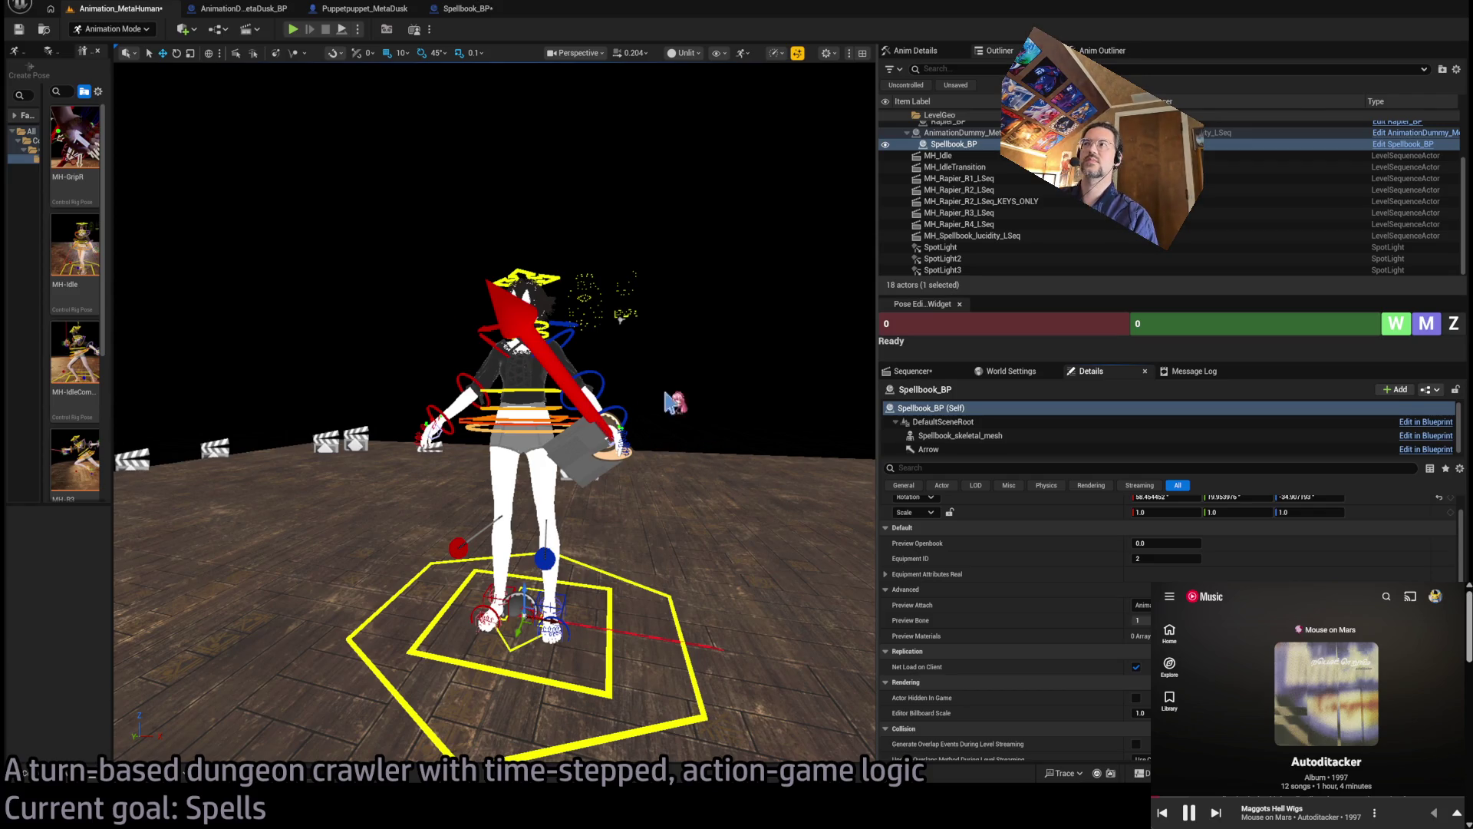
Show the spellbook sequence's tracks in a wider Sequencer area and reframe the character
left_click(911, 371)
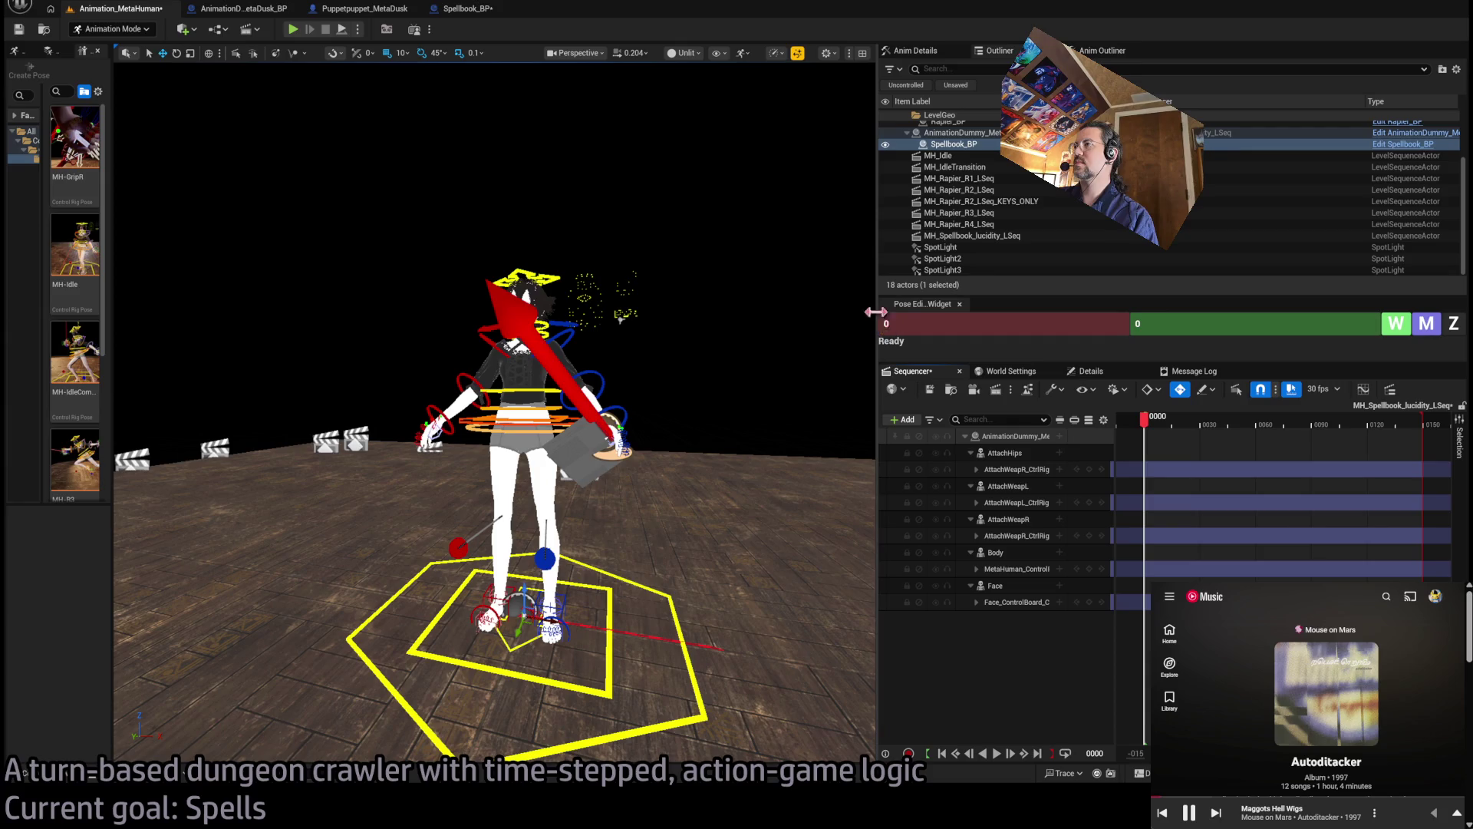
mouse_move(877, 315)
left_mouse_down()
mouse_move(763, 313)
mouse_move(737, 291)
left_mouse_up()
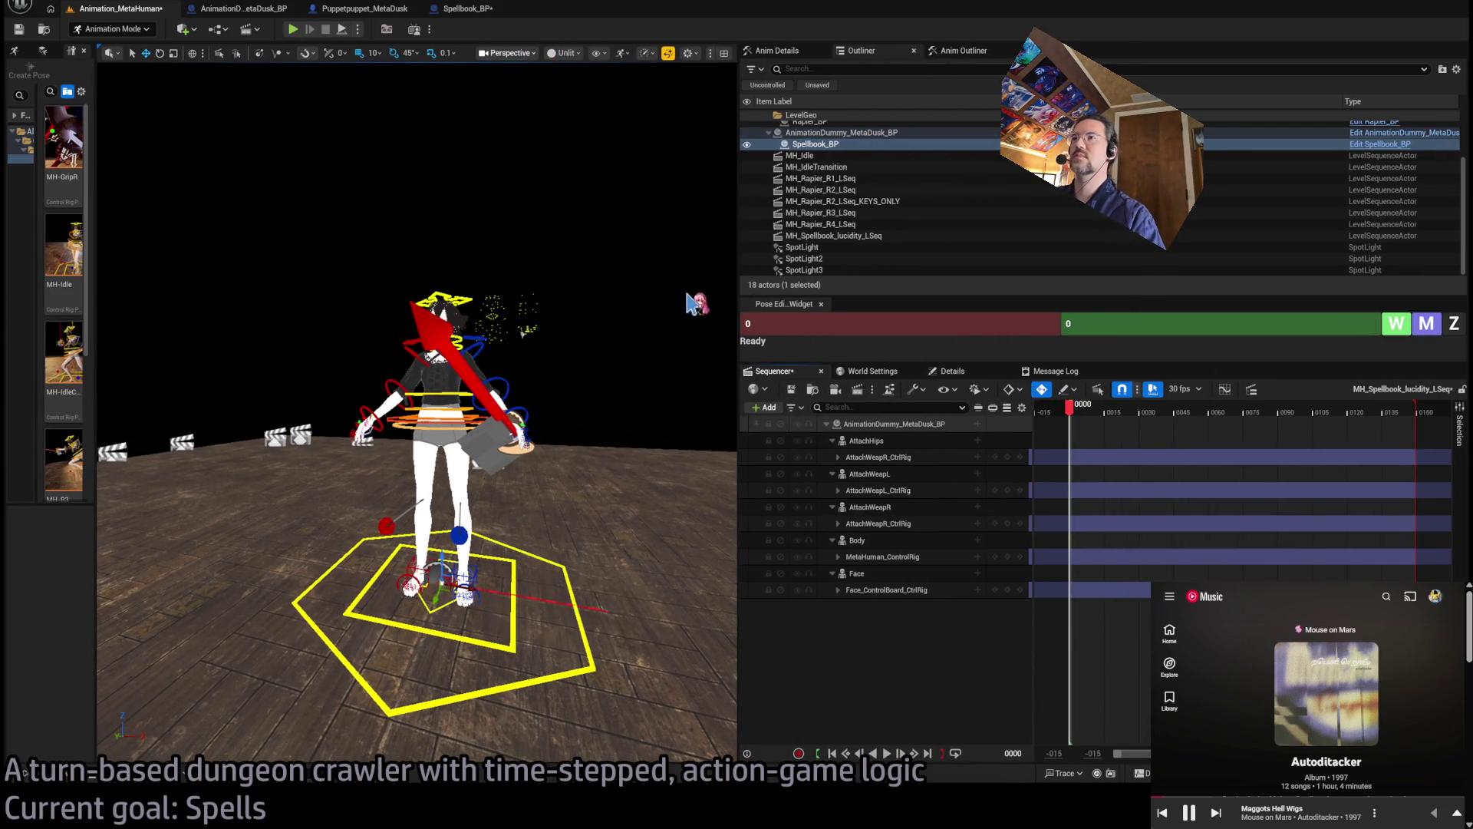
scroll(628, 268, "up", 5)
scroll(624, 255, "down", 4)
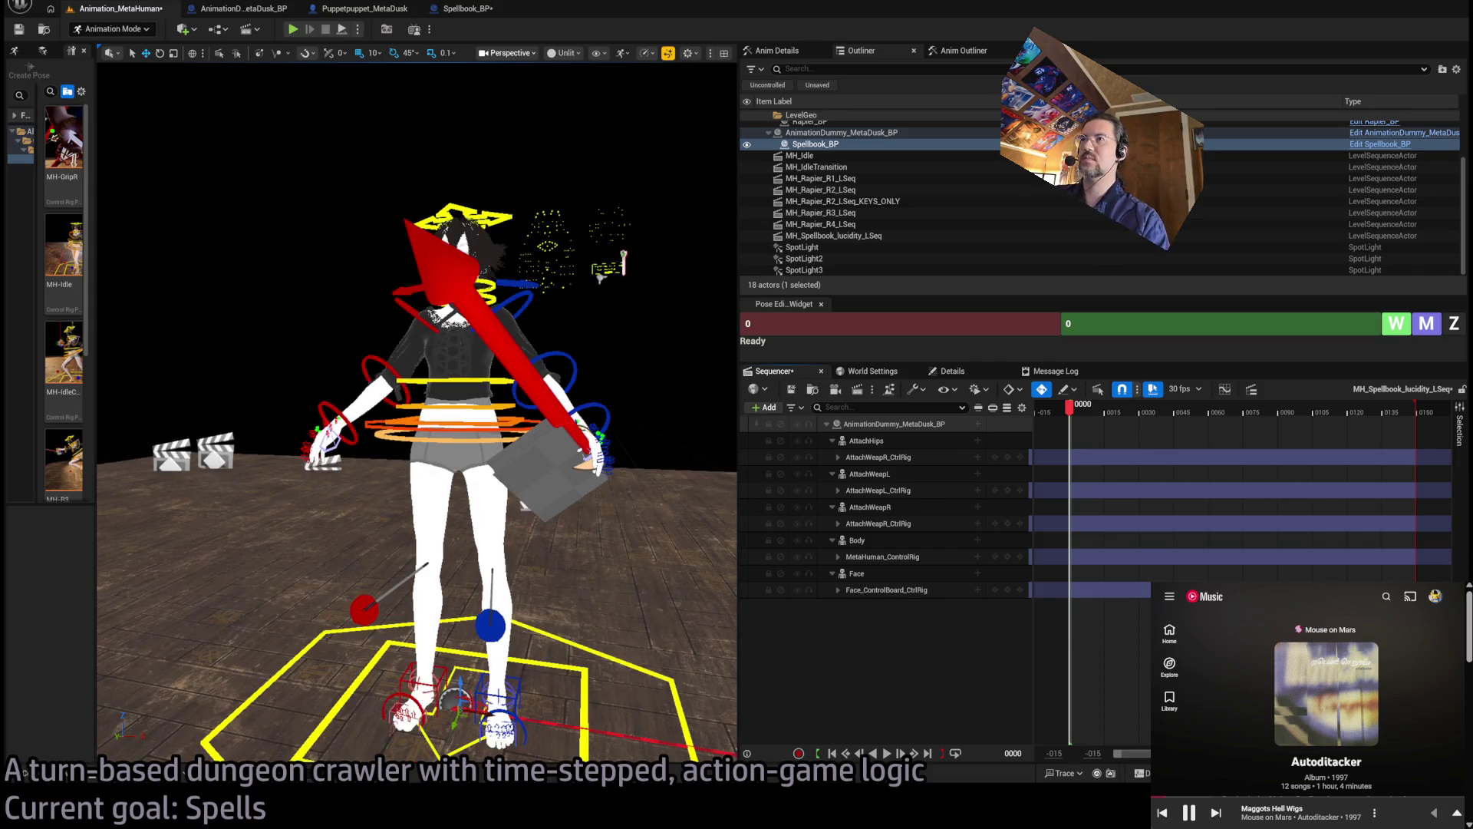
left_click_drag(572, 484, 660, 472)
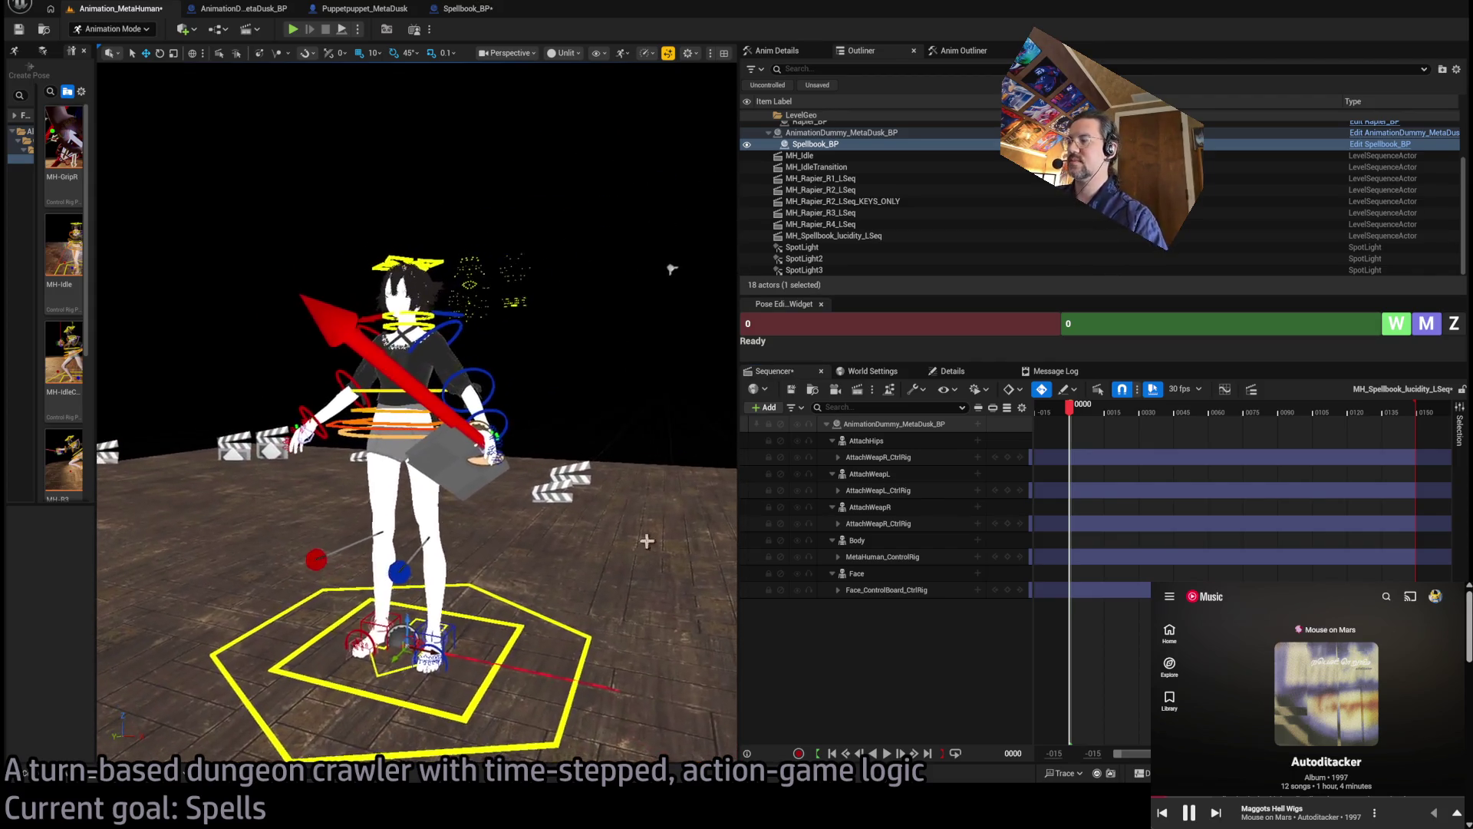
left_click(1073, 415)
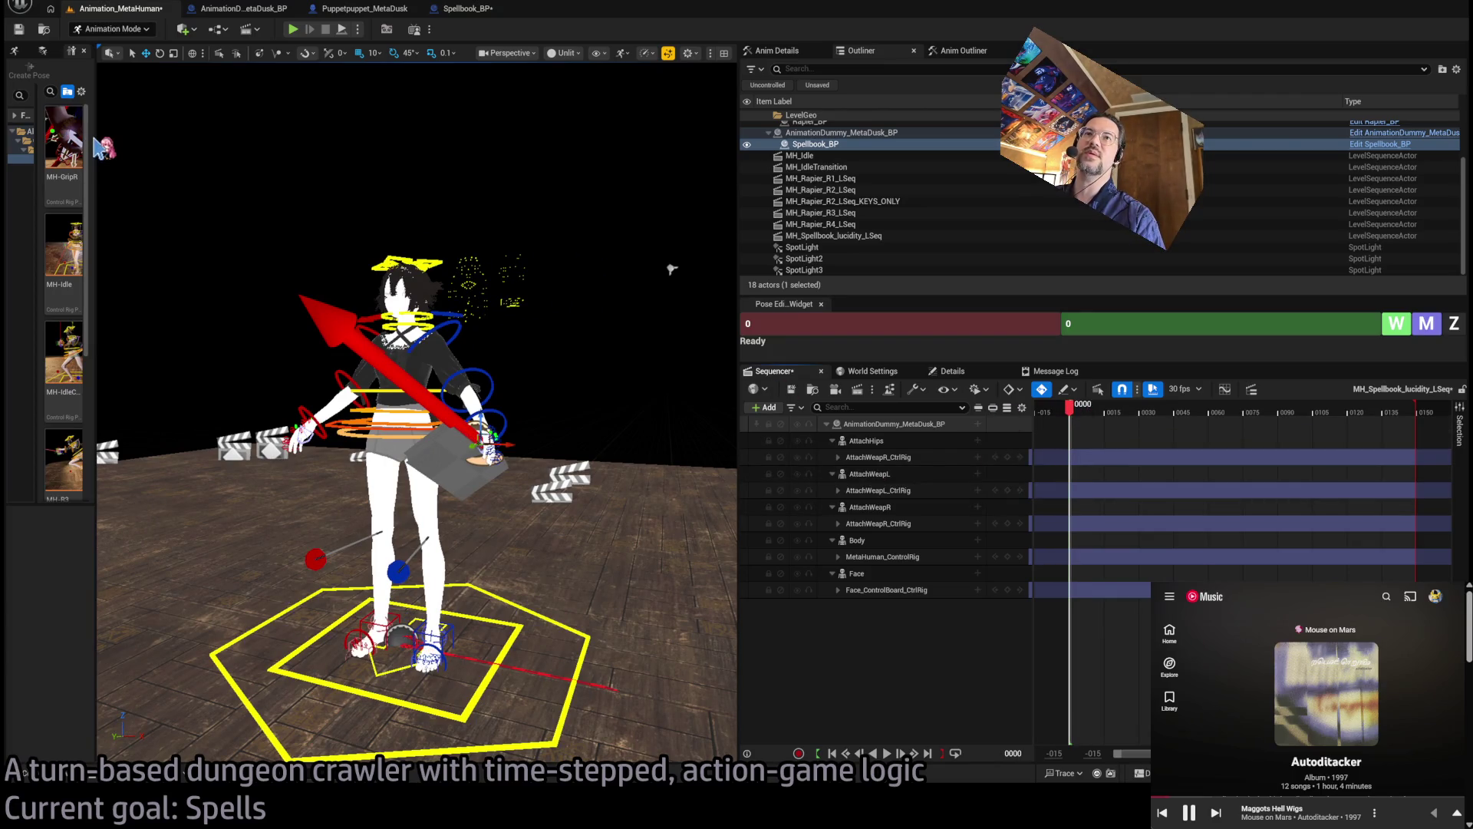
Apply the MH-Idle pose from the pose library and expand the Body control rig track
left_click_drag(95, 137, 227, 140)
left_click(146, 268)
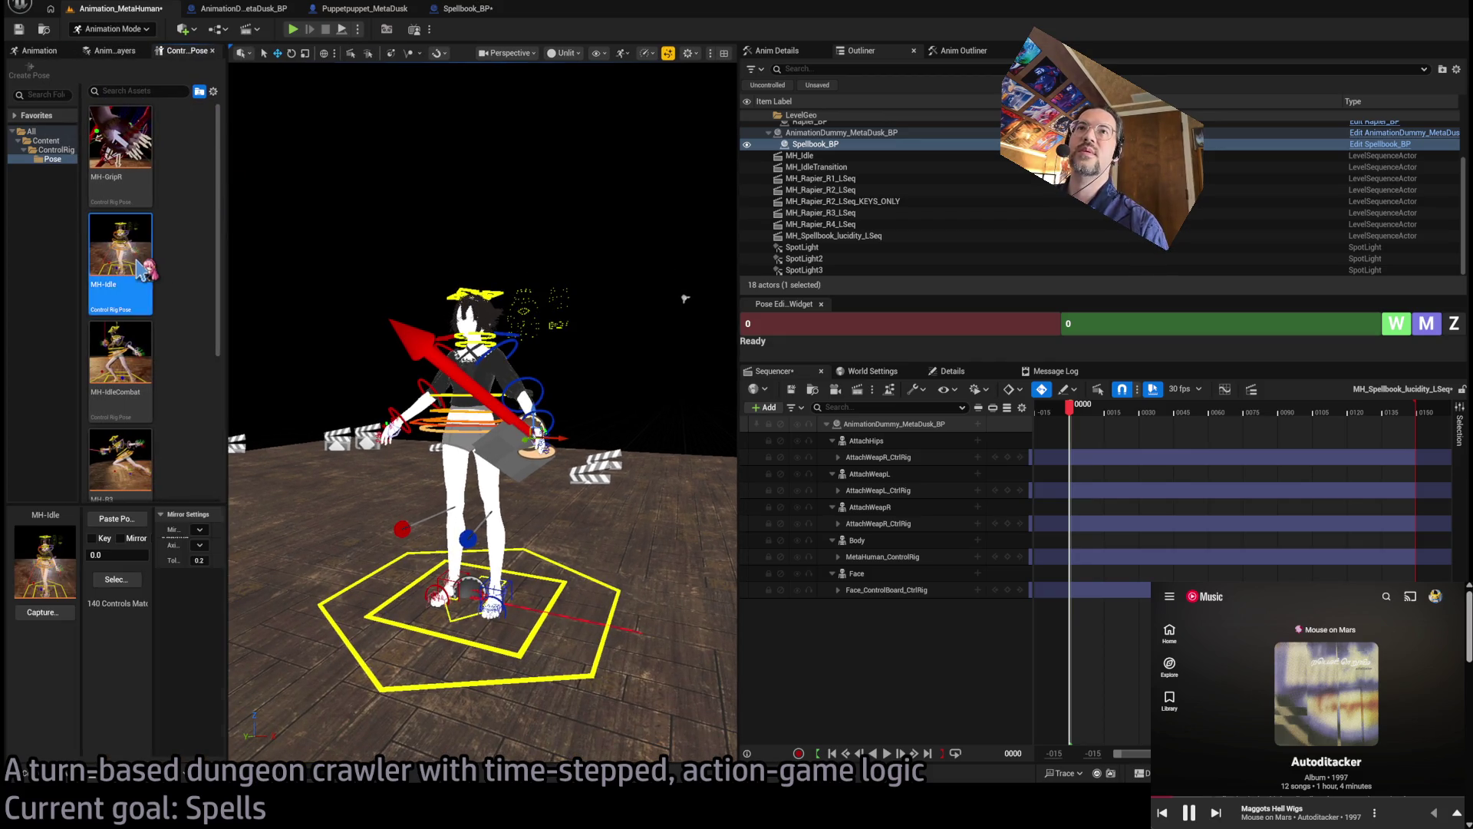
left_click(883, 440)
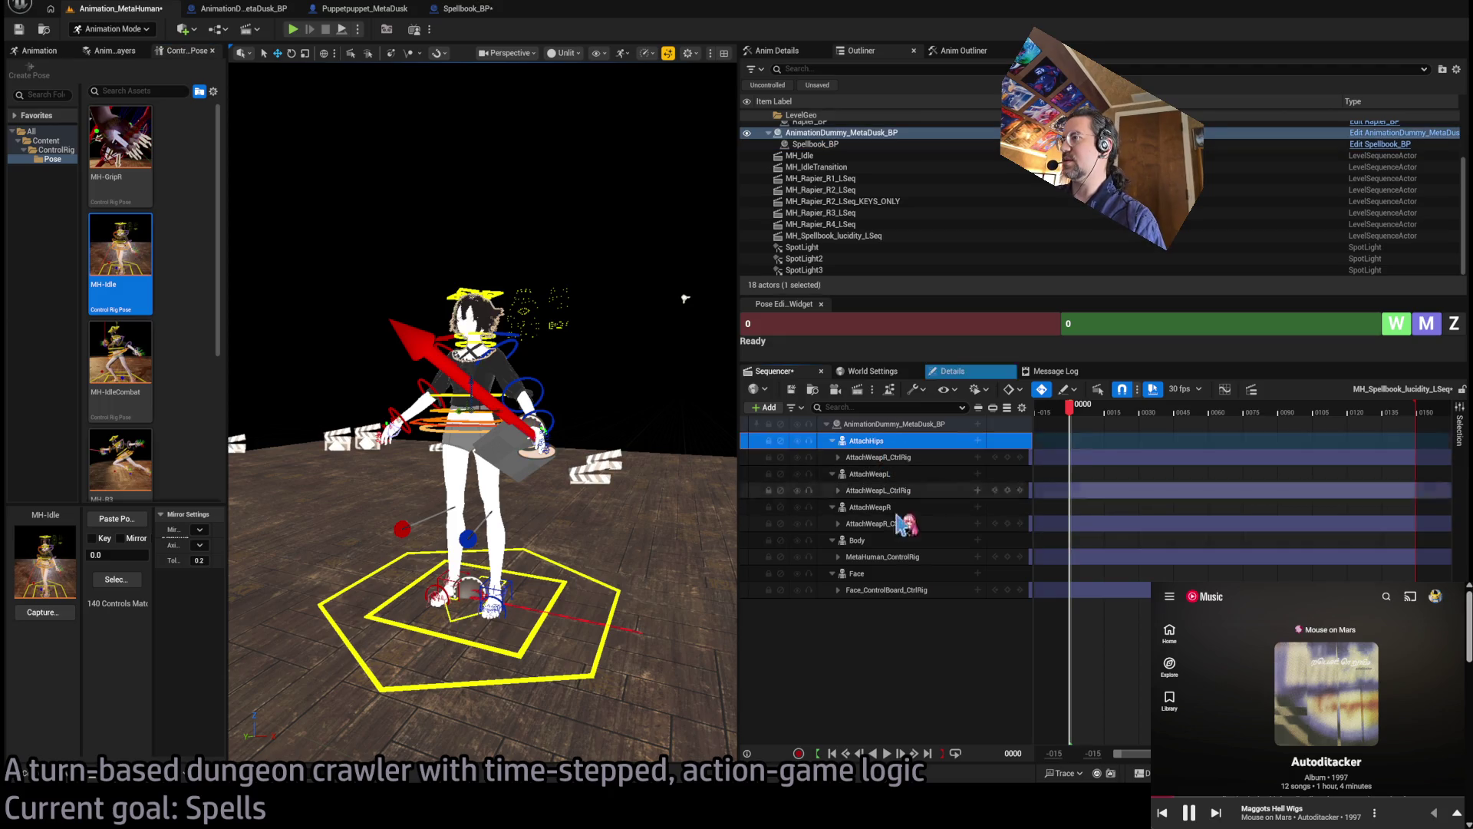
left_click(908, 590, "shift")
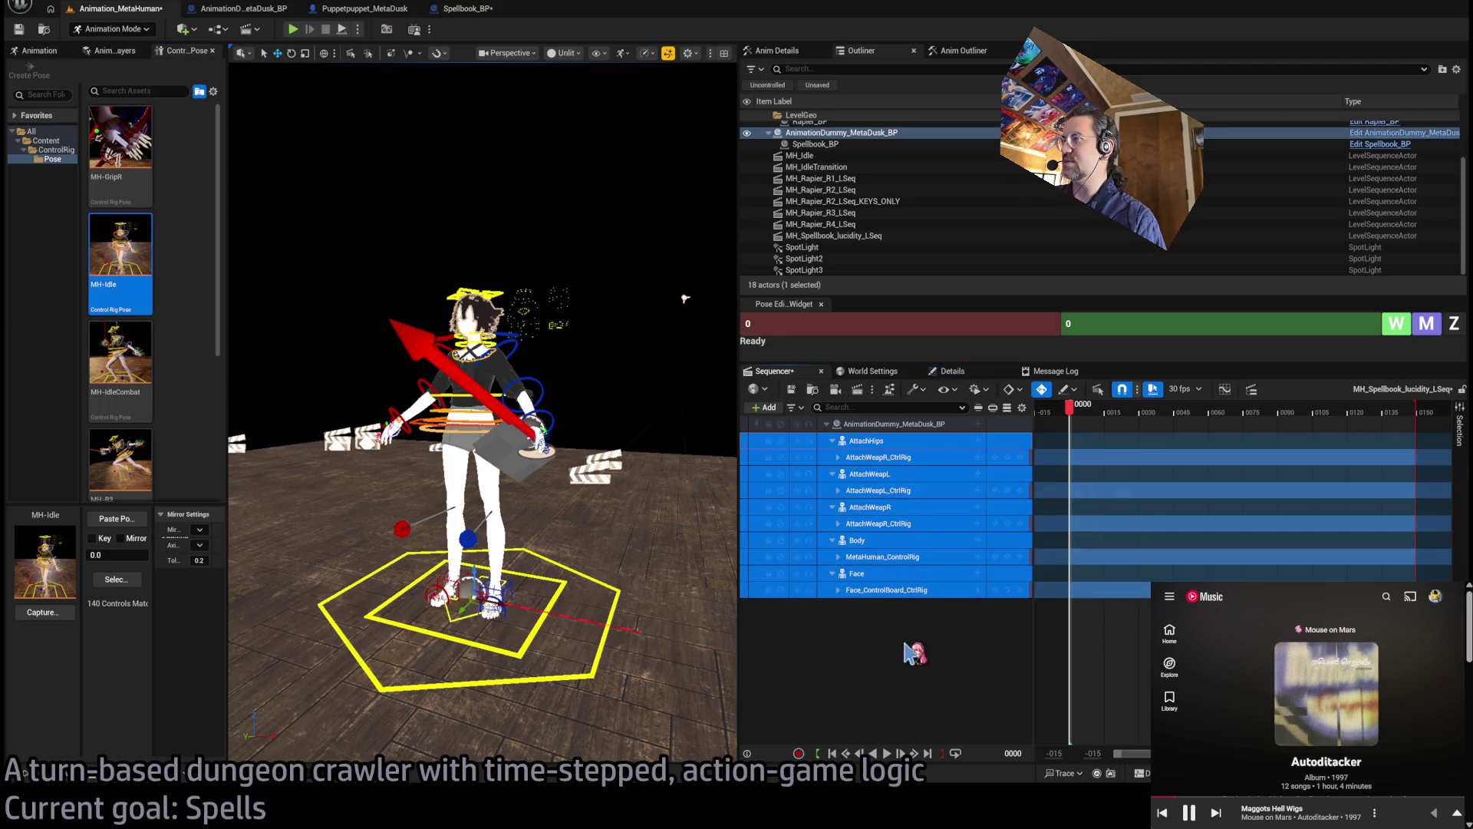
left_click(913, 651)
left_click(857, 541)
left_click(838, 557)
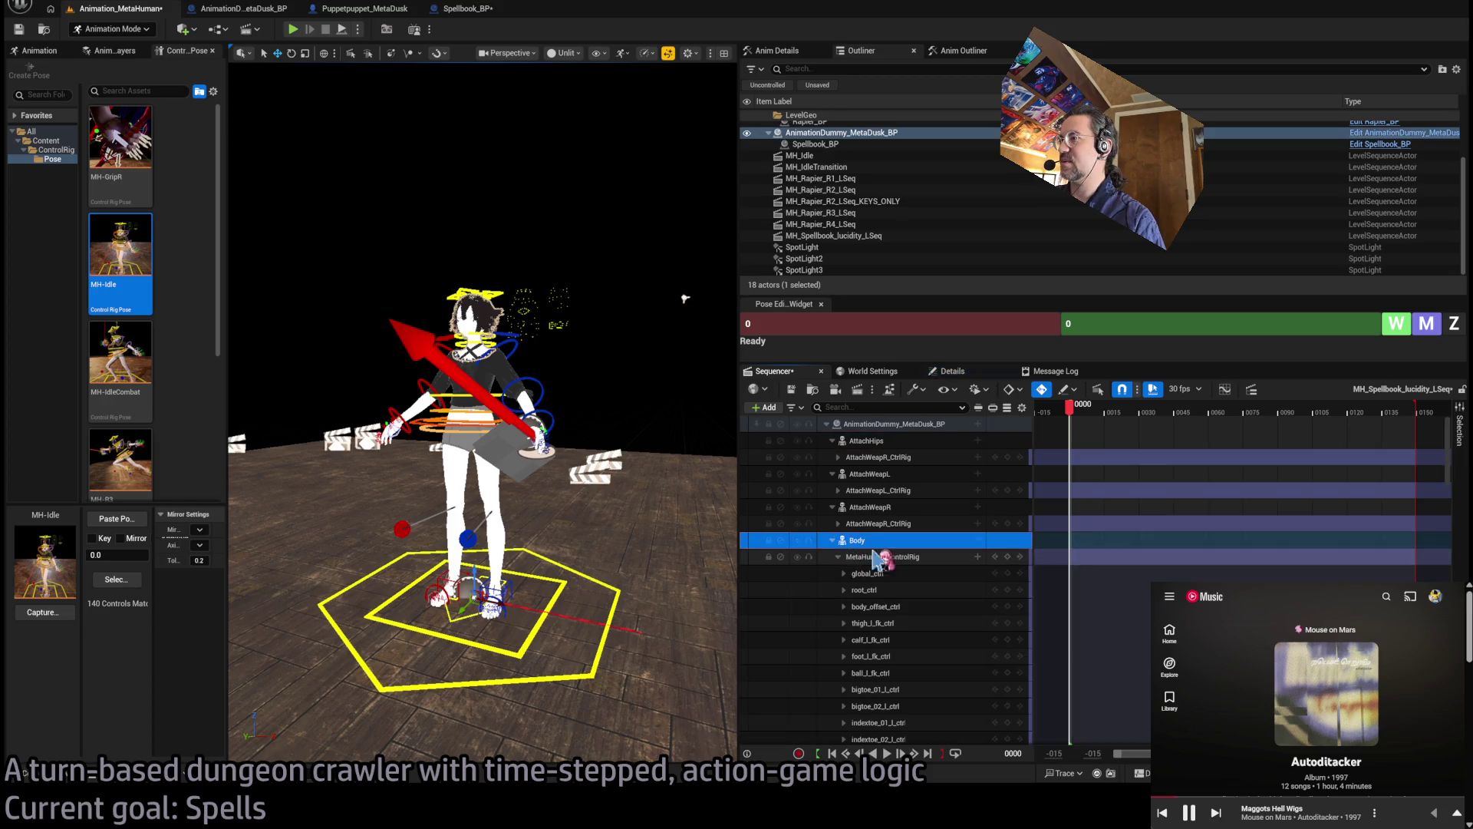
scroll(863, 559, "down", 3)
Select the MetaHuman body controls from global_ctrl down to the head
left_click(875, 502)
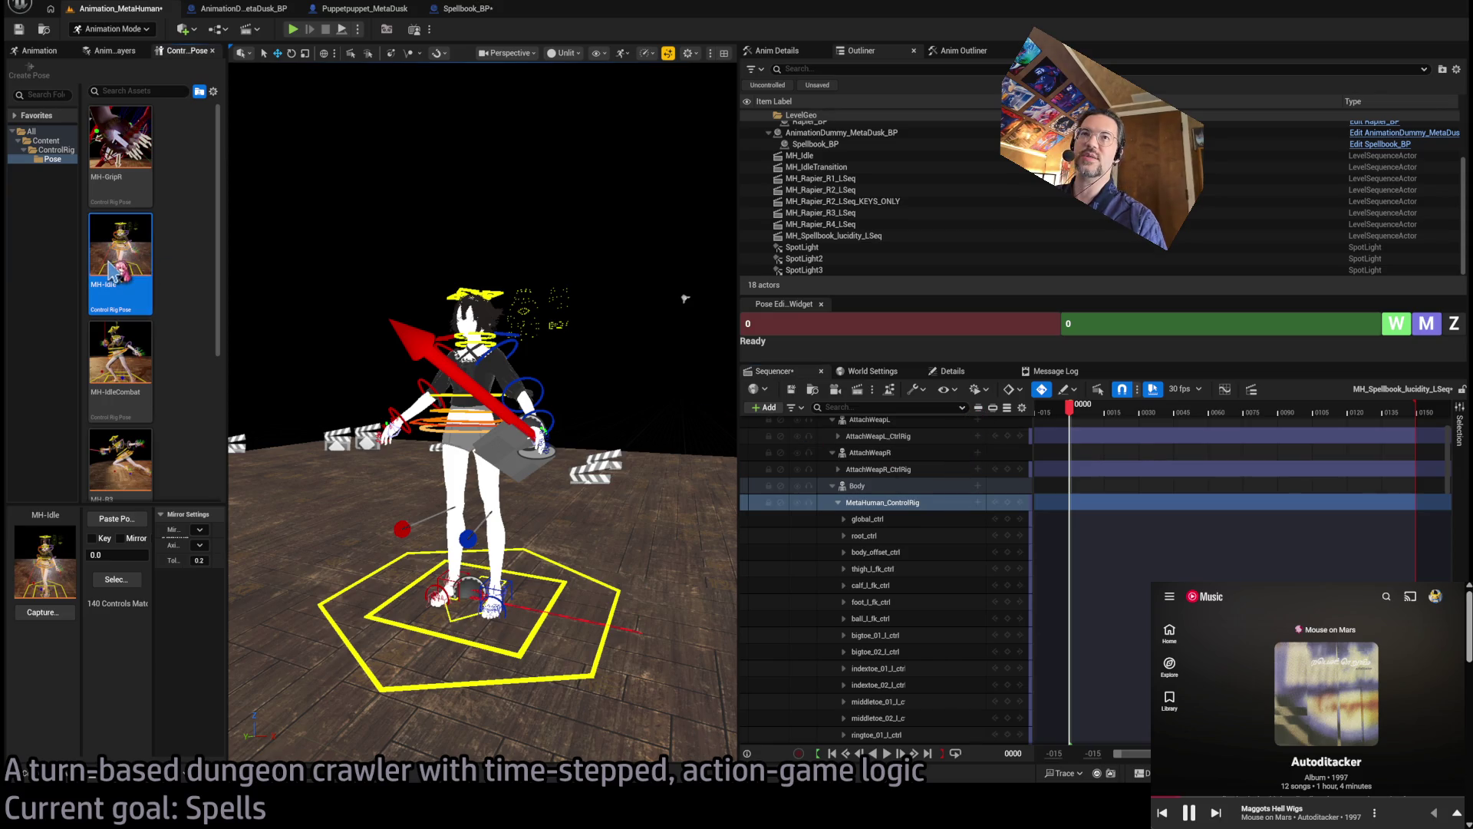
left_click(867, 519)
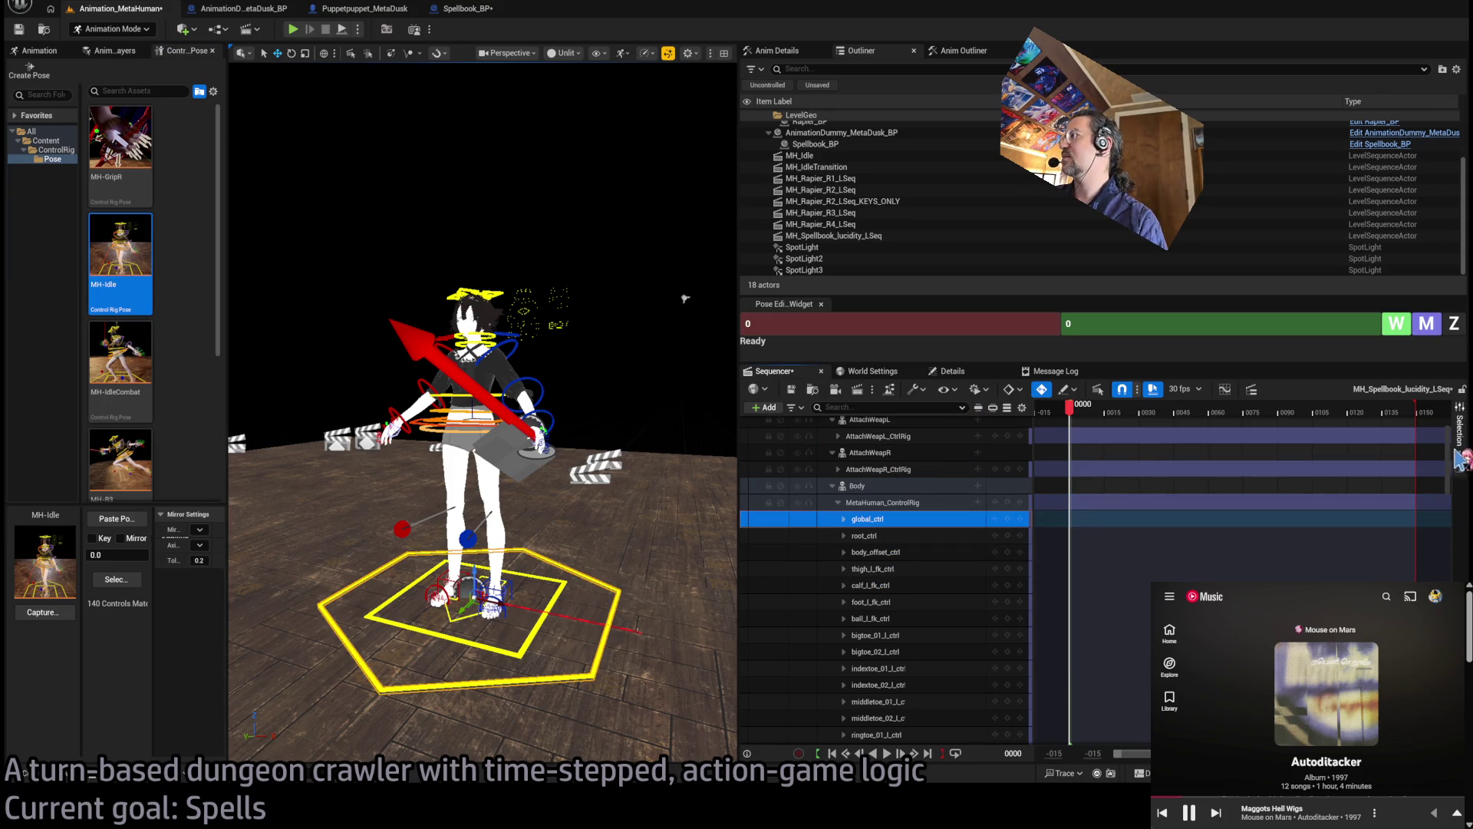
scroll(890, 614, "down", 15)
left_click(929, 703, "shift")
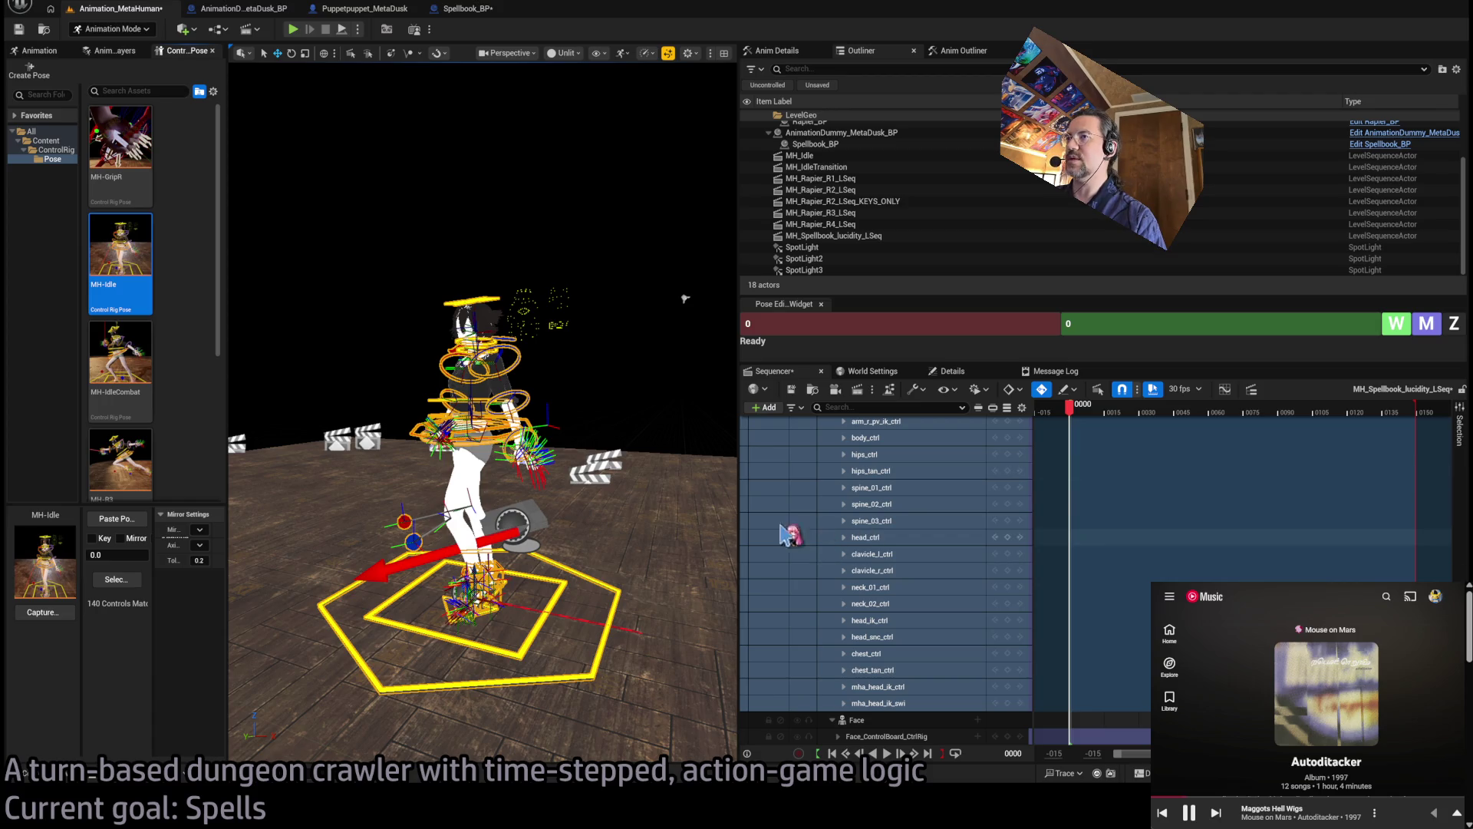
key("f")
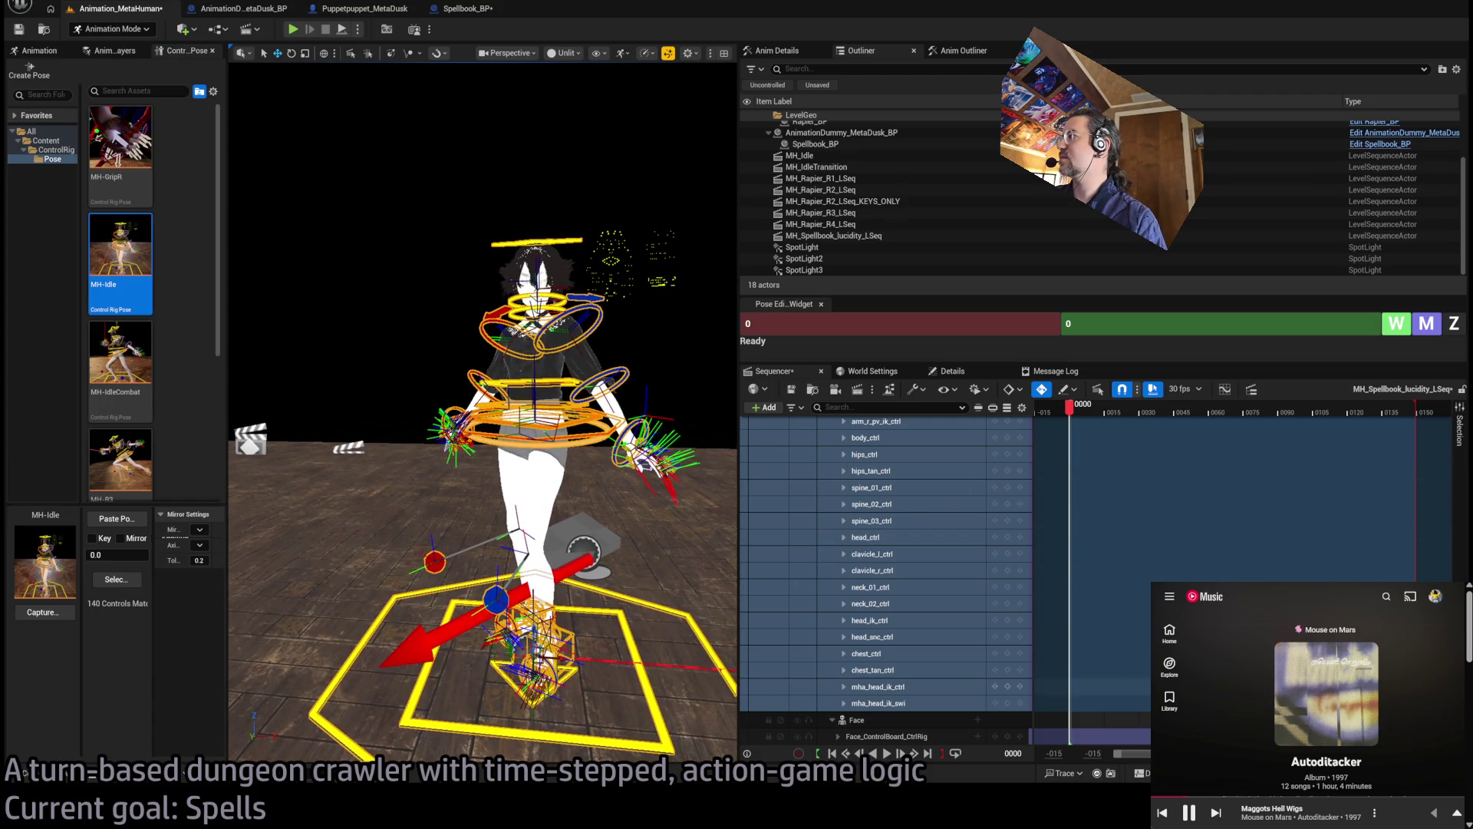
scroll(1014, 561, "up", 15)
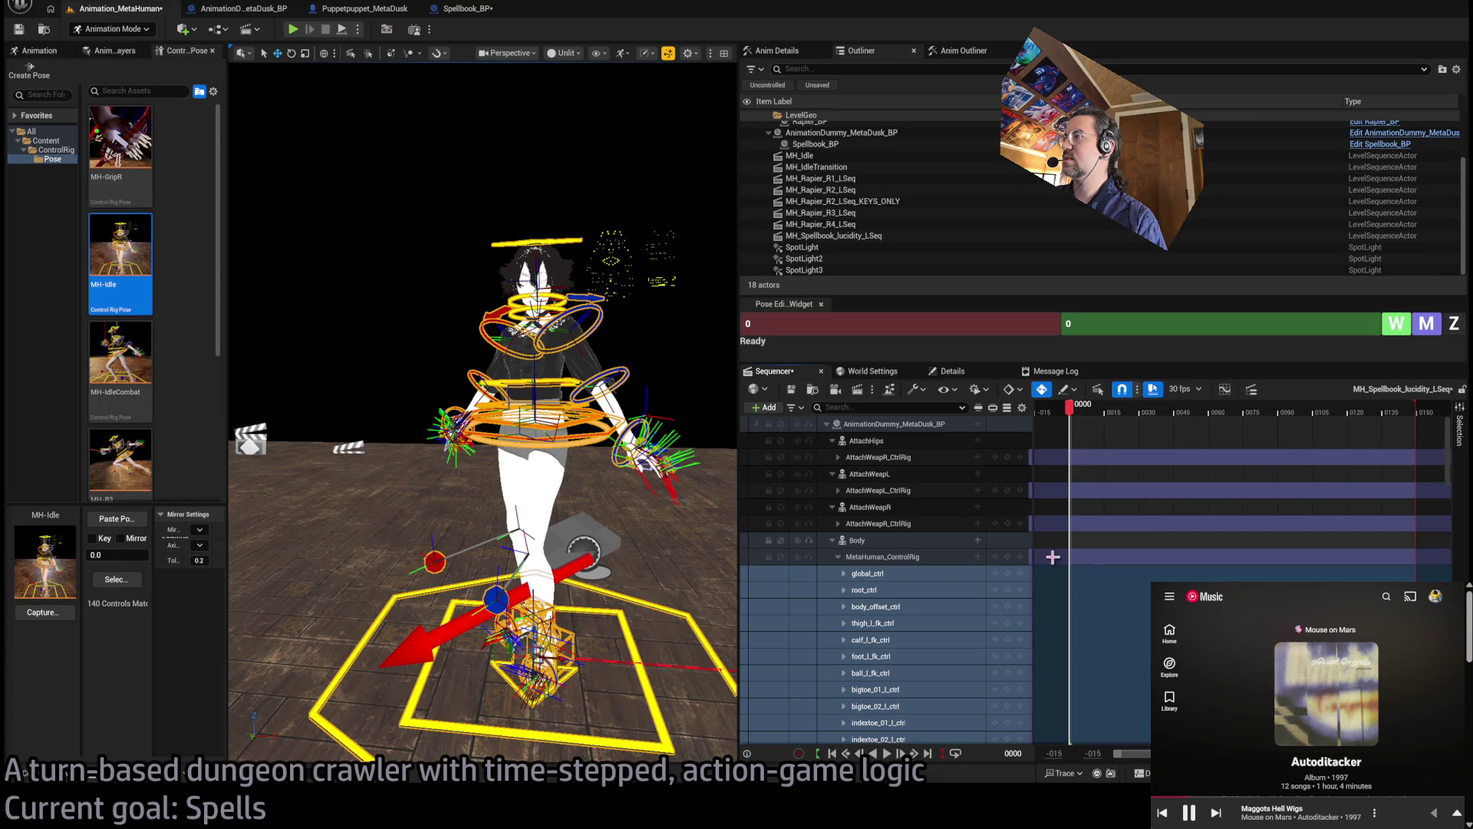
Key the MetaHuman_ControlRig track at frame 0, then show Spellbook_BP's details
left_click(1013, 561)
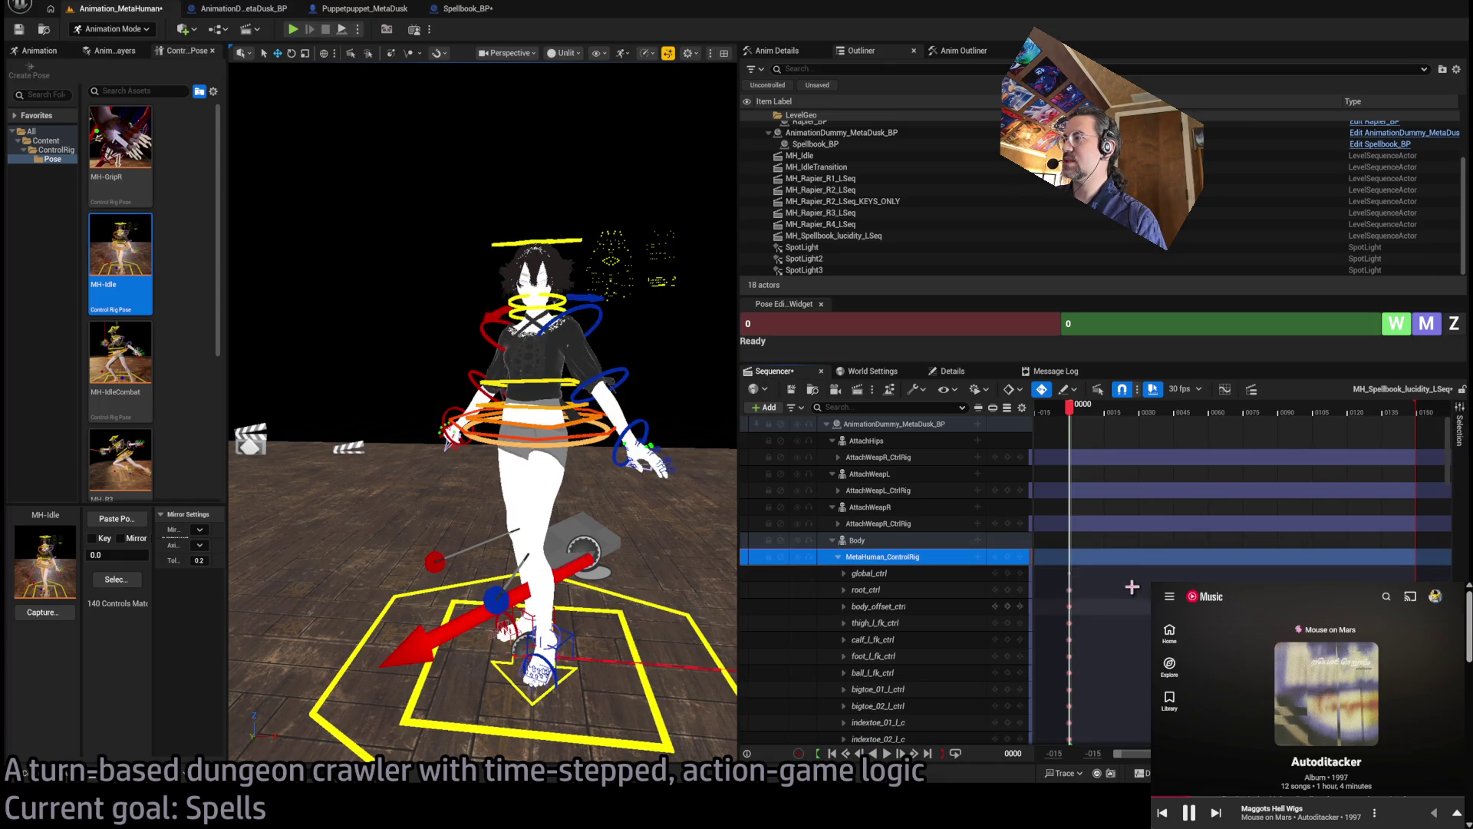
left_click(1080, 412)
left_click(1073, 414)
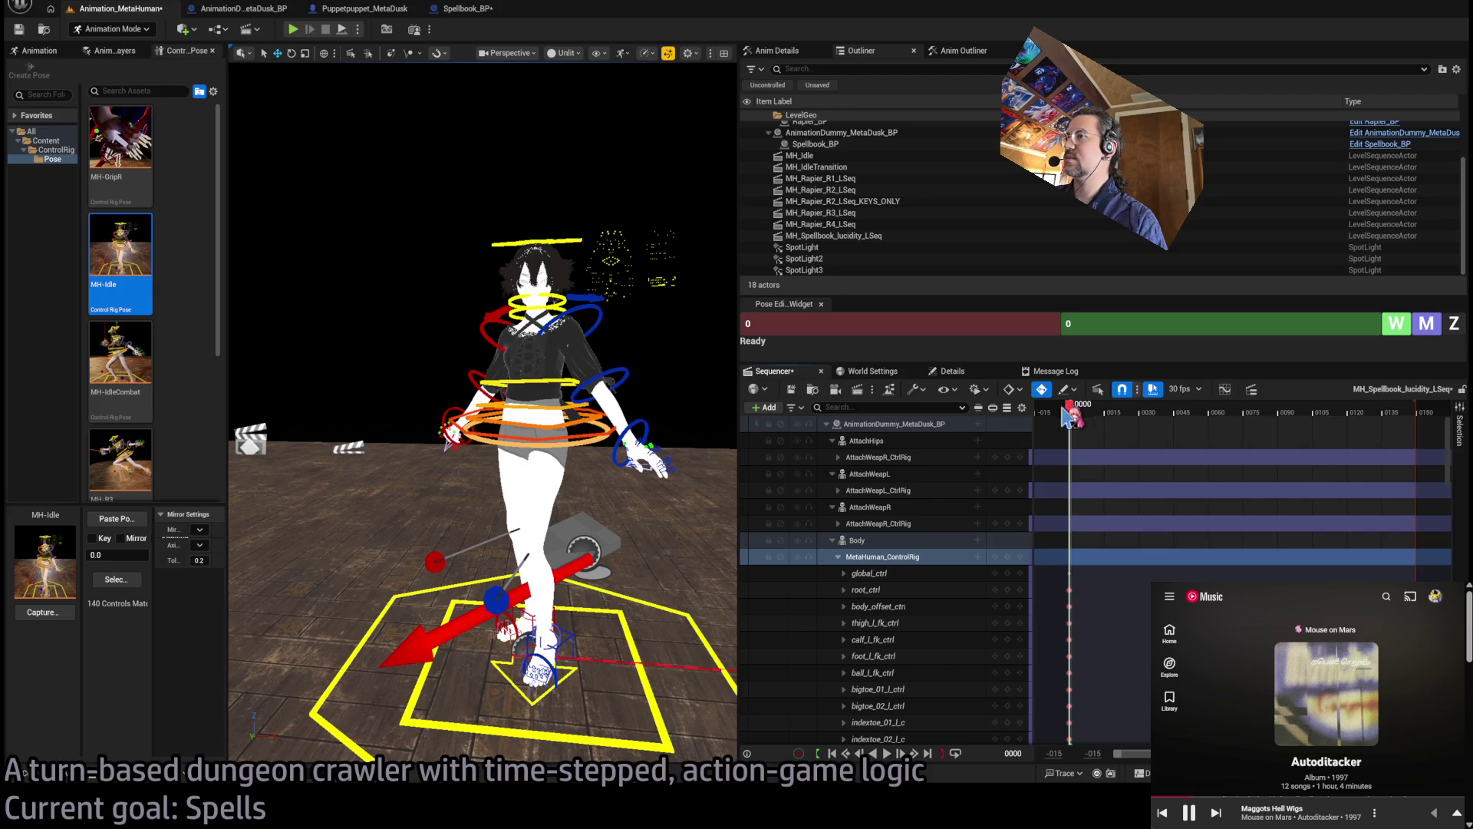
left_click(844, 145)
left_click(953, 371)
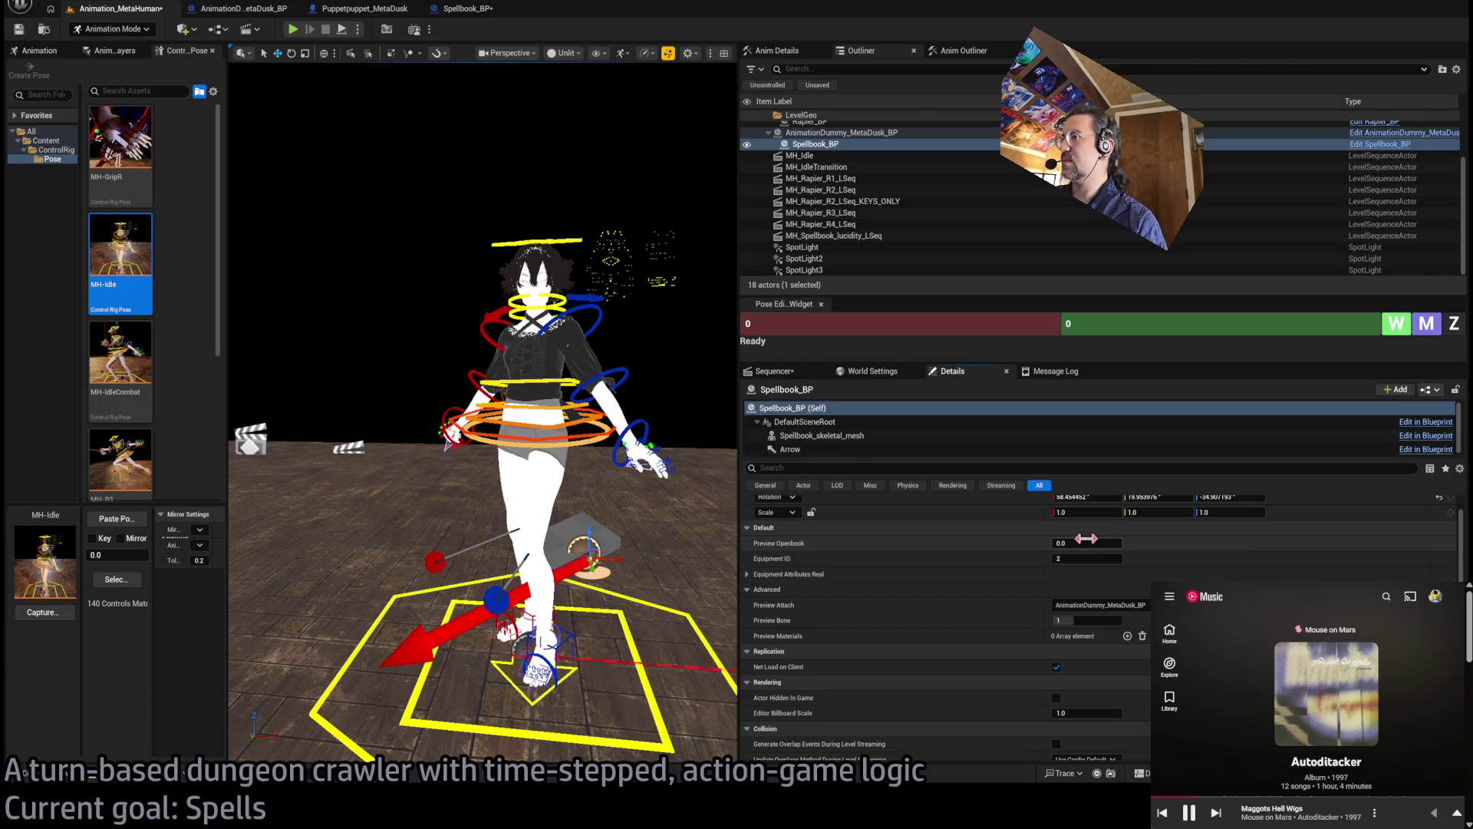
Change the spellbook's Preview Bone to the hand bone and switch to Selection Mode
mouse_move(1079, 622)
left_mouse_down()
mouse_move(1093, 622)
mouse_move(1079, 622)
left_mouse_up()
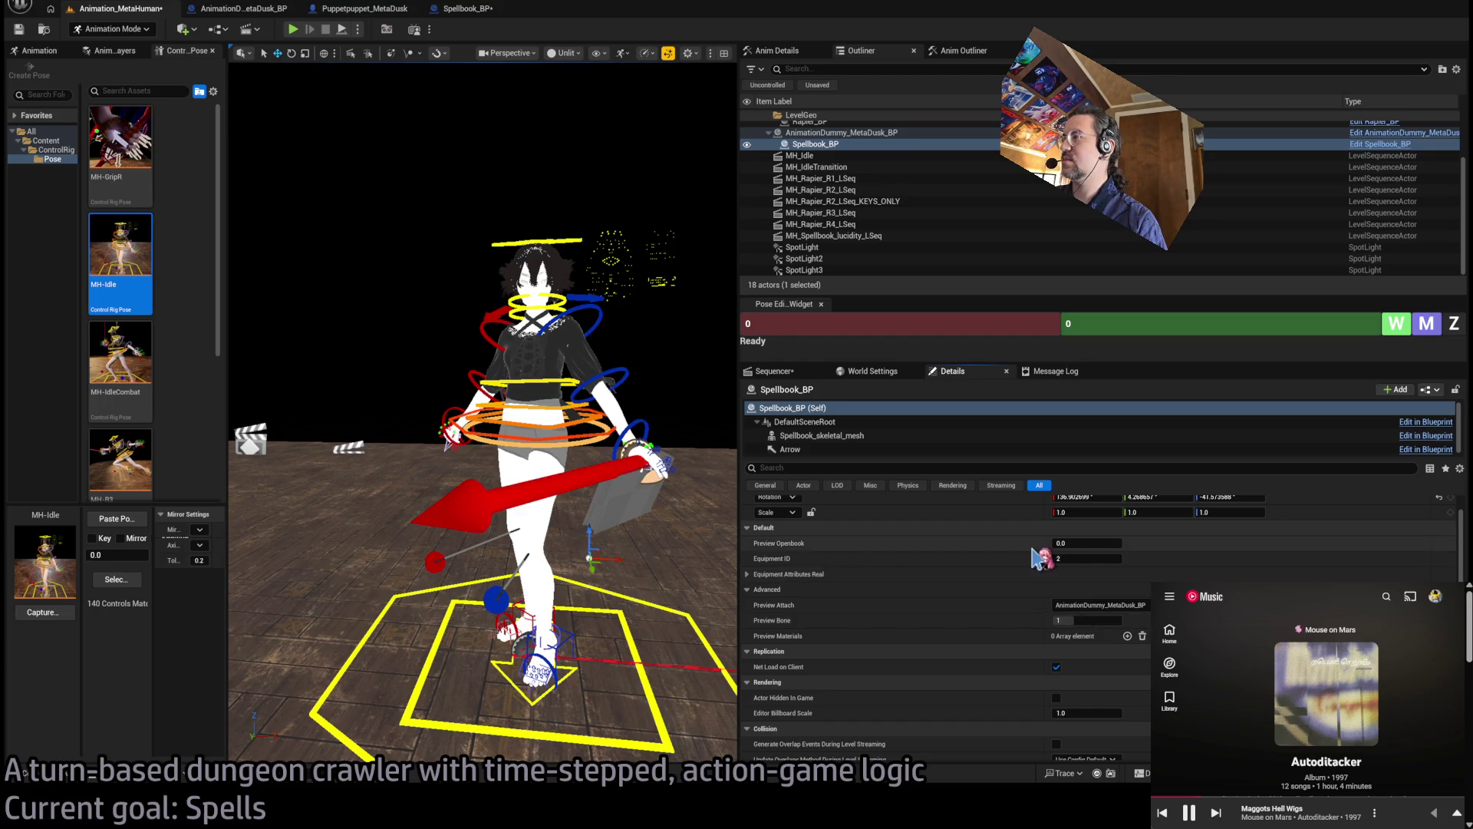
left_click_drag(641, 293, 641, 293)
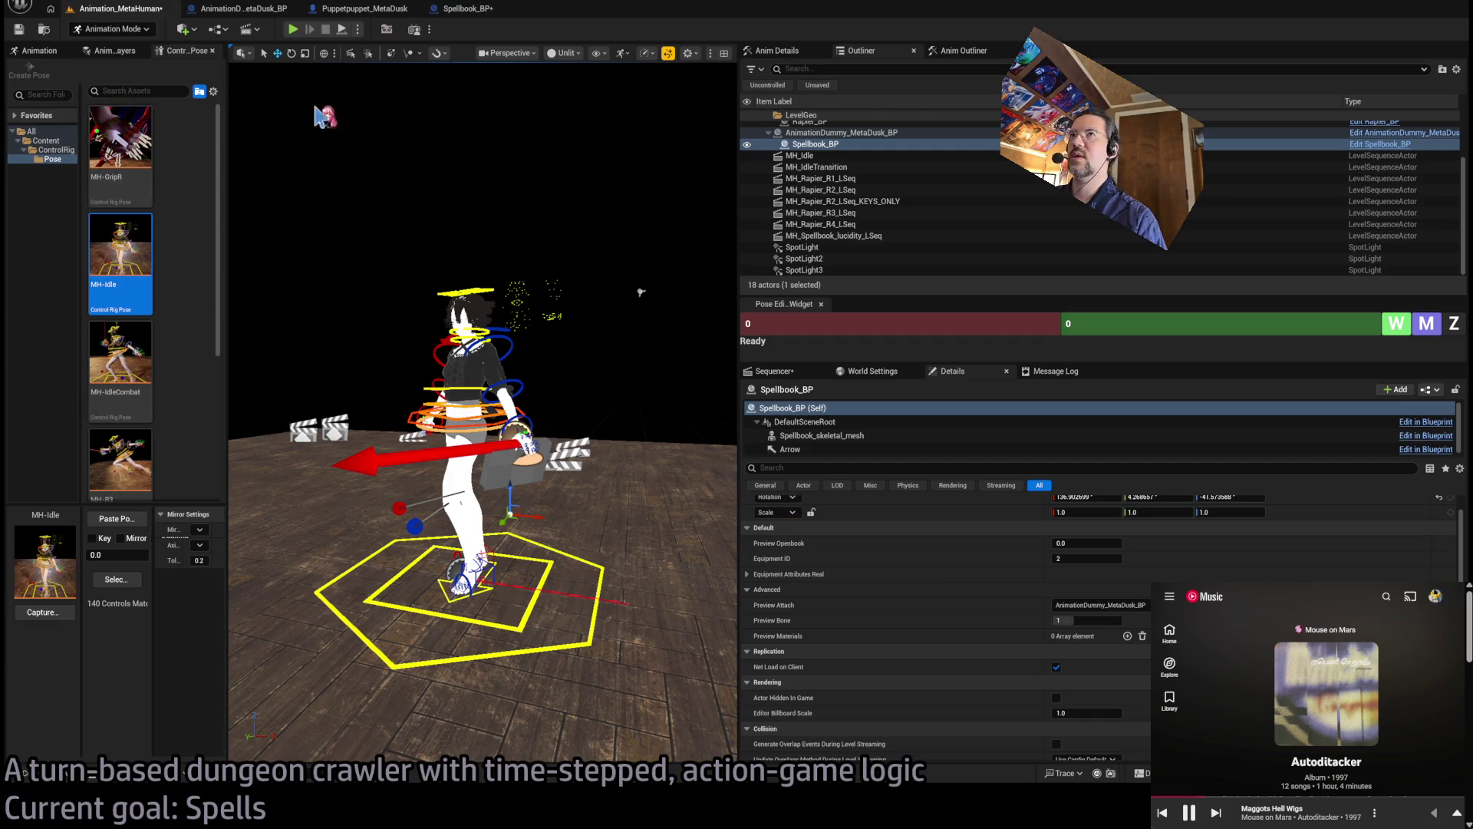
key("shift+1")
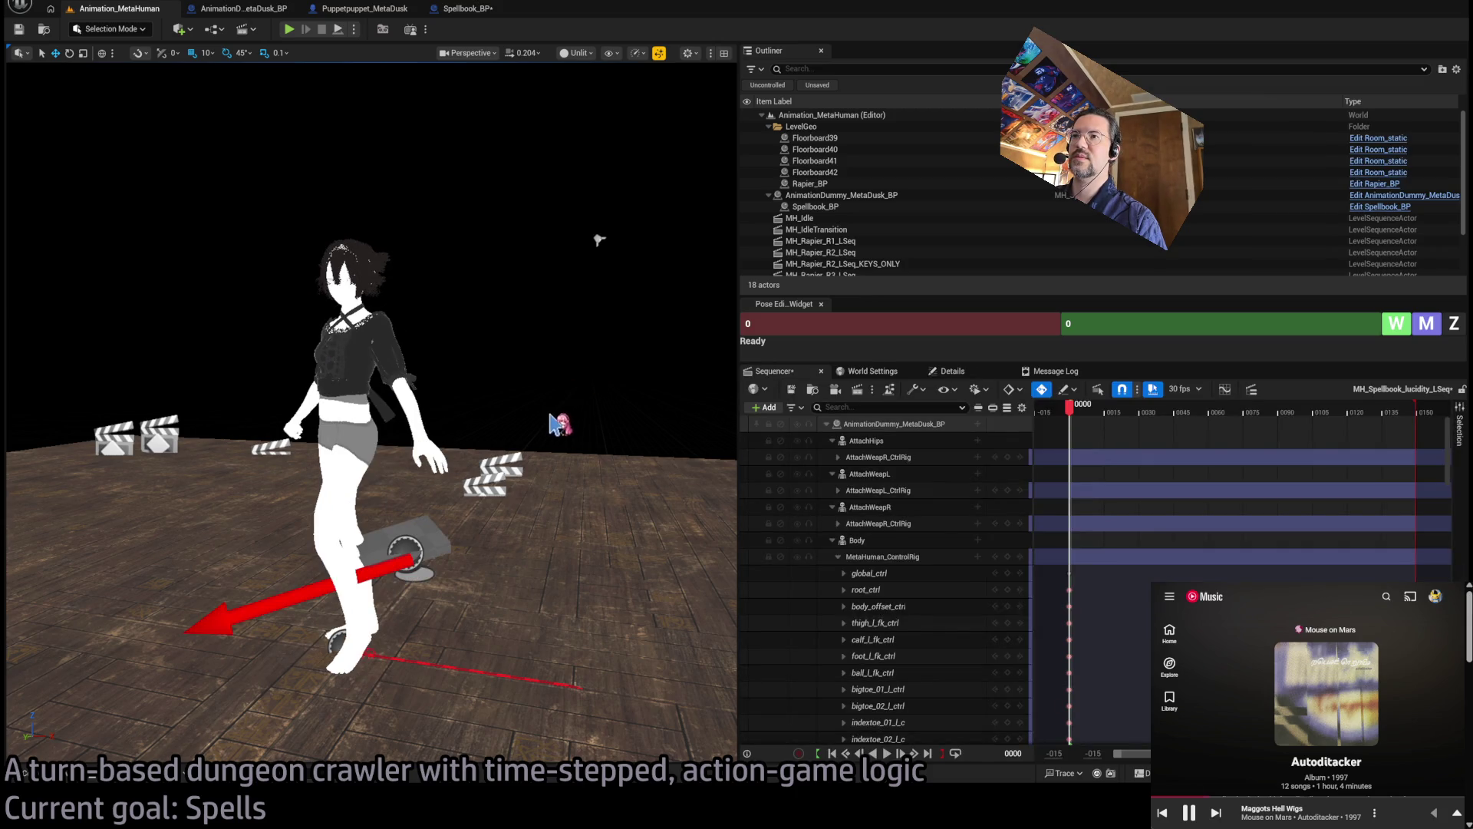
Set Spellbook_BP's Transform Location values to 0 so the book sits in the hand
left_click(511, 541)
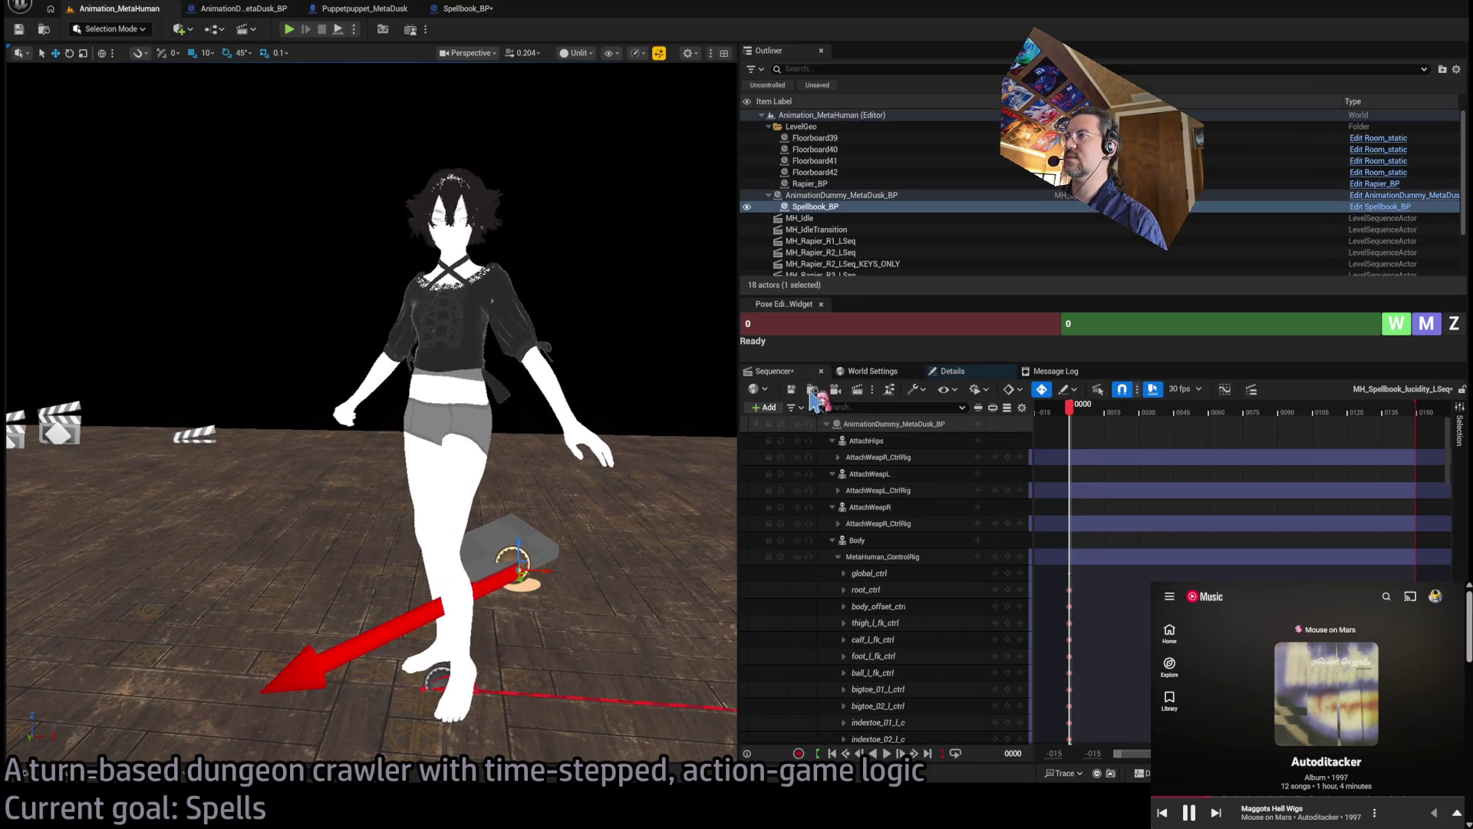
left_click(952, 370)
scroll(1126, 562, "up", 2)
left_click(1086, 518)
key("Tab")
type("0")
key("Tab")
type("0")
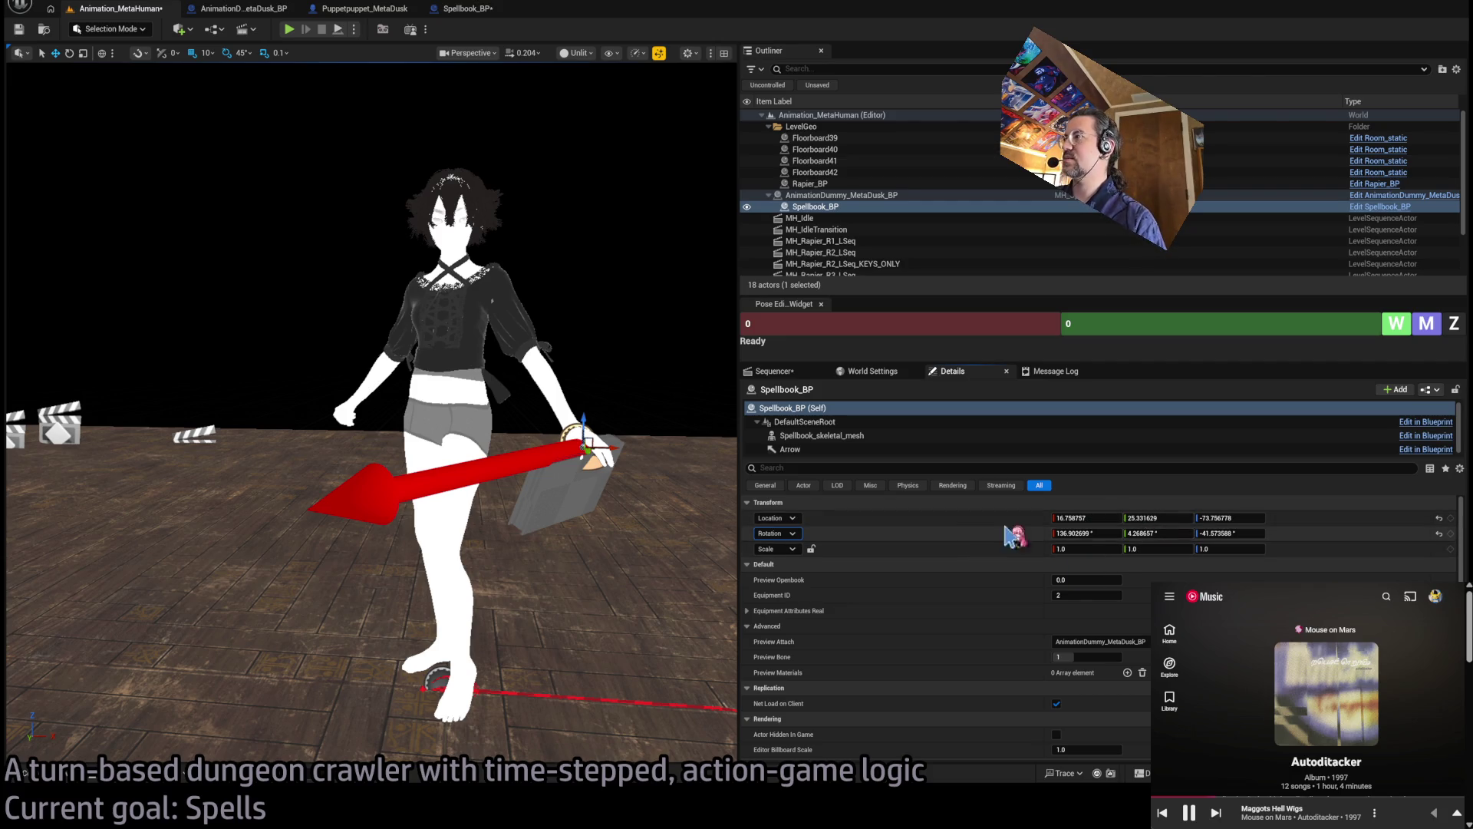
scroll(625, 366, "down", 3)
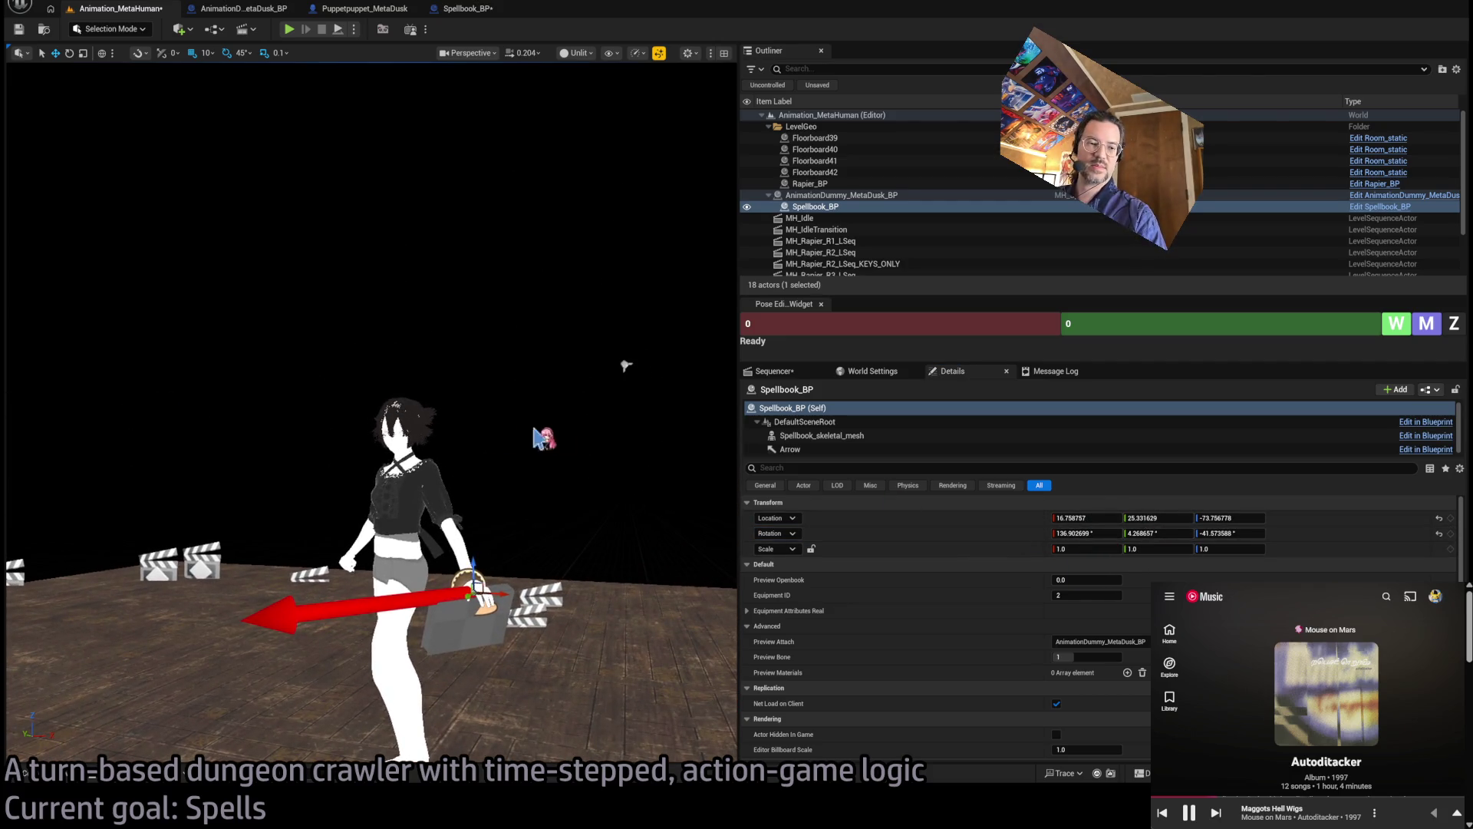
Select the parent AnimationDummy character, frame it from the left, and return to the sequence timeline
key("Left")
key("f")
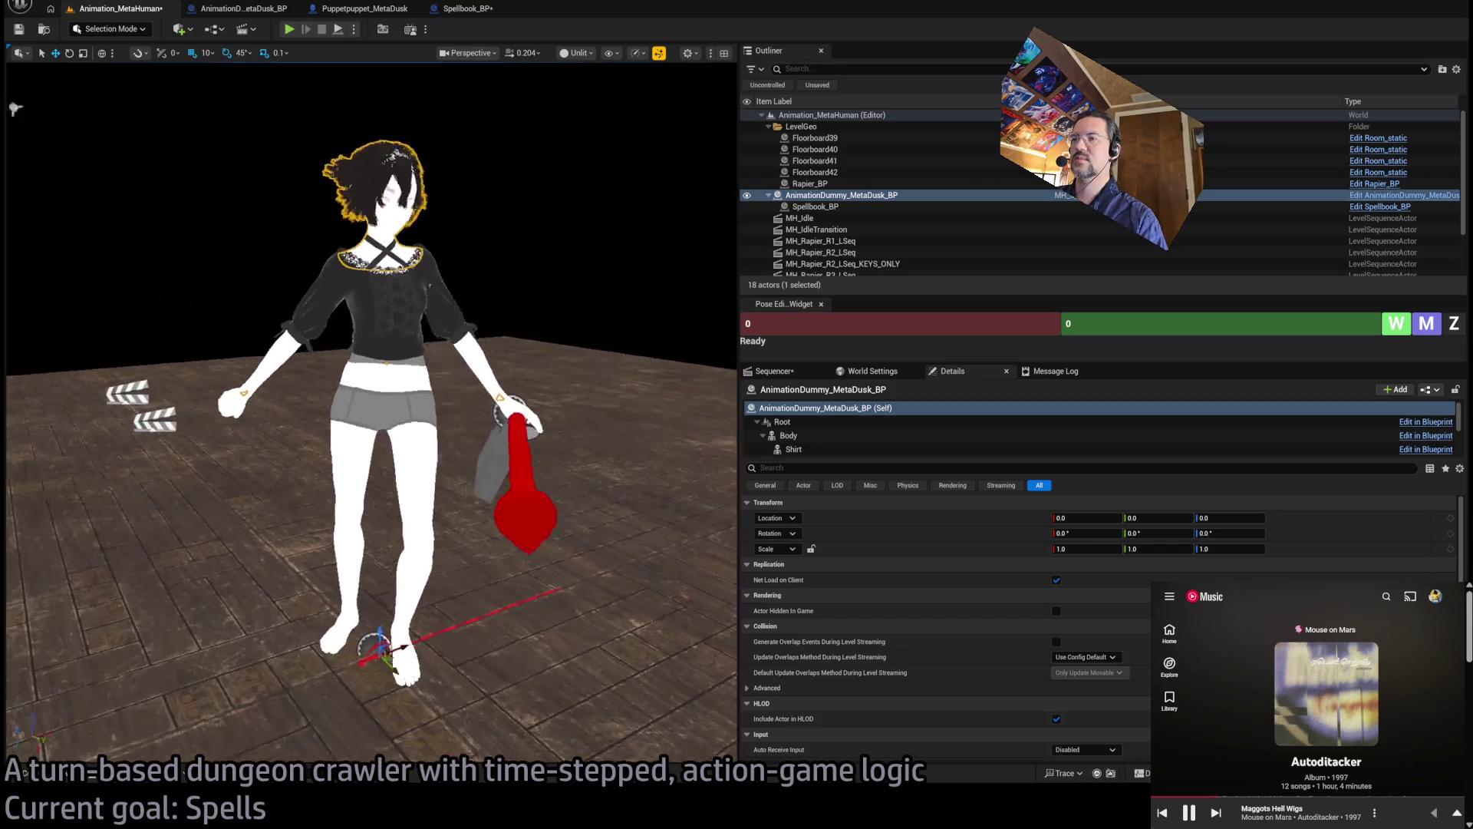
mouse_move(46, 116)
left_mouse_down()
mouse_move(606, 260)
mouse_move(522, 260)
mouse_move(510, 517)
mouse_move(472, 185)
left_mouse_up()
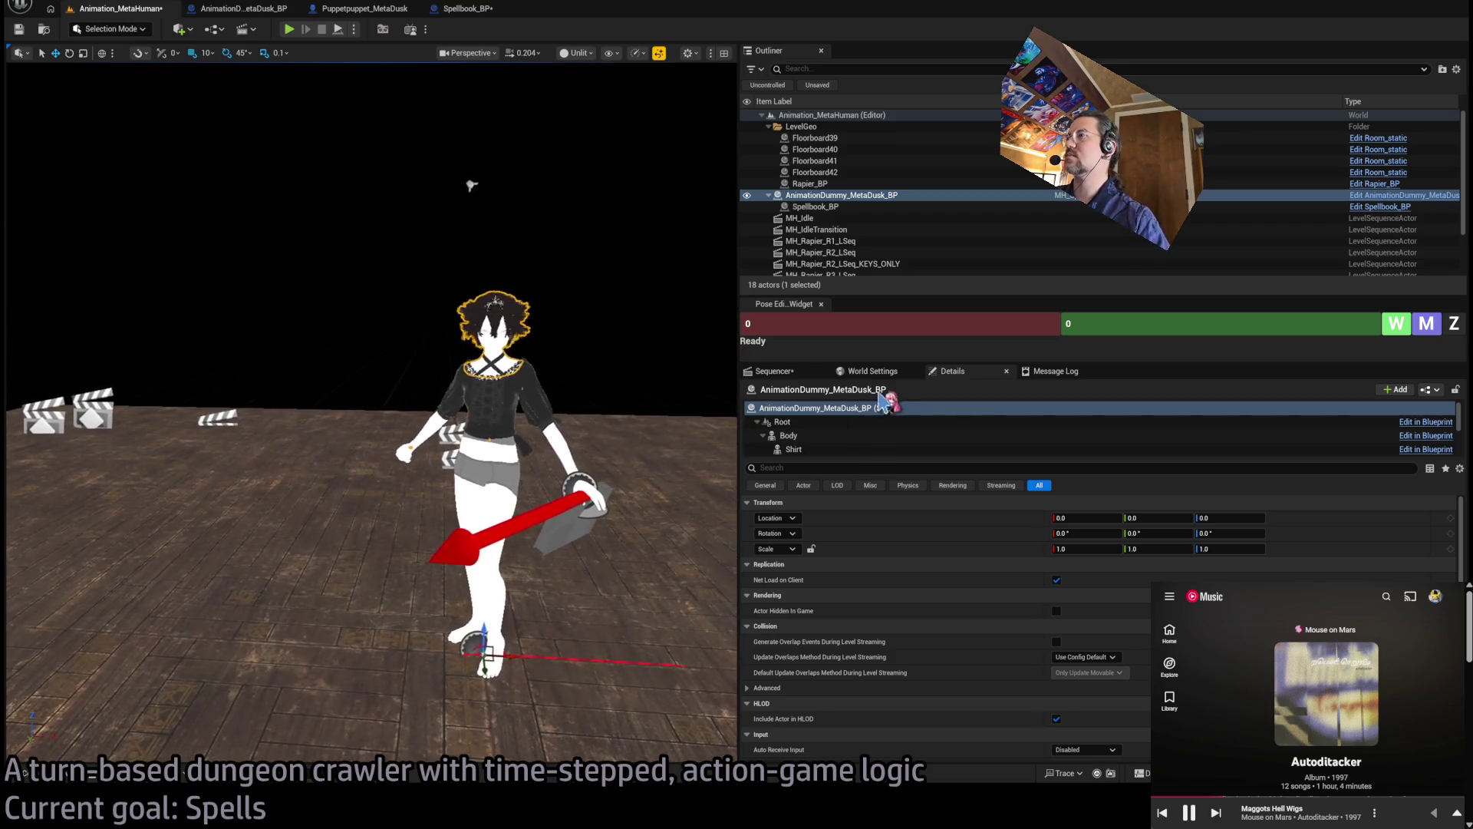
left_click(798, 374)
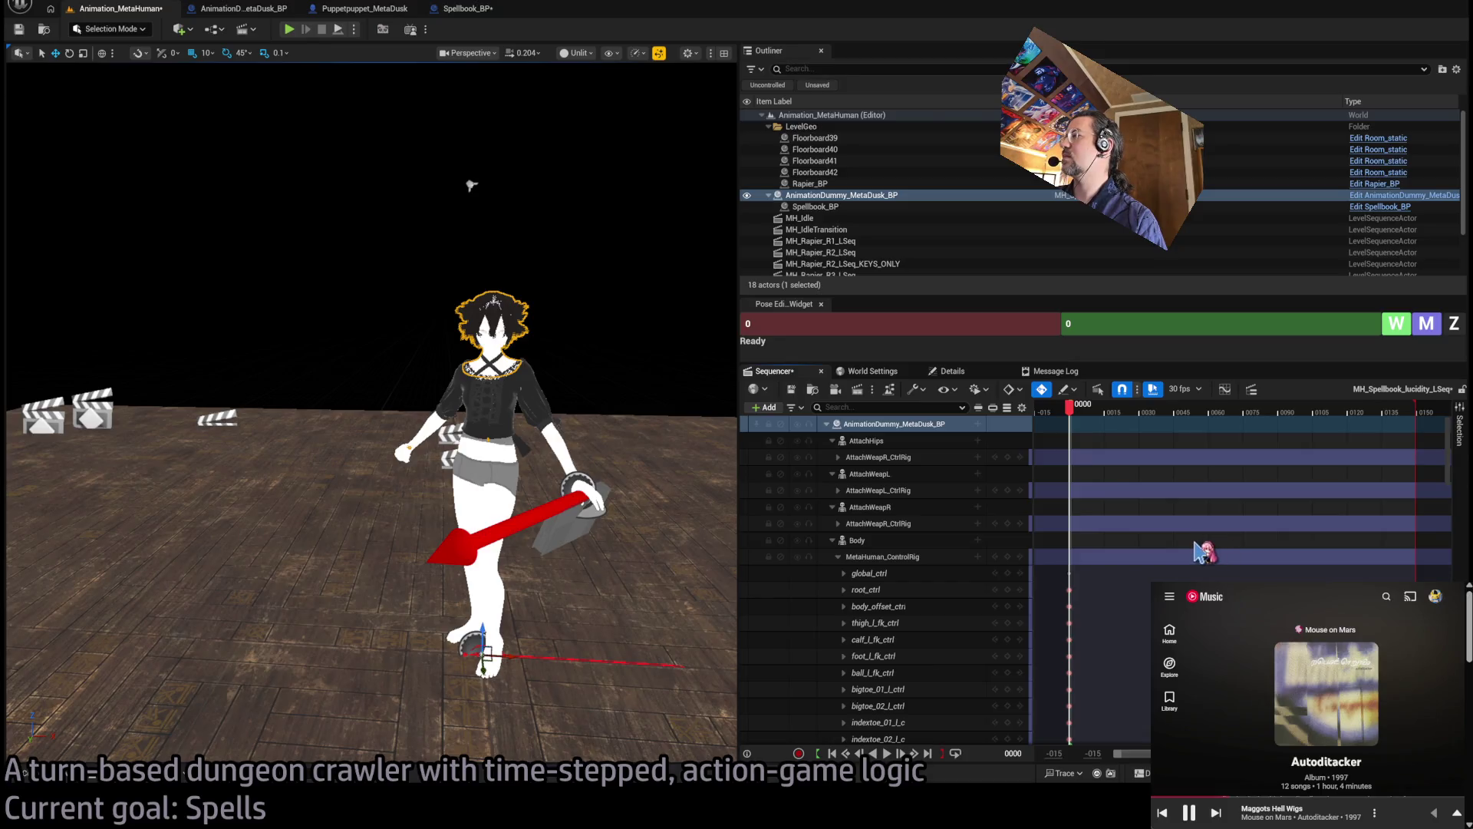
Move the playhead to frame 30 and enter 30 in both Pose Editor frame fields
mouse_move(1078, 404)
left_mouse_down()
mouse_move(1139, 409)
mouse_move(1070, 412)
mouse_move(1105, 412)
left_mouse_up()
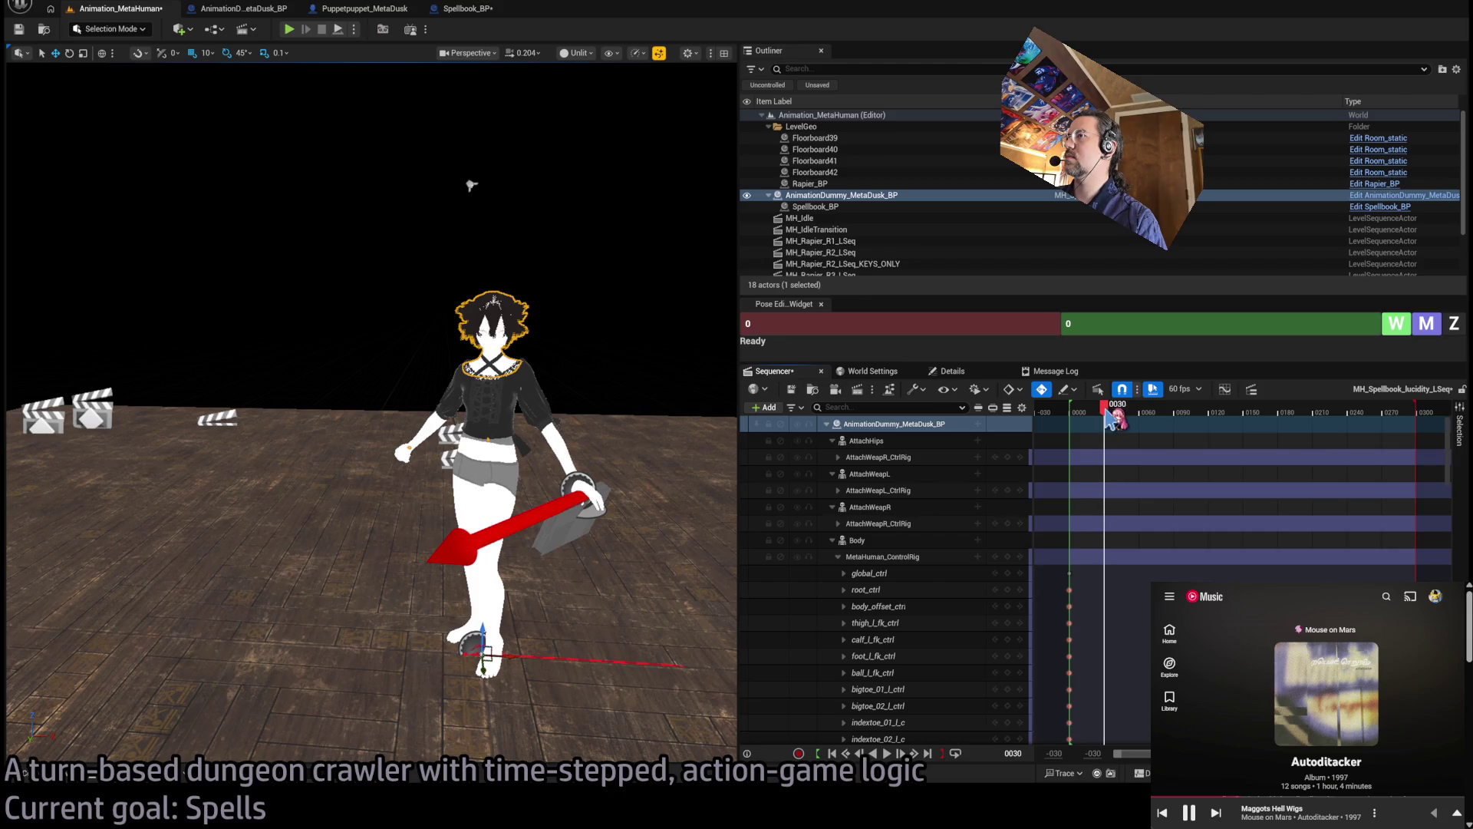
left_click_drag(670, 425, 616, 465)
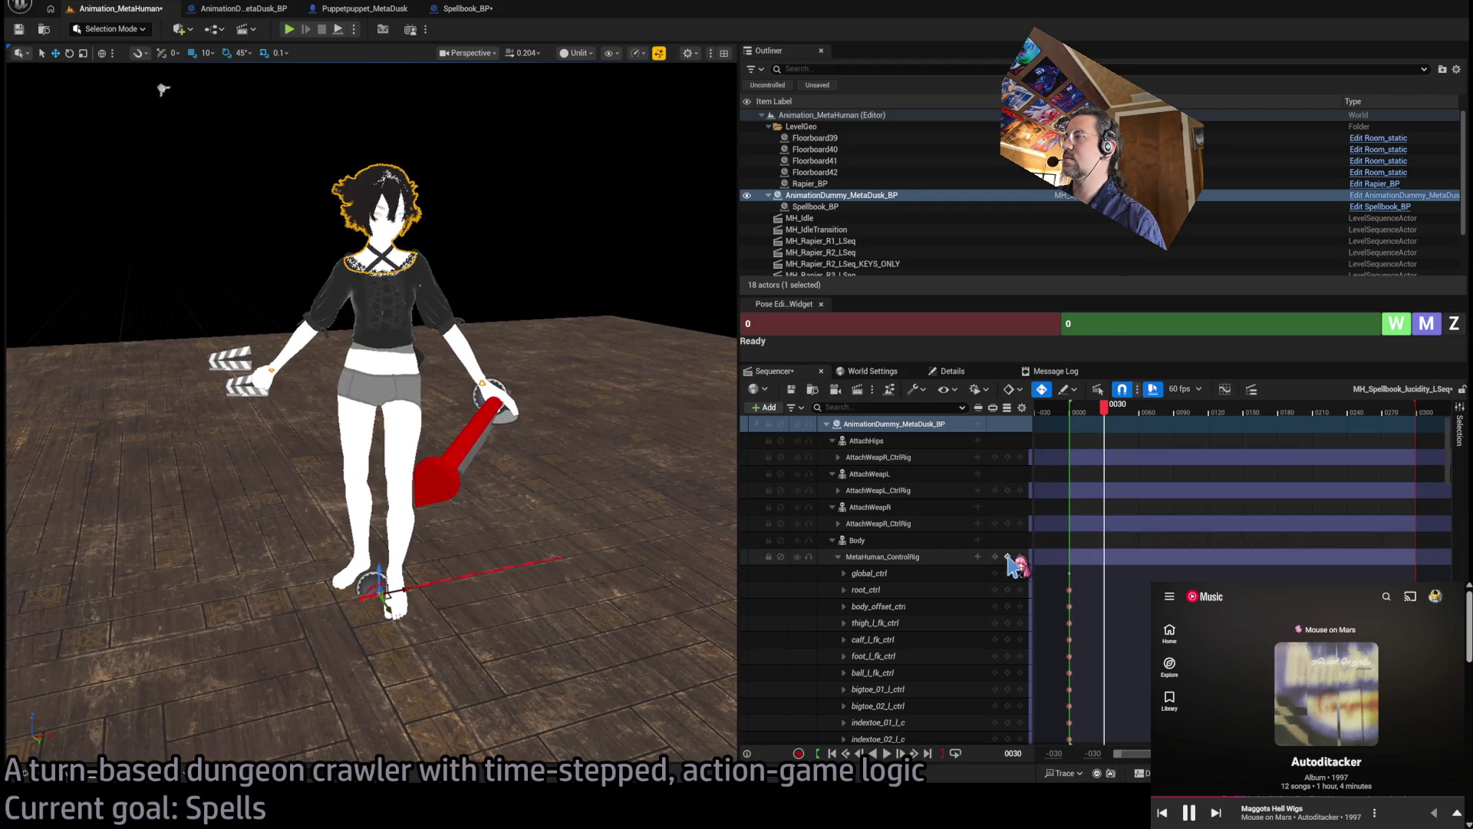
left_click(1033, 324)
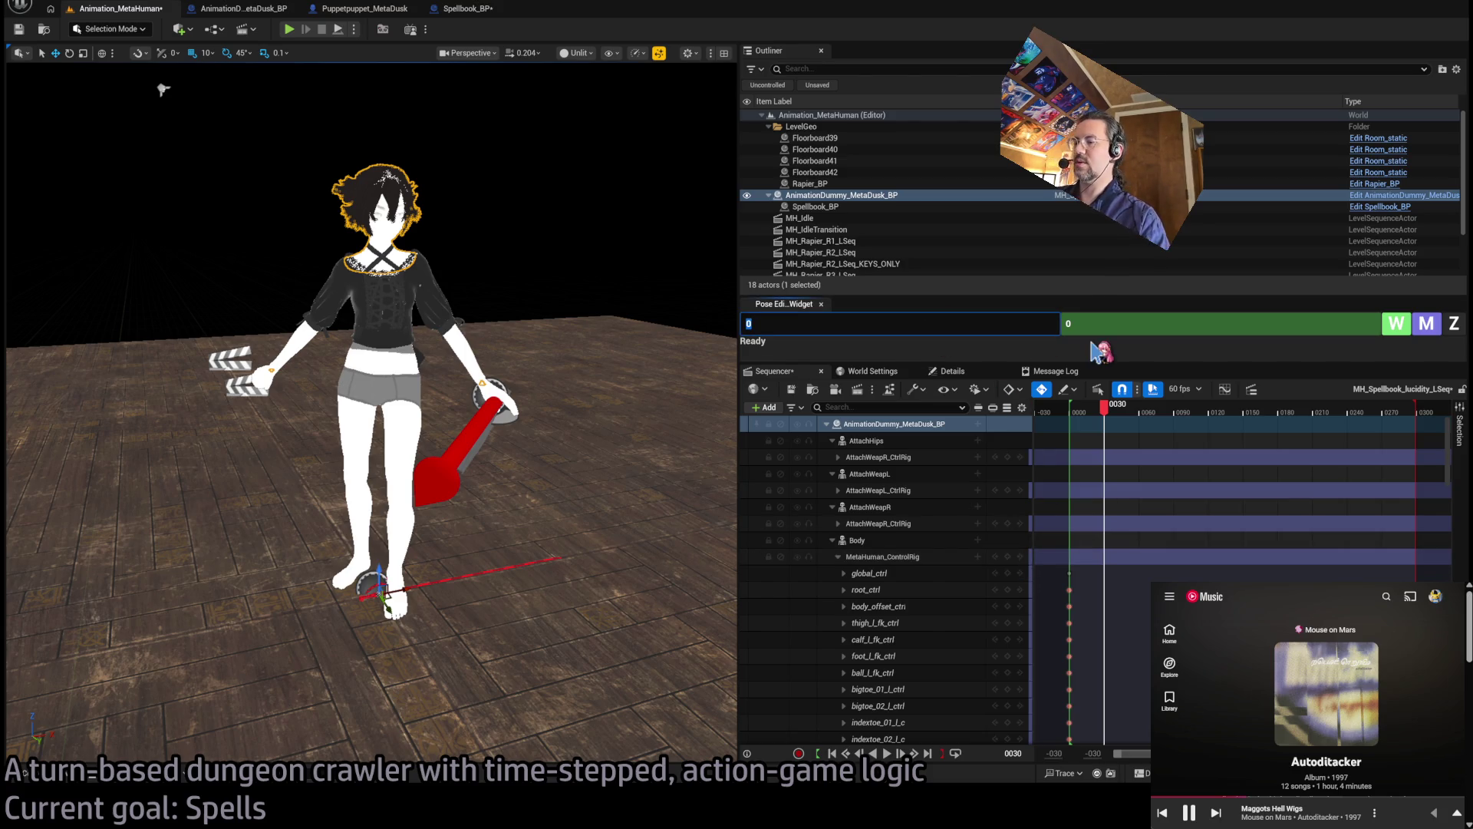
type("30")
key("Tab")
type("3")
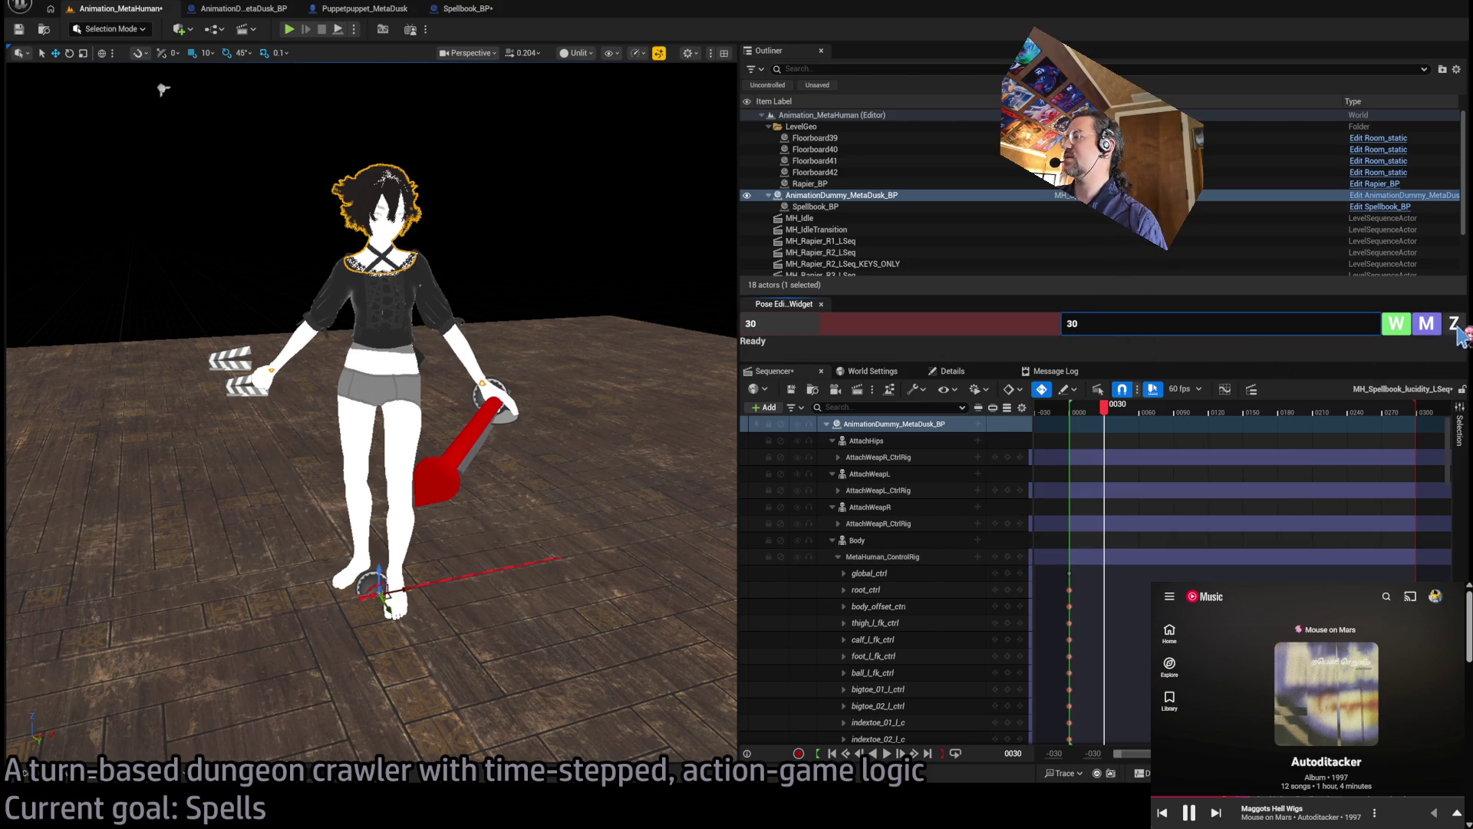
Select the body controls from global_ctrl down to the head
left_click(905, 573)
scroll(956, 617, "down", 8)
scroll(955, 631, "down", 10)
scroll(924, 645, "down", 5)
left_click(911, 704, "shift")
Zero all 140 selected body controls at frame 30
key("z")
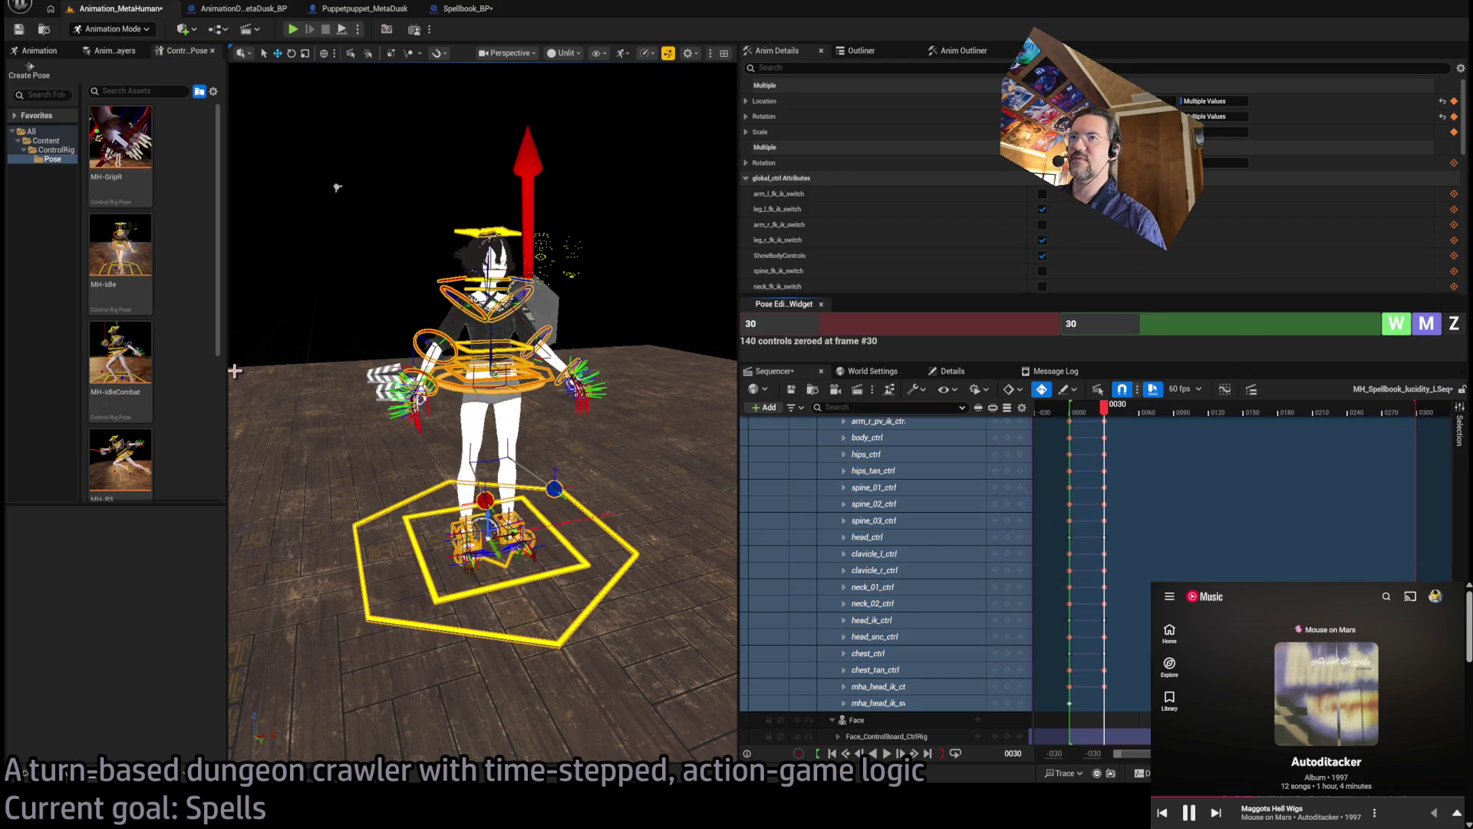
mouse_move(227, 379)
left_mouse_down()
mouse_move(77, 379)
mouse_move(92, 379)
left_mouse_up()
scroll(414, 415, "up", 10)
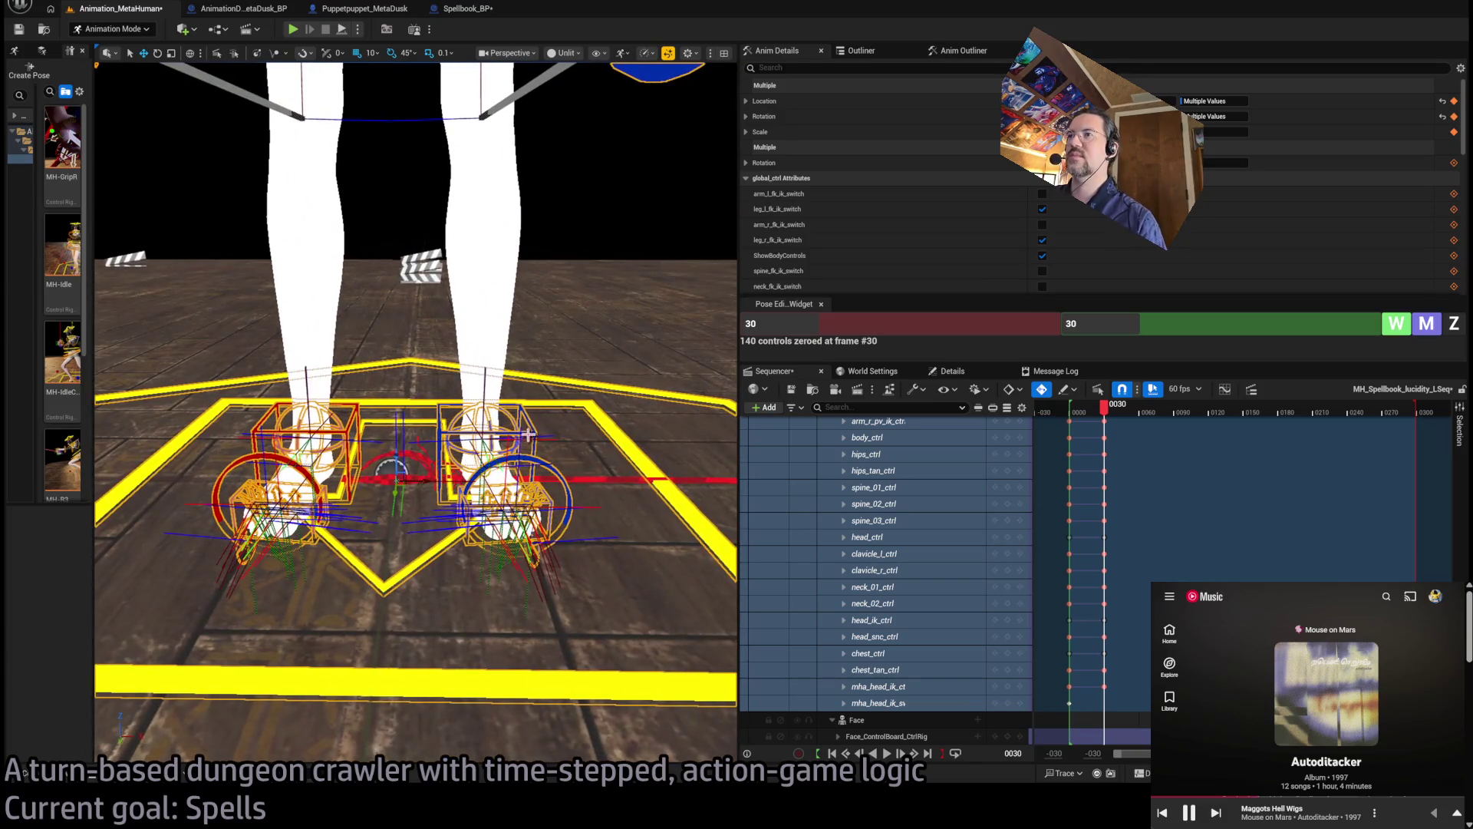
Rotate the left foot IK control slightly
left_click(497, 445)
key("e")
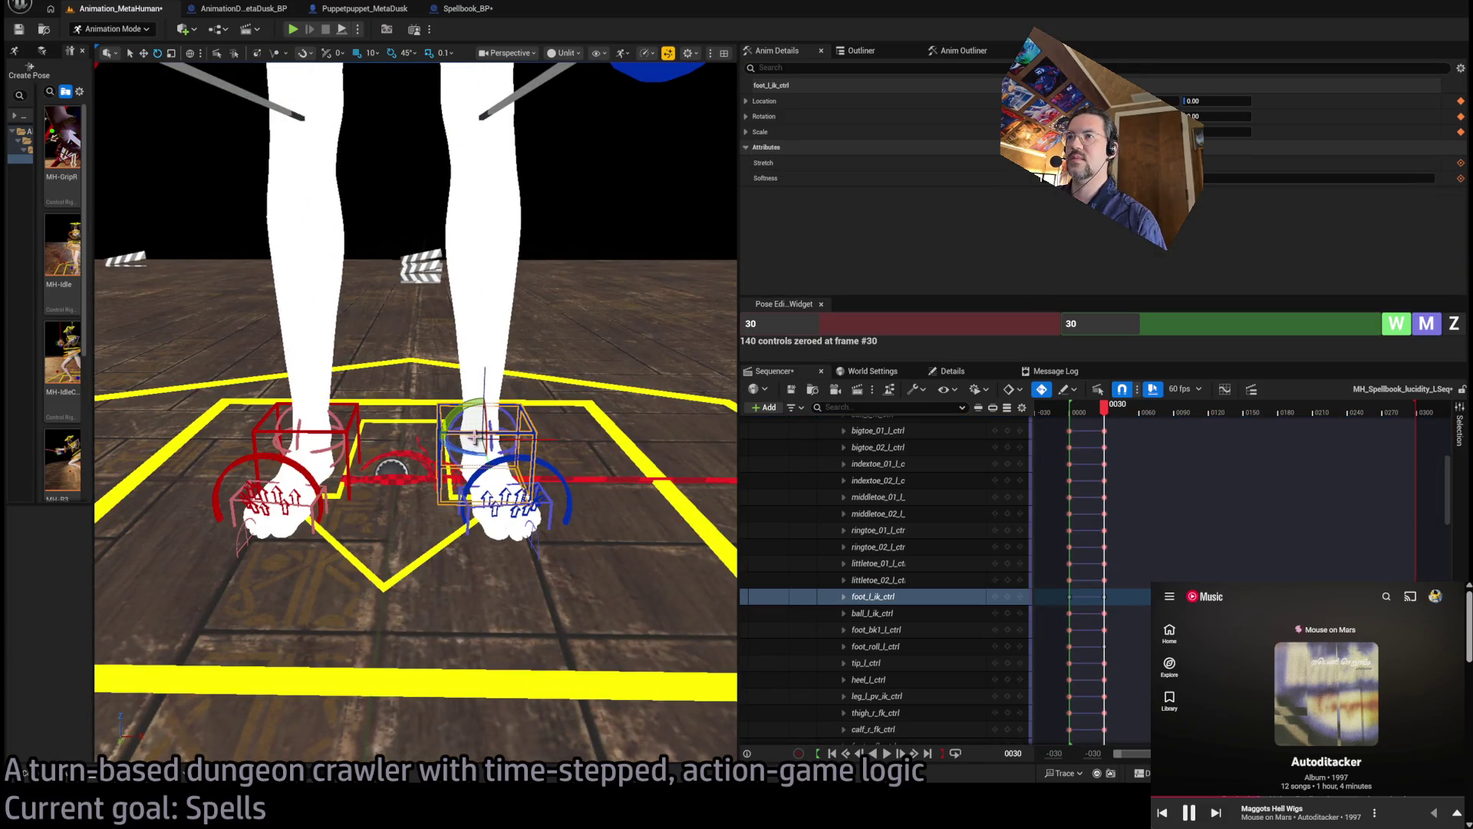
left_click_drag(485, 459, 495, 537)
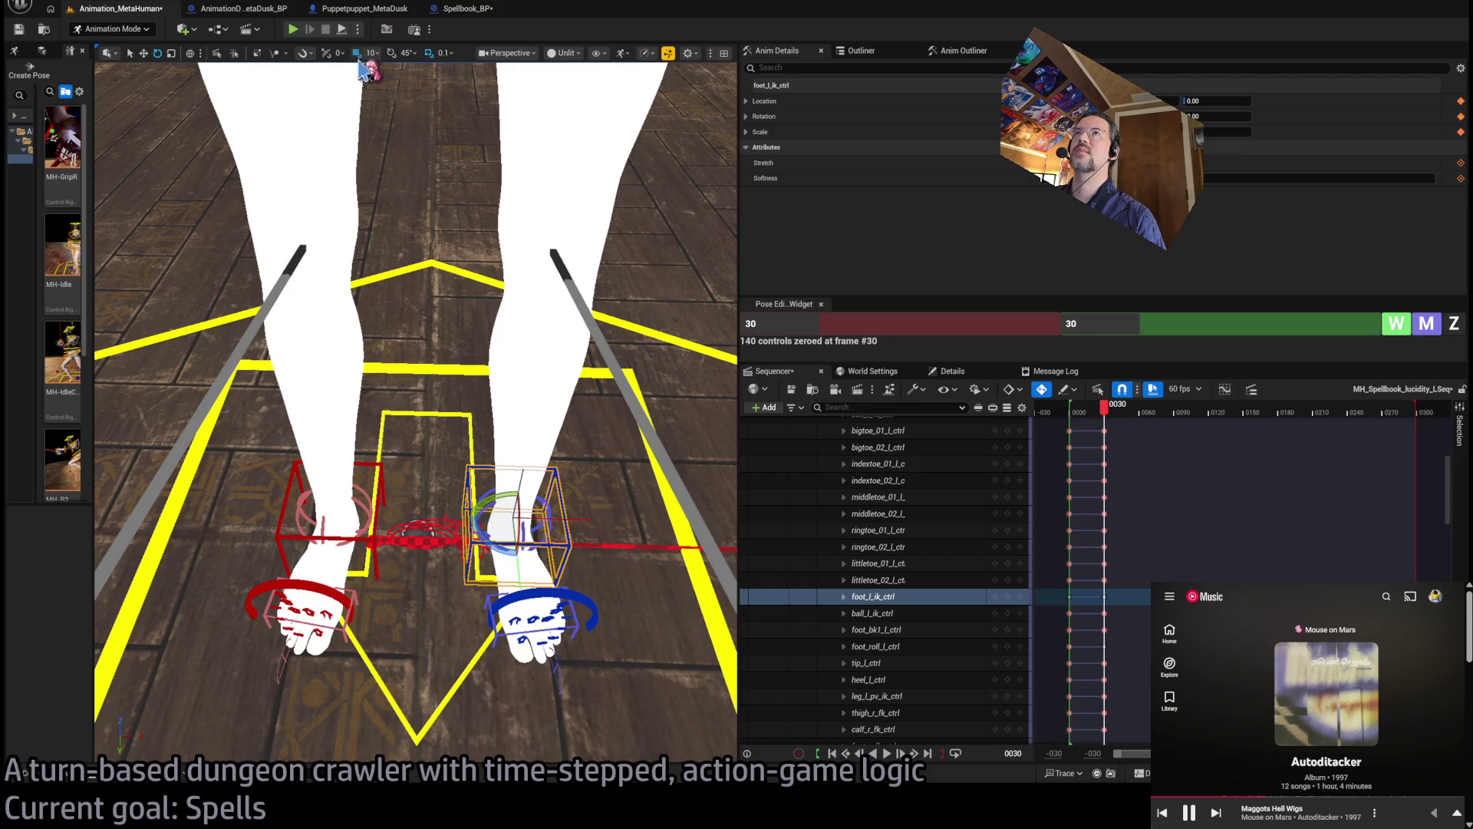
mouse_move(522, 577)
left_mouse_down()
mouse_move(390, 565)
mouse_move(372, 518)
mouse_move(431, 522)
left_mouse_up()
left_click(356, 539)
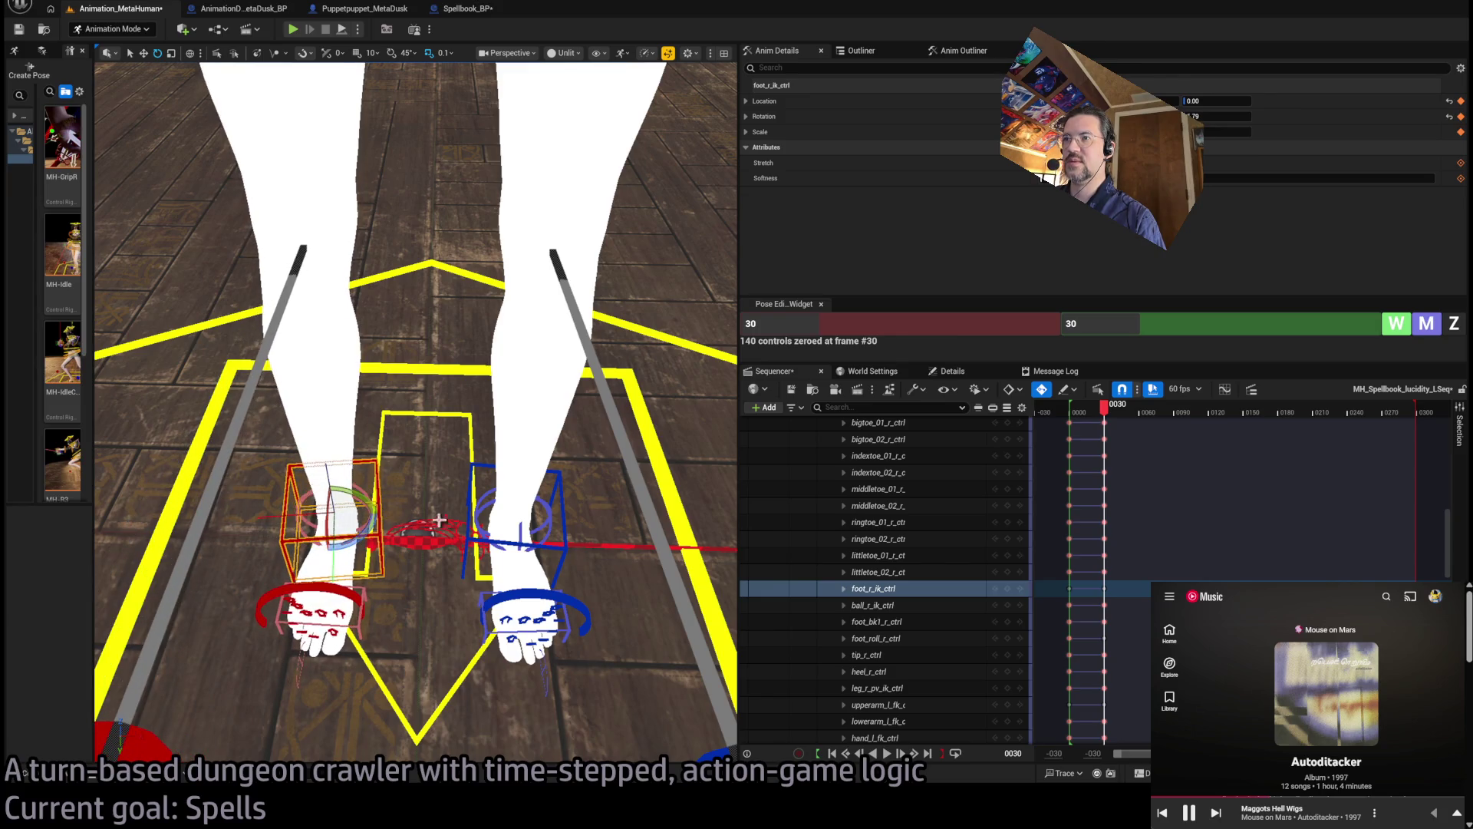
left_click(469, 519)
Move the left and right foot IK controls to bring the feet closer together
key("w")
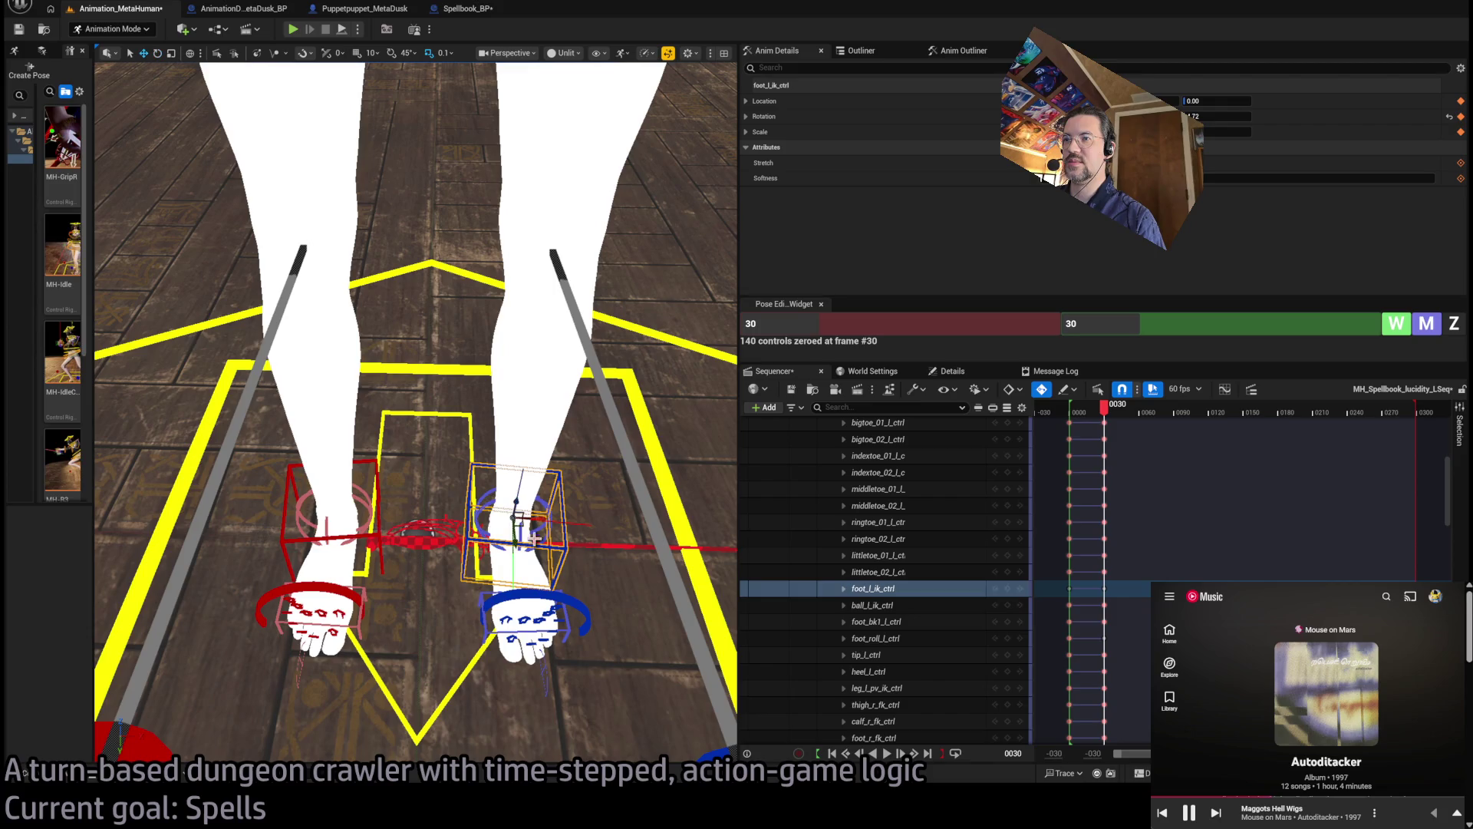
left_click_drag(547, 519, 426, 514)
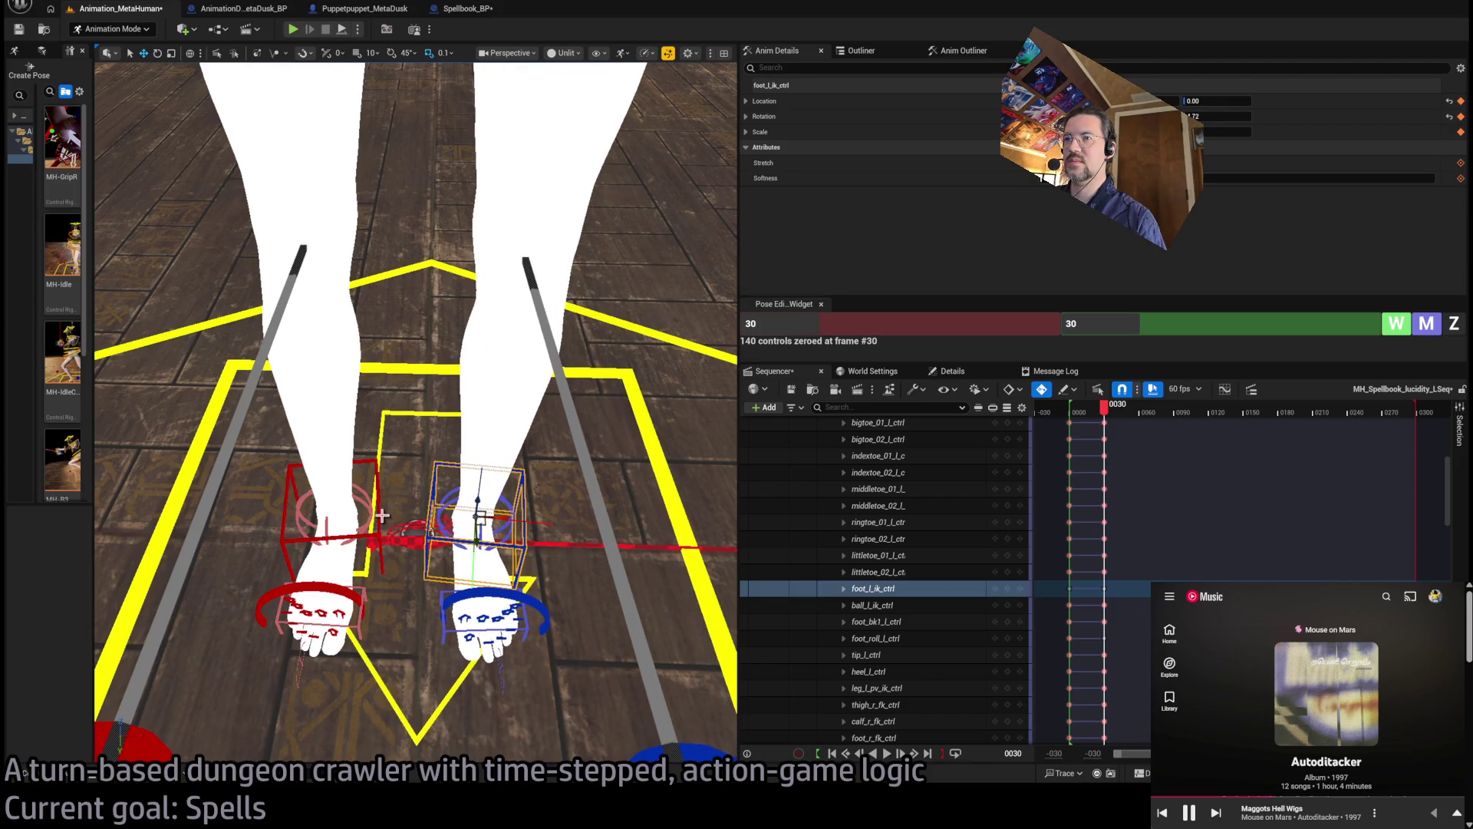
left_click(375, 512)
left_click_drag(368, 510, 489, 528)
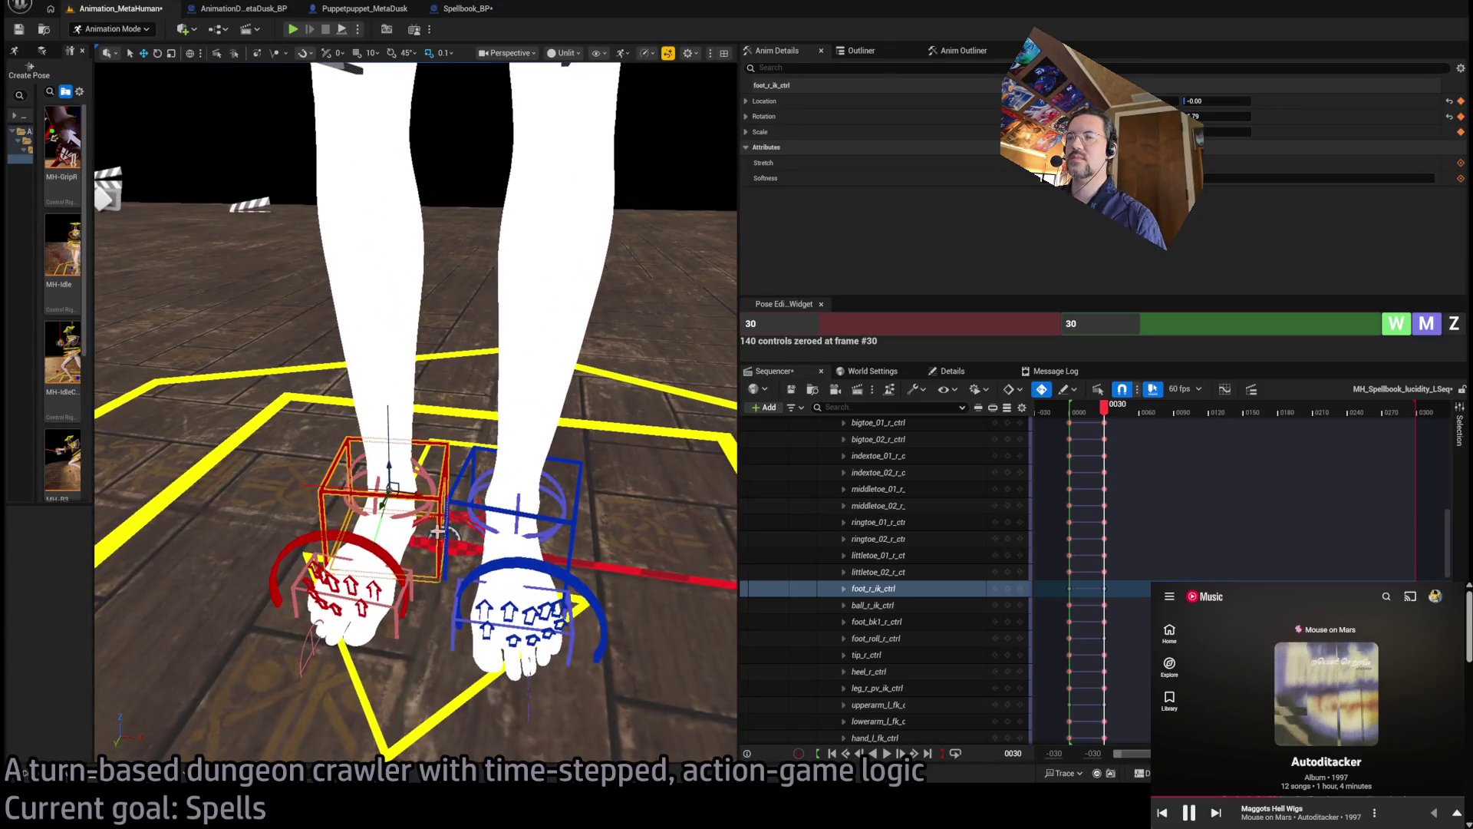
left_click_drag(415, 498, 464, 507)
left_click(496, 509)
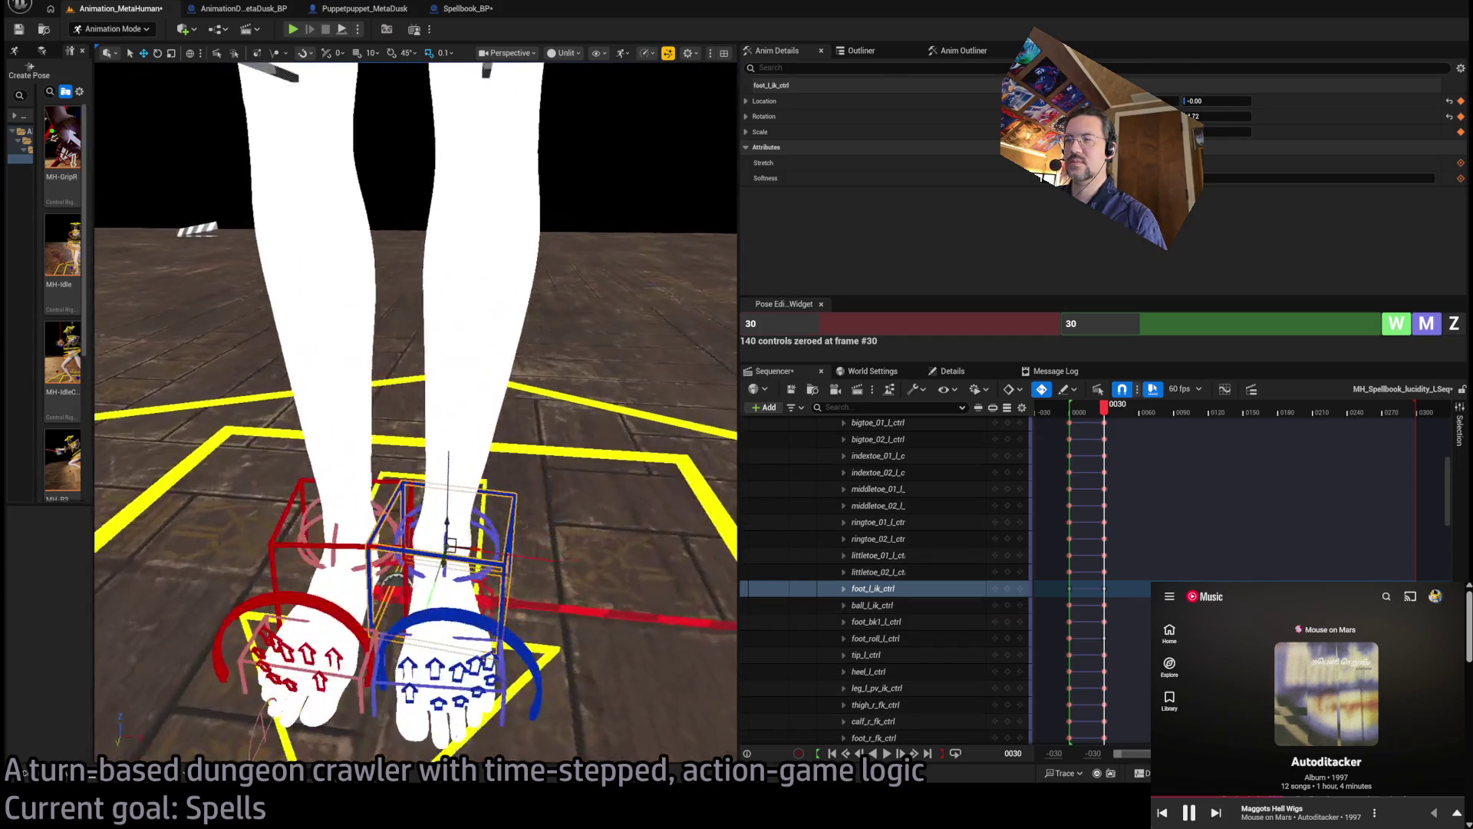
scroll(591, 495, "down", 6)
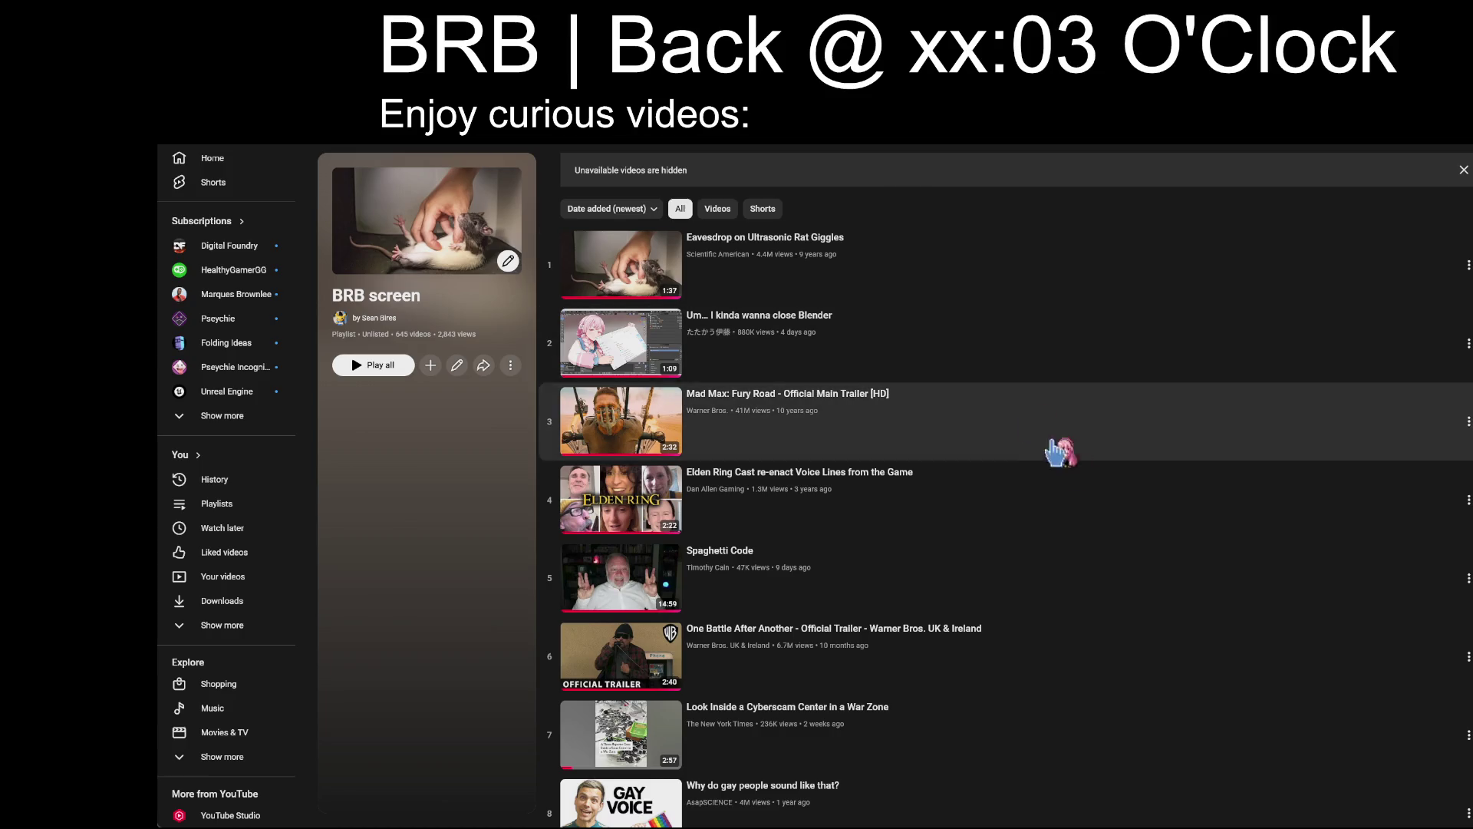
Open the Elden Ring Cast voice lines video, pause the background music, and enable playlist shuffle
scroll(1113, 507, "down", 4)
scroll(872, 511, "up", 2)
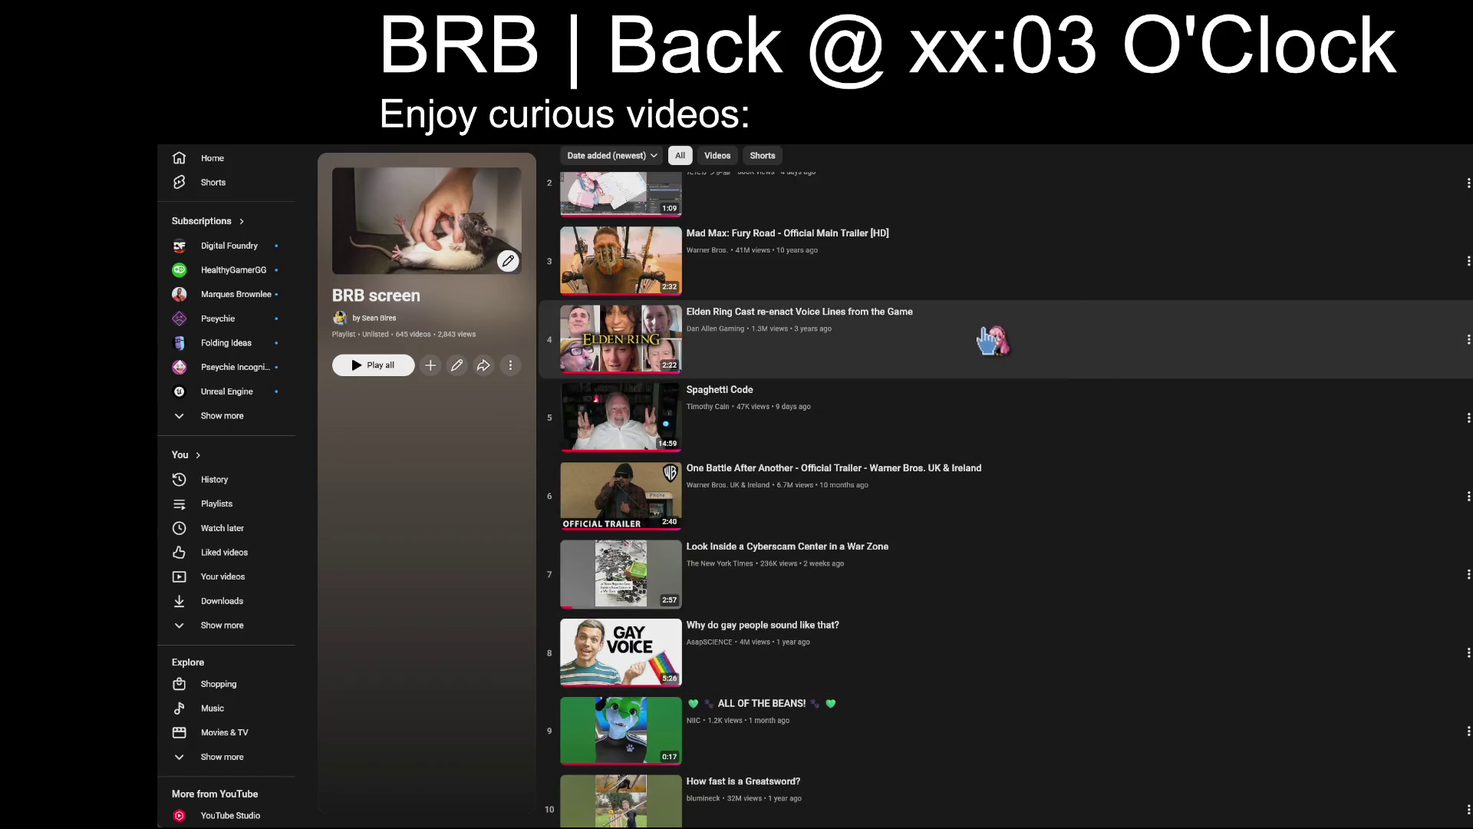
left_click(897, 367)
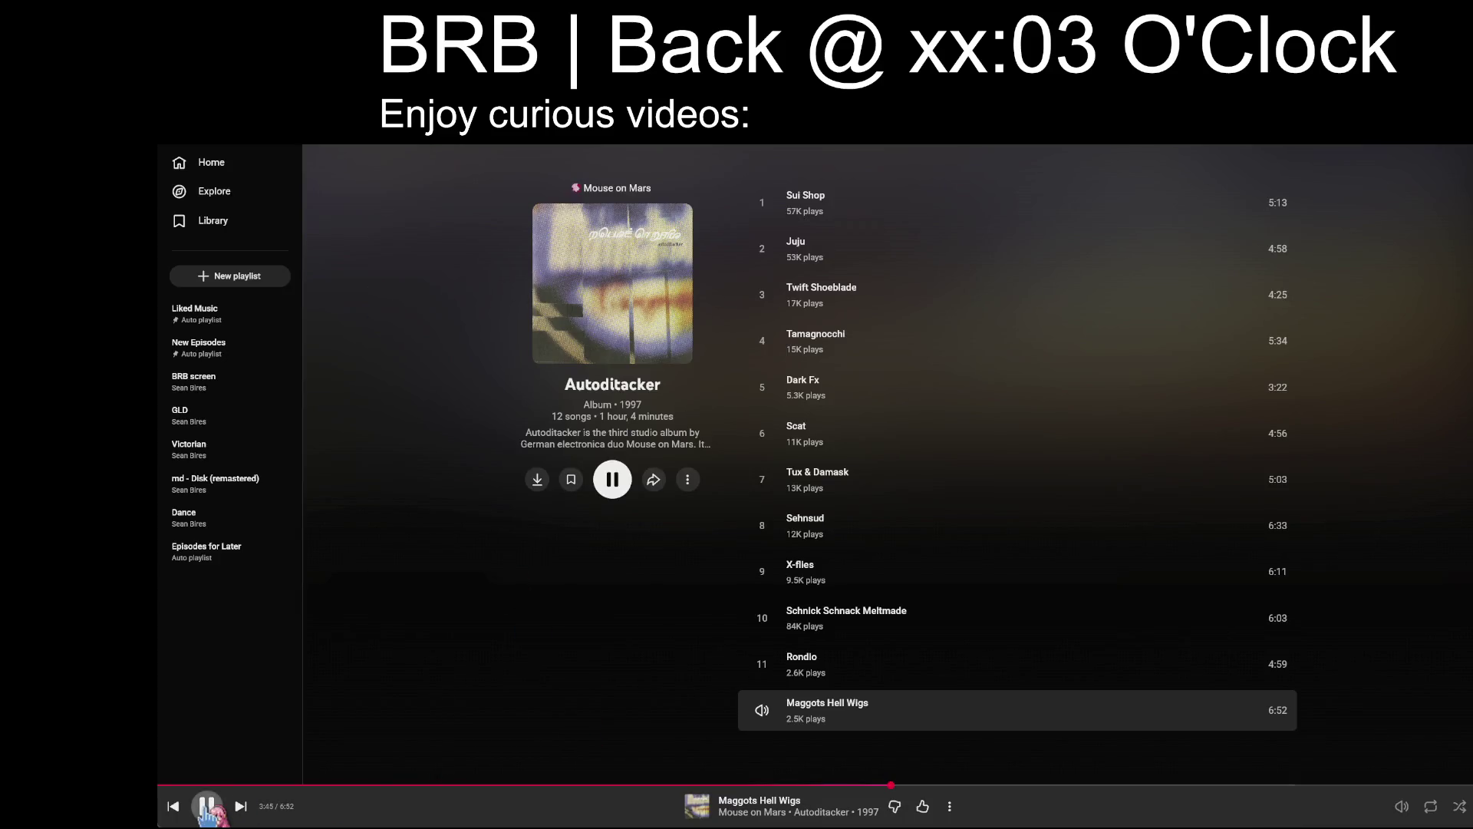
left_click(206, 806)
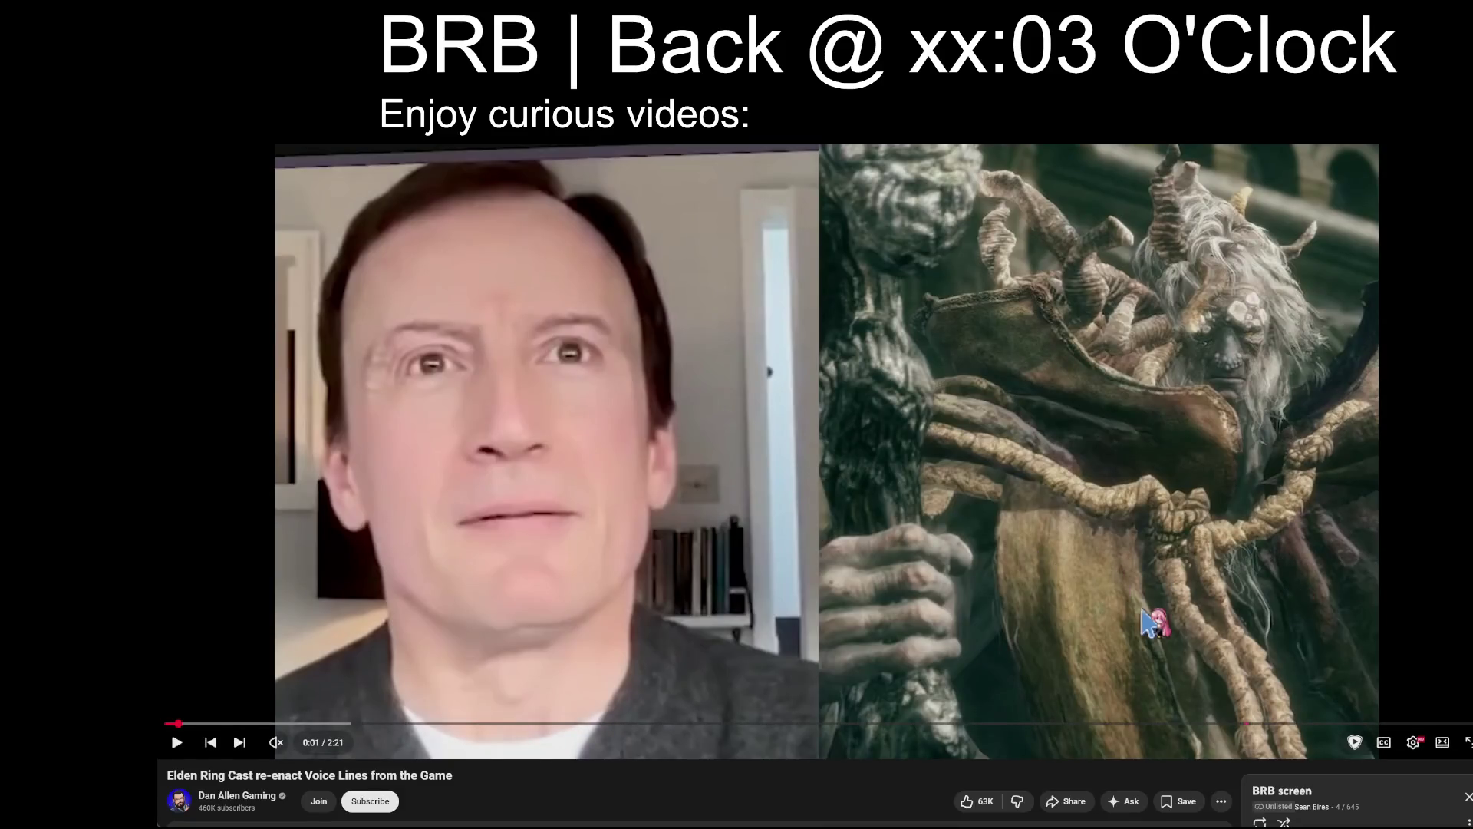
left_click(1283, 822)
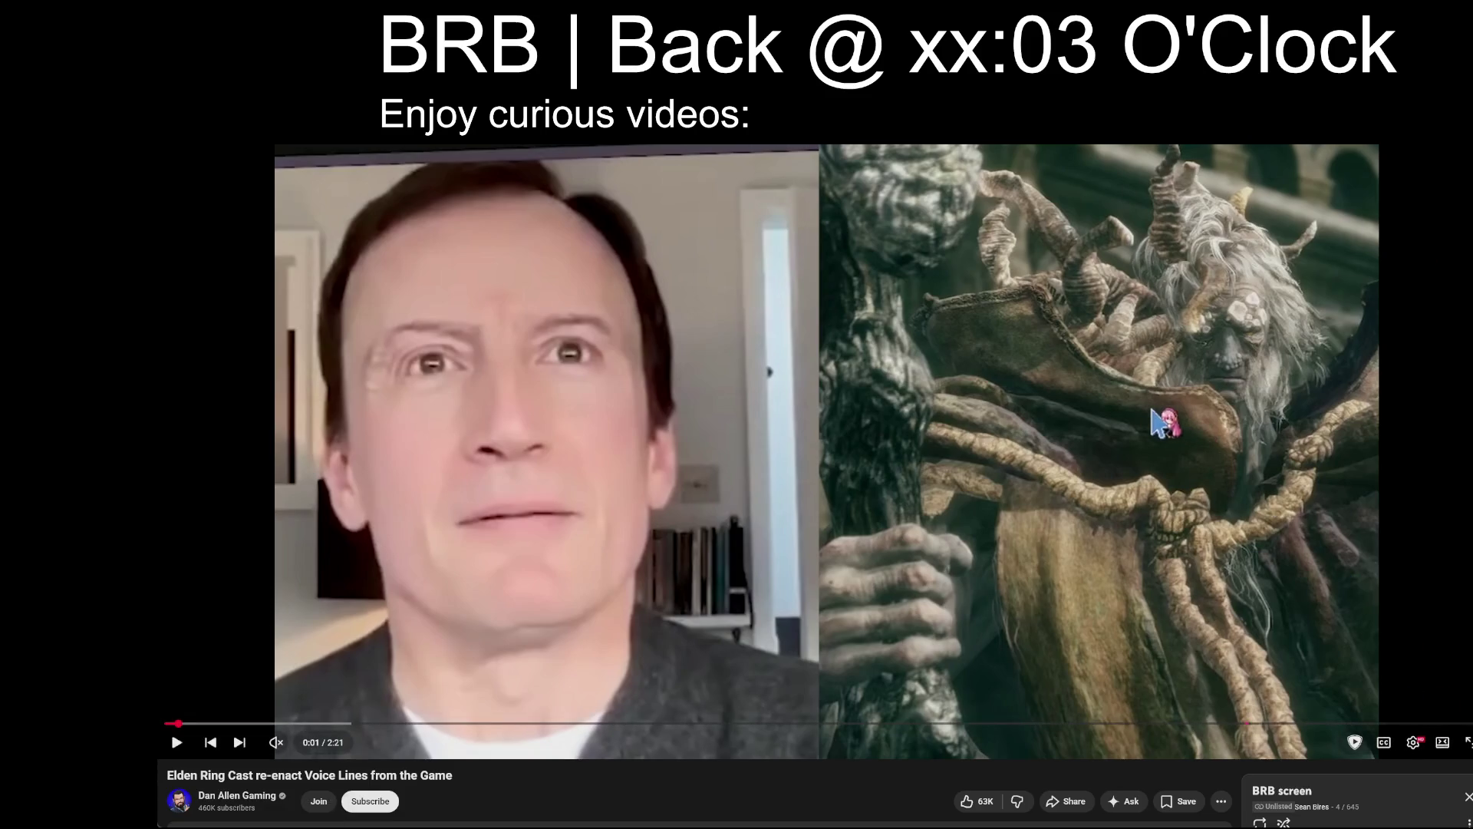
Play the video unmuted from the start, then switch to the Twitch Following tab
left_click(1093, 409)
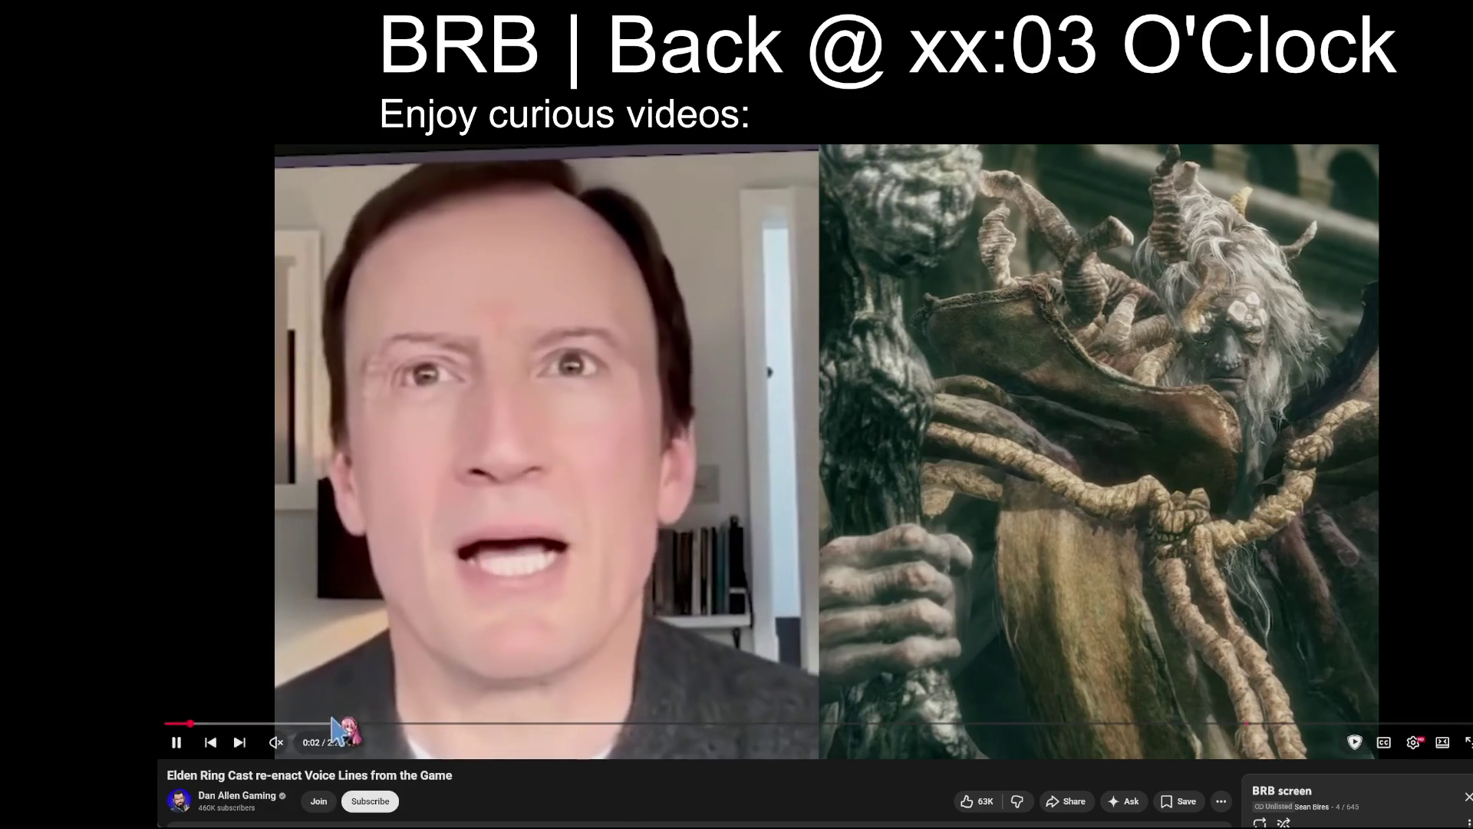
key("space")
left_click(276, 742)
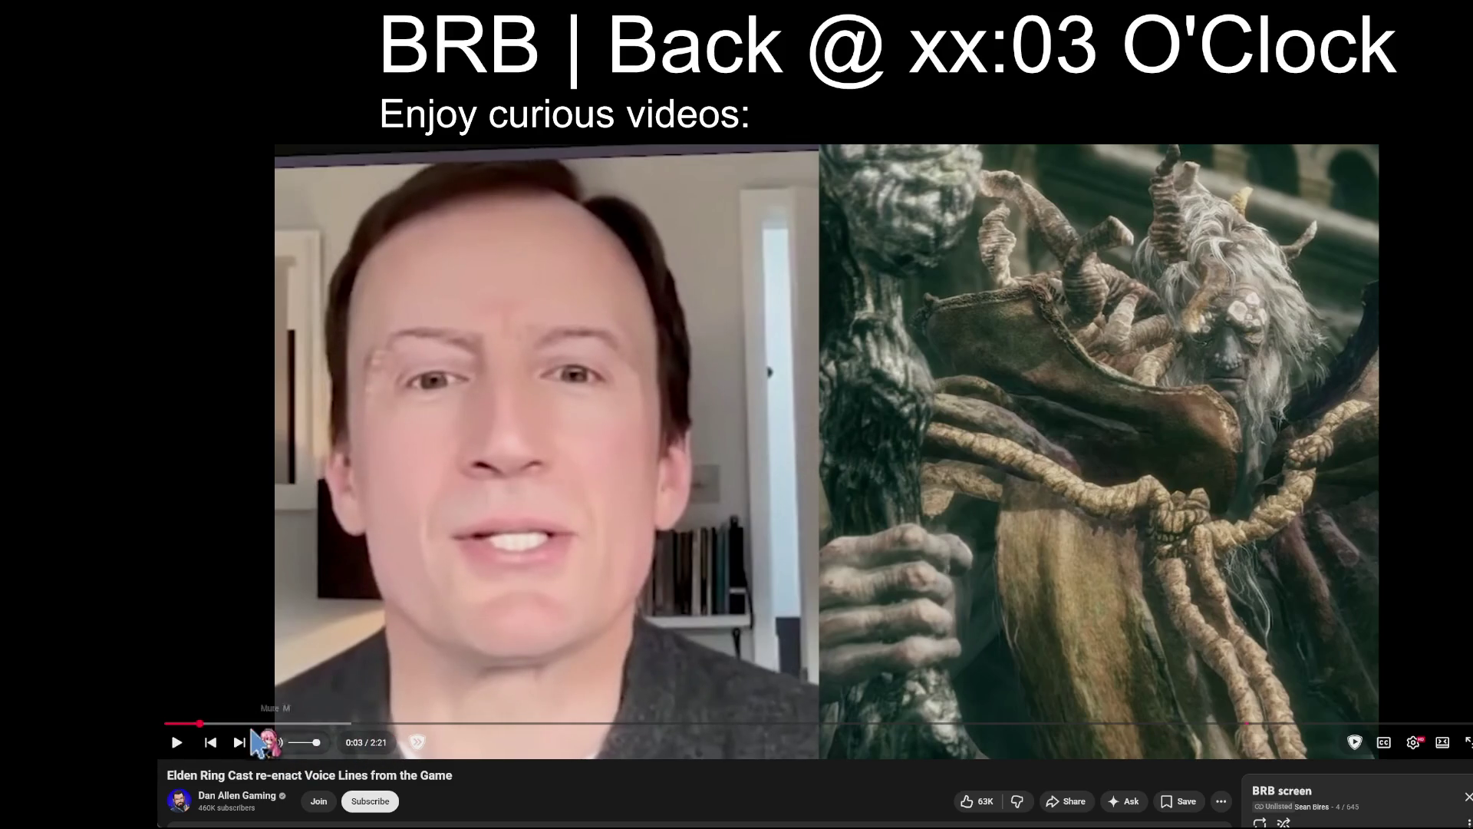
left_click(205, 735)
left_click(760, 444)
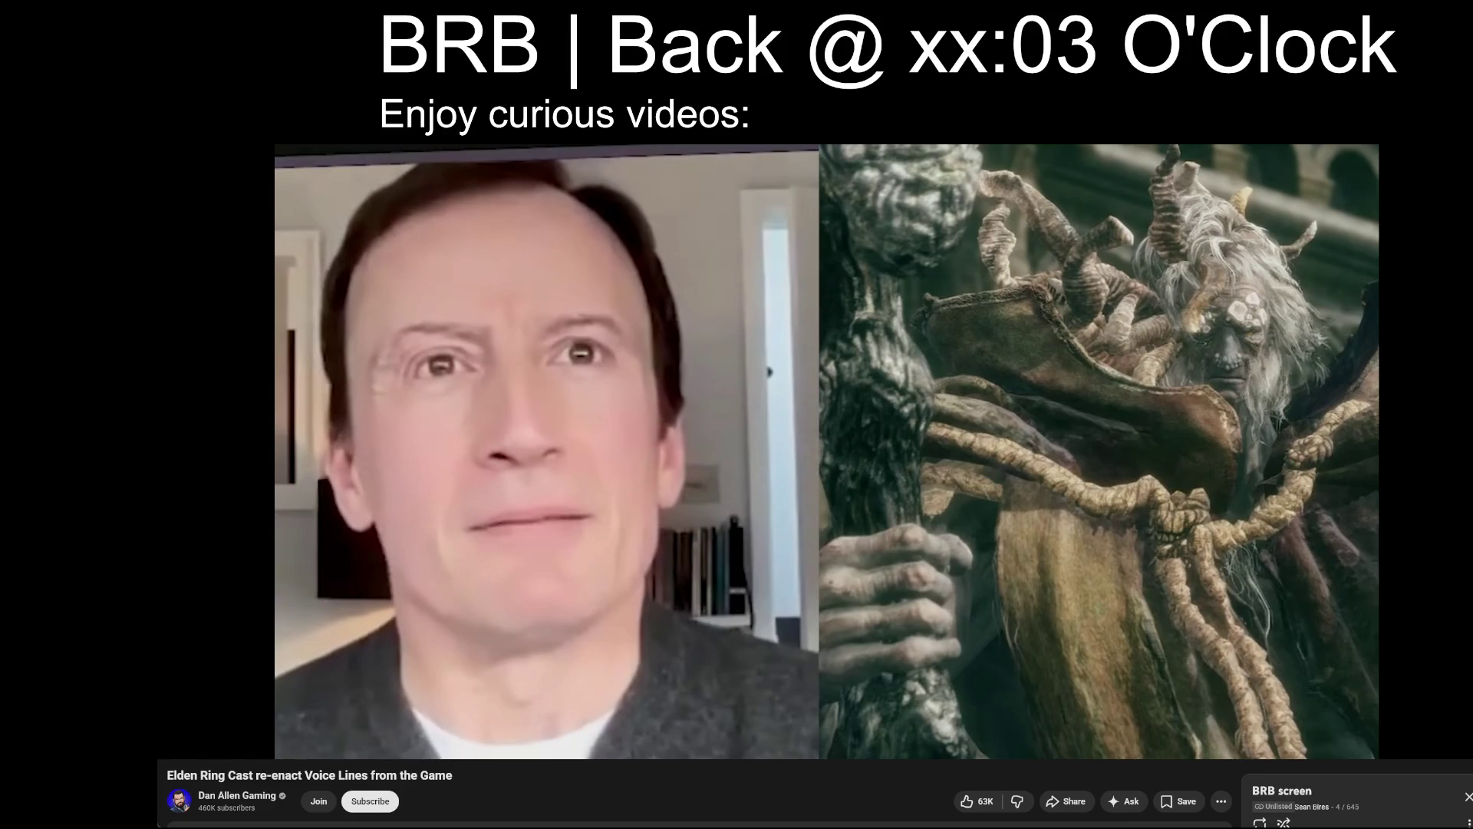
key("ctrl+Tab")
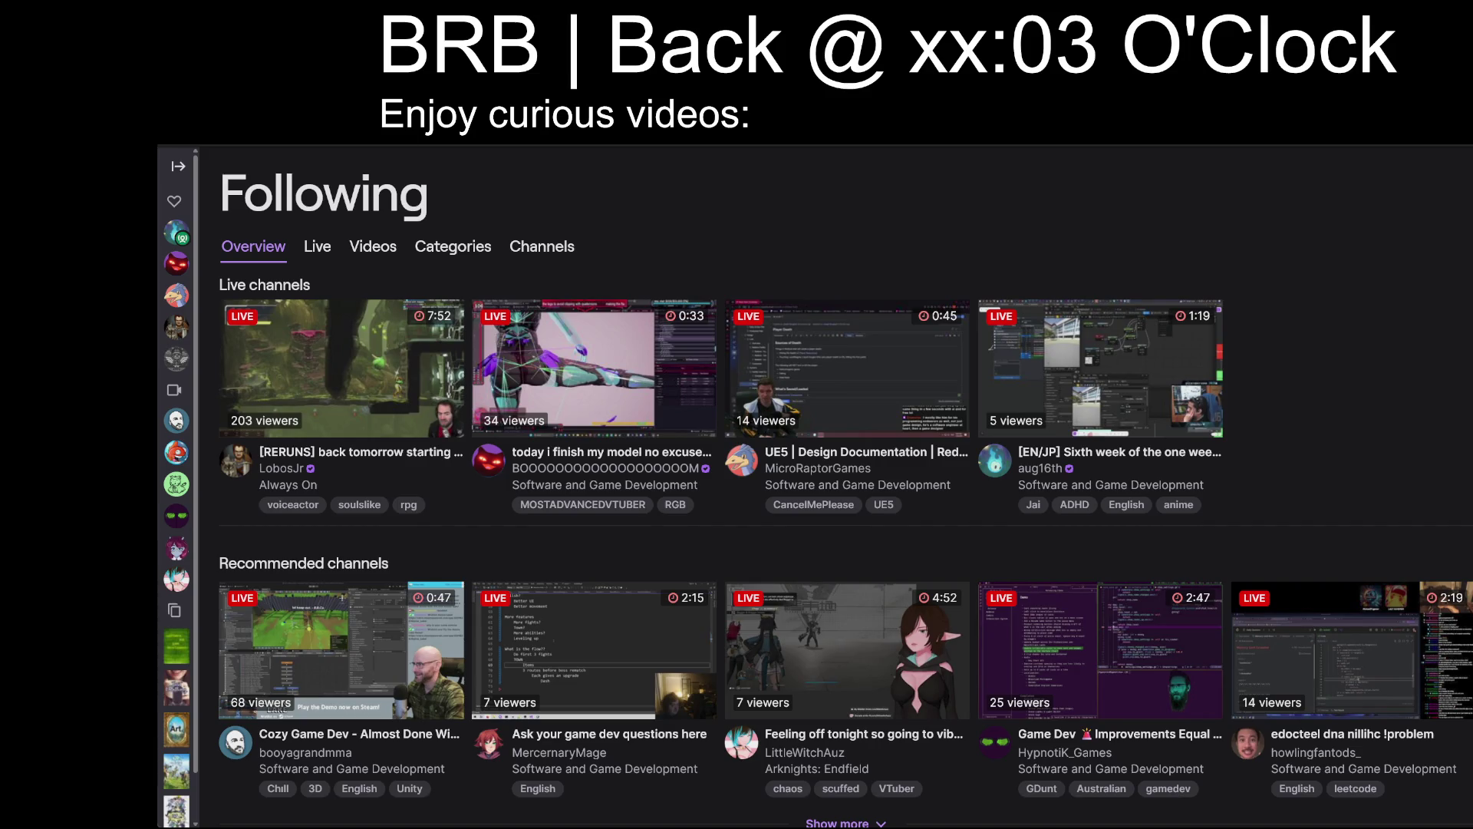
Switch from the Twitch Following page back to the YouTube Elden Ring video tab
key("ctrl+Tab")
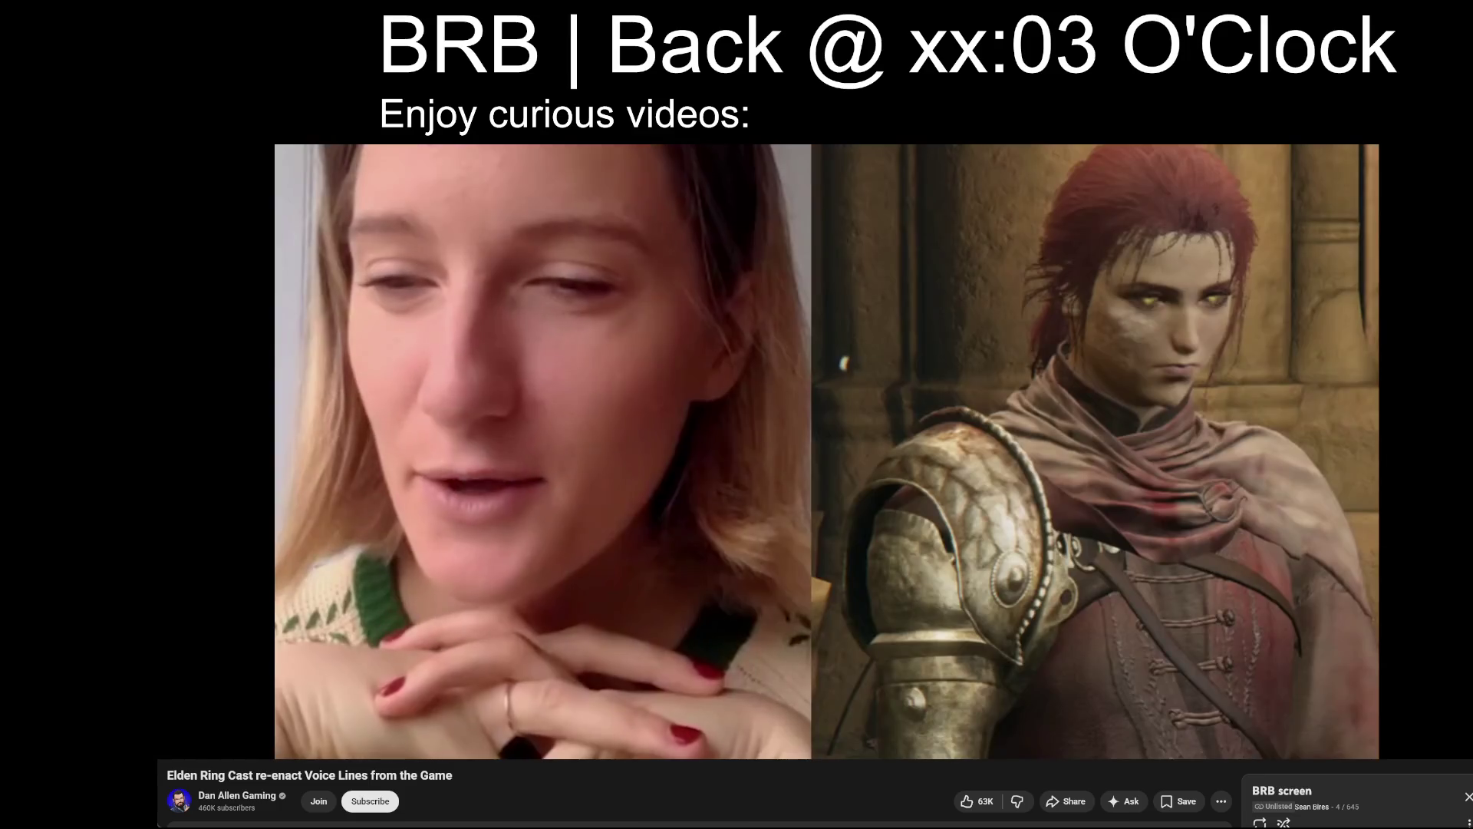
Pause the video, return to the BRB playlist, and open entry 177, 'OG Doom Tested On High-End 1993 PC'
left_click(1012, 451)
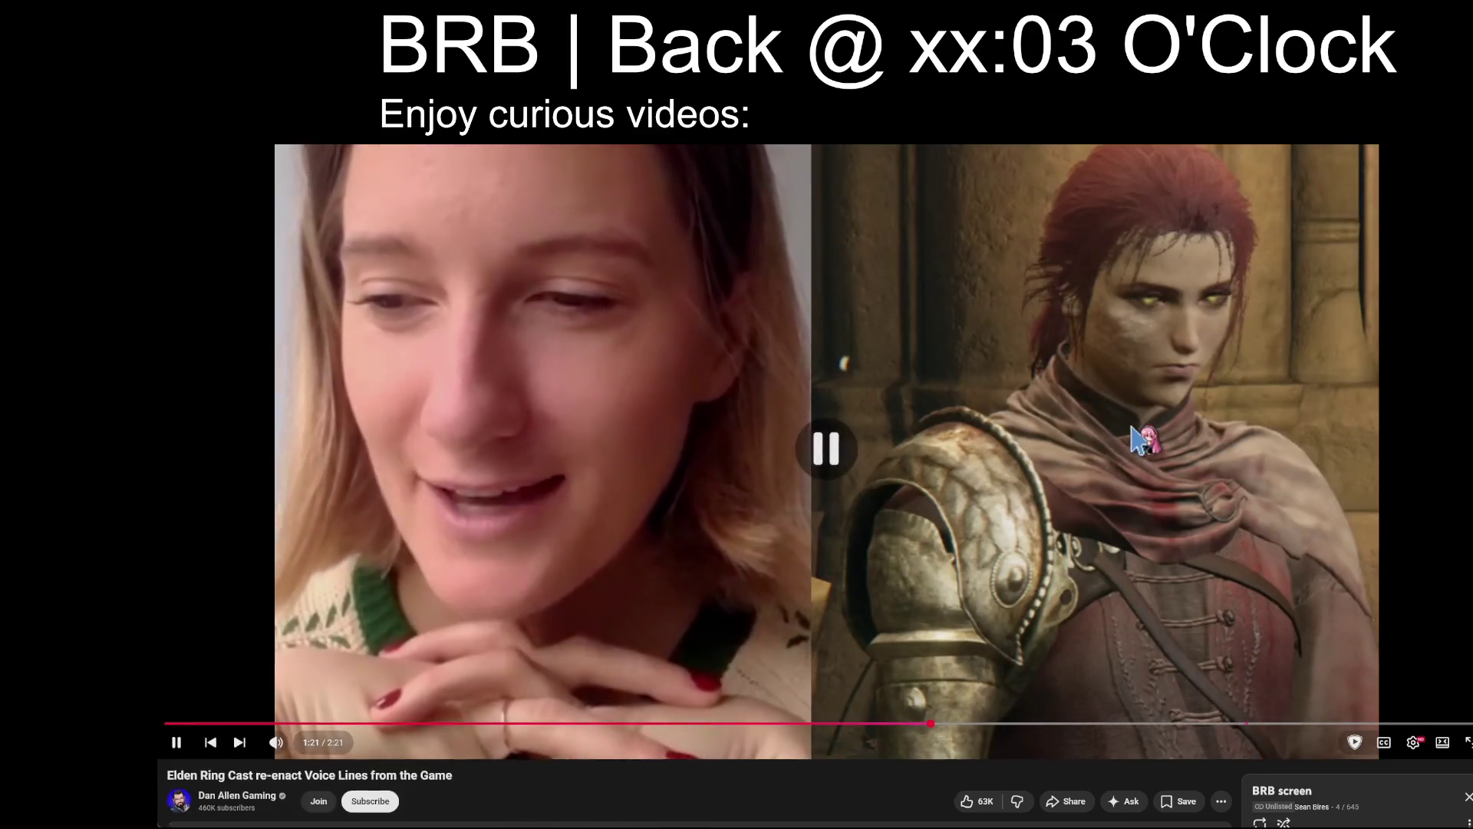
scroll(1012, 450, "down", 5)
key("alt+Left")
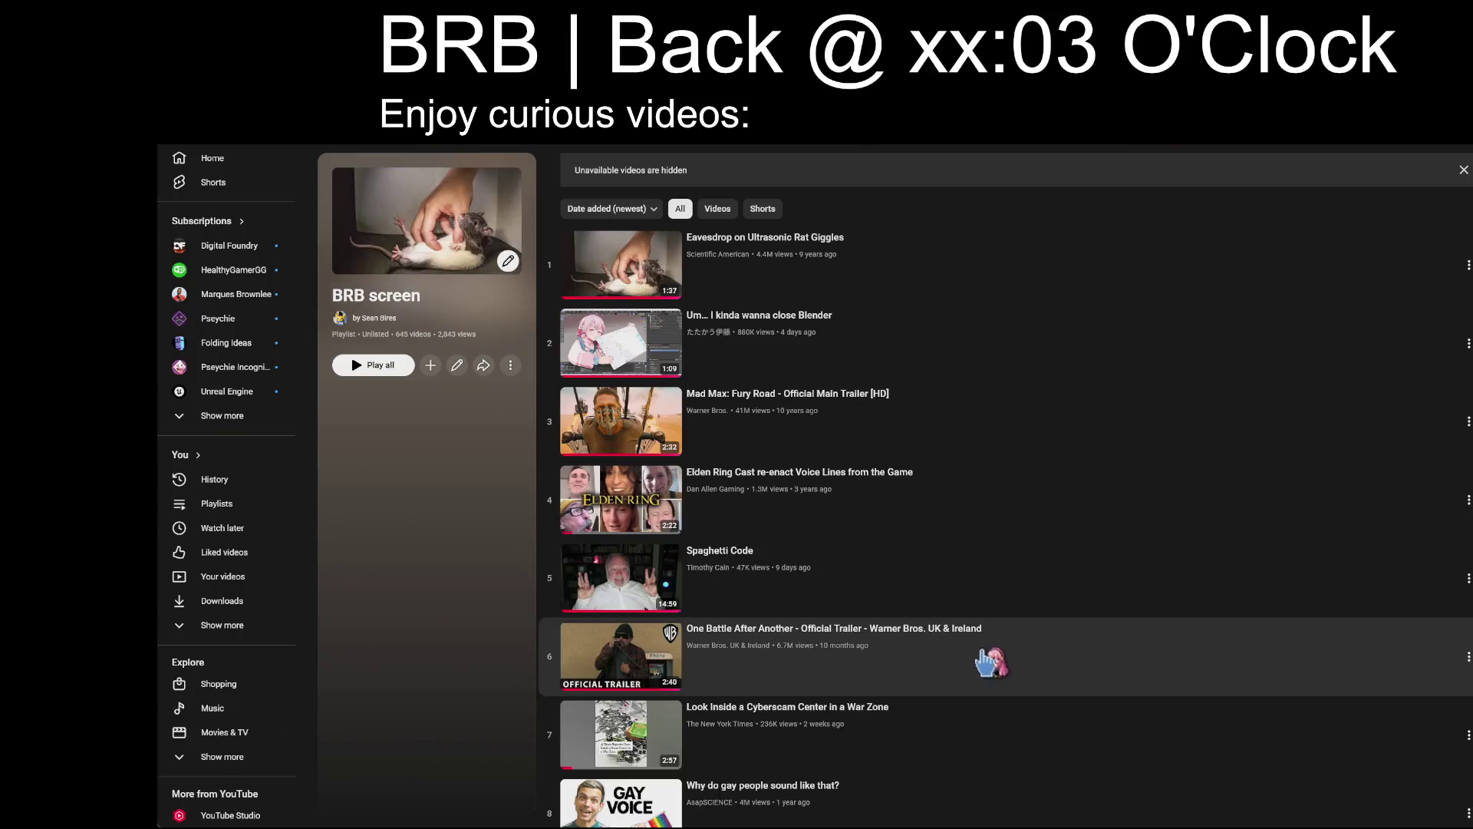
scroll(838, 597, "down", 20)
scroll(839, 597, "down", 20)
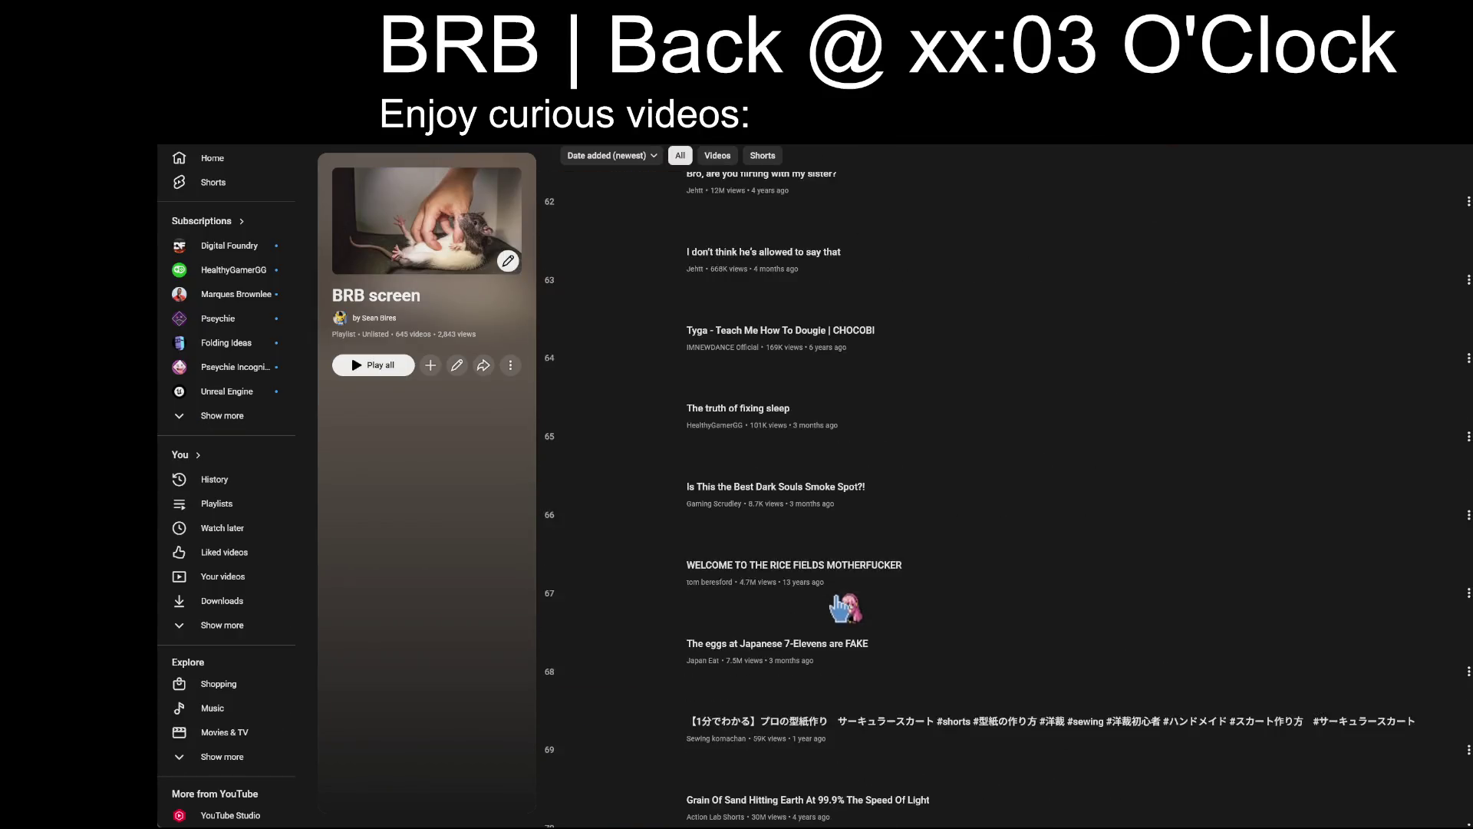
scroll(403, 694, "down", 13)
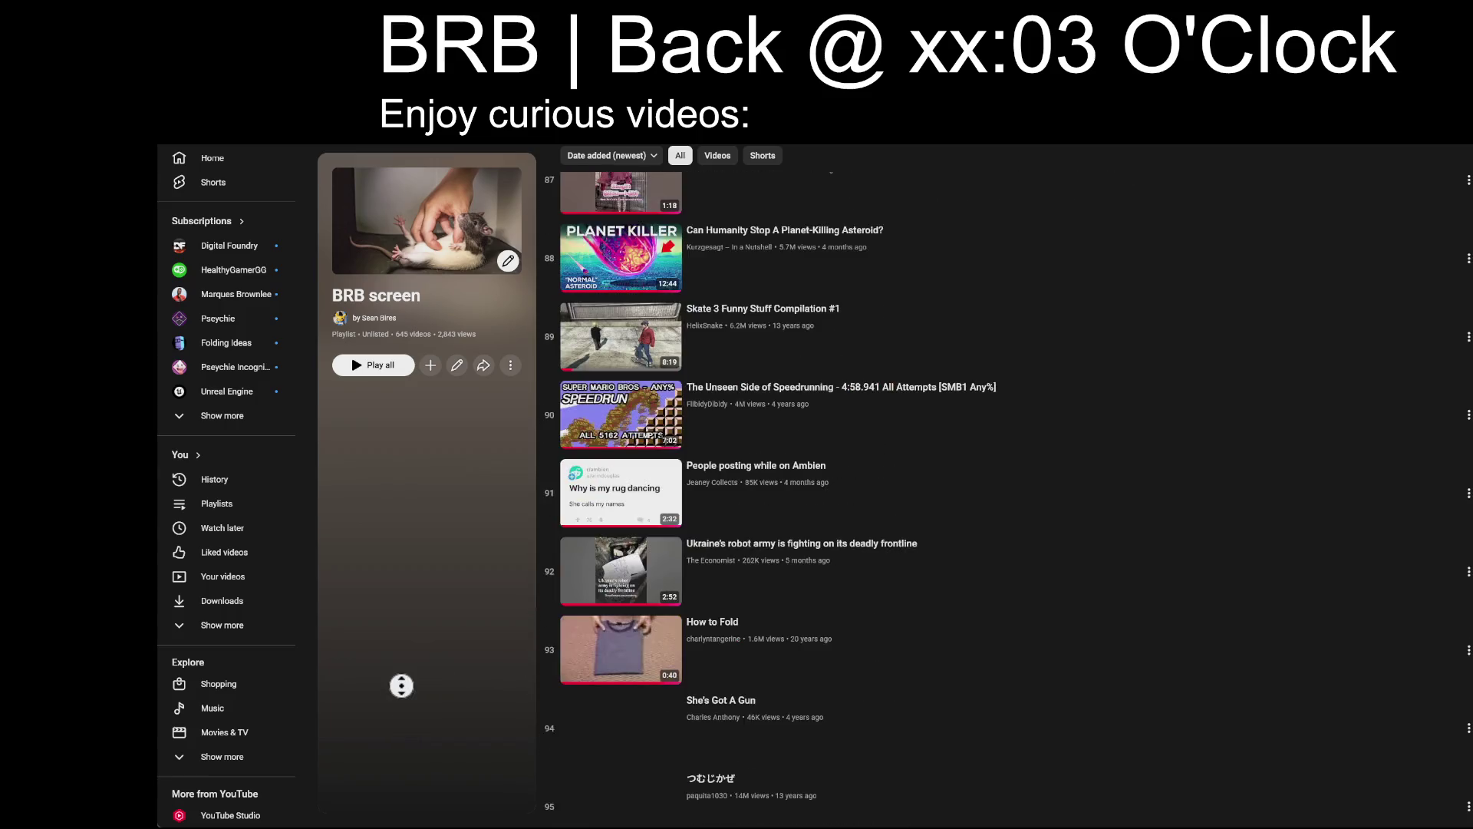
scroll(898, 725, "down", 10)
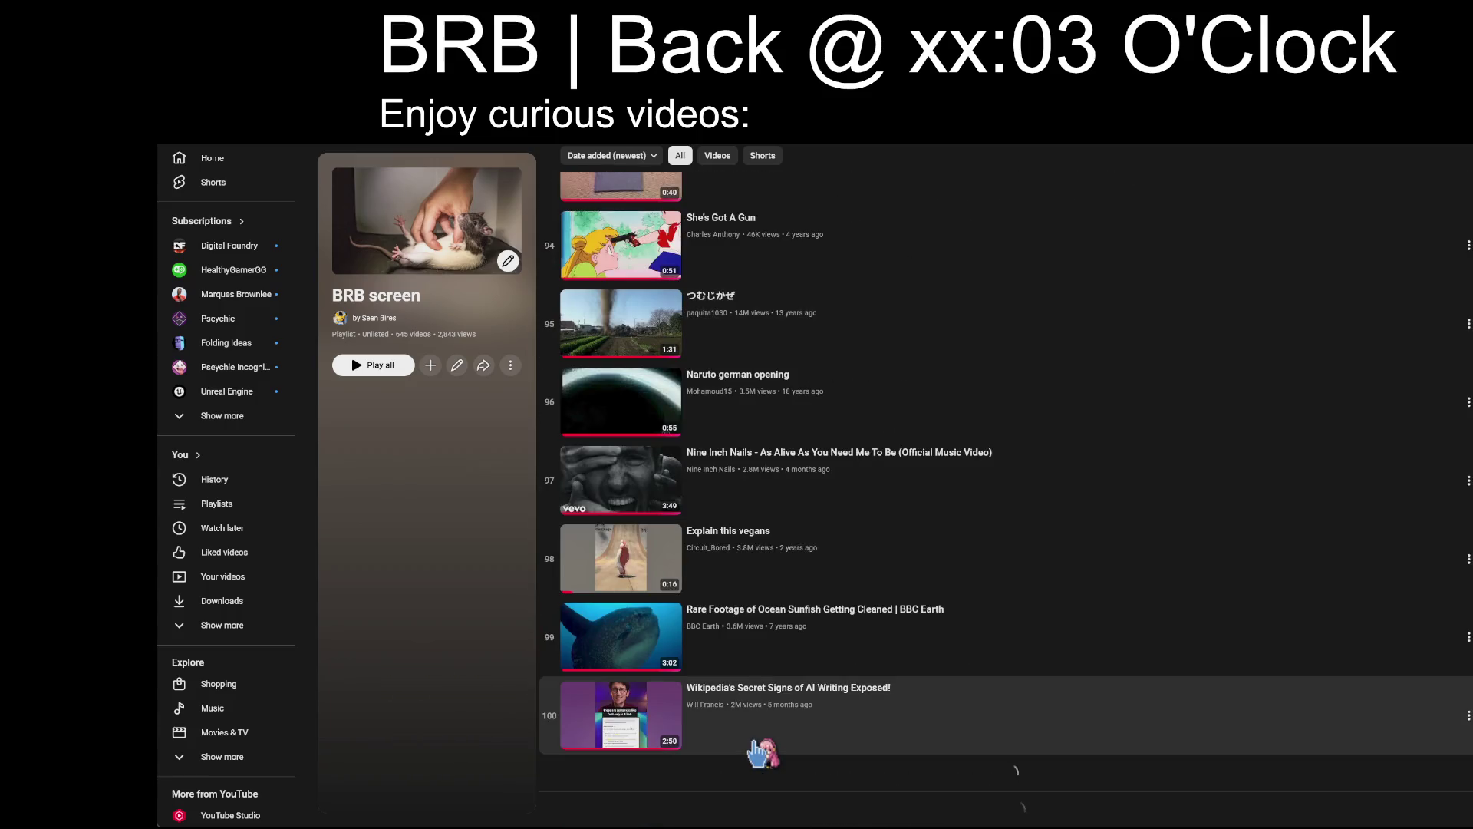
scroll(827, 731, "down", 9)
scroll(827, 730, "down", 6)
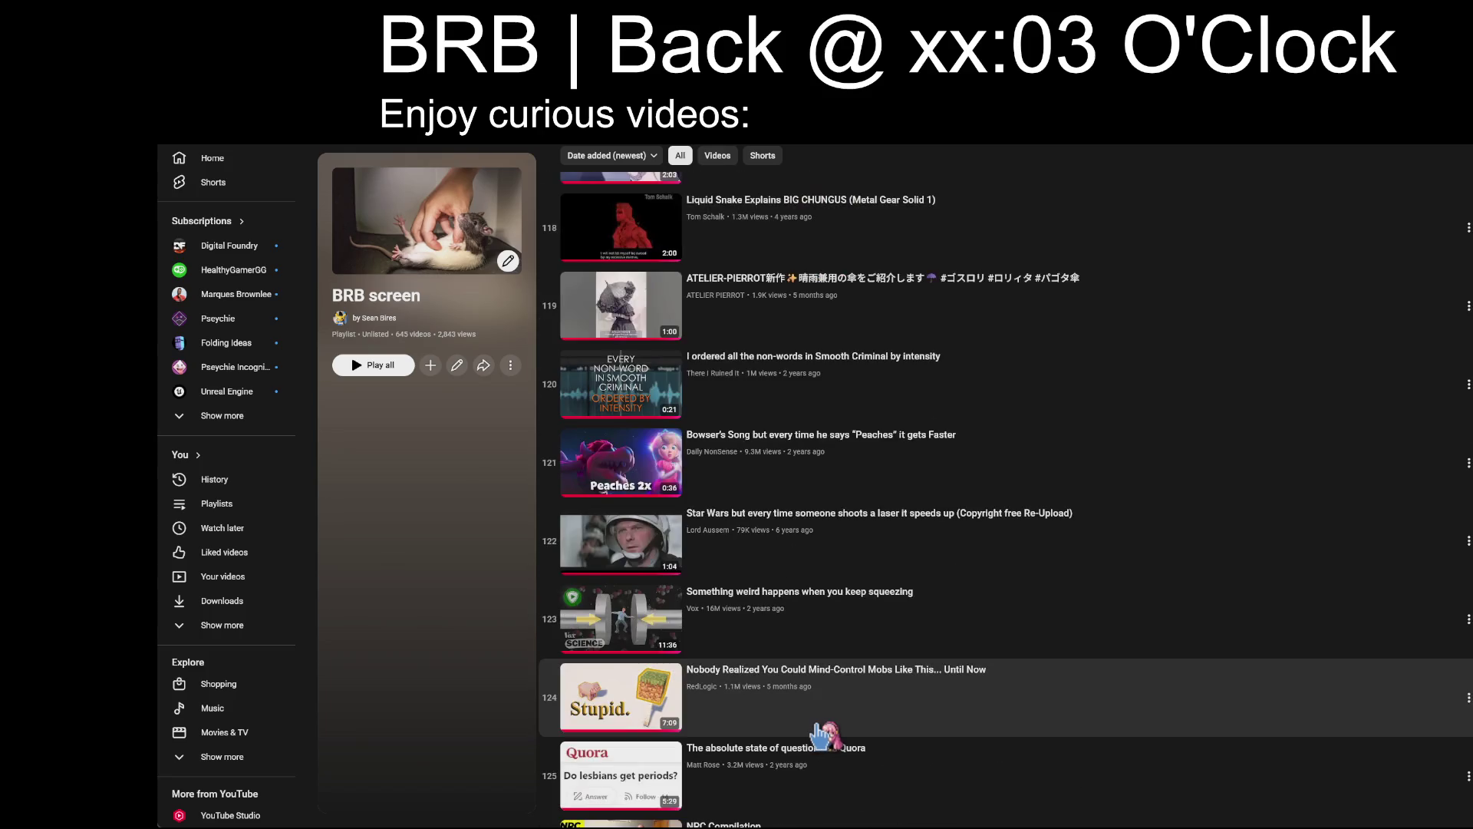
scroll(821, 736, "down", 20)
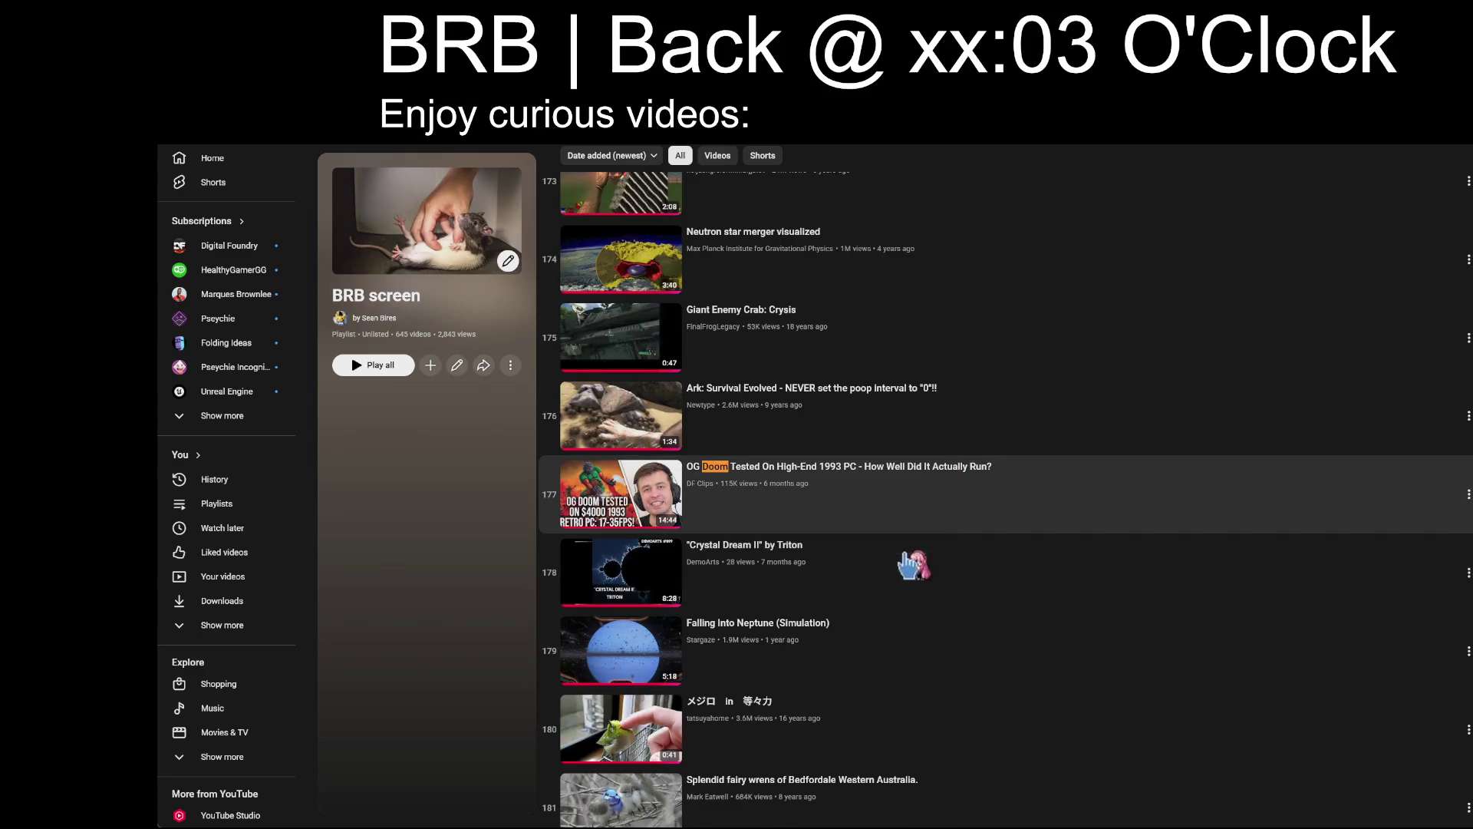
left_click(914, 530)
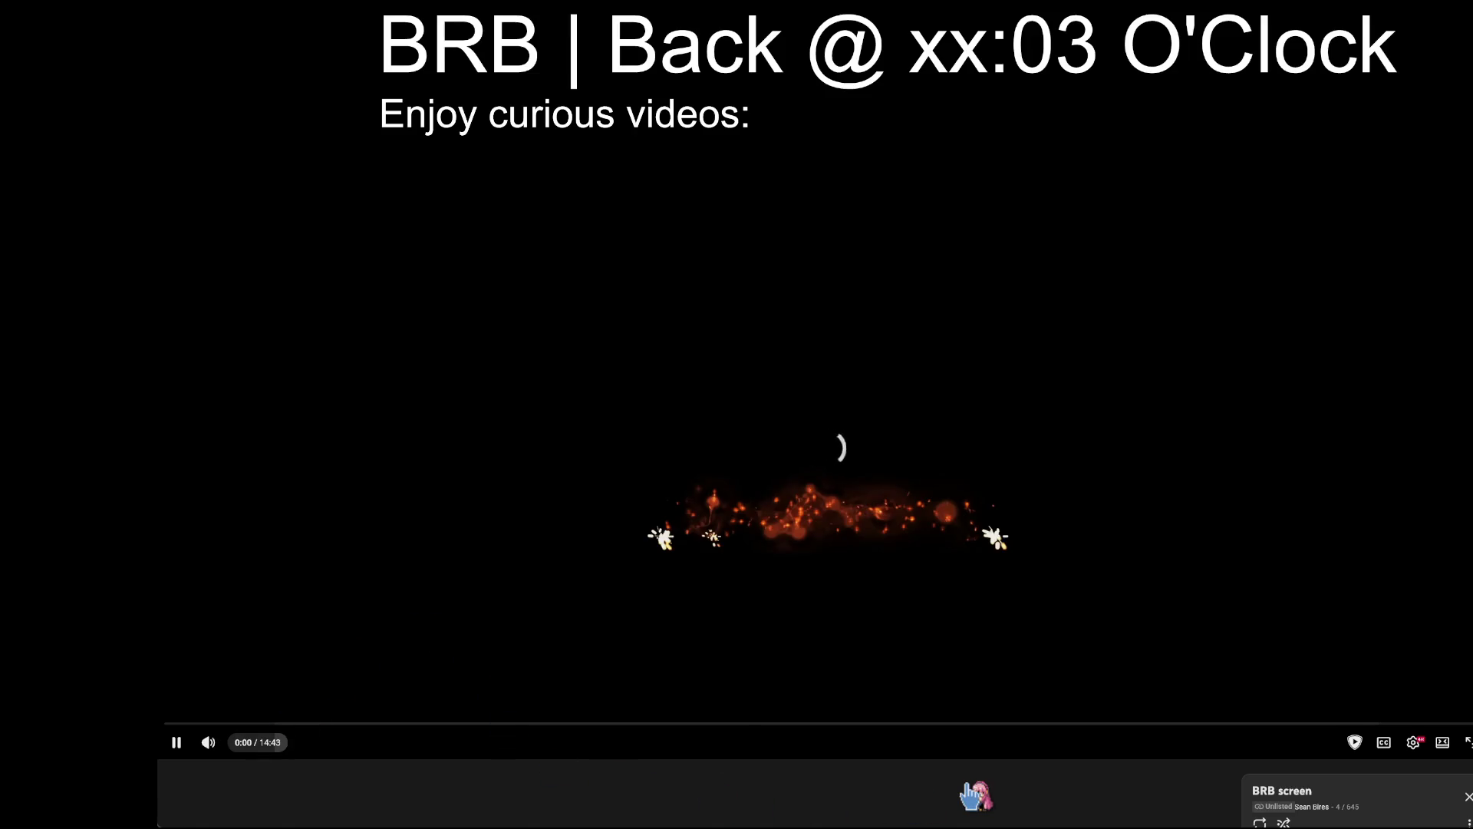
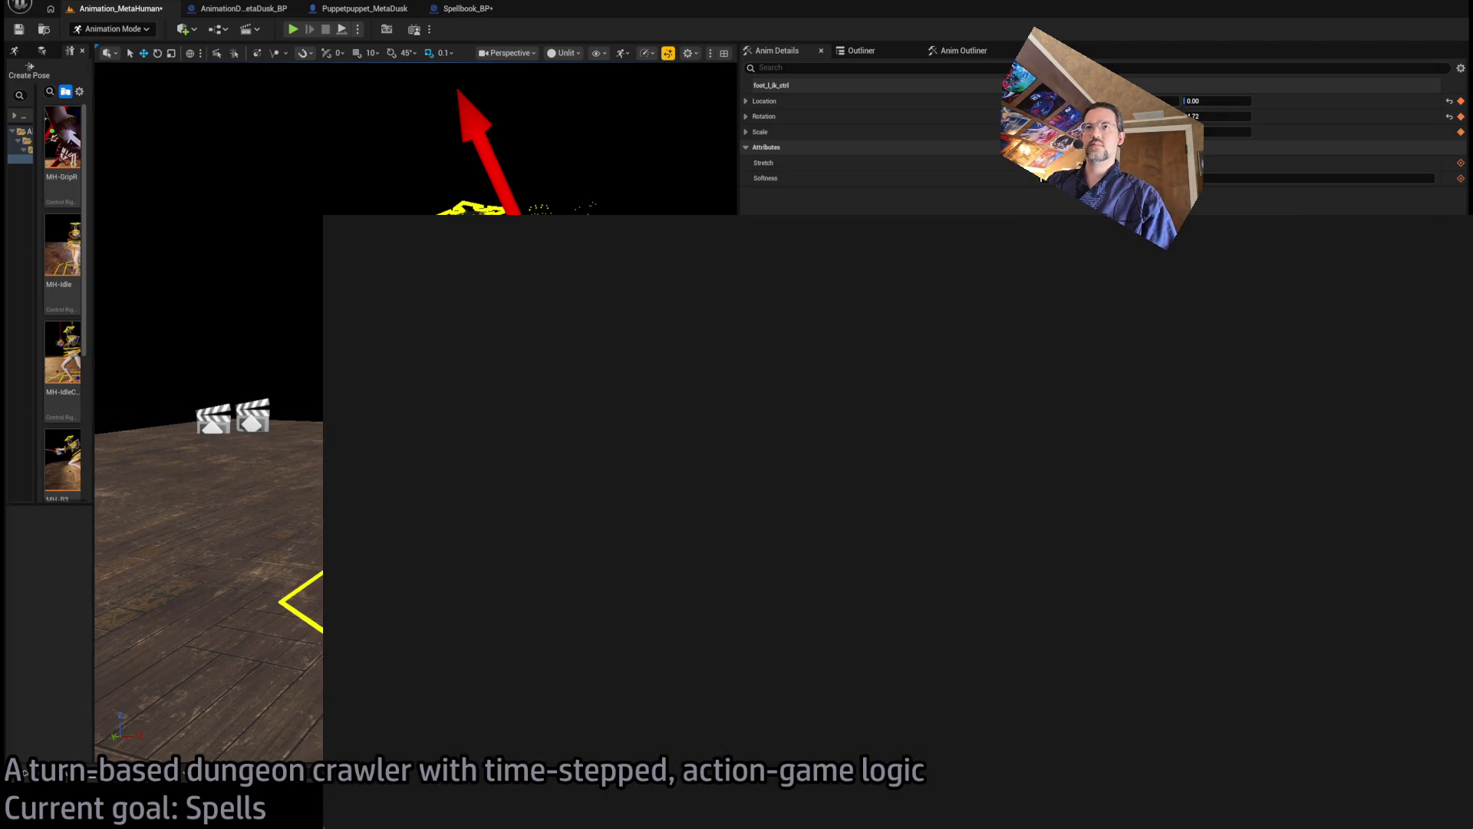
Glance at the Autoditacker album playing in YouTube Music, then go back to Unreal Engine
key("alt+Tab")
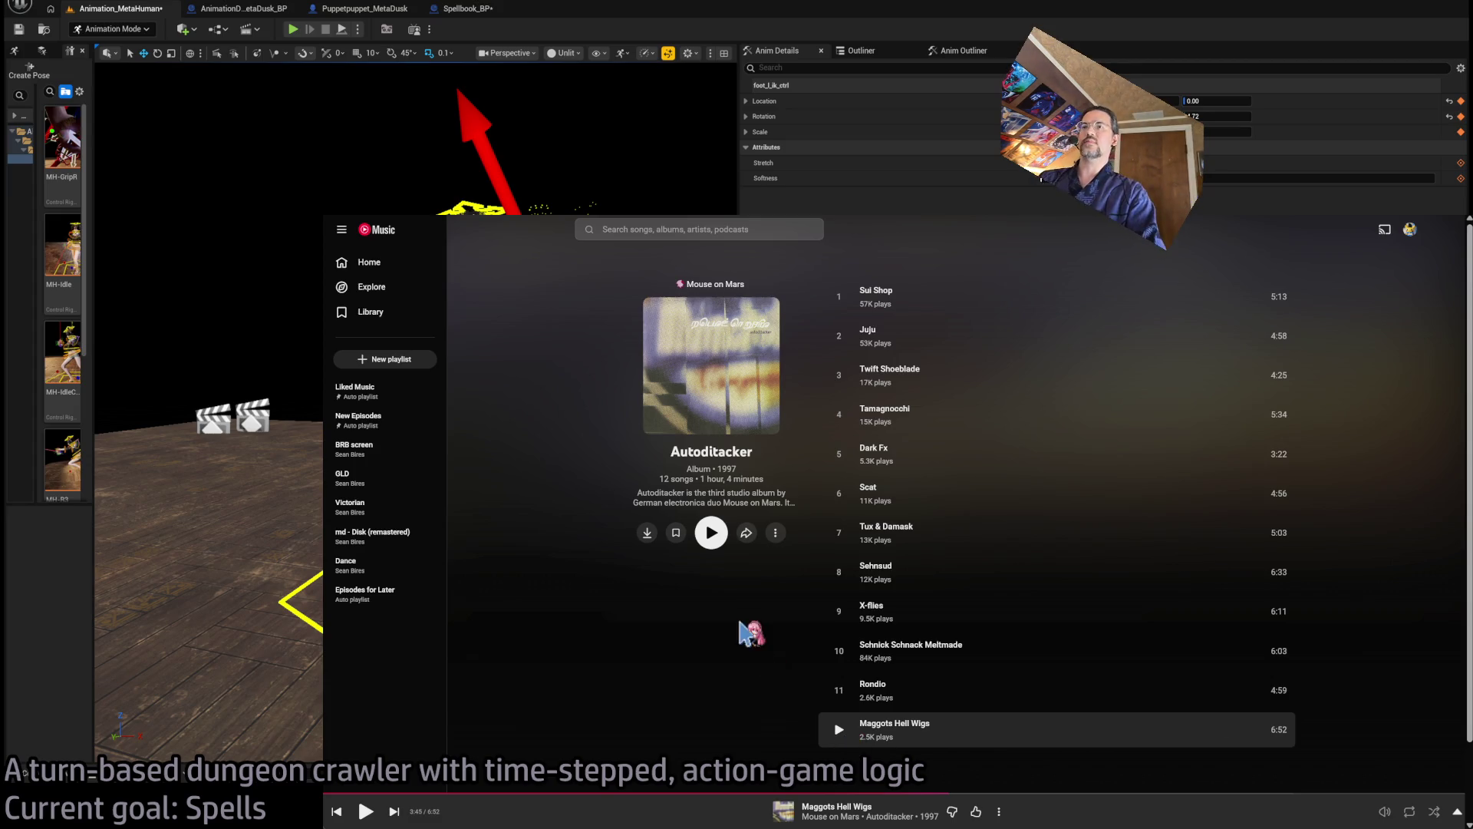
key("alt+Tab")
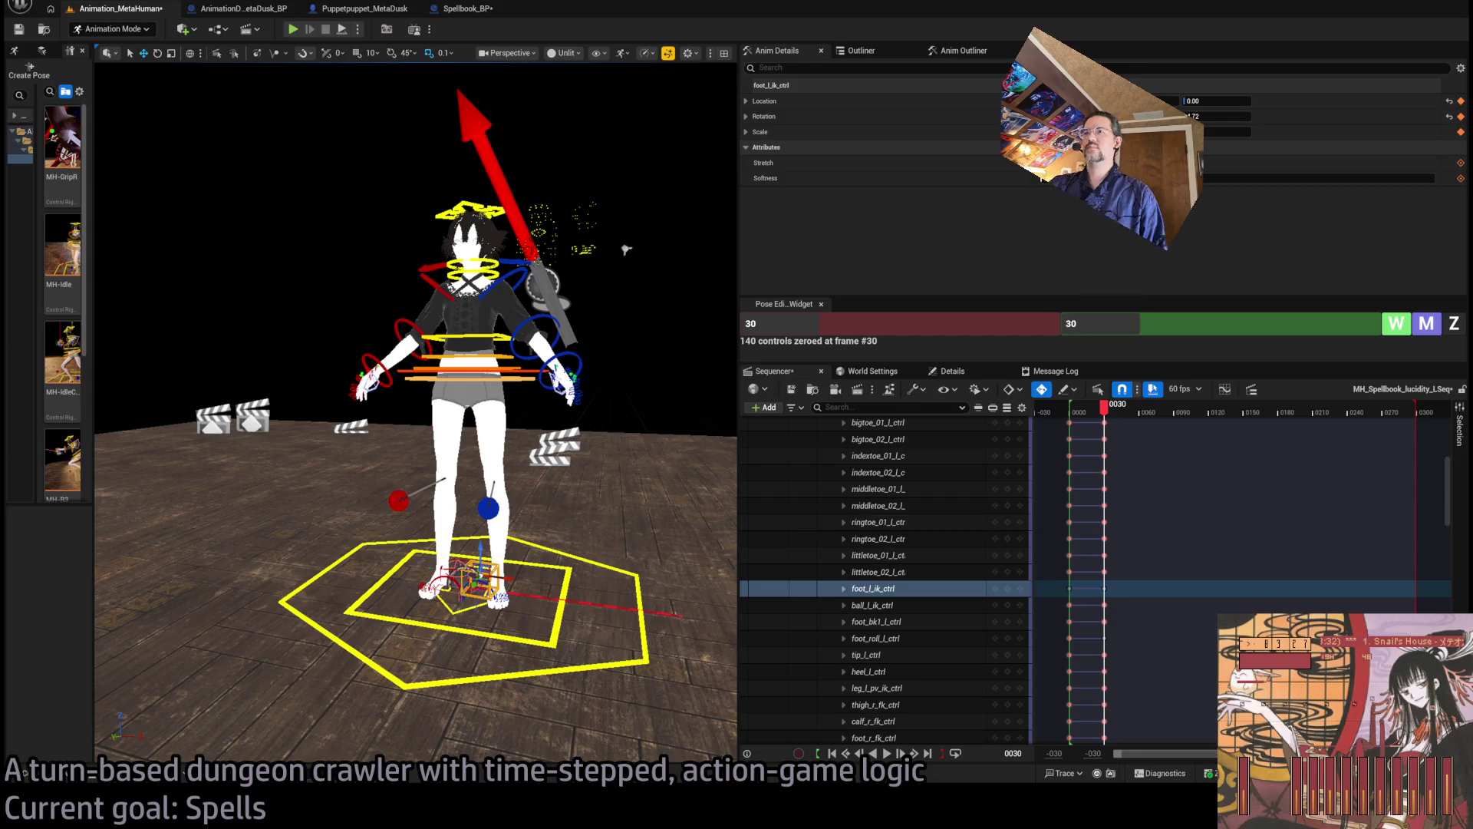
Undo the last leg-control change, preview the motion near frame 30, and select the body rig track
key("ctrl+z")
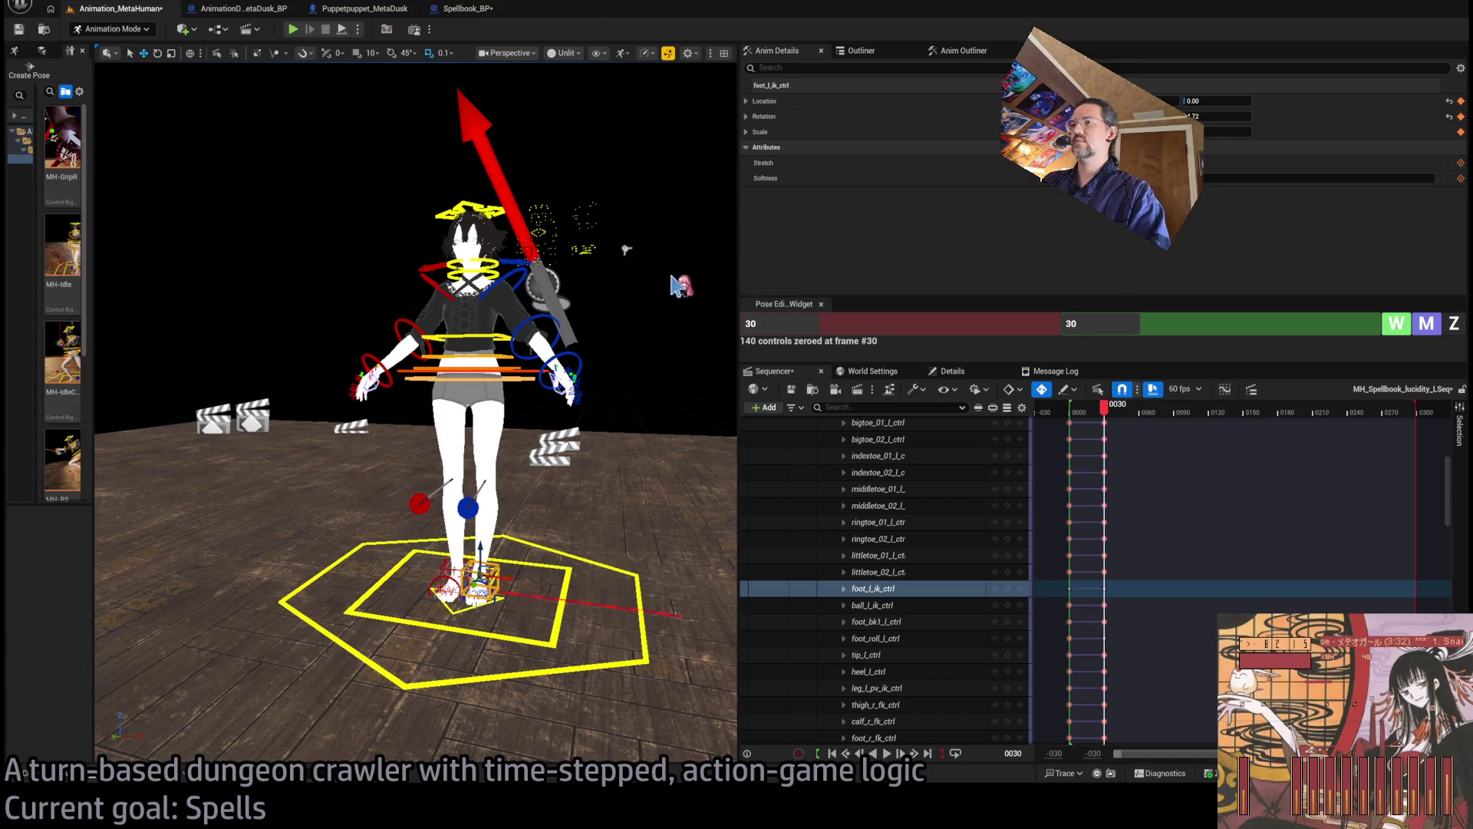
scroll(683, 286, "down", 2)
mouse_move(1109, 409)
left_mouse_down()
mouse_move(1071, 407)
mouse_move(1111, 427)
left_mouse_up()
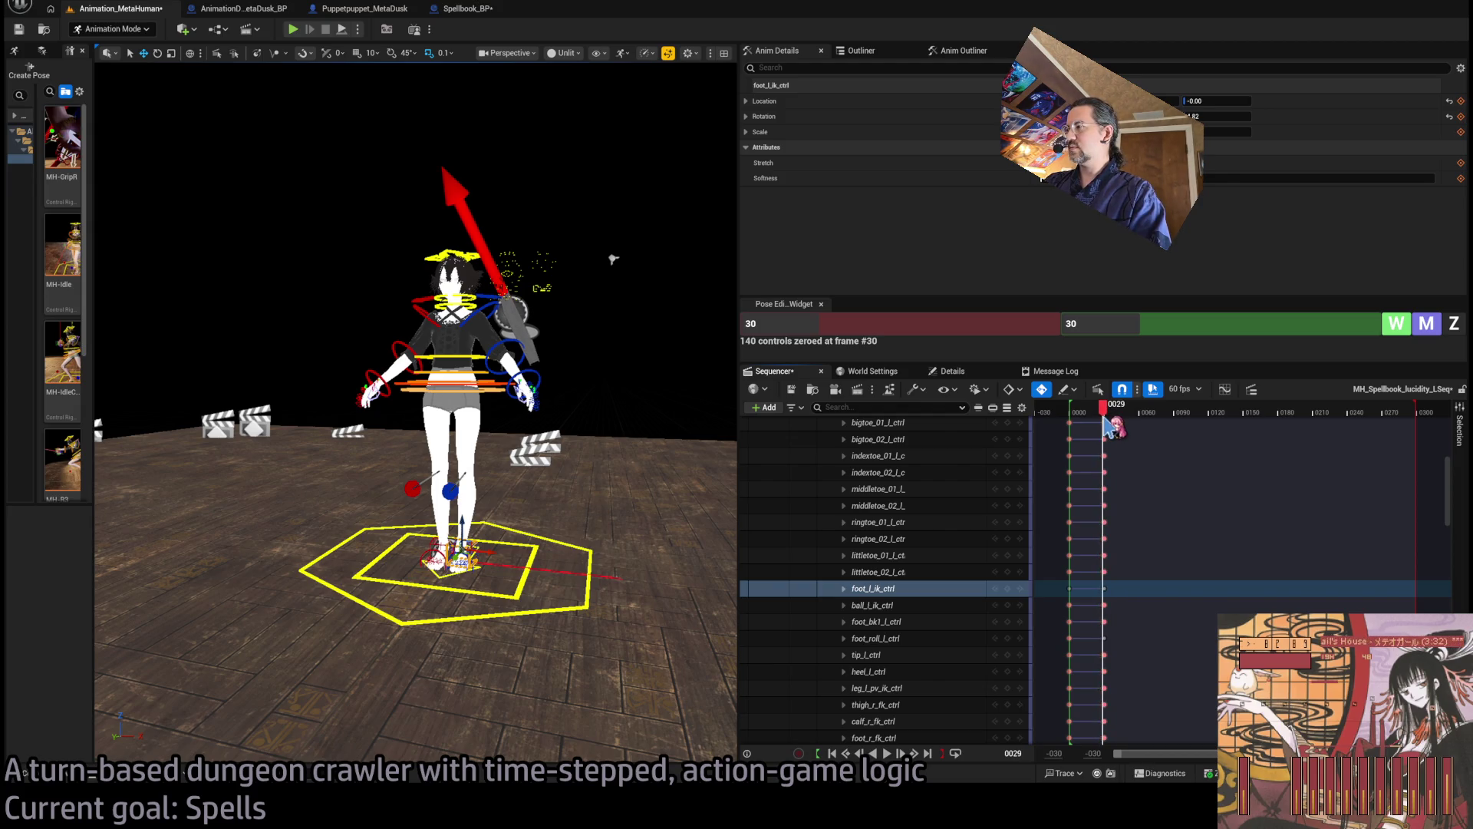
scroll(931, 495, "up", 5)
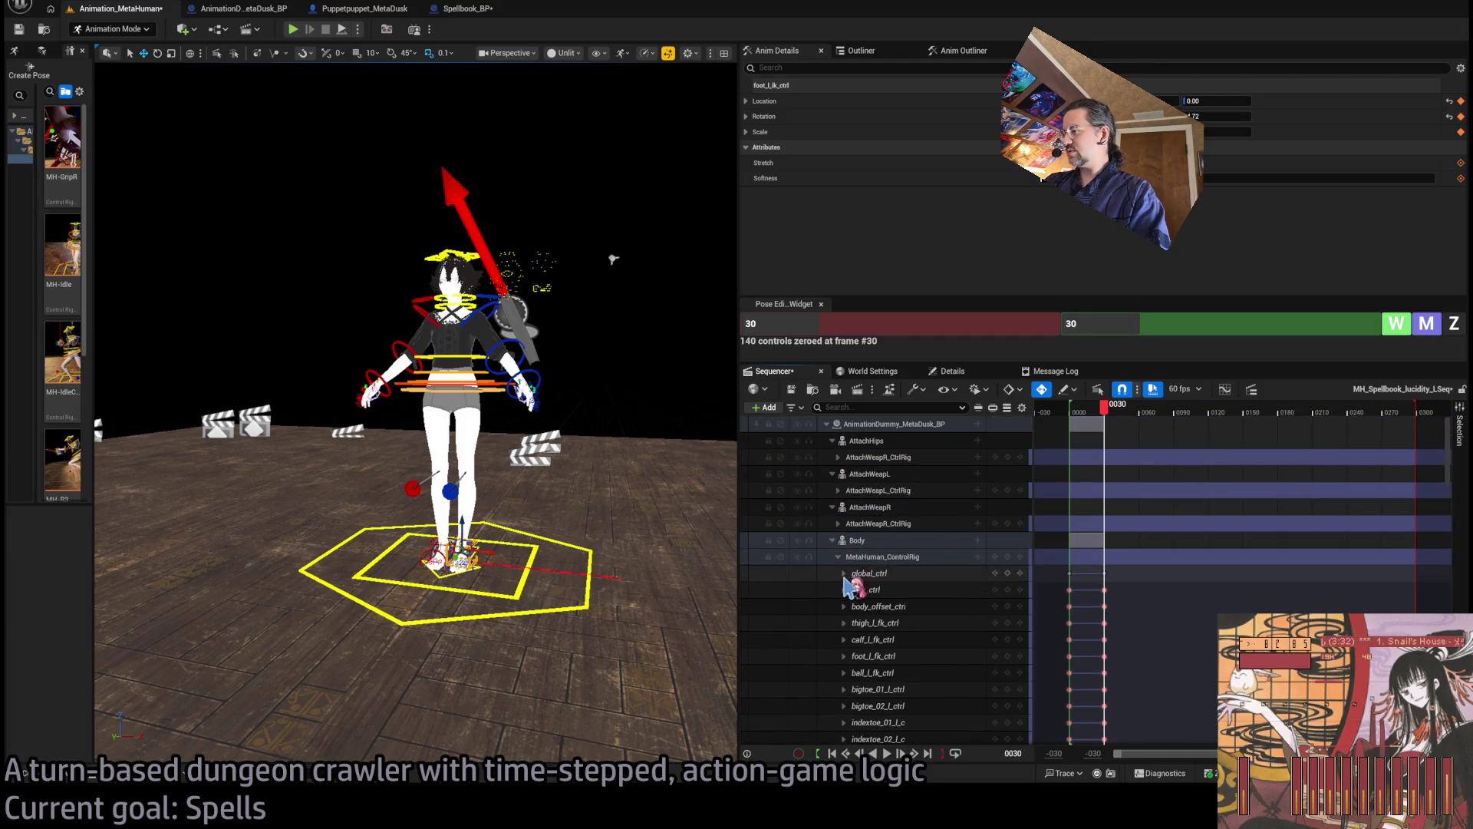
left_click(890, 558)
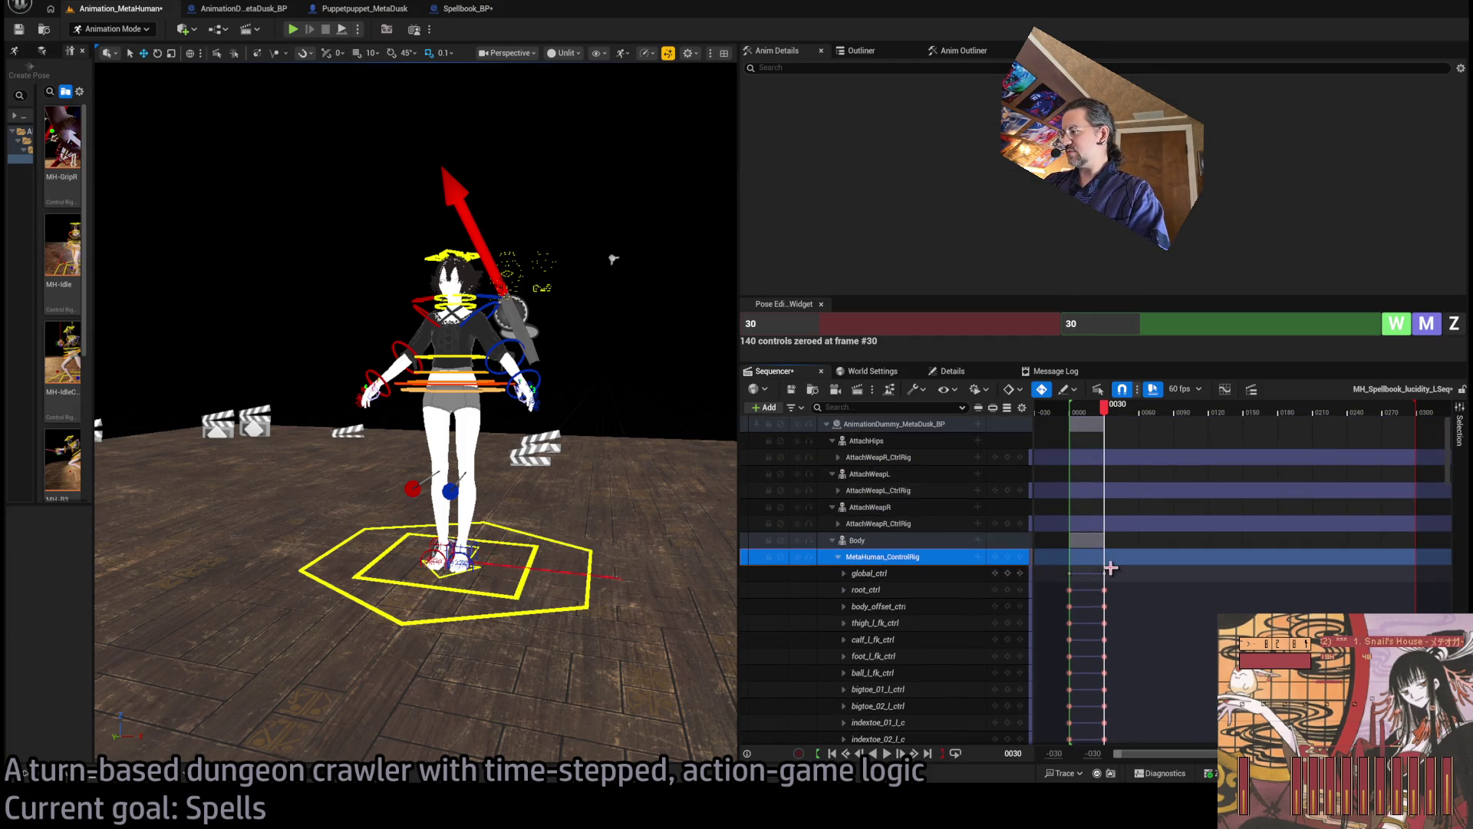
Collapse the MetaHuman_ControlRig track, select its keys, and scrub from frame 19 to 31
left_click(838, 556)
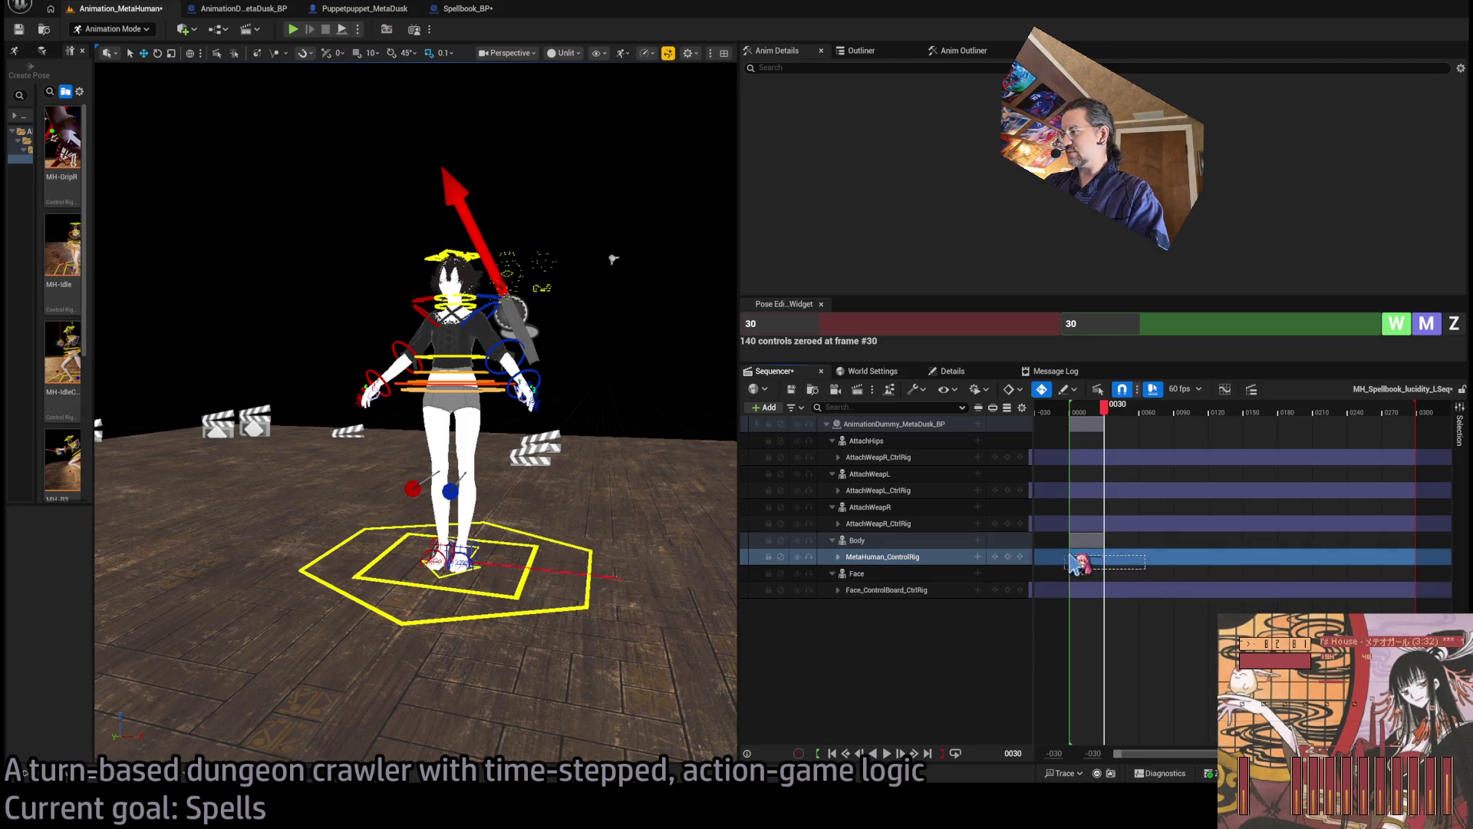
left_click(1102, 560)
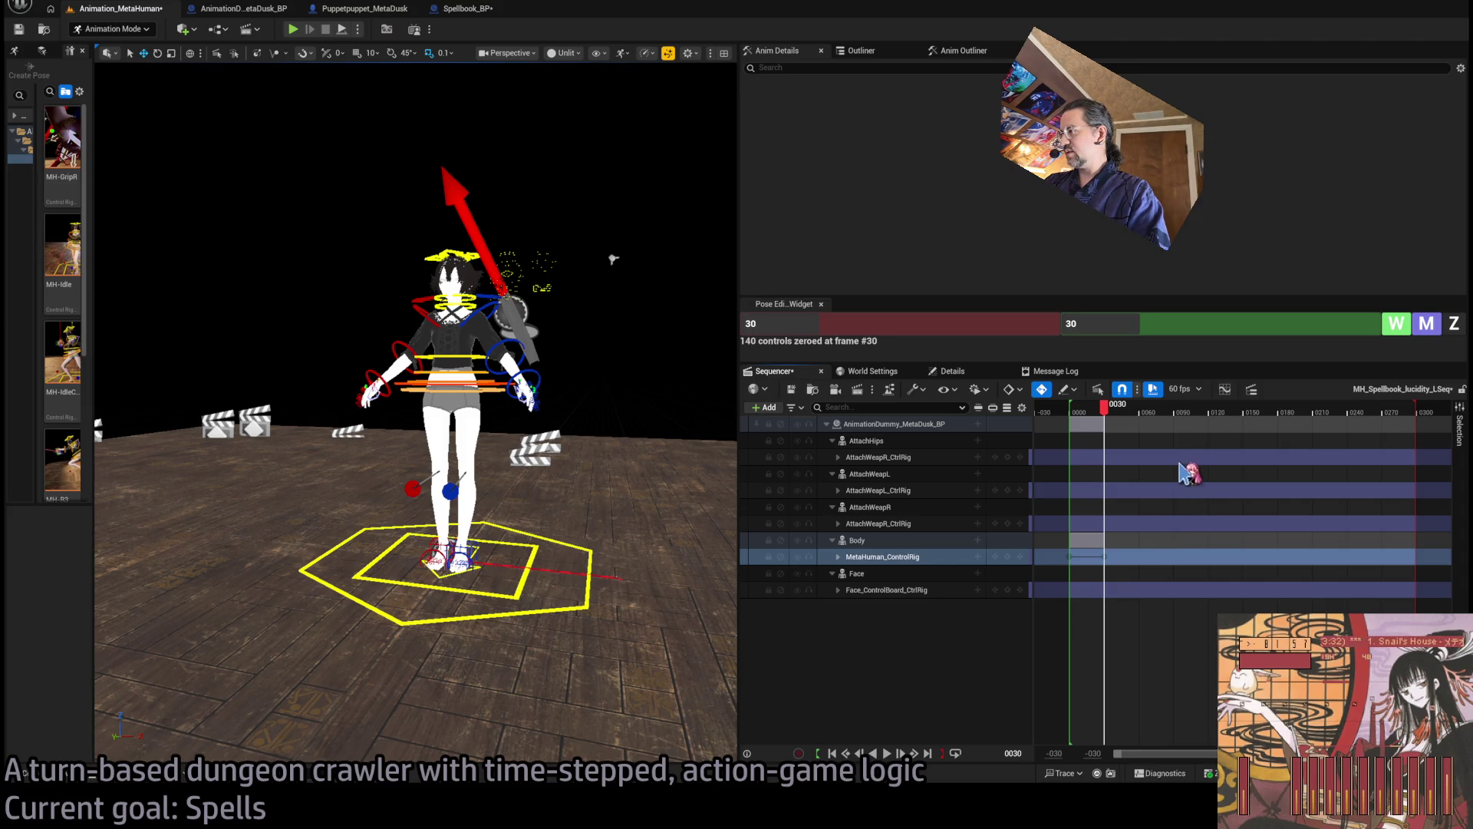
left_click(1093, 410)
left_click_drag(1099, 416, 1105, 414)
Frame the character and orbit around her, reviewing frames 18–29 with focus on the hand
key("f")
mouse_move(414, 415)
left_mouse_down()
mouse_move(276, 422)
mouse_move(215, 399)
left_mouse_up()
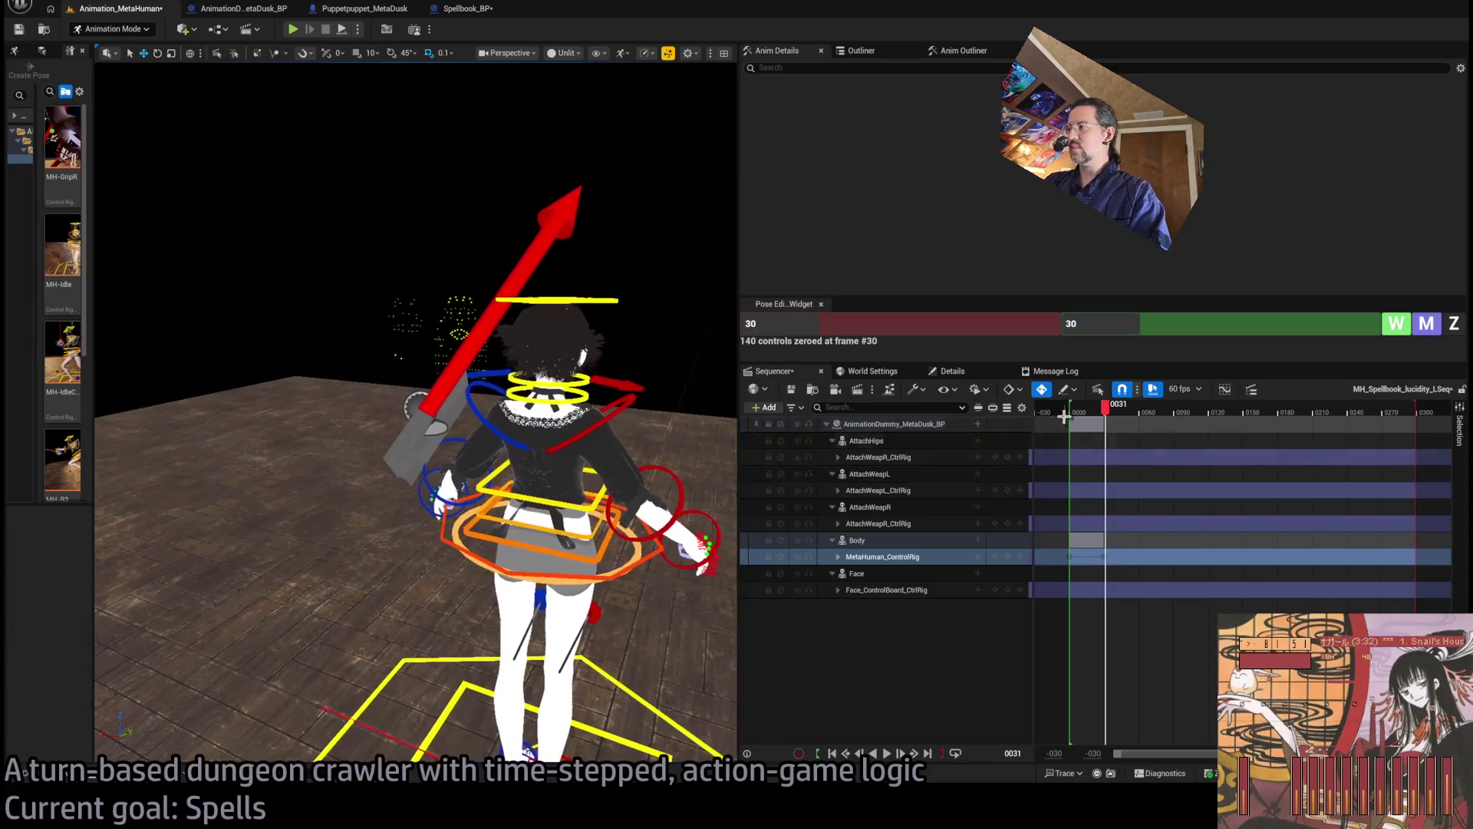
left_click_drag(1105, 411, 1095, 410)
scroll(415, 414, "down", 5)
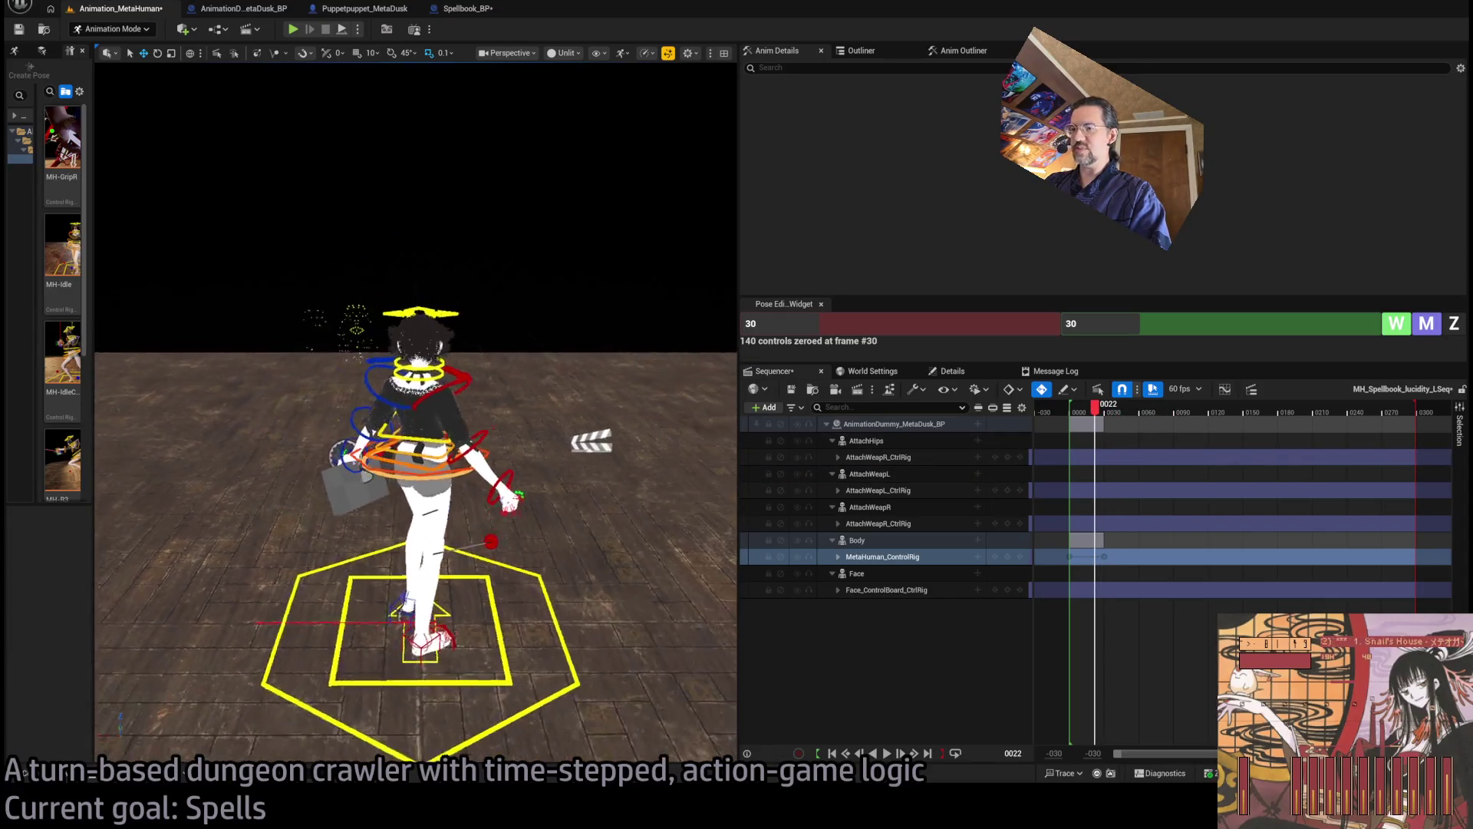
mouse_move(592, 403)
left_mouse_down()
mouse_move(587, 383)
mouse_move(415, 395)
mouse_move(714, 269)
mouse_move(607, 307)
left_mouse_up()
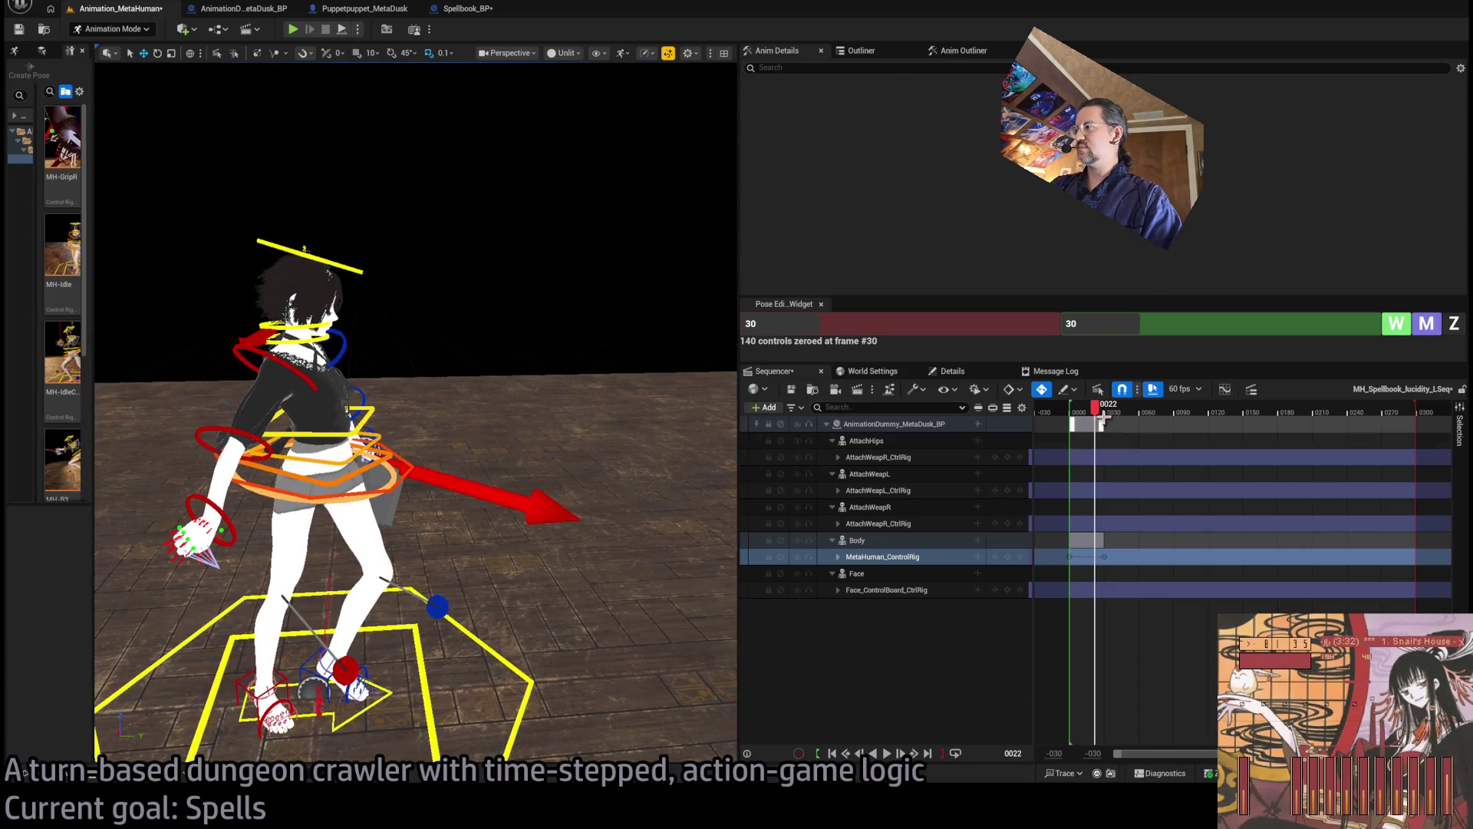
left_click_drag(586, 411, 510, 415)
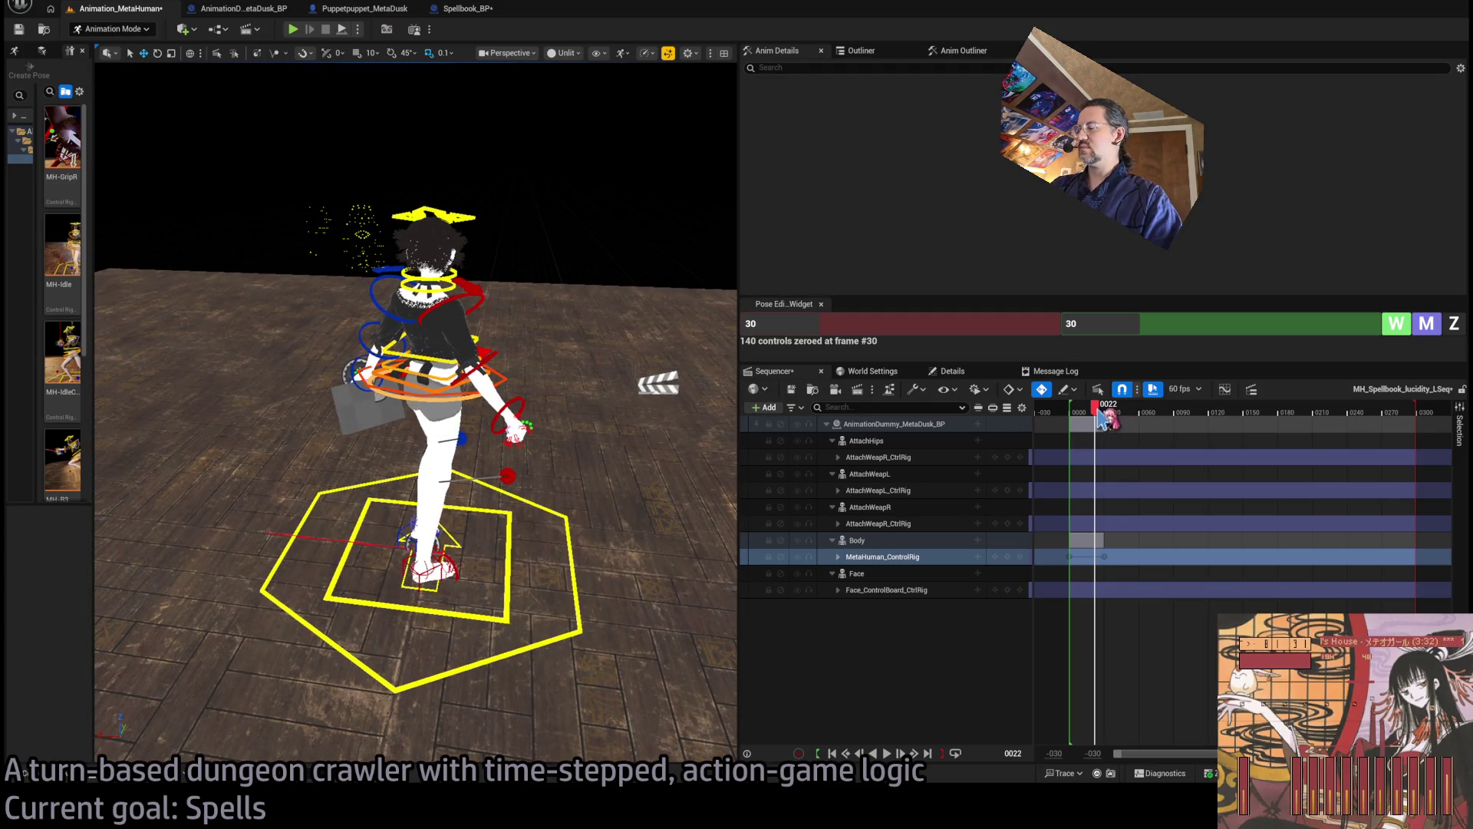
mouse_move(1105, 418)
left_mouse_down()
mouse_move(1074, 419)
mouse_move(1118, 416)
mouse_move(1090, 419)
left_mouse_up()
key("f")
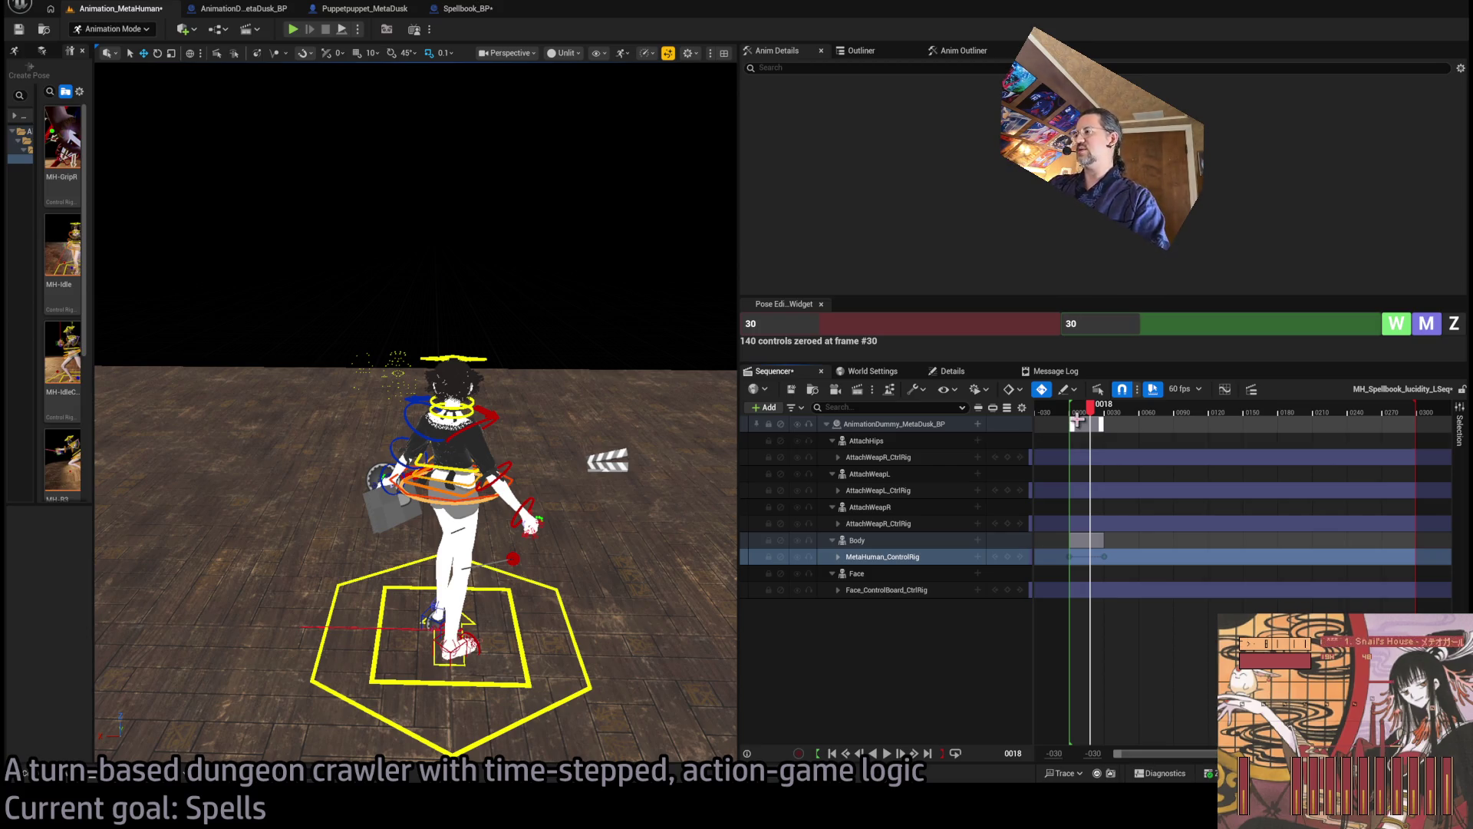
left_click_drag(1094, 412, 1105, 413)
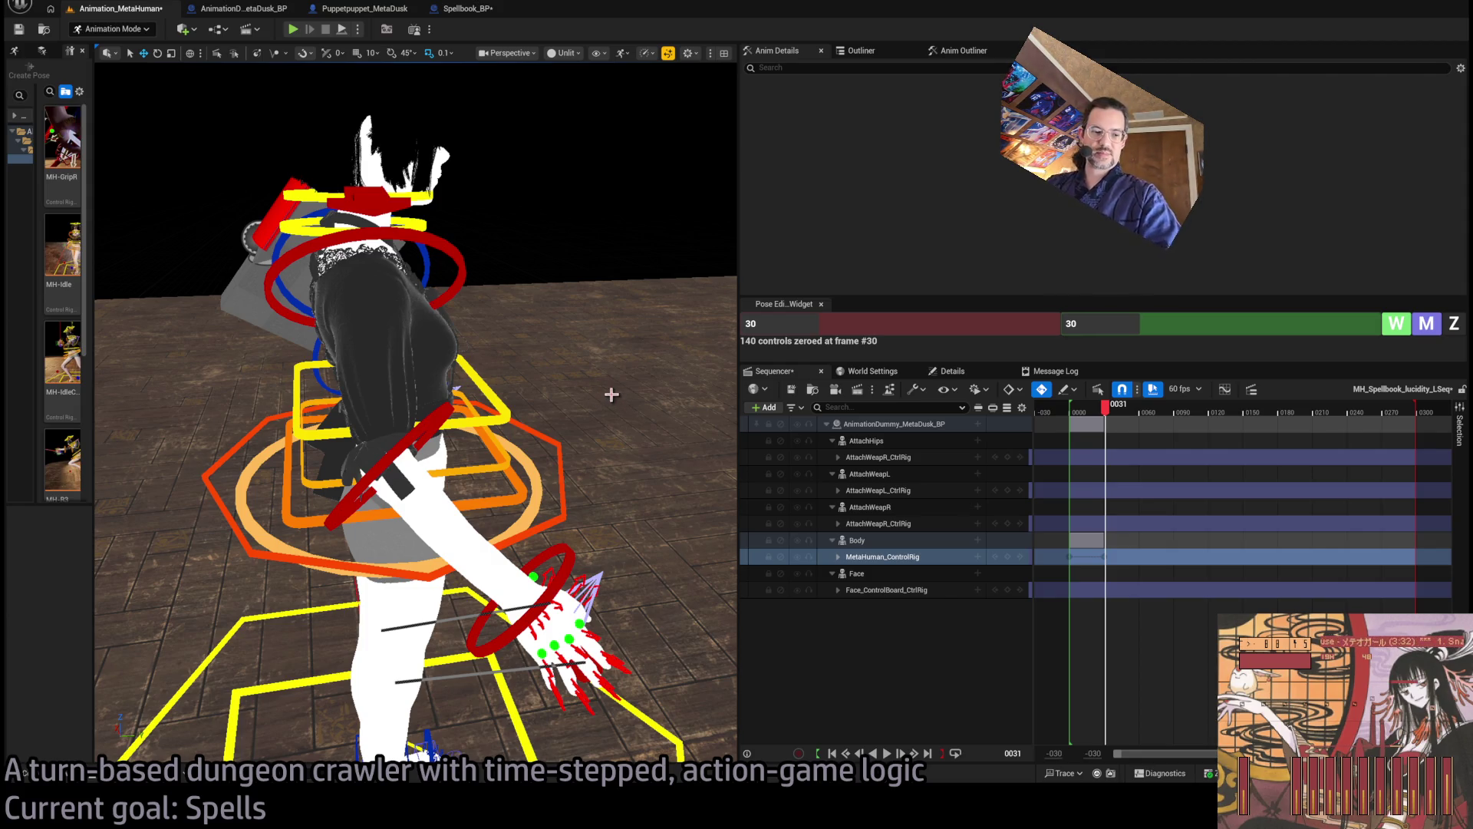
Select foot_roll_r_ctrl and inspect the feet closely at frame 28
left_click_drag(572, 385, 445, 393)
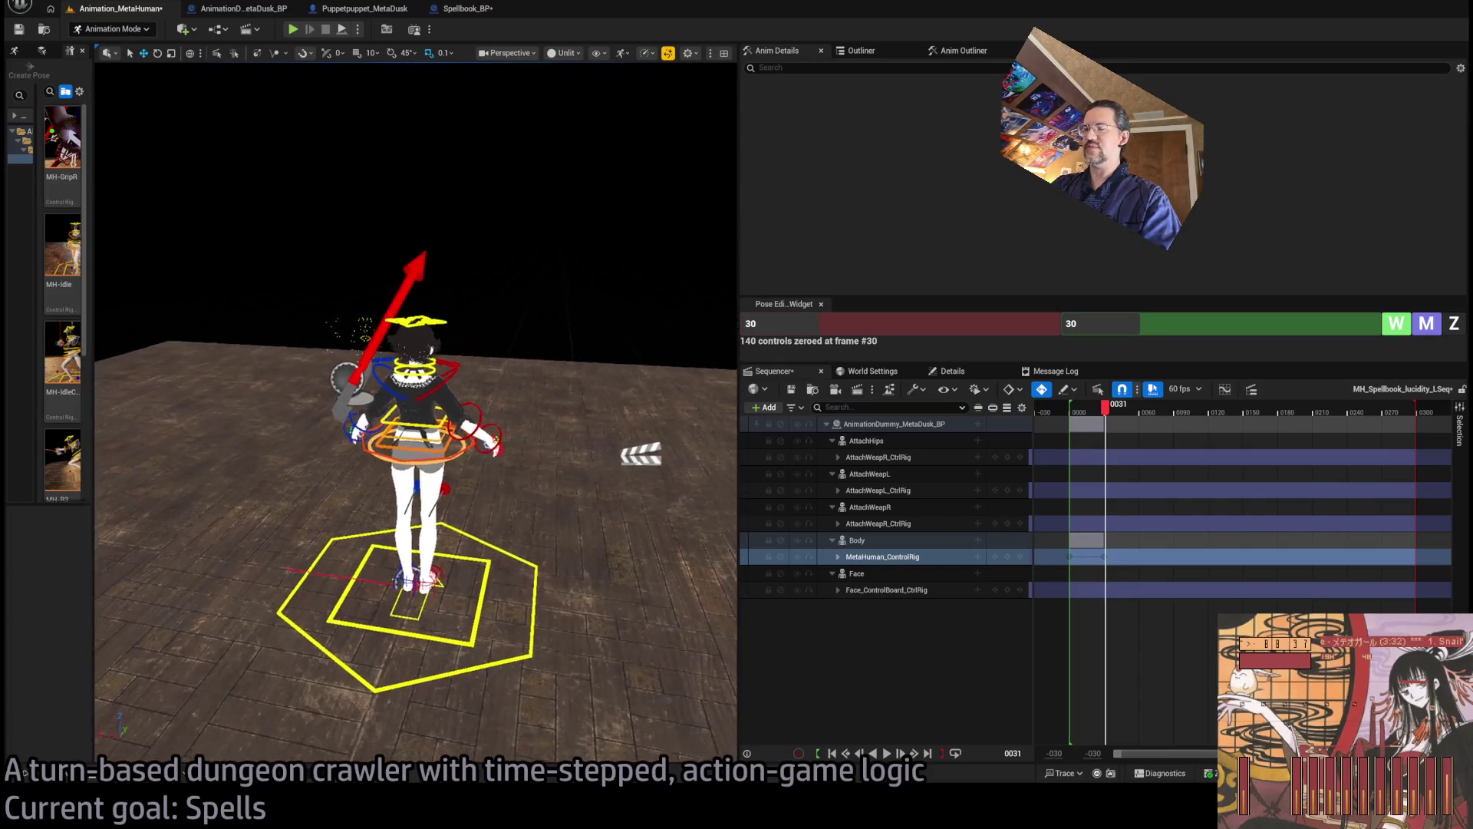
mouse_move(574, 396)
left_mouse_down()
mouse_move(538, 378)
mouse_move(563, 379)
left_mouse_up()
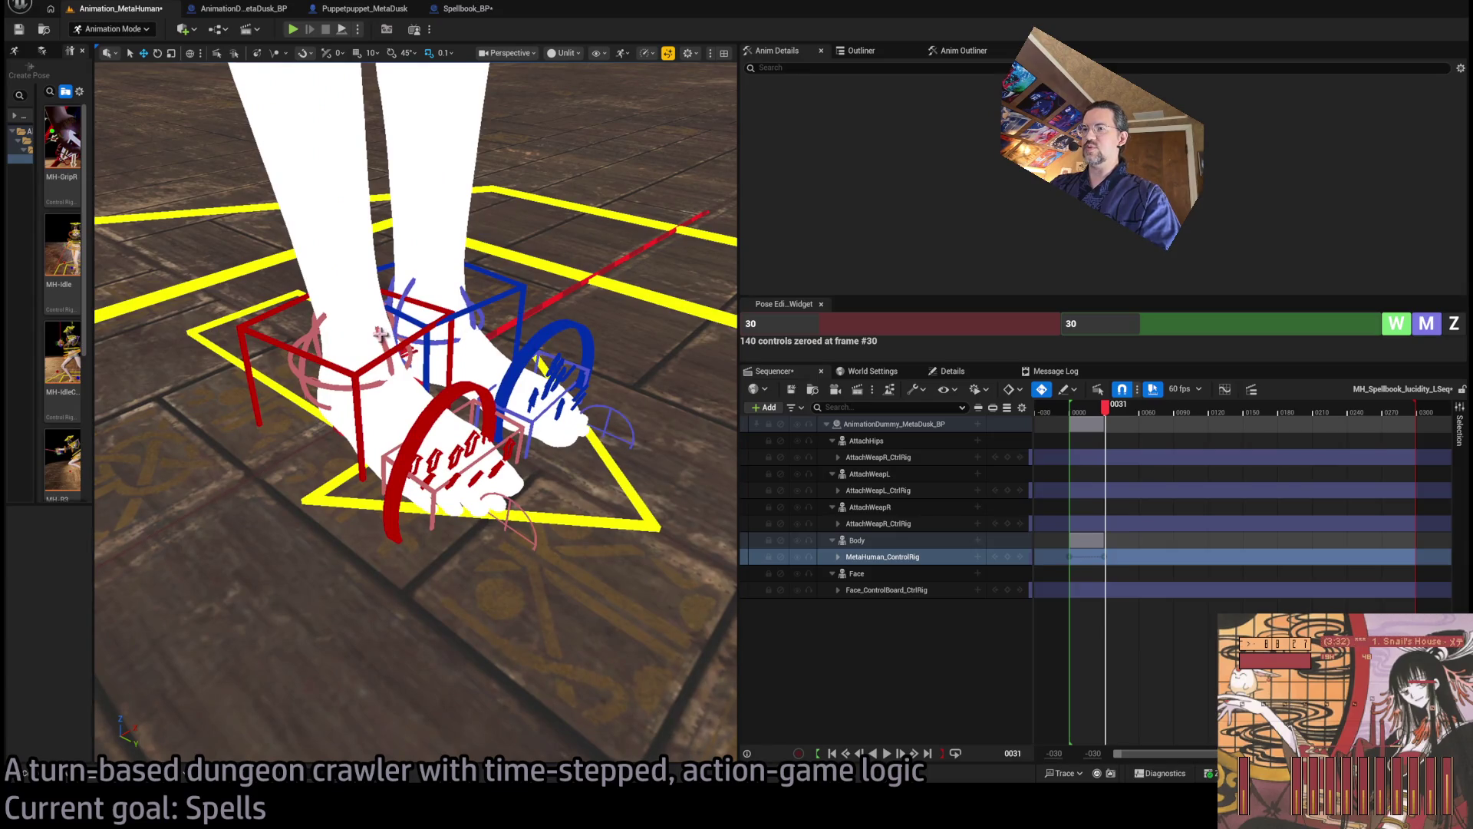
left_click(379, 333)
left_click_drag(380, 333, 379, 347)
left_click_drag(1106, 406, 1108, 410)
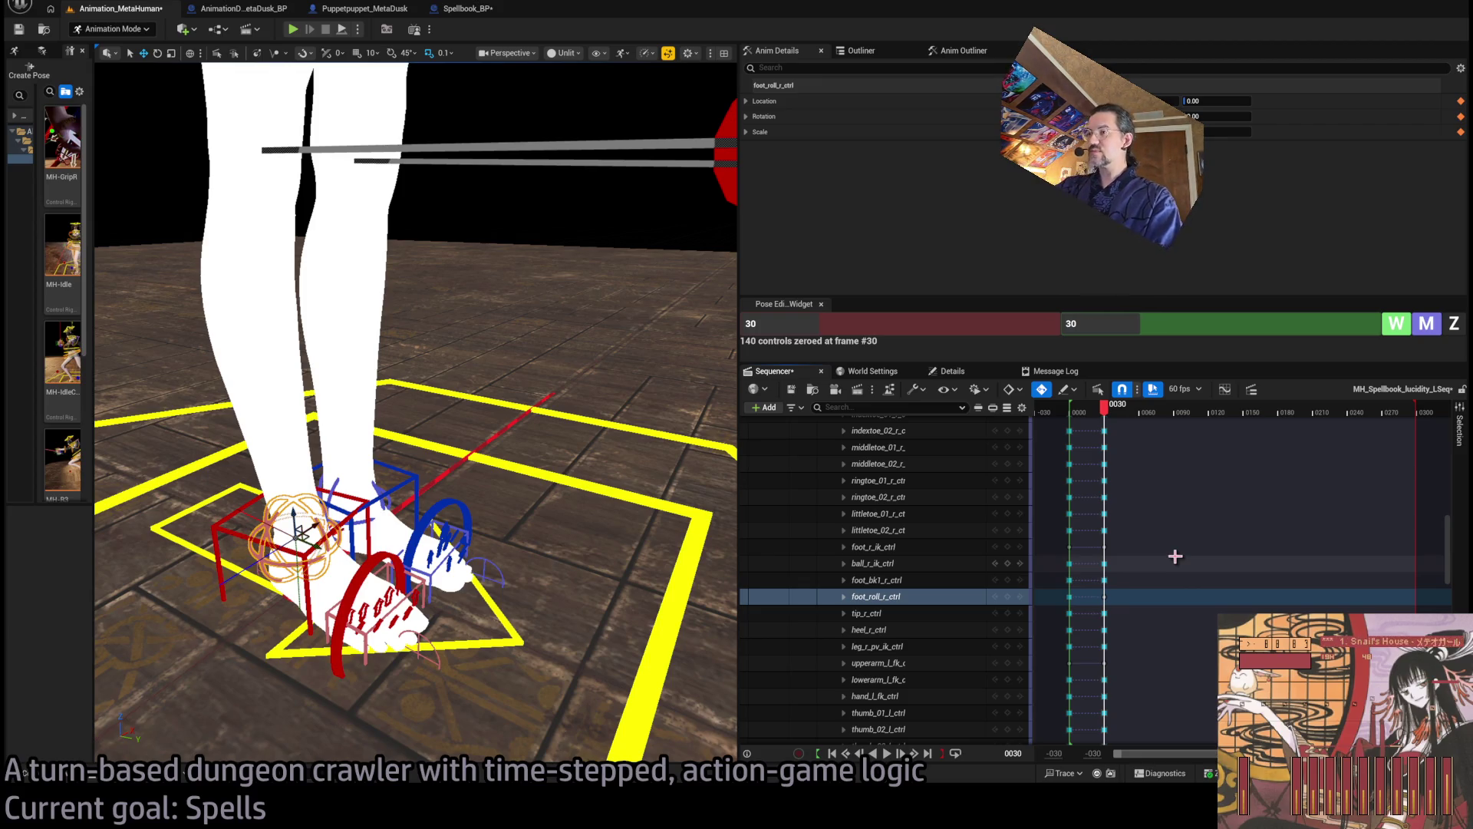
mouse_move(376, 438)
left_mouse_down()
mouse_move(345, 414)
mouse_move(415, 450)
mouse_move(516, 367)
left_mouse_up()
Undo the 45° right foot roll and clear the control selection
key("ctrl+z")
scroll(415, 412, "down", 5)
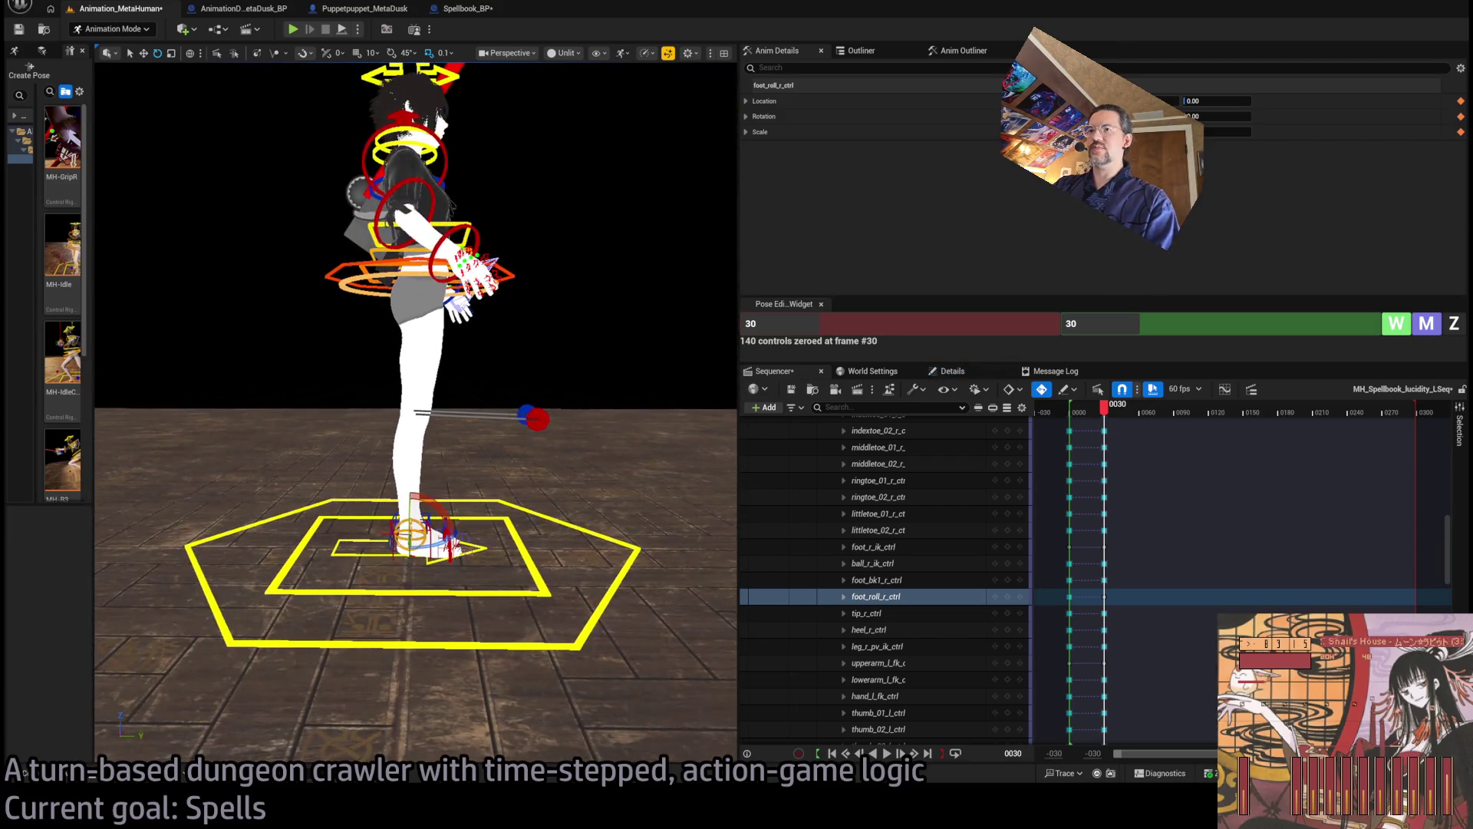
left_click_drag(415, 412, 499, 353)
left_click(500, 353)
scroll(500, 353, "down", 5)
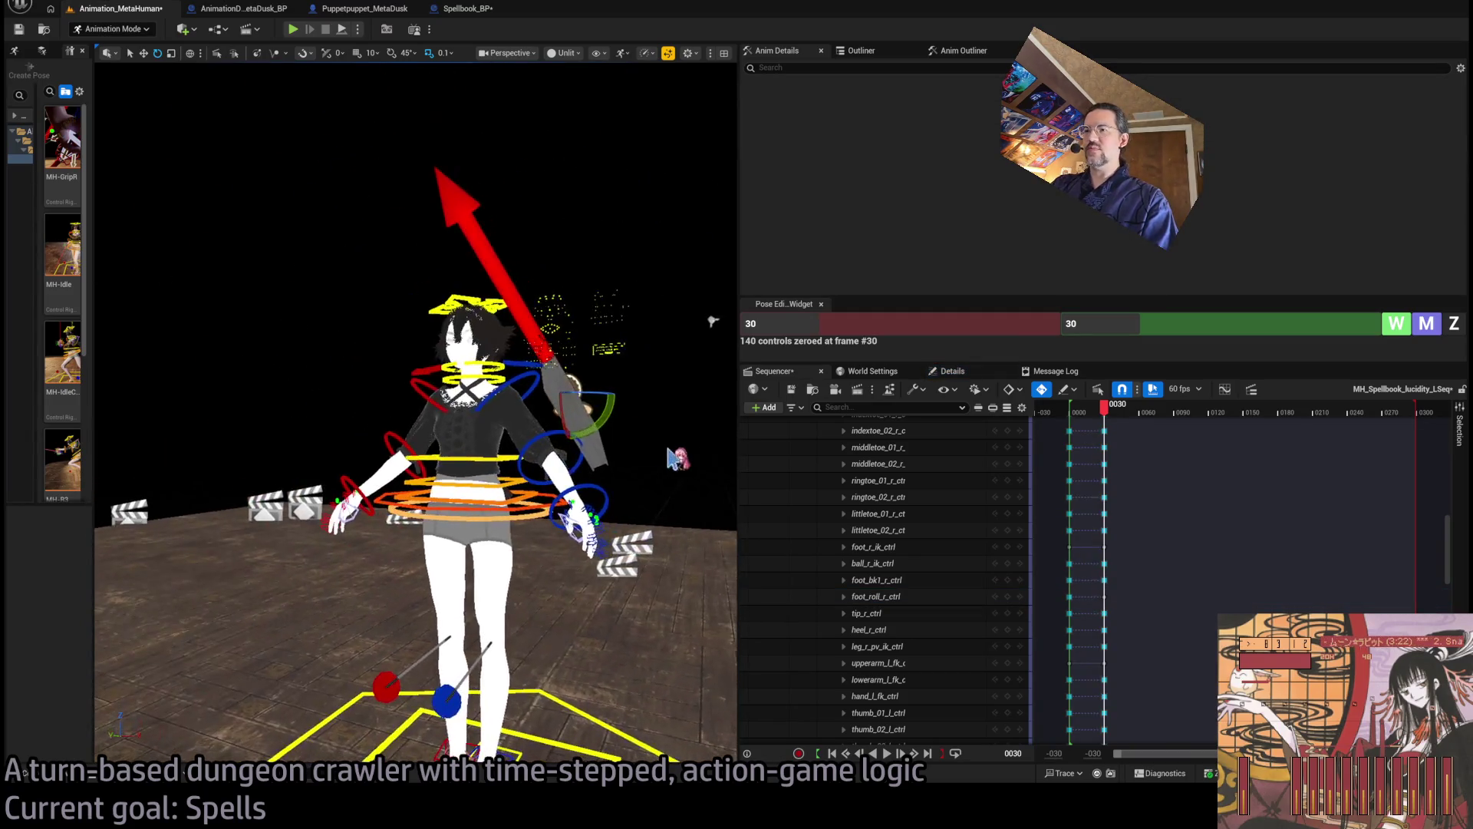
Rotate the spellbook down so it hangs toward the character's hand
left_click_drag(606, 405, 583, 537)
key("w")
left_click_drag(712, 320, 606, 342)
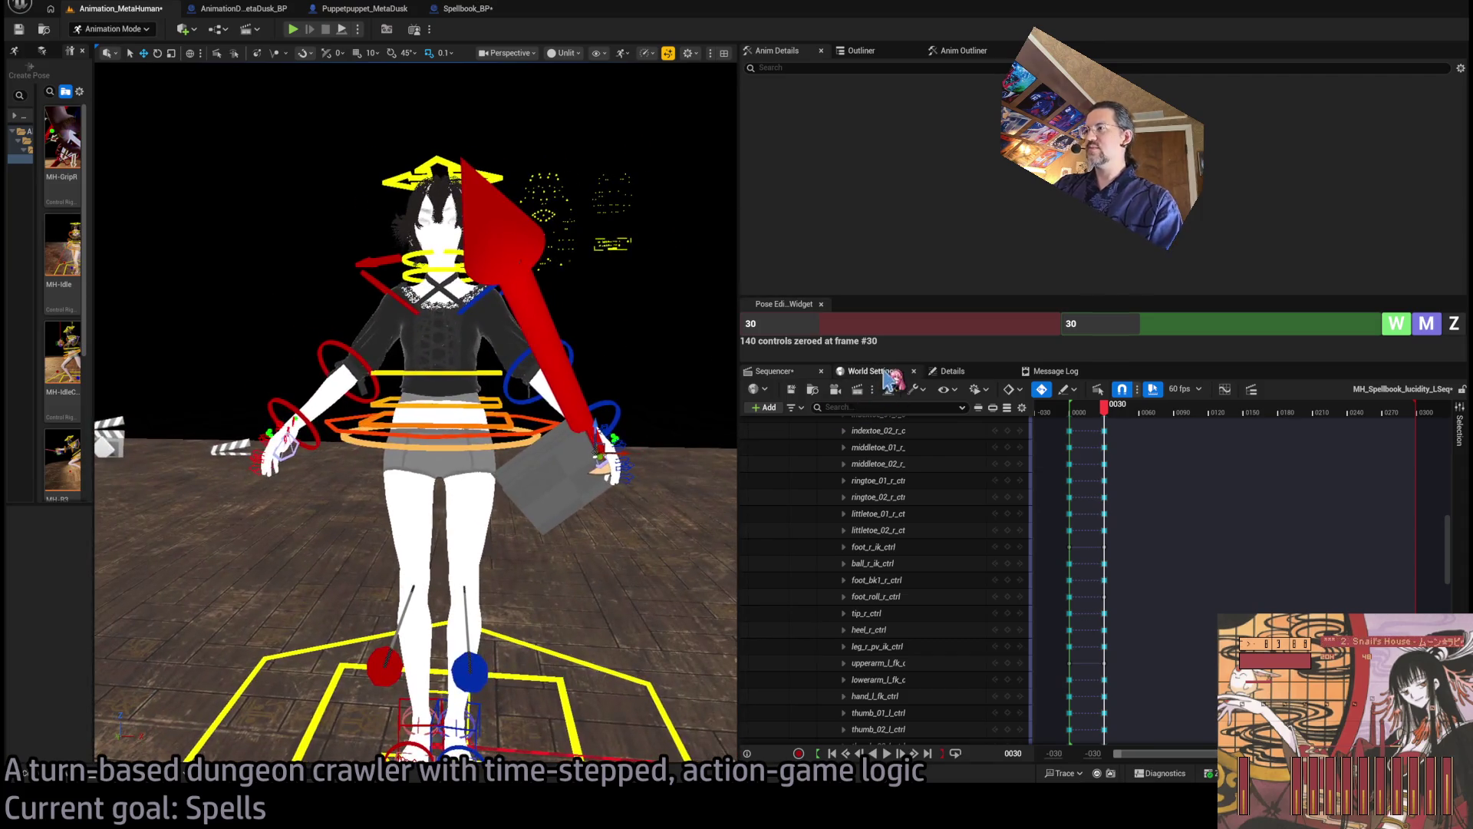
Collapse and re-expand MetaHuman_ControlRig, ending with the World Settings panel displayed
left_click(867, 371)
left_click(774, 371)
scroll(933, 511, "up", 3)
scroll(933, 515, "up", 3)
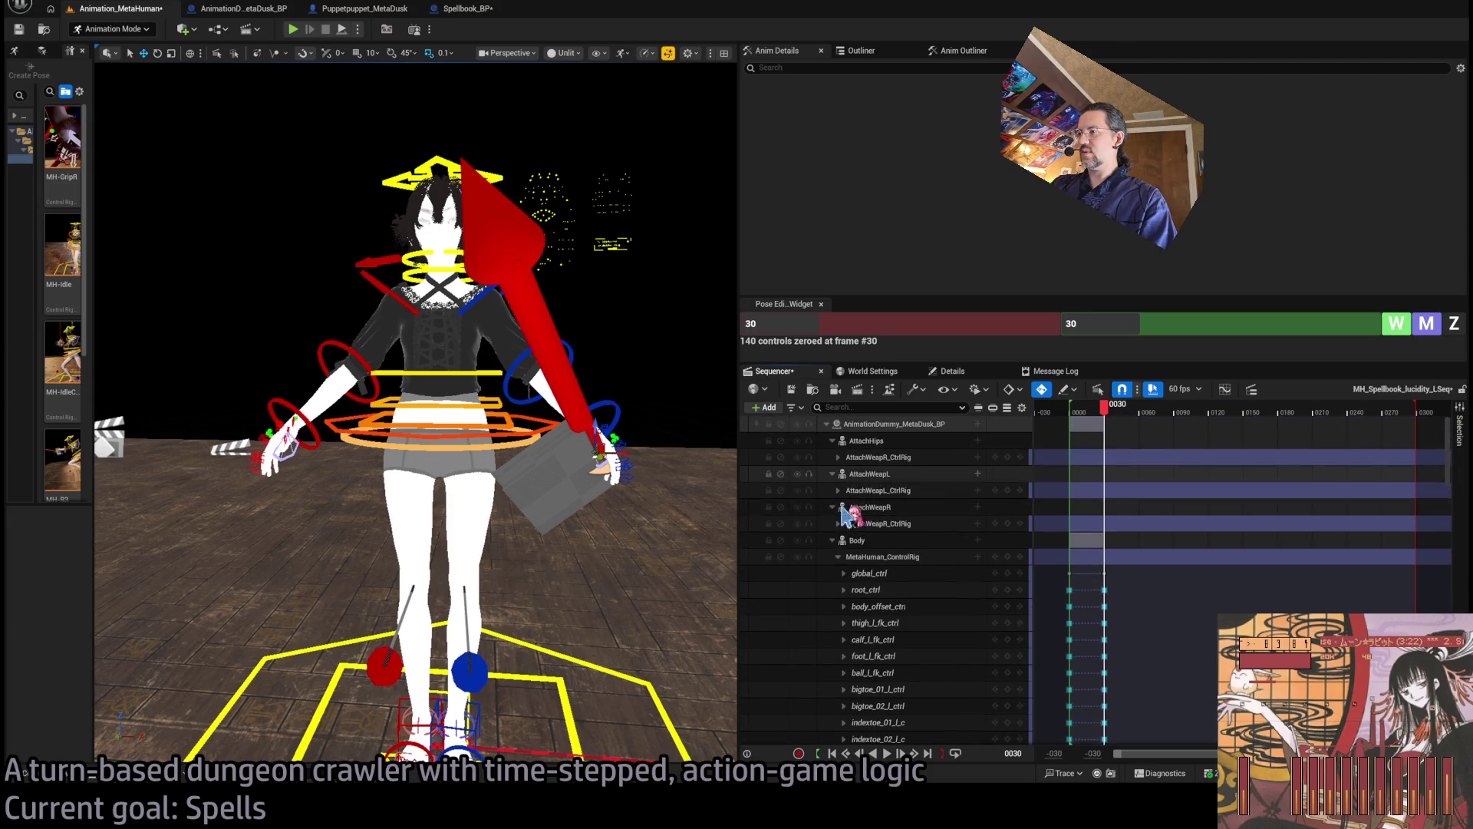
left_click(838, 558)
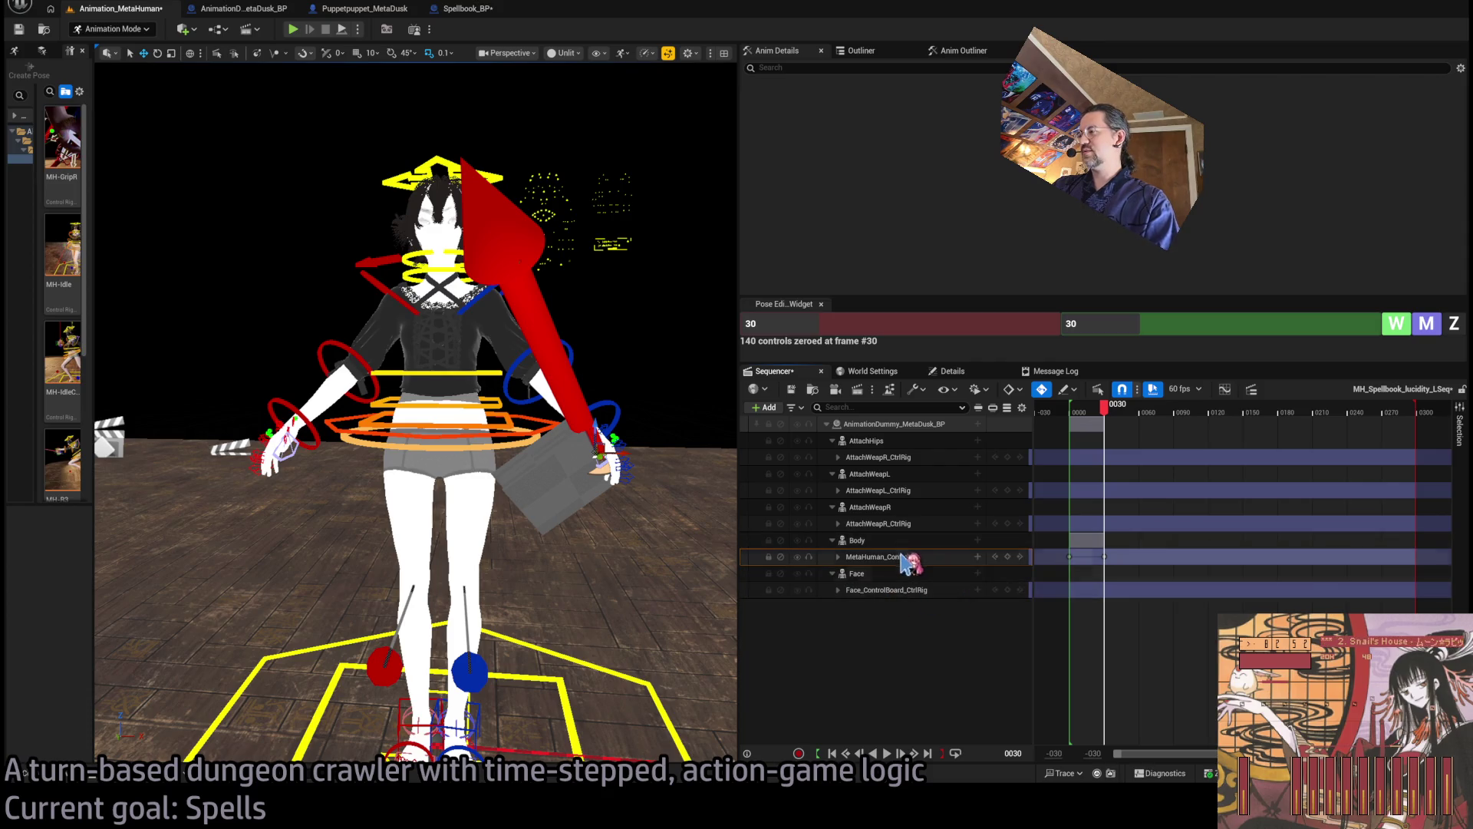
left_click(838, 556)
mouse_move(538, 460)
left_mouse_down()
mouse_move(445, 449)
mouse_move(684, 405)
left_mouse_up()
left_click(871, 371)
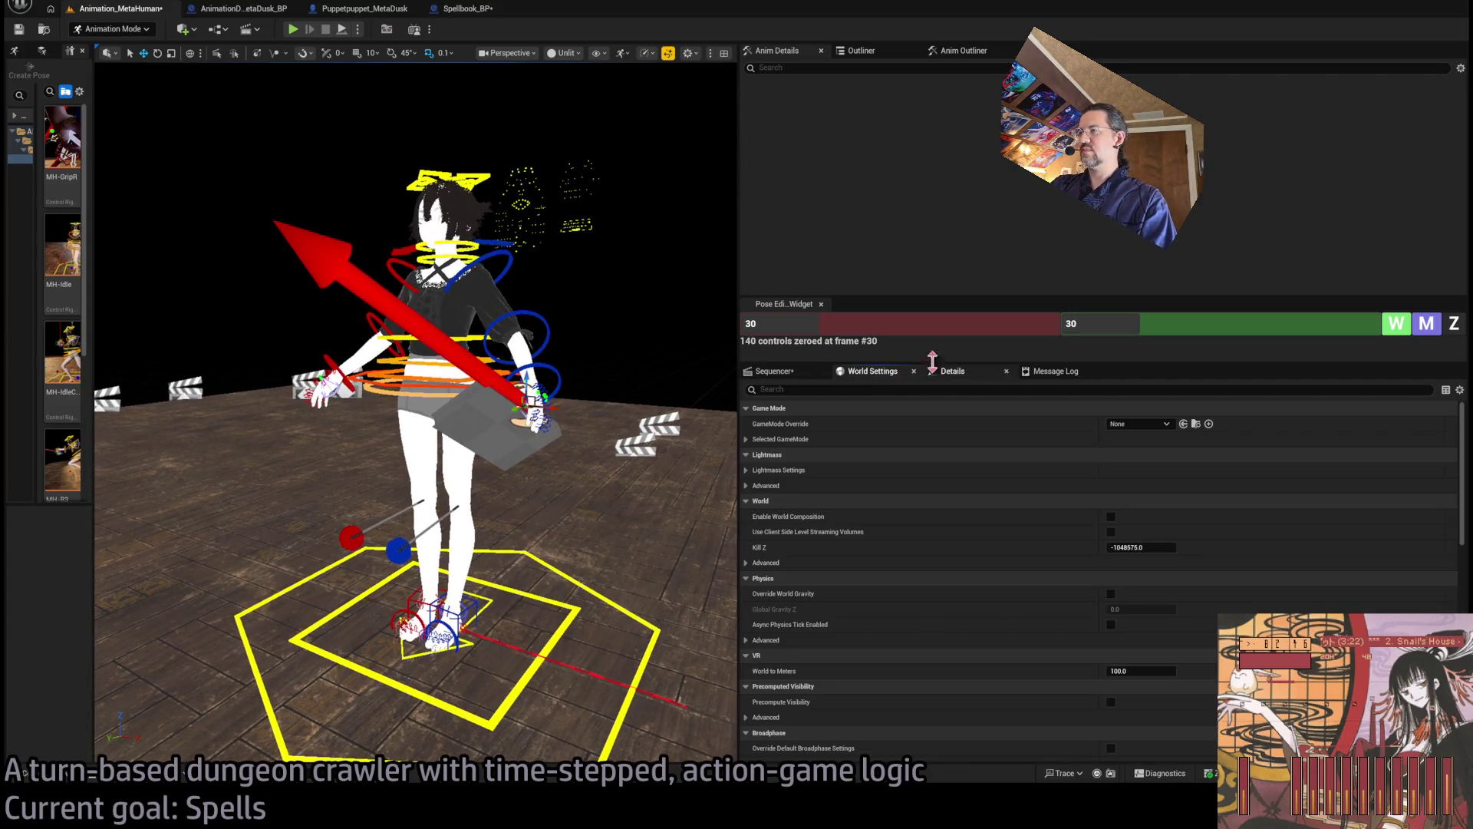
Switch between World Settings and Sequencer, then show the spellbook's Details transform
left_click(790, 373)
left_click(861, 50)
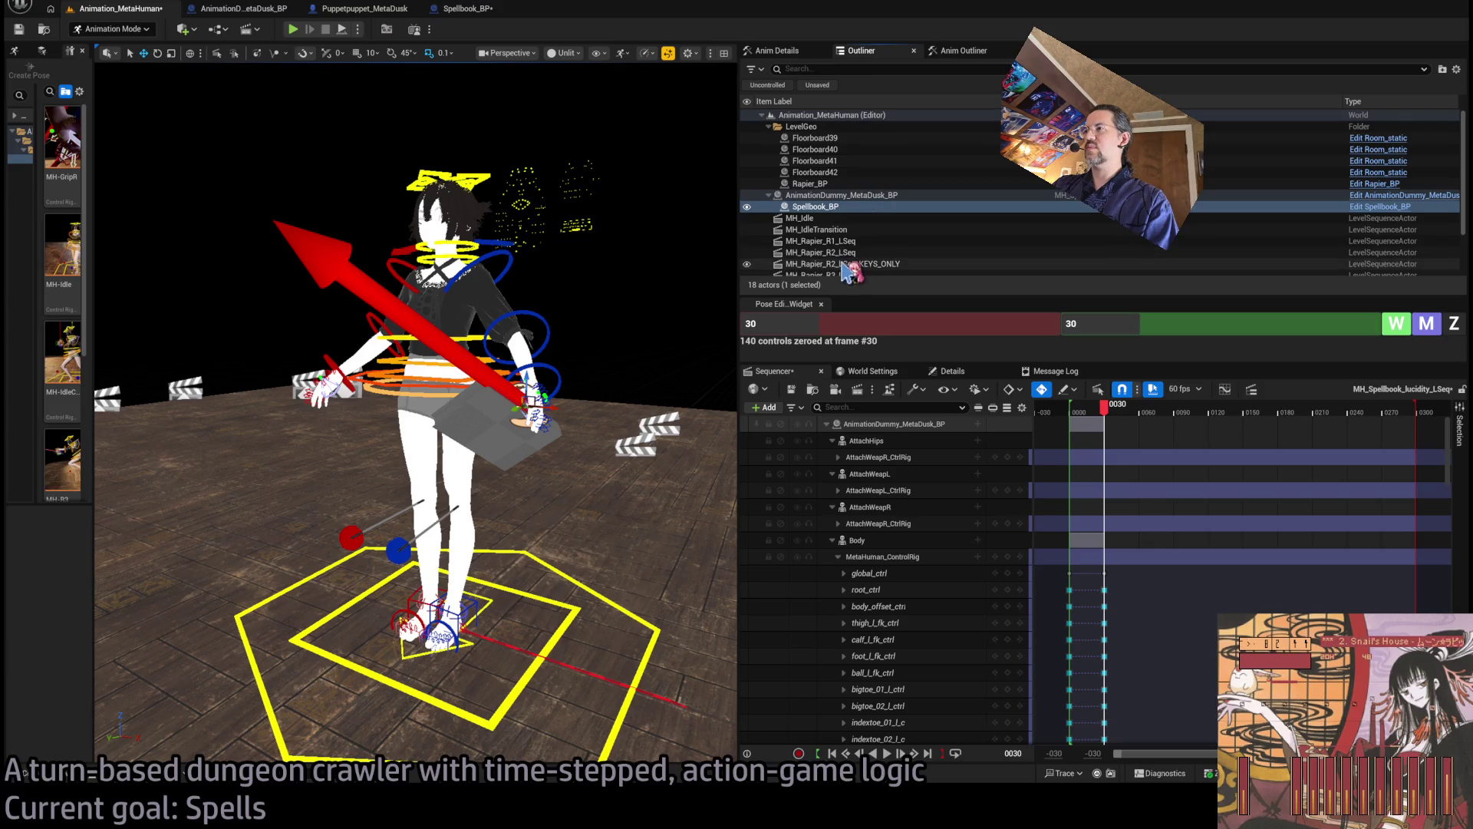
left_click(886, 372)
left_click(775, 371)
left_click(875, 372)
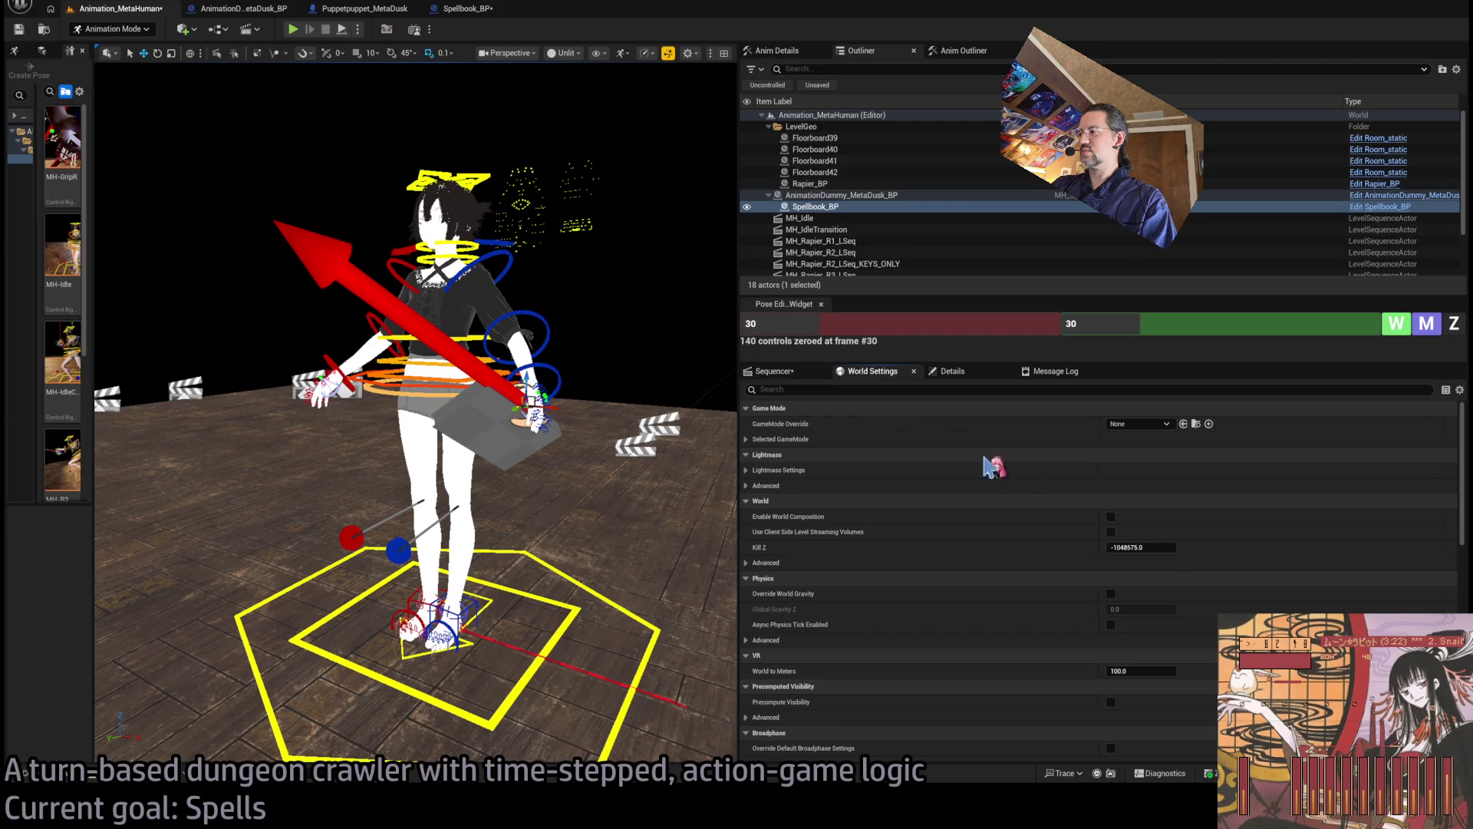
left_click(775, 371)
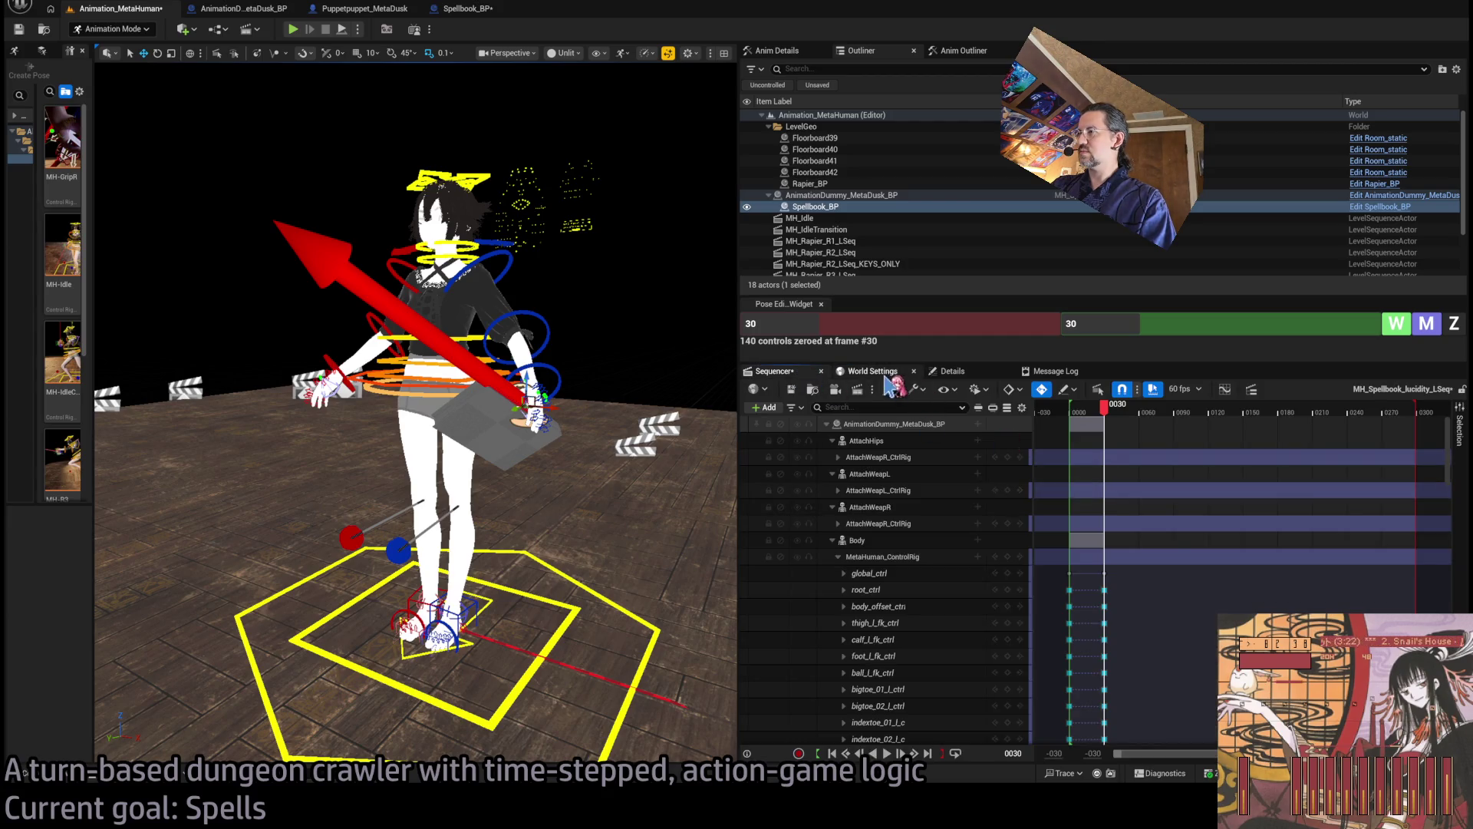
left_click(874, 372)
left_click(952, 371)
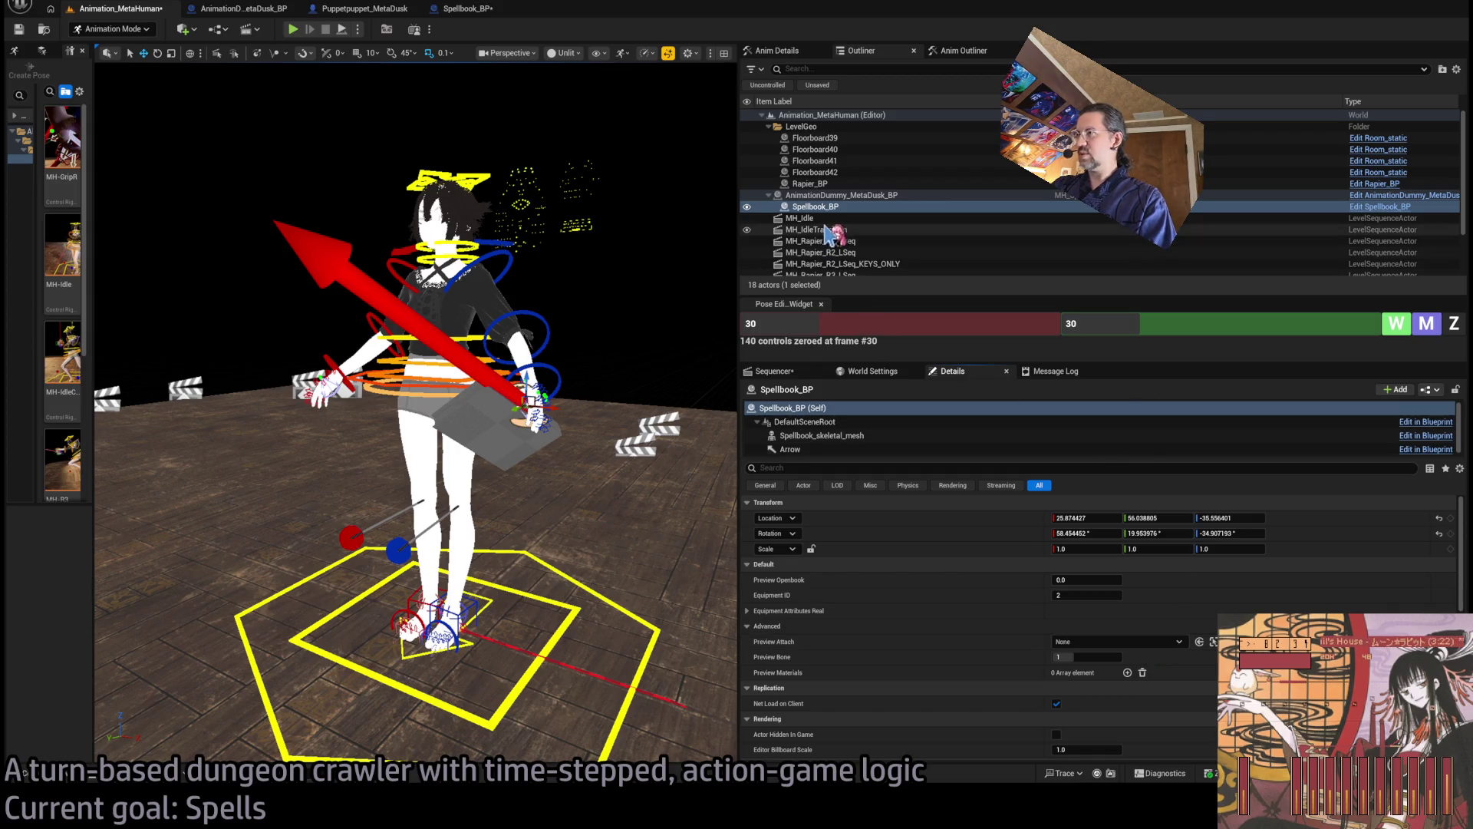
Move Spellbook_BP under LevelGeo, zero its location and rotation, and save the level
mouse_move(816, 206)
left_mouse_down()
mouse_move(837, 146)
mouse_move(805, 127)
left_mouse_up()
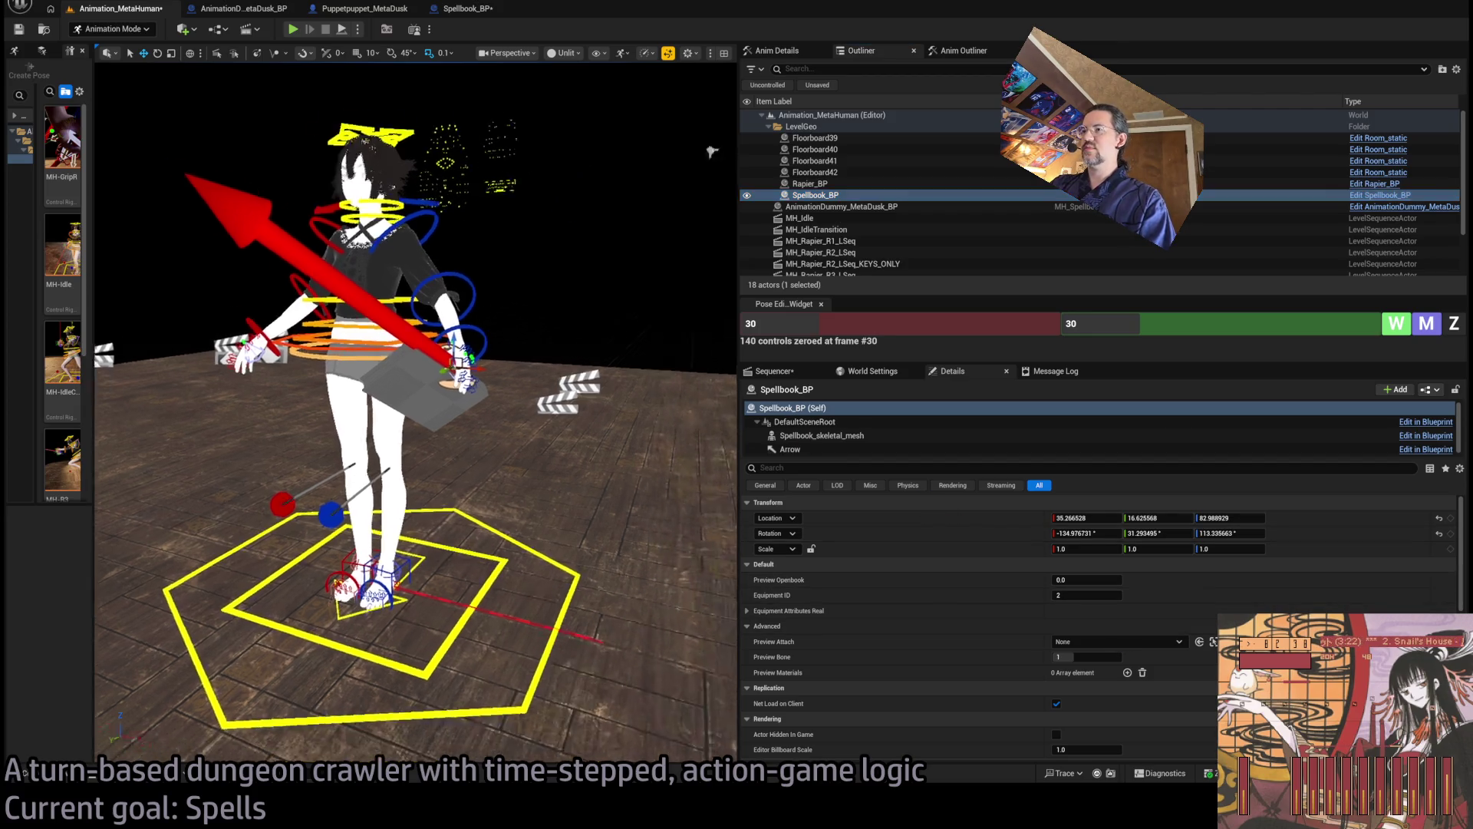
left_click(1090, 518)
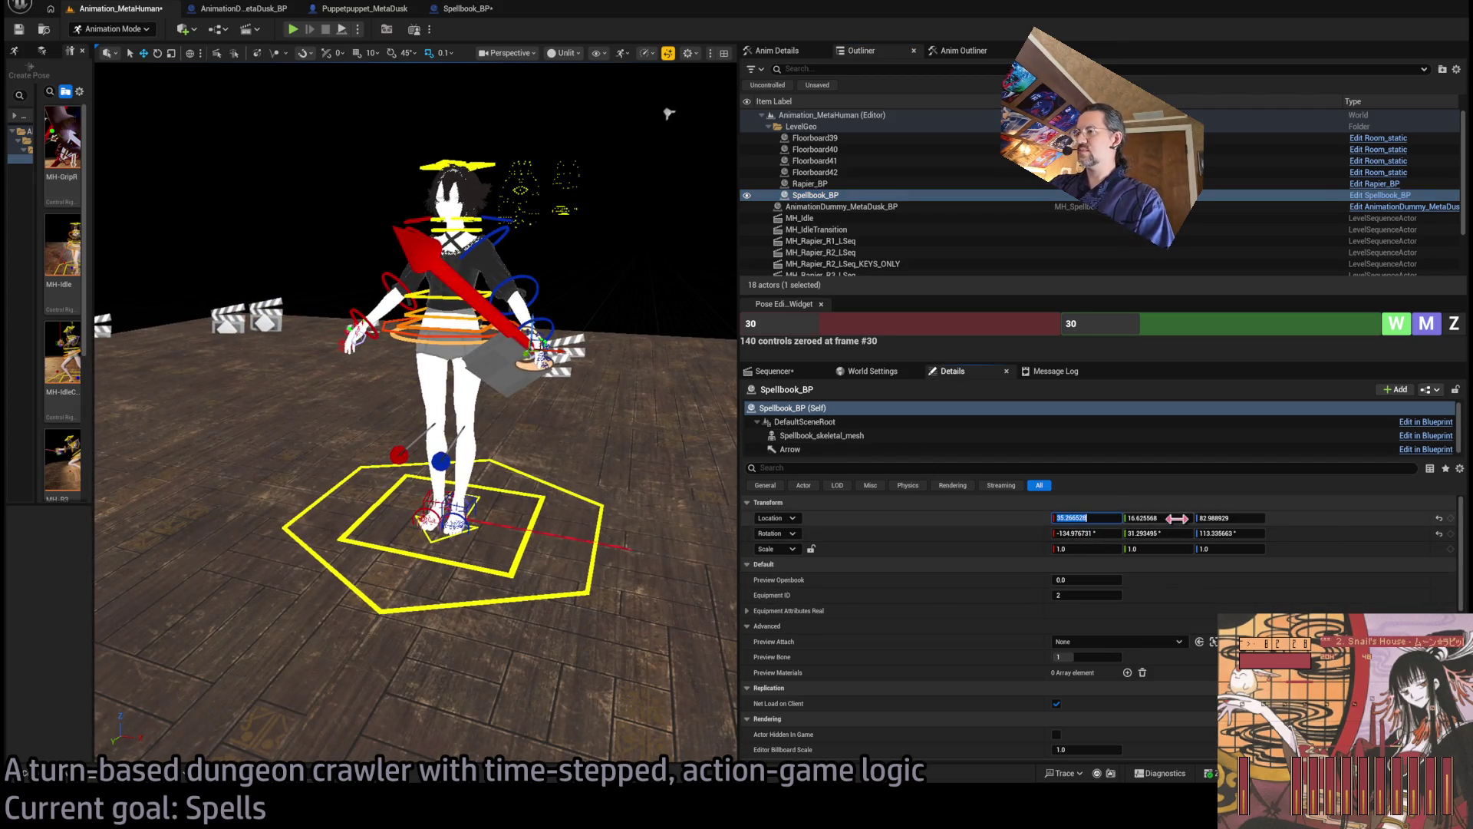
key("Tab")
type("0")
key("Tab")
type("0")
key("Tab")
type("0")
key("Tab")
type("0")
key("Return")
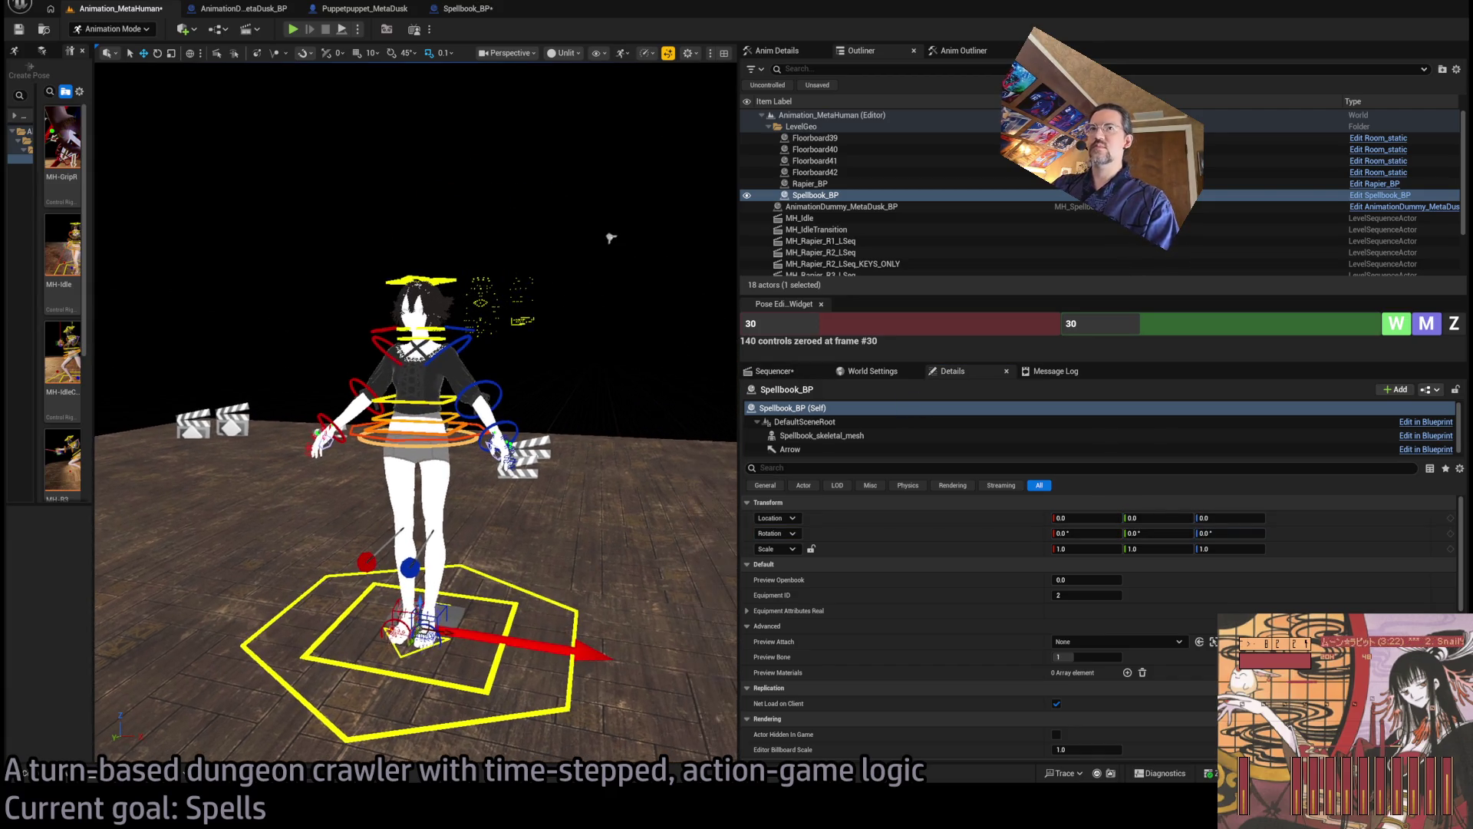
key("ctrl+s")
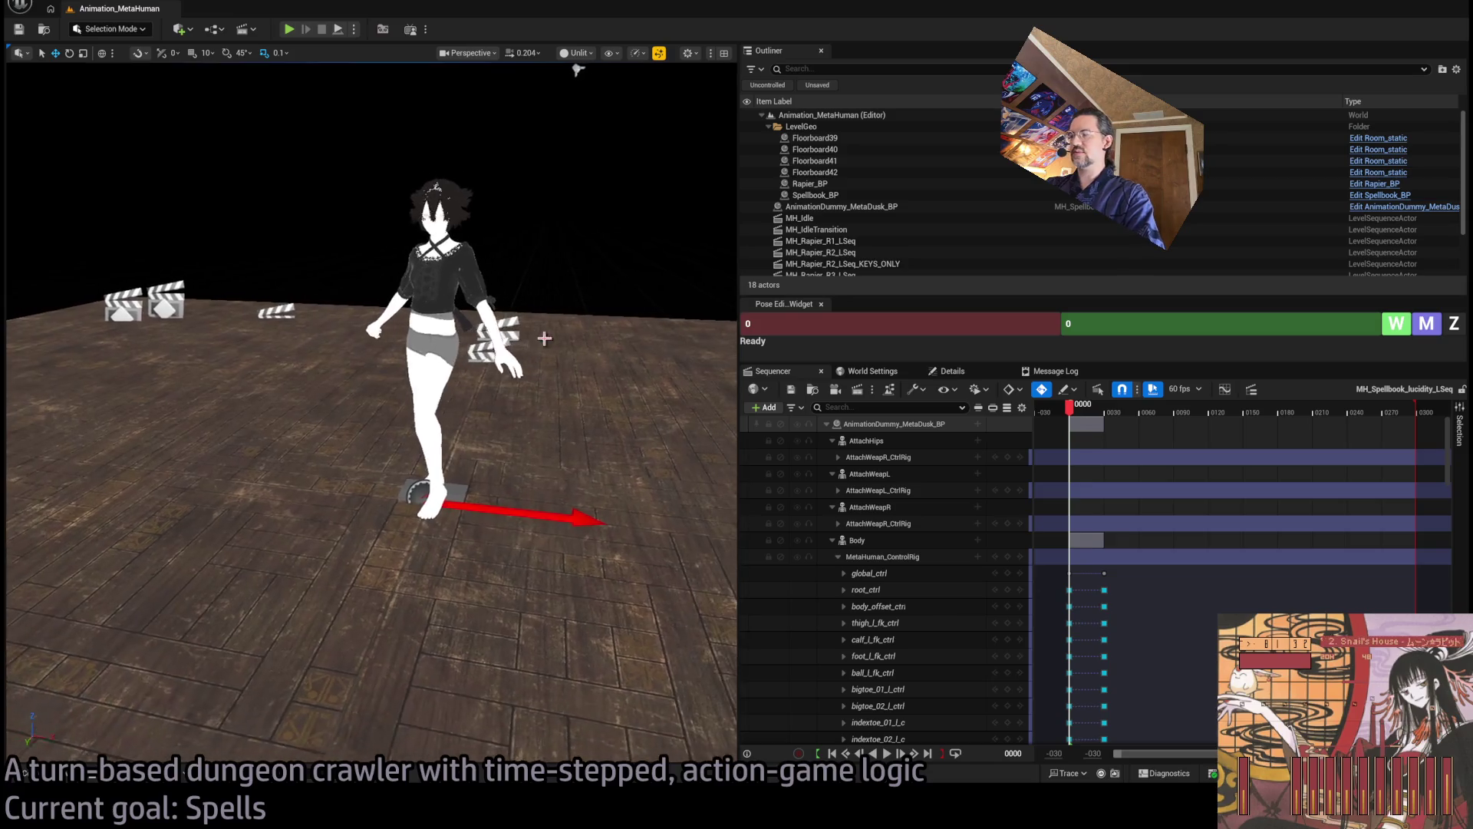
Attach Spellbook_BP to AnimationDummy_MetaDusk_BP so the book hangs at her hand
left_click(452, 492)
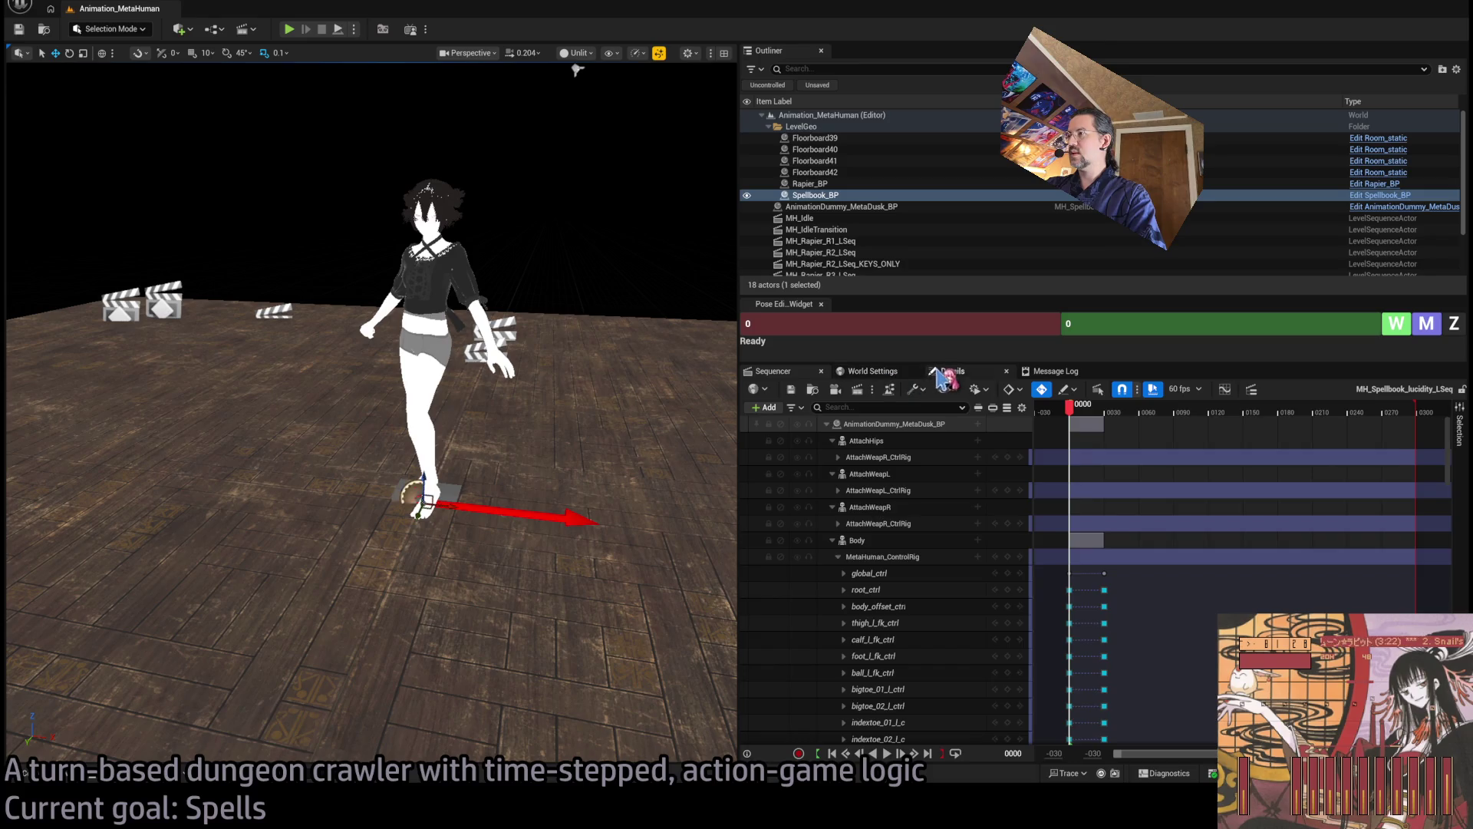
left_click(939, 371)
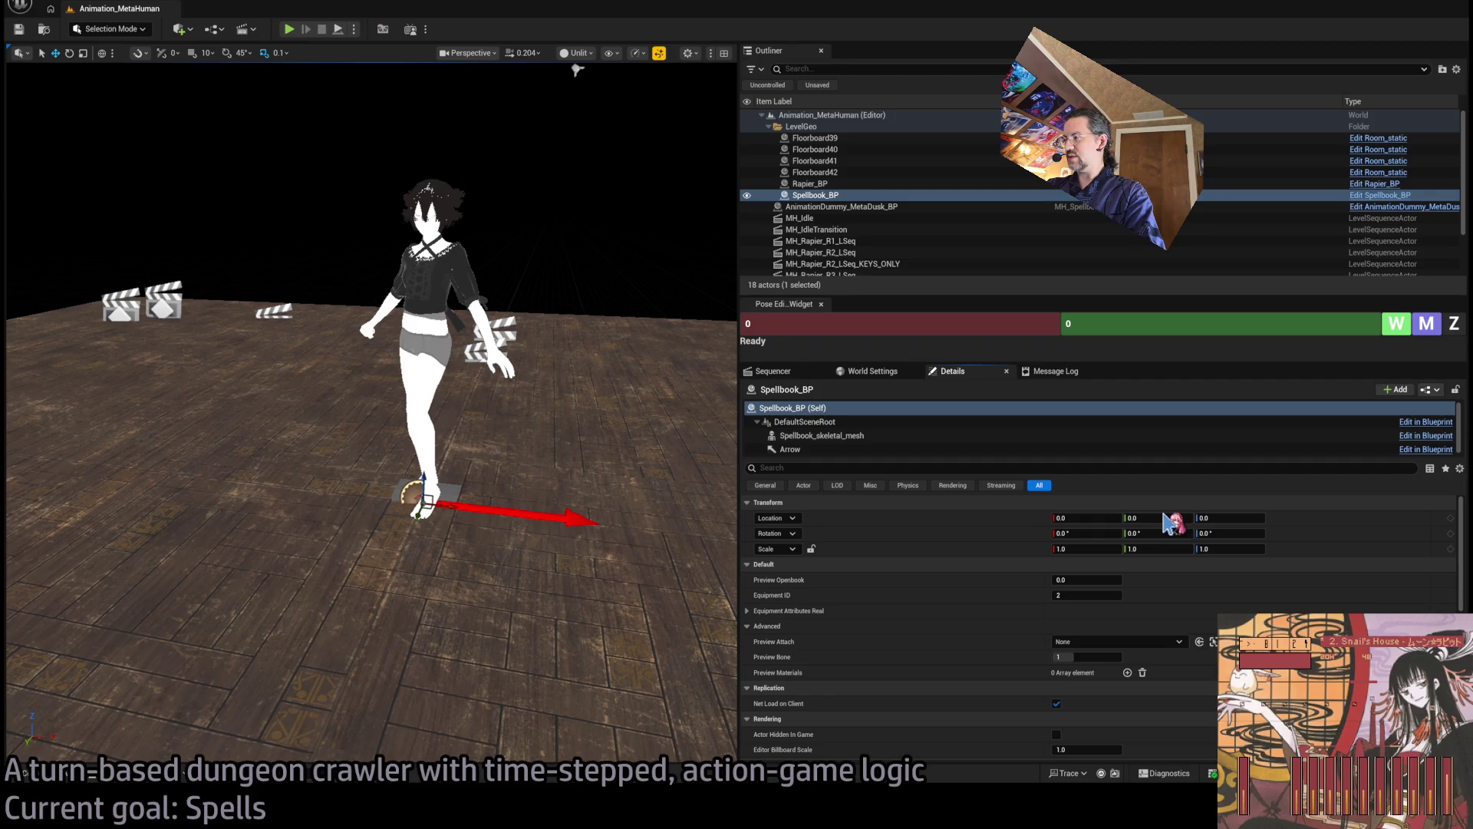
left_click(869, 196)
left_click(770, 371)
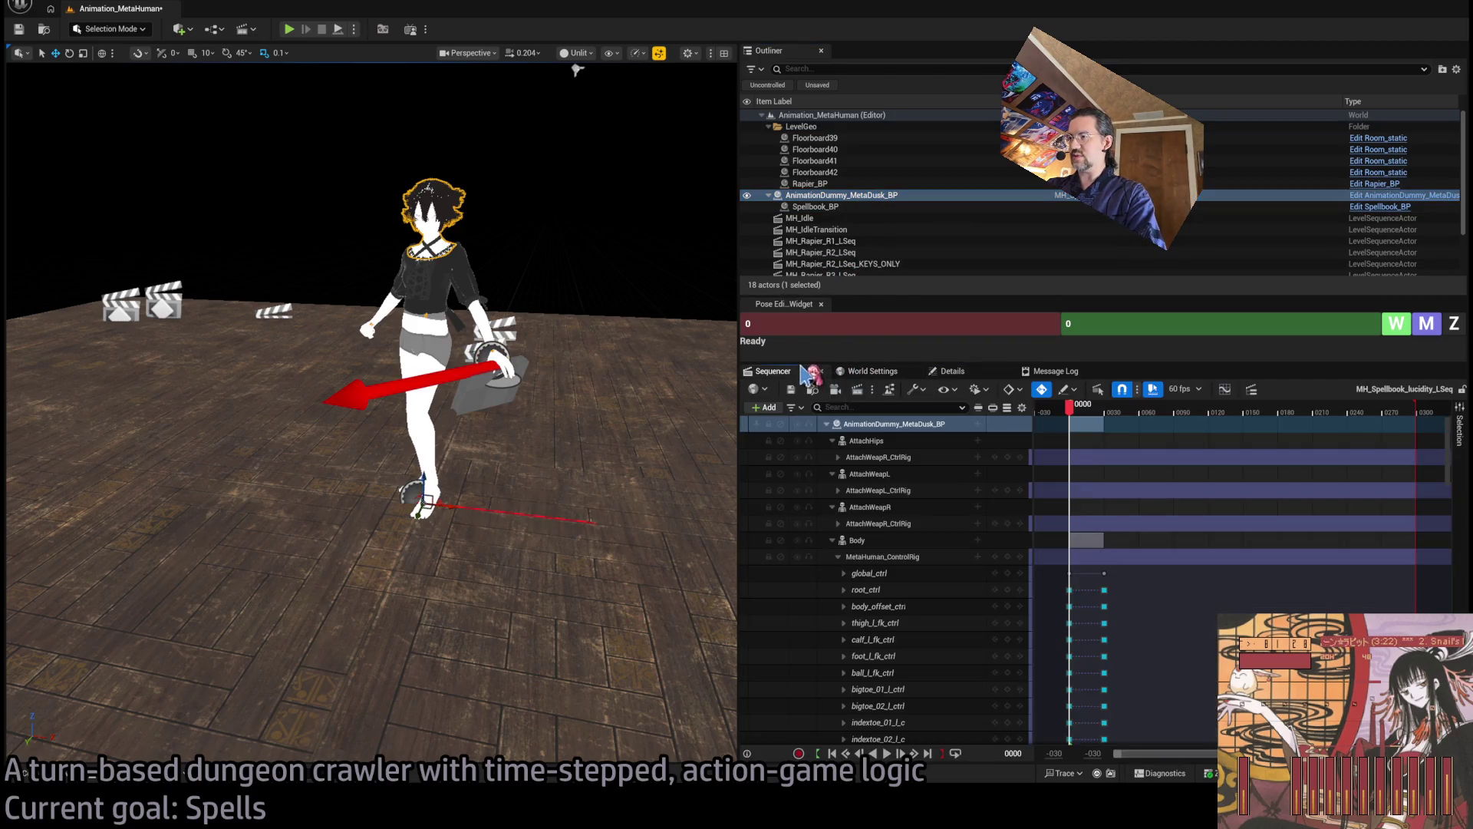
Go to frame 0030, orbit close to the feet, activate MetaHuman_ControlRig, and select the right foot roll
left_click_drag(1086, 414, 1108, 416)
mouse_move(368, 384)
left_mouse_down()
mouse_move(583, 369)
mouse_move(627, 406)
mouse_move(627, 437)
mouse_move(499, 445)
left_mouse_up()
left_click(902, 558)
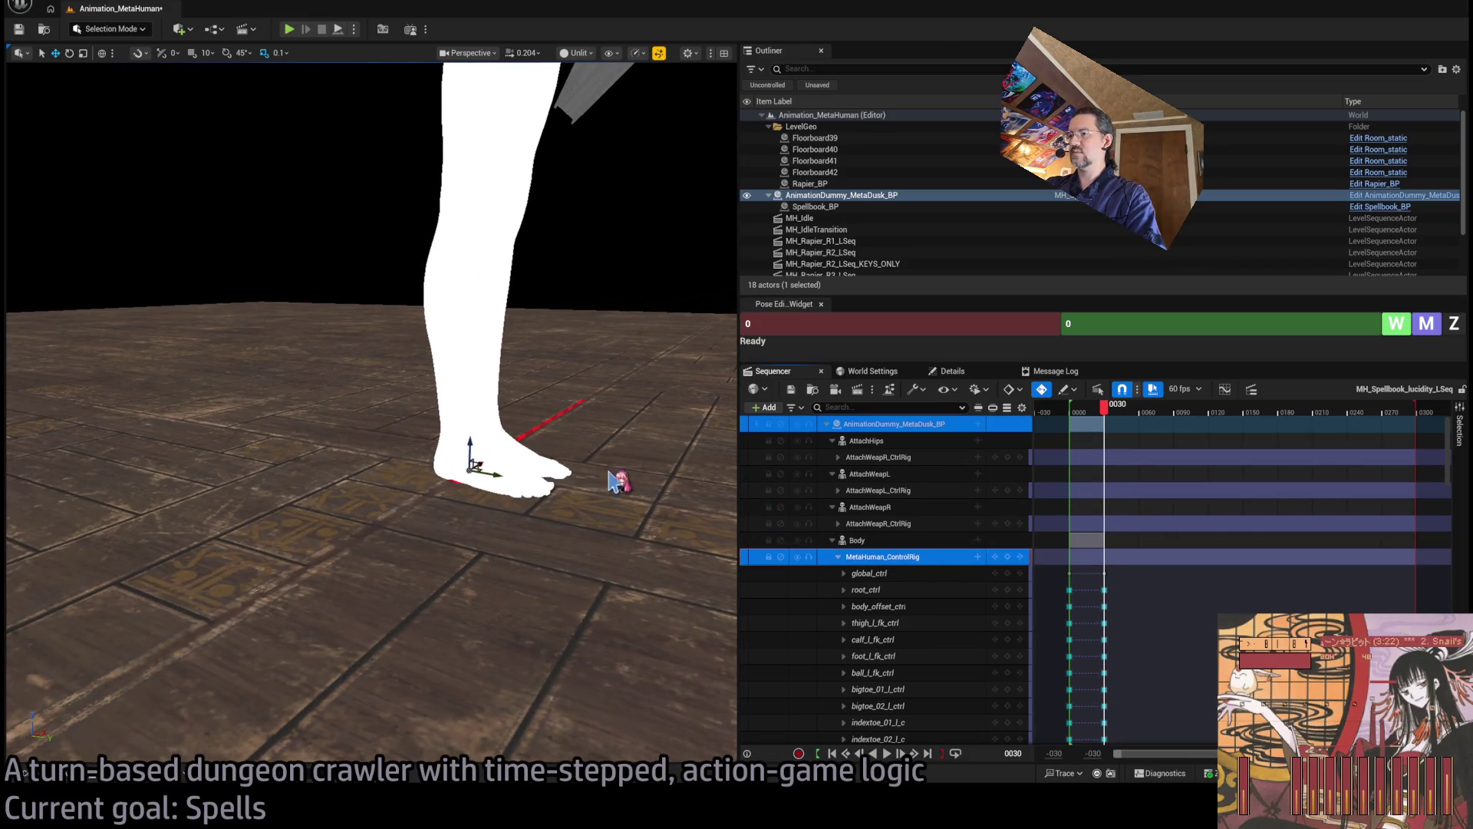
left_click(481, 439)
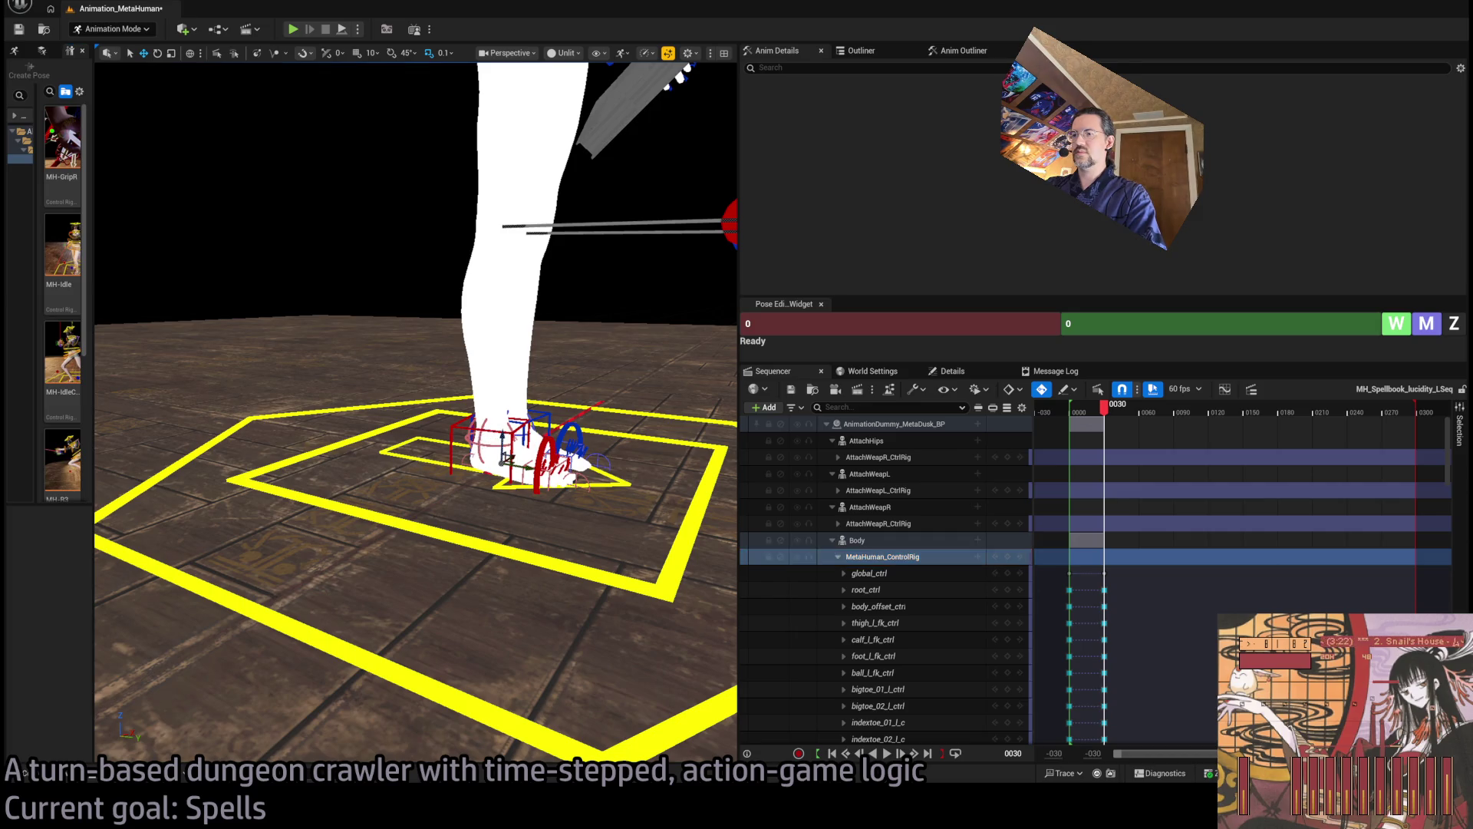
Reduce the right foot roll angle, then select the left foot roll control and preview earlier frames
left_click_drag(538, 383, 546, 381)
left_click_drag(415, 414, 461, 425)
mouse_move(633, 355)
left_mouse_down()
mouse_move(553, 384)
mouse_move(486, 316)
mouse_move(683, 332)
mouse_move(664, 332)
left_mouse_up()
left_click(543, 389)
scroll(487, 316, "down", 5)
left_click_drag(1105, 419, 1114, 413)
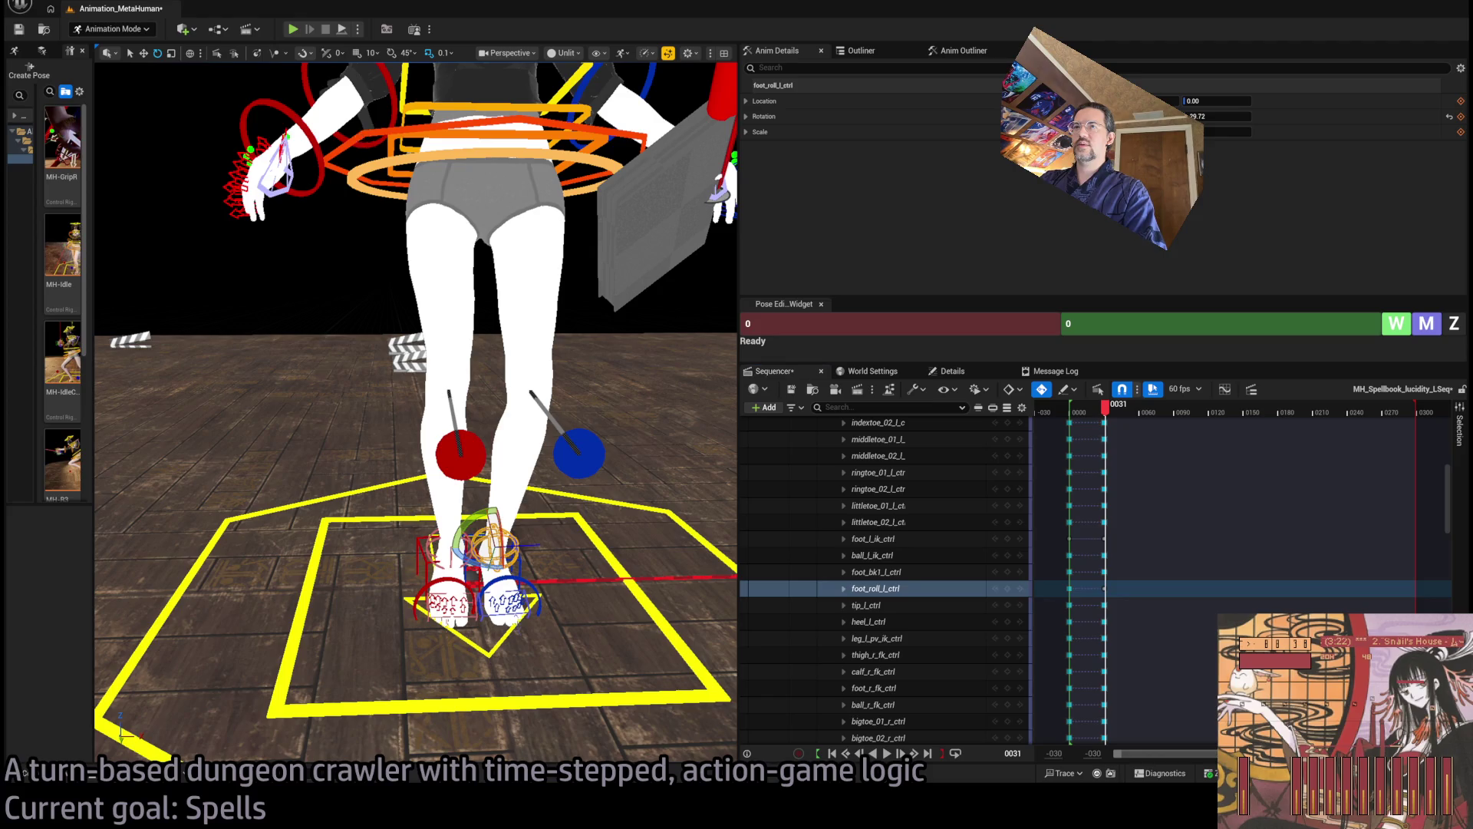
Shift body_ctrl and both foot IK controls left, comparing the pose across frames 27–31
left_click(468, 628)
left_click(430, 559)
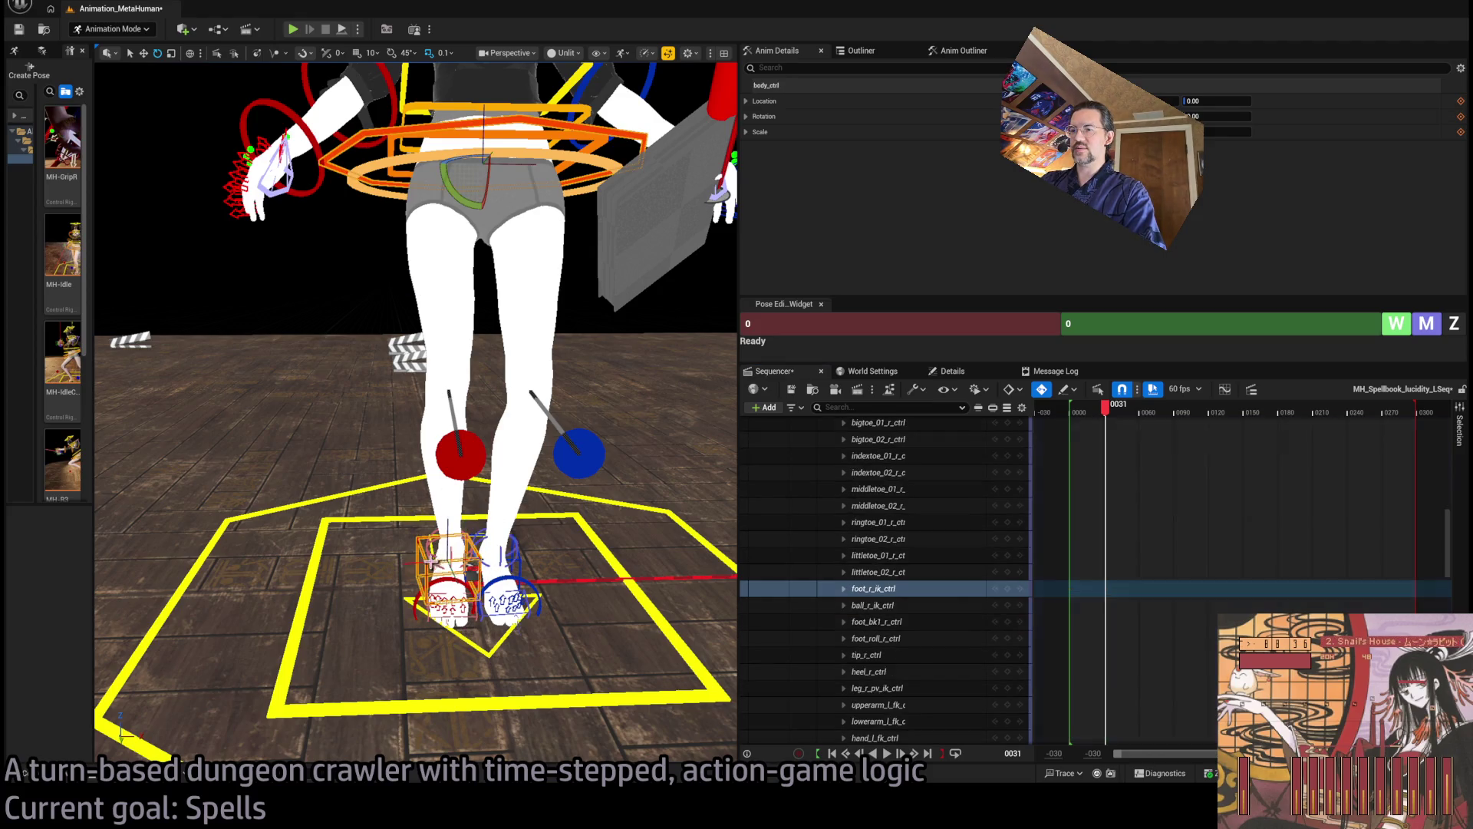
left_click(530, 566, "ctrl")
key("w")
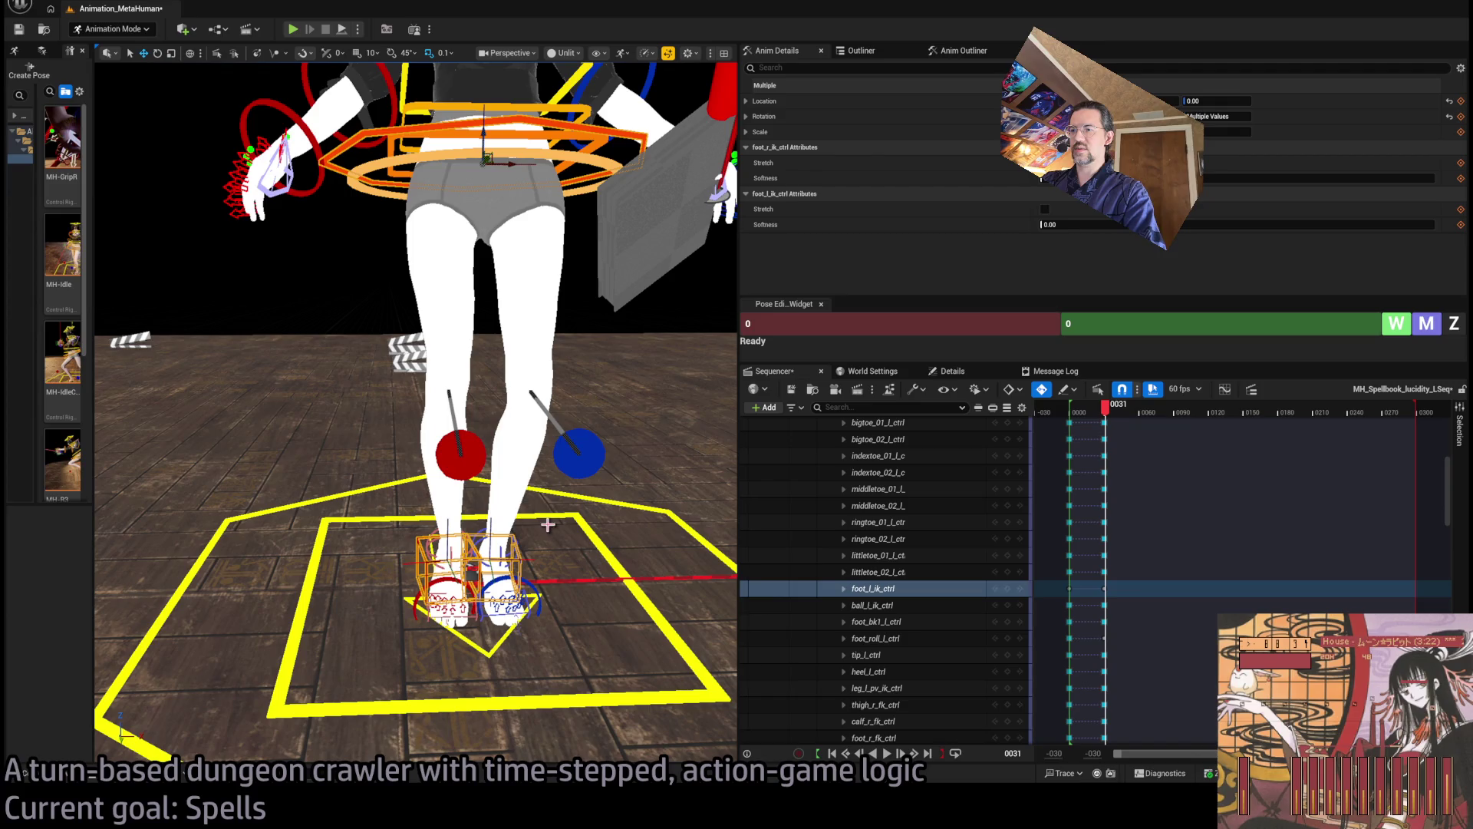
left_click_drag(507, 163, 491, 163)
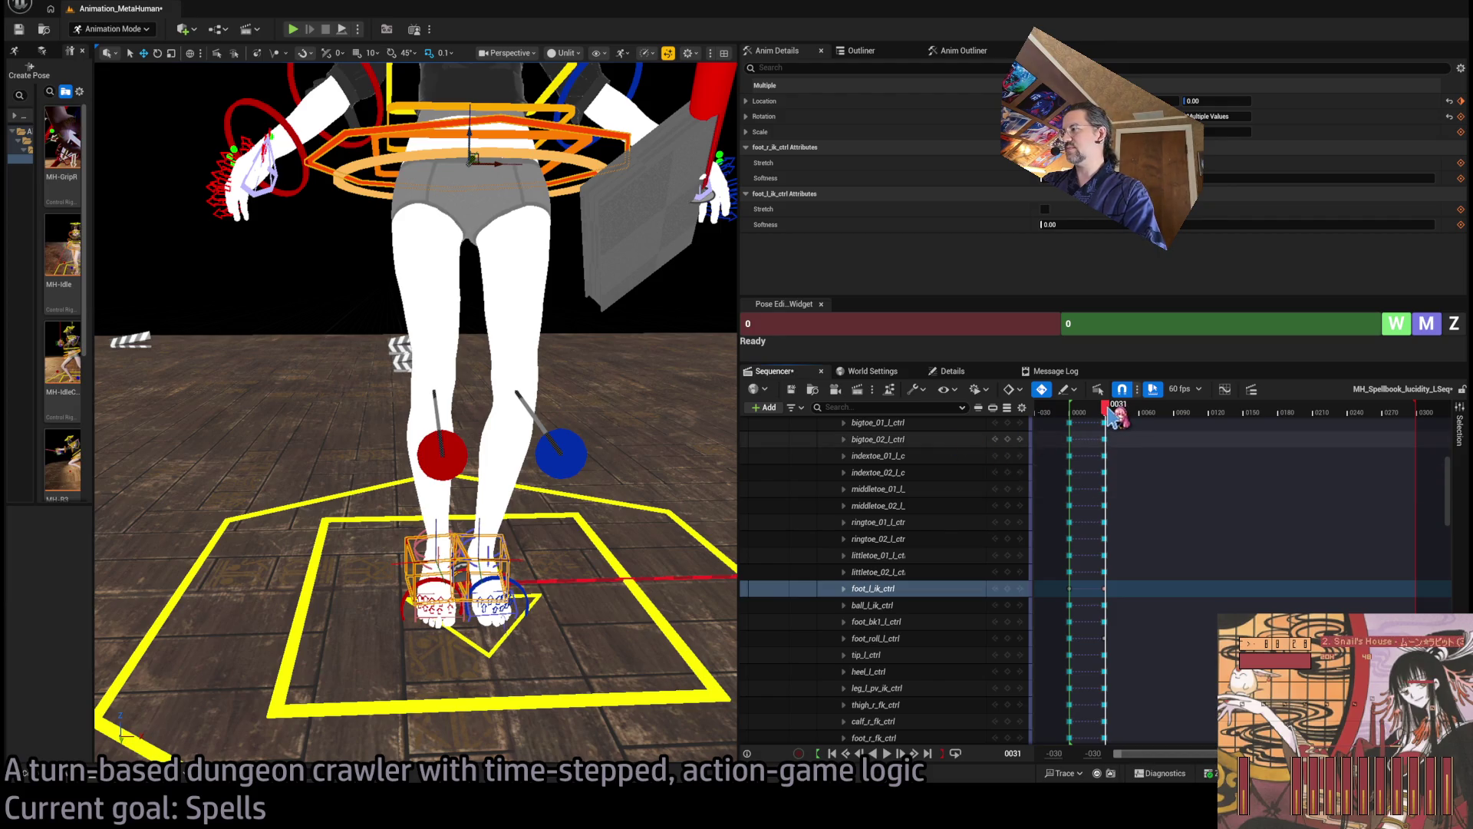
mouse_move(1113, 419)
left_mouse_down()
mouse_move(1096, 414)
mouse_move(1110, 416)
left_mouse_up()
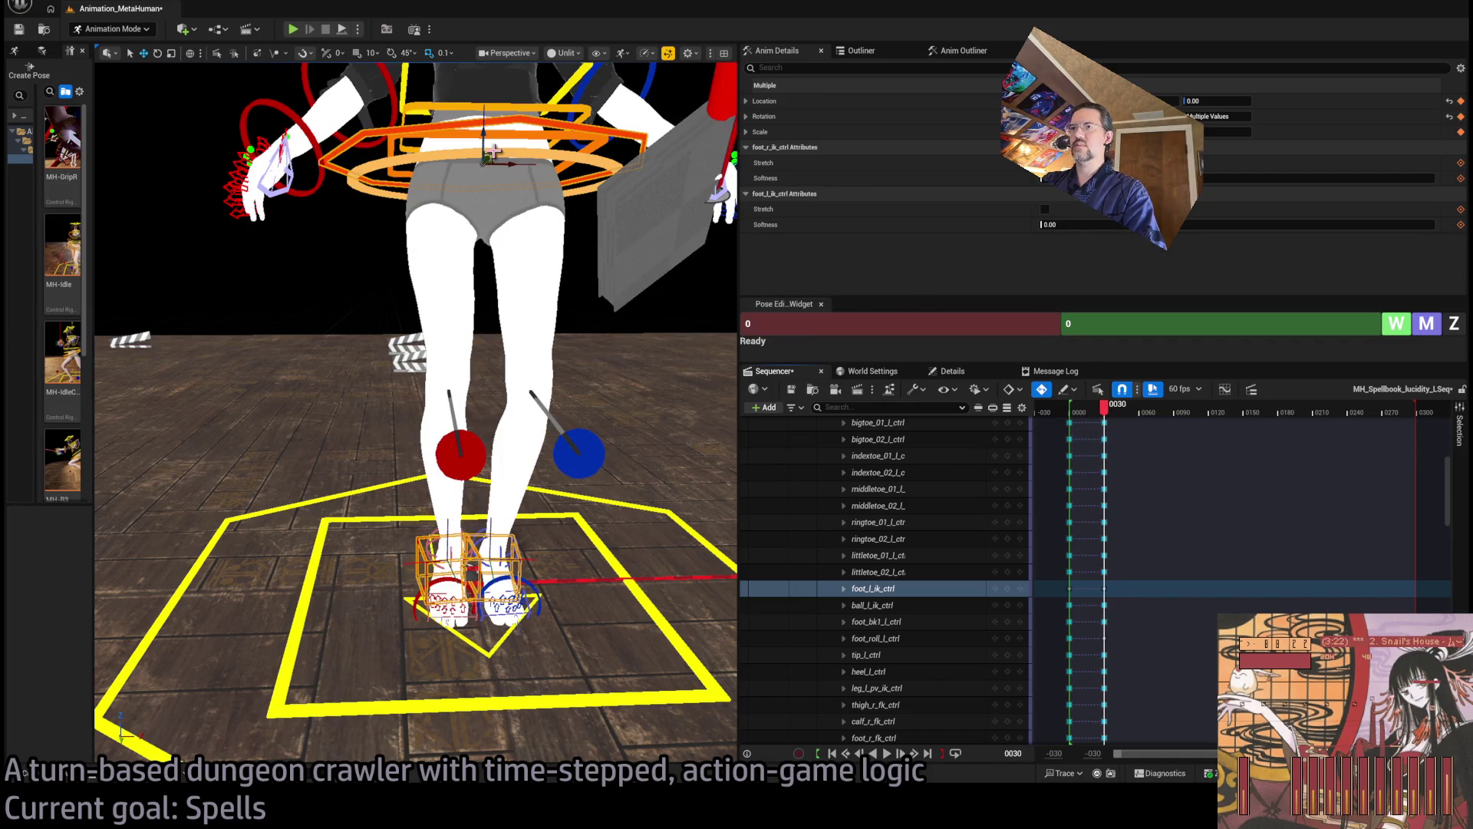
left_click_drag(509, 163, 495, 163)
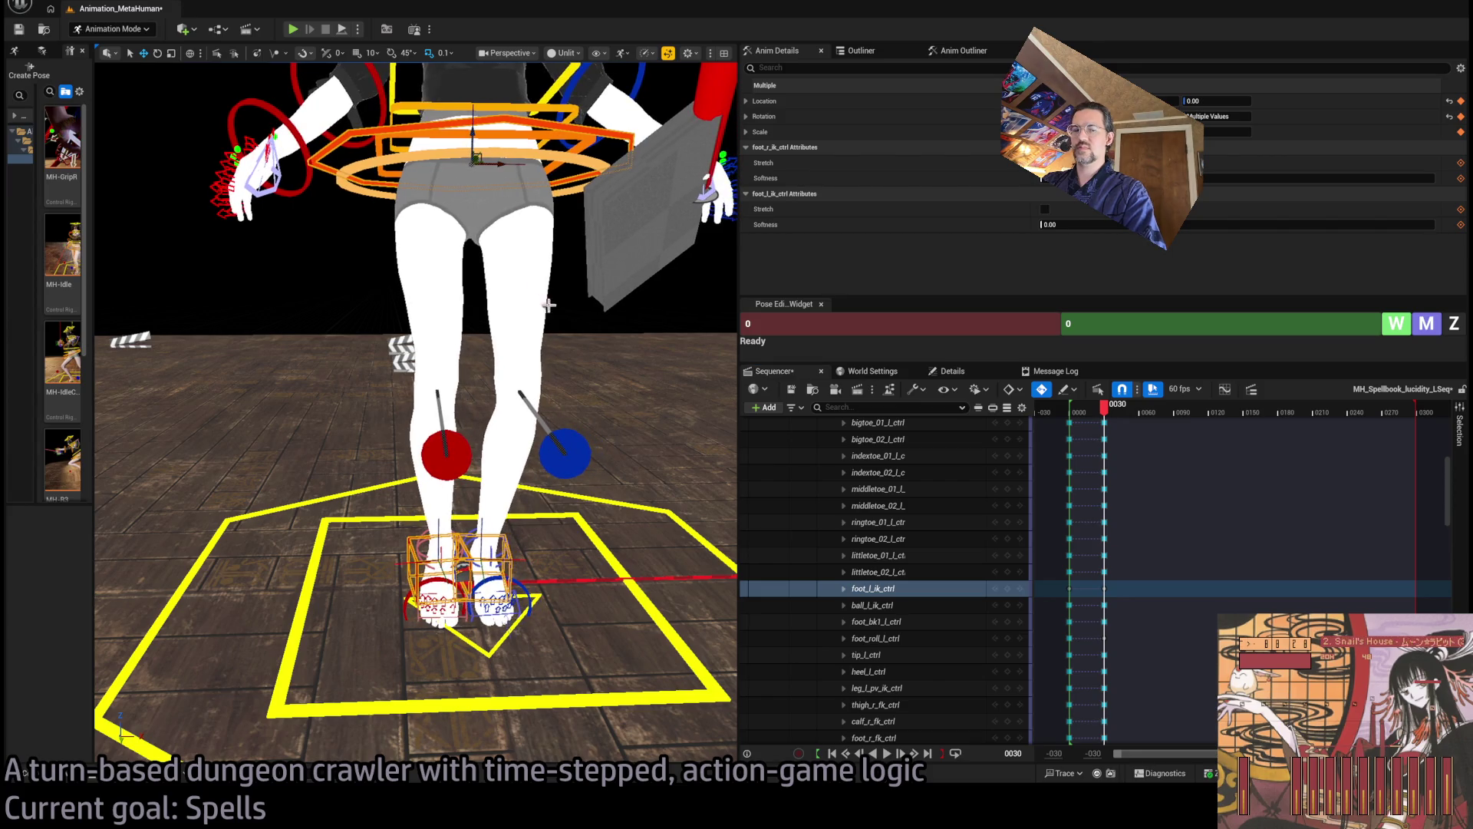
left_click_drag(1110, 415, 1114, 420)
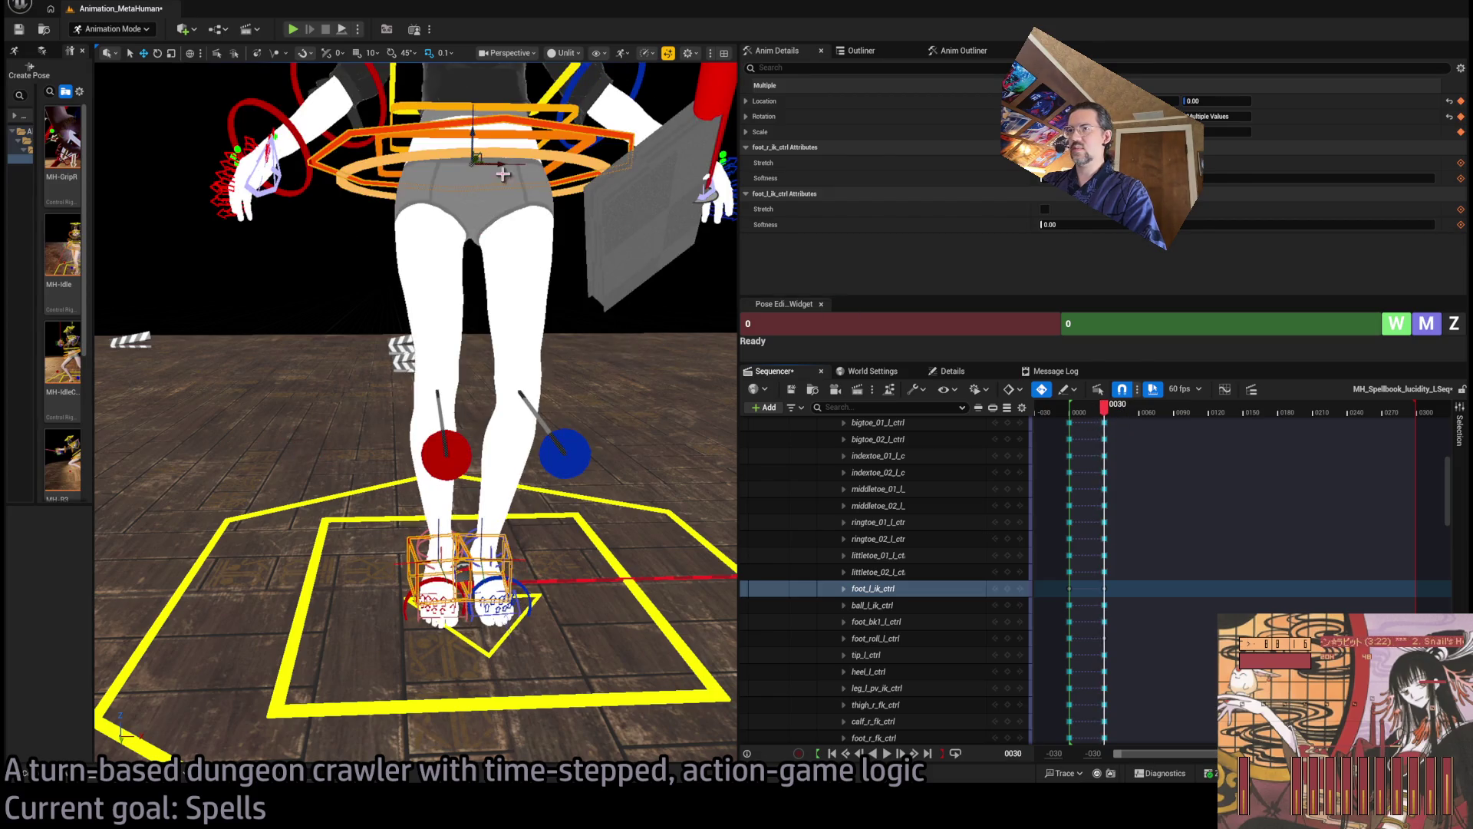
left_click_drag(1105, 415, 1106, 415)
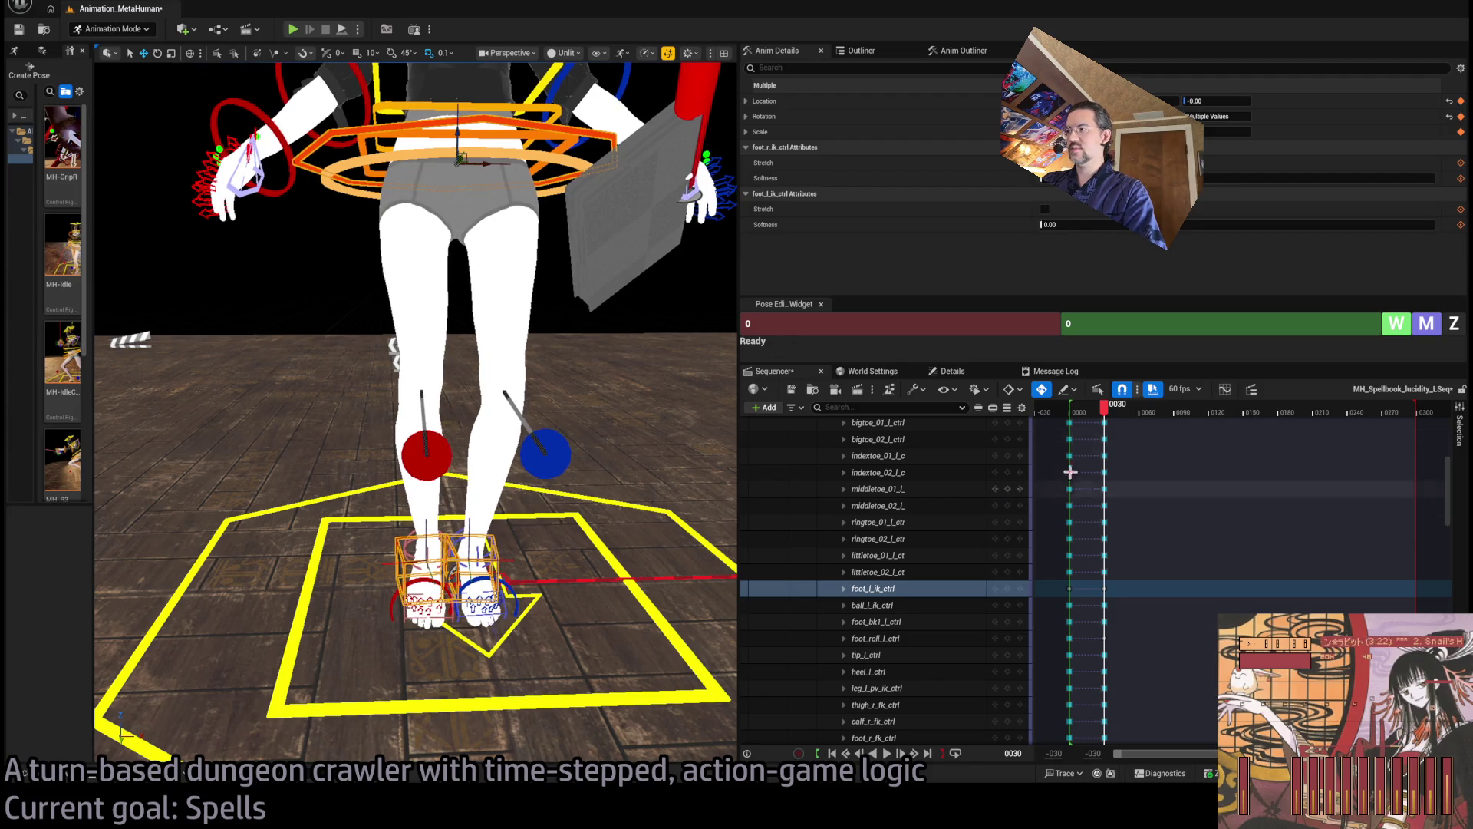
left_click_drag(1106, 418, 1105, 419)
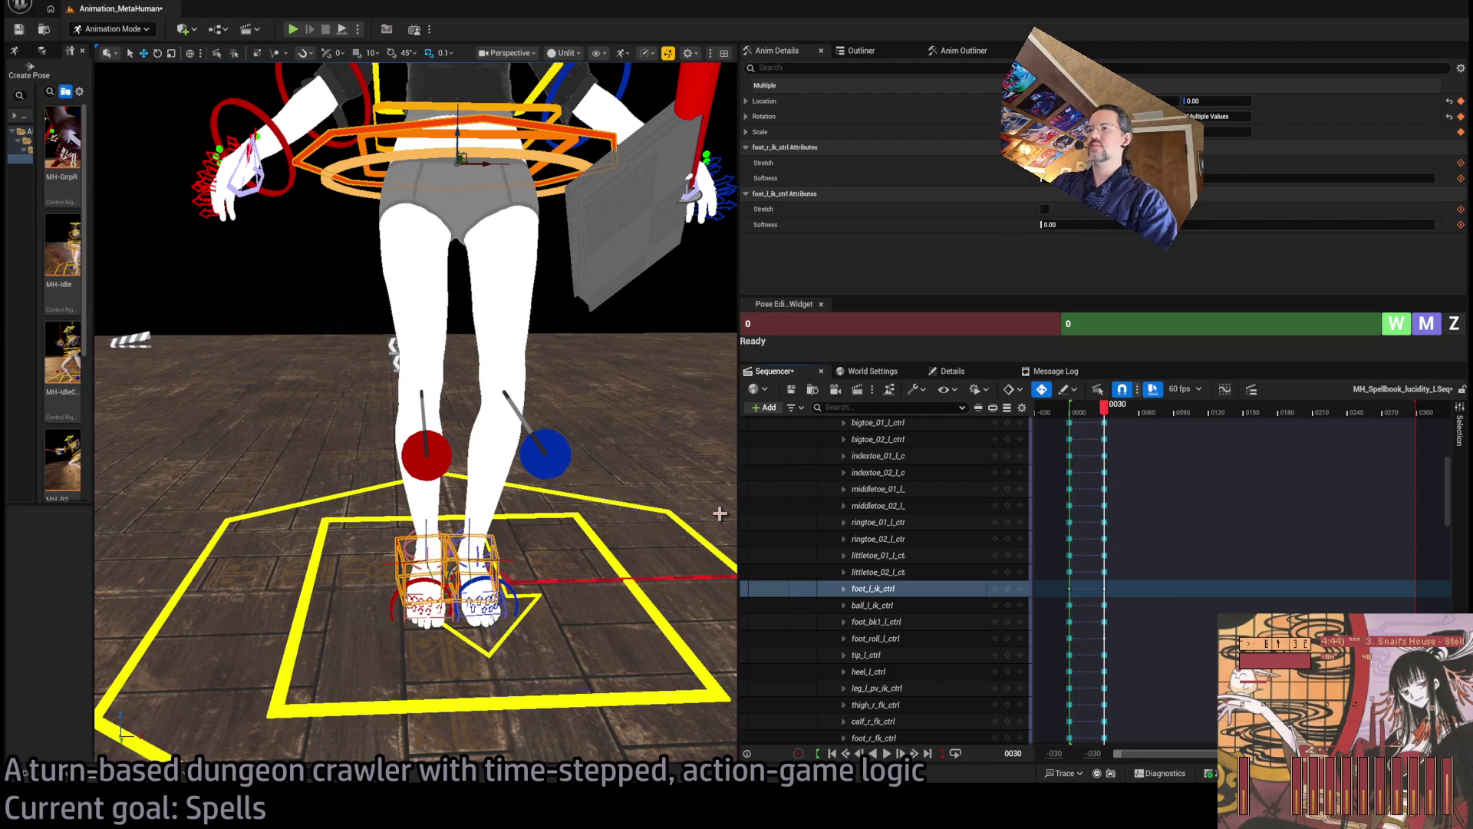
mouse_move(1112, 413)
left_mouse_down()
mouse_move(1100, 411)
mouse_move(1112, 413)
left_mouse_up()
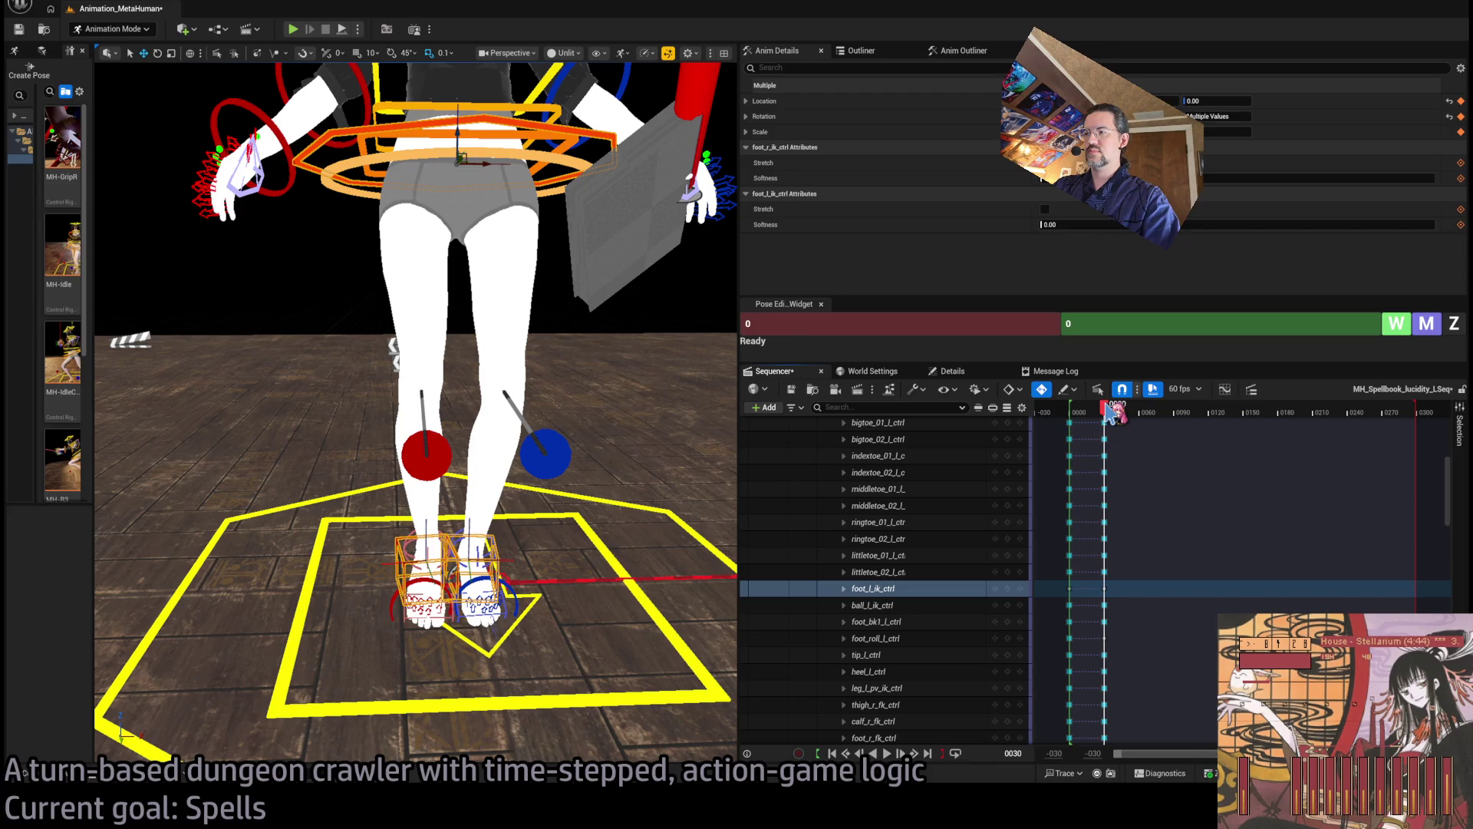
mouse_move(461, 414)
left_mouse_down()
mouse_move(291, 391)
mouse_move(434, 412)
left_mouse_up()
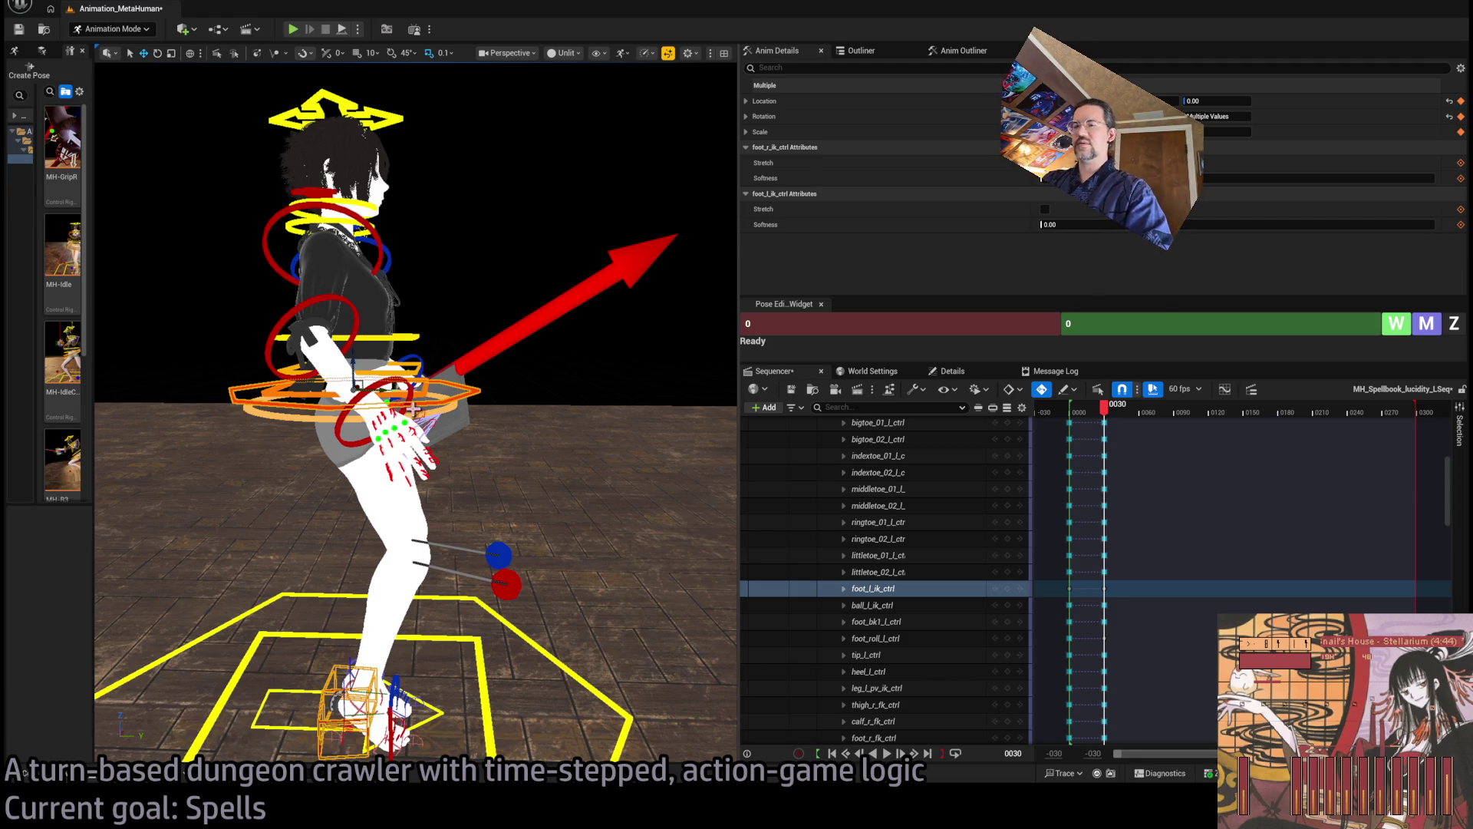
Move body_ctrl about 4 units, undoing a stray move, and fine-tune its position
left_click_drag(358, 380, 459, 403)
key("ctrl+z")
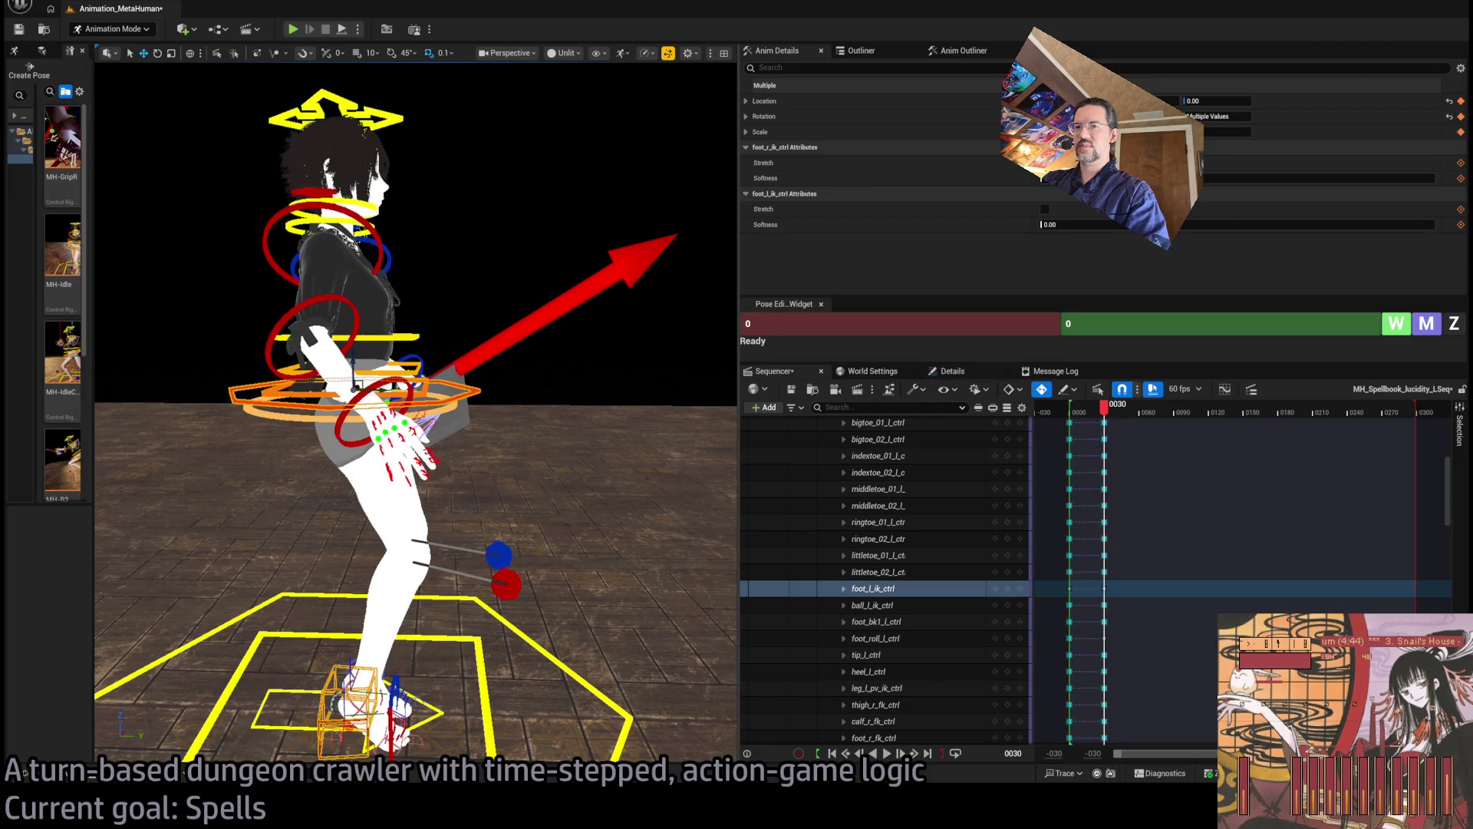
mouse_move(358, 382)
left_mouse_down()
mouse_move(406, 372)
mouse_move(378, 368)
mouse_move(381, 343)
mouse_move(379, 407)
left_mouse_up()
scroll(463, 195, "down", 5)
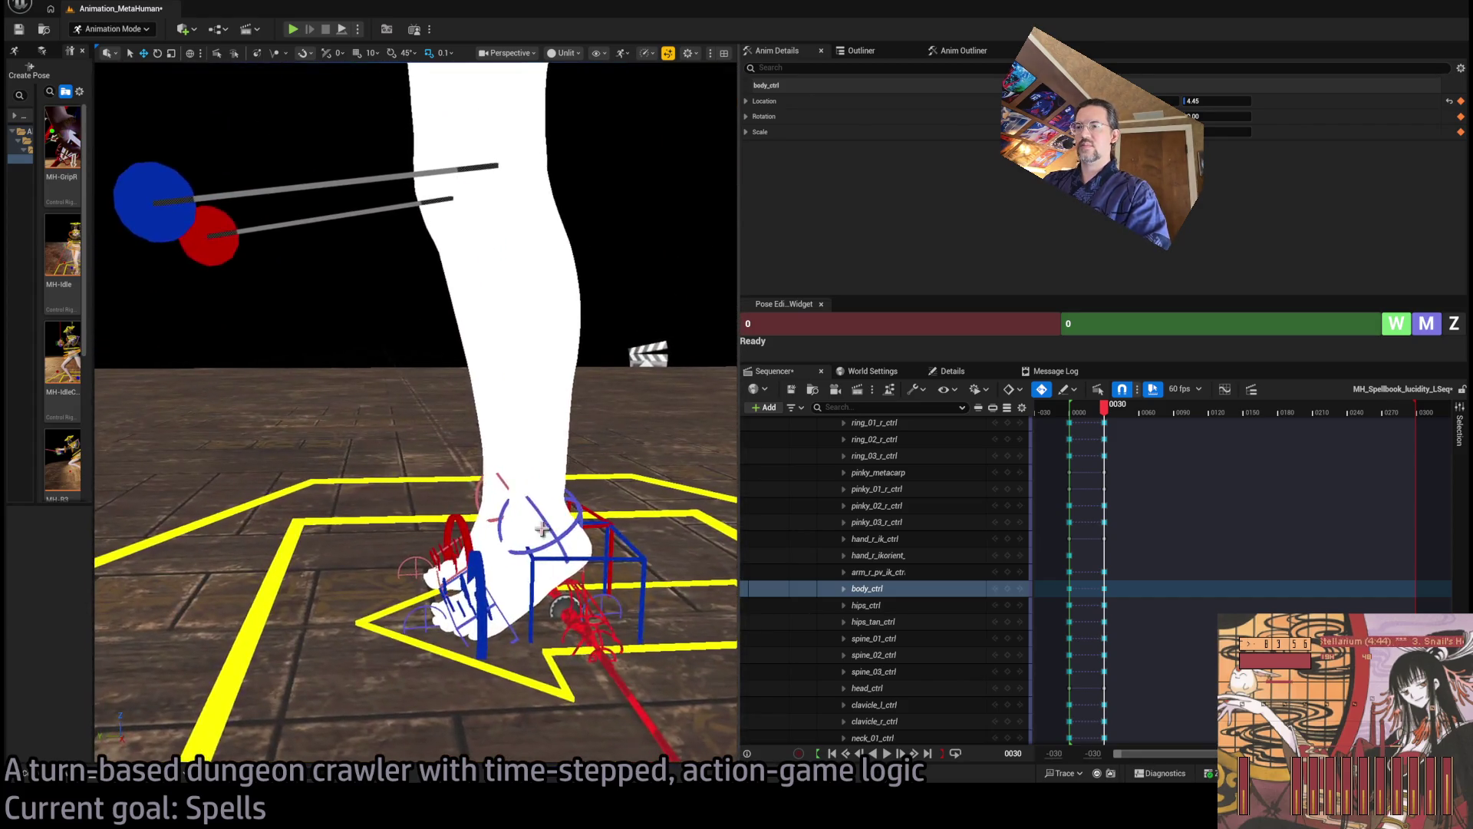
left_click_drag(477, 159, 482, 158)
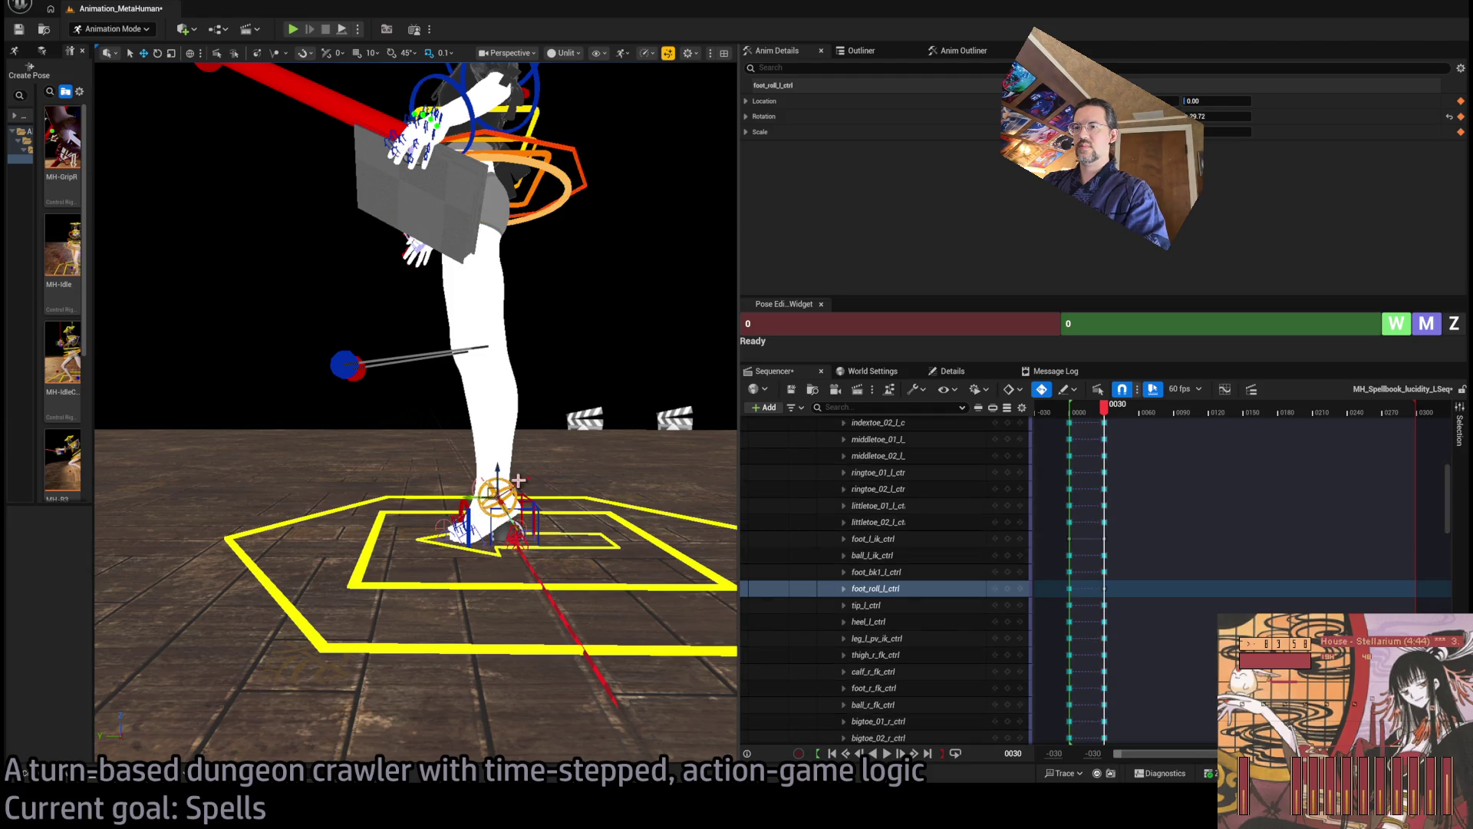
Rotate foot_roll_l_ctrl slightly and check the foot pose around frame 30
left_click(495, 494)
key("e")
left_click_drag(494, 495, 307, 491)
left_click_drag(491, 361, 574, 354)
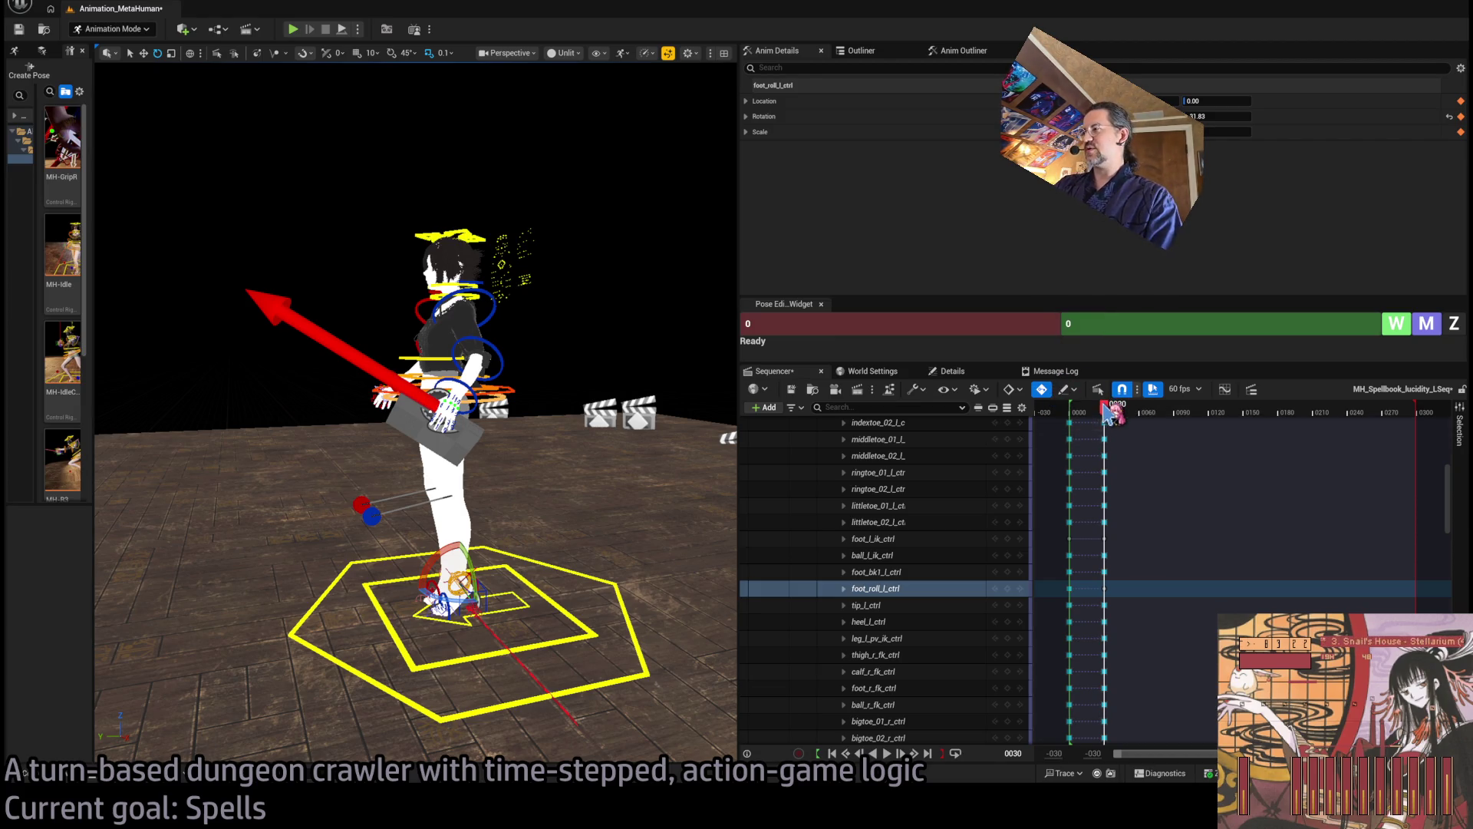
mouse_move(1110, 414)
left_mouse_down()
mouse_move(1096, 416)
mouse_move(1110, 422)
left_mouse_up()
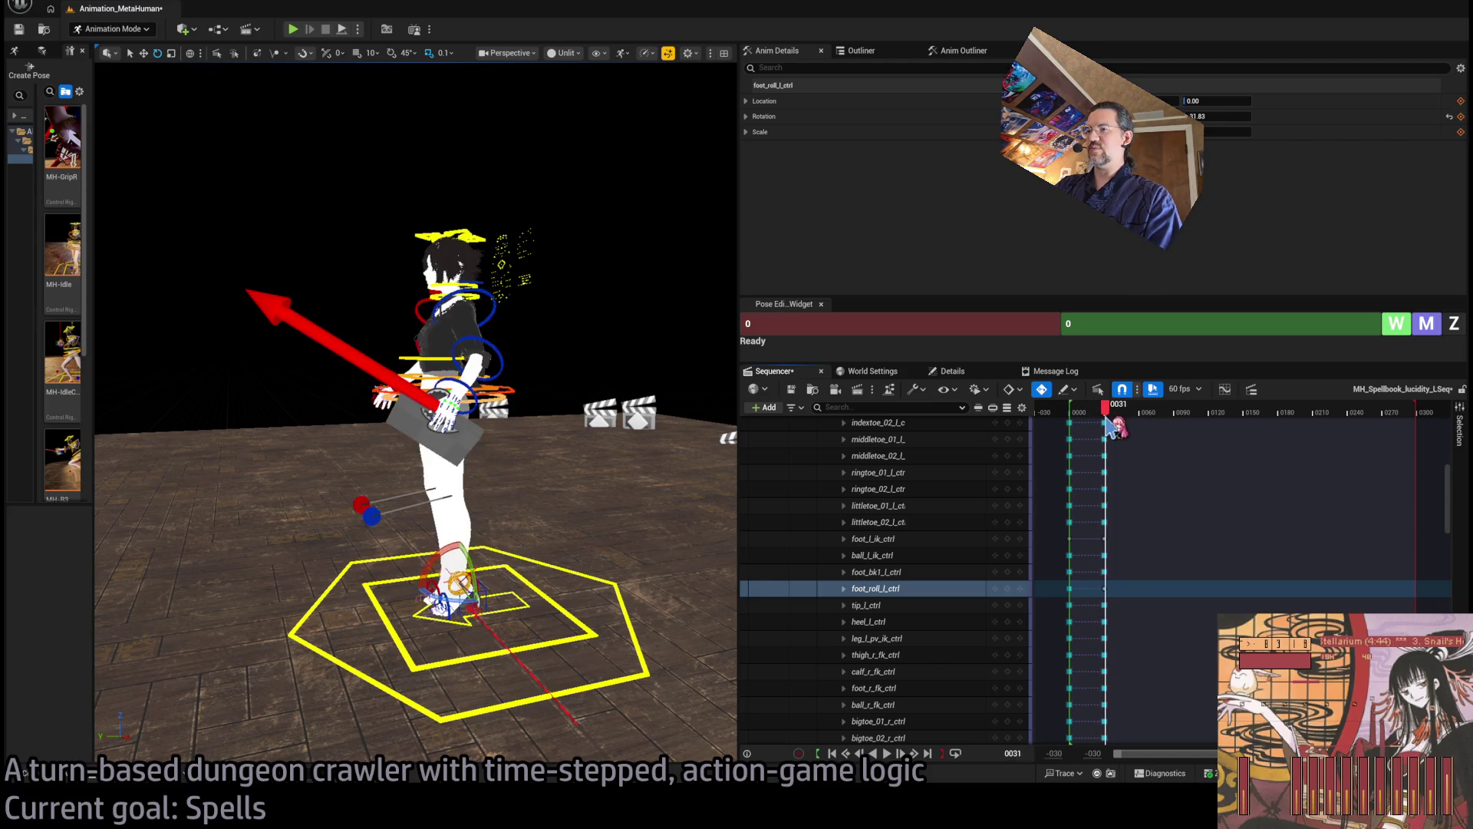
mouse_move(414, 414)
left_mouse_down()
mouse_move(690, 414)
mouse_move(442, 292)
left_mouse_up()
left_click(442, 292)
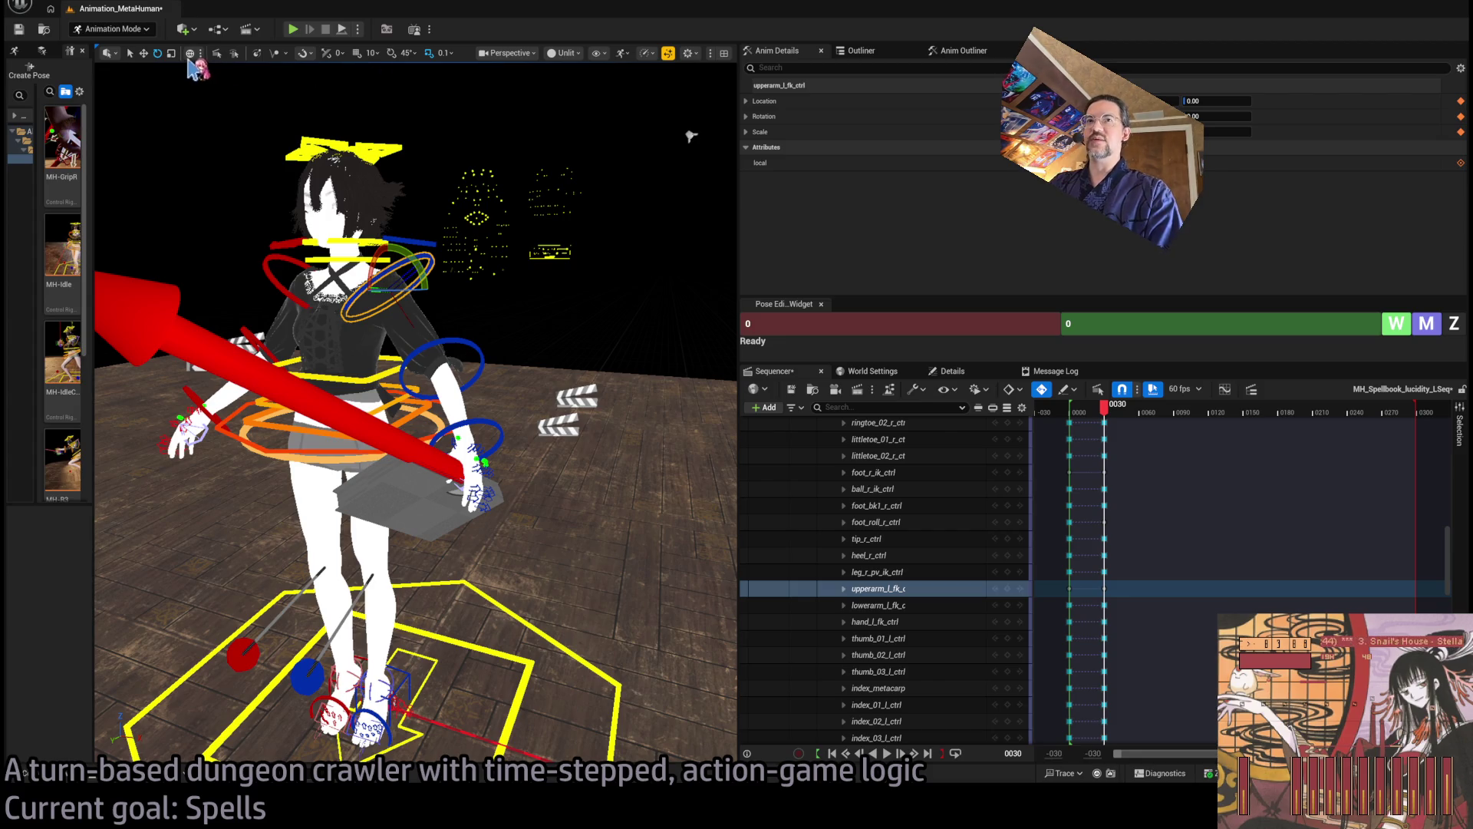
Enter 30 as the Pose Edit frame and raise the left forearm control upward
mouse_move(432, 304)
left_mouse_down()
mouse_move(537, 304)
mouse_move(516, 346)
left_mouse_up()
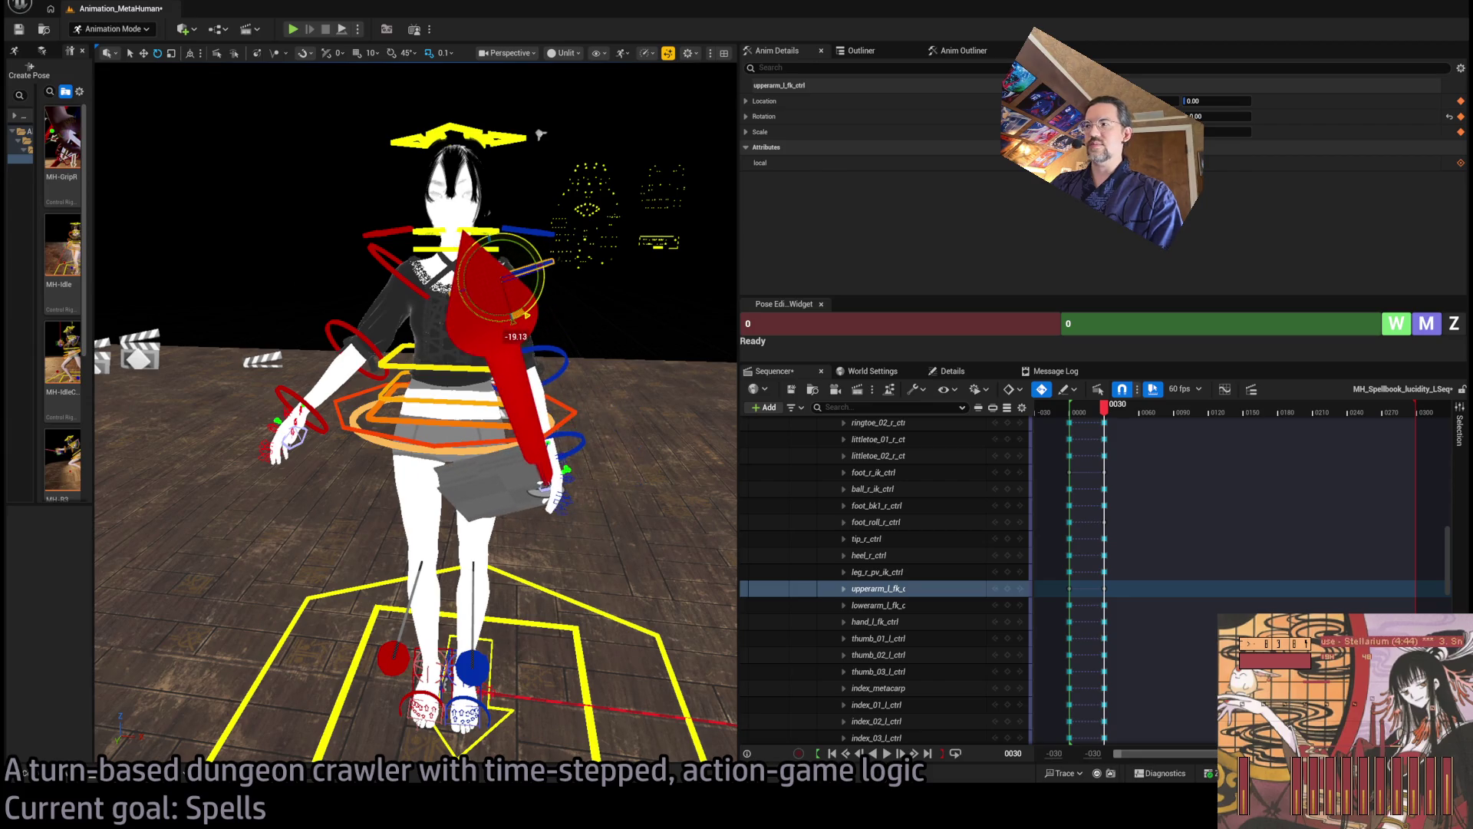
type("30")
key("Tab")
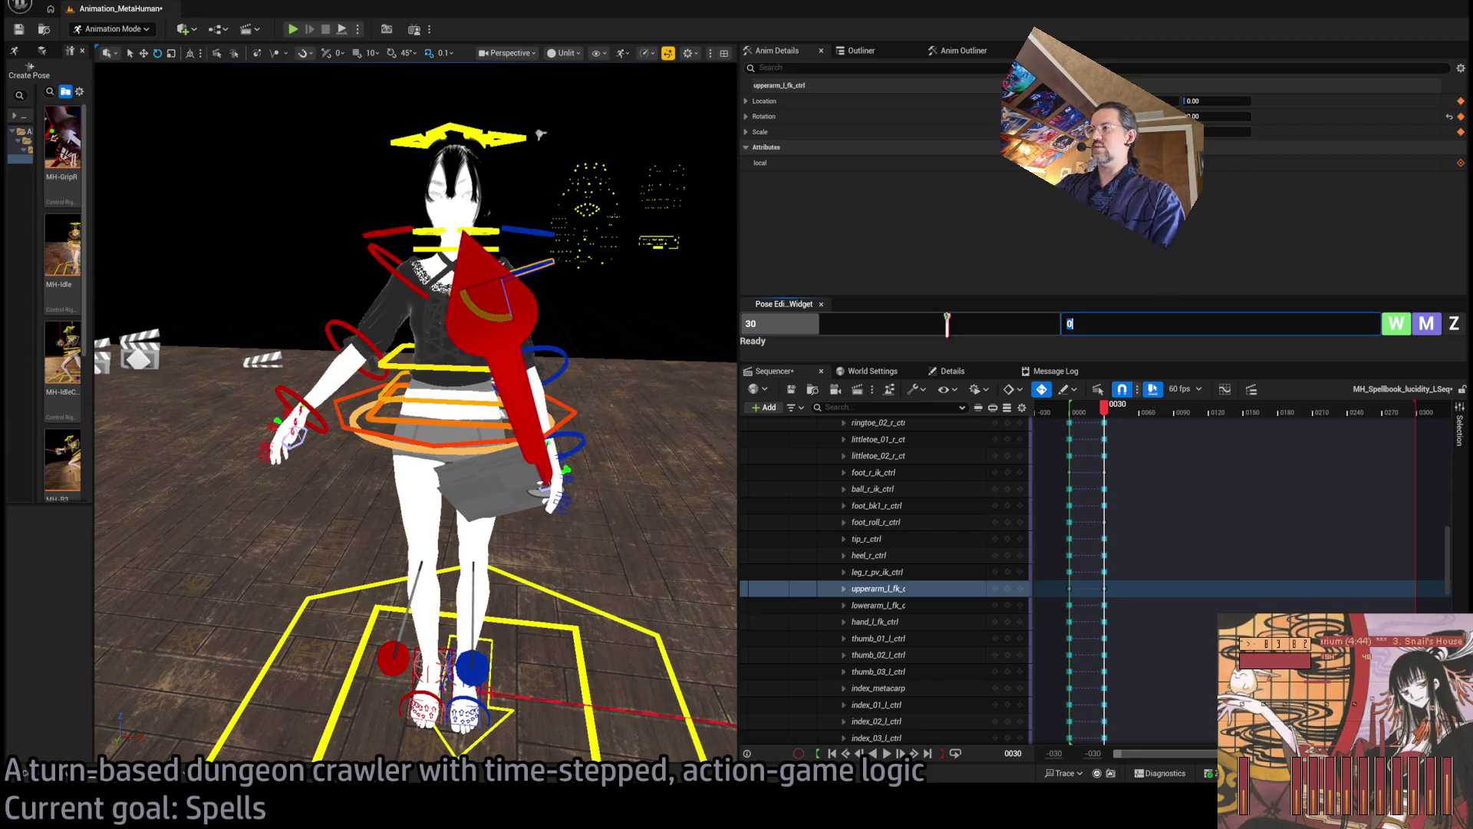
mouse_move(541, 134)
left_mouse_down()
mouse_move(460, 192)
mouse_move(538, 246)
left_mouse_up()
left_click(543, 387)
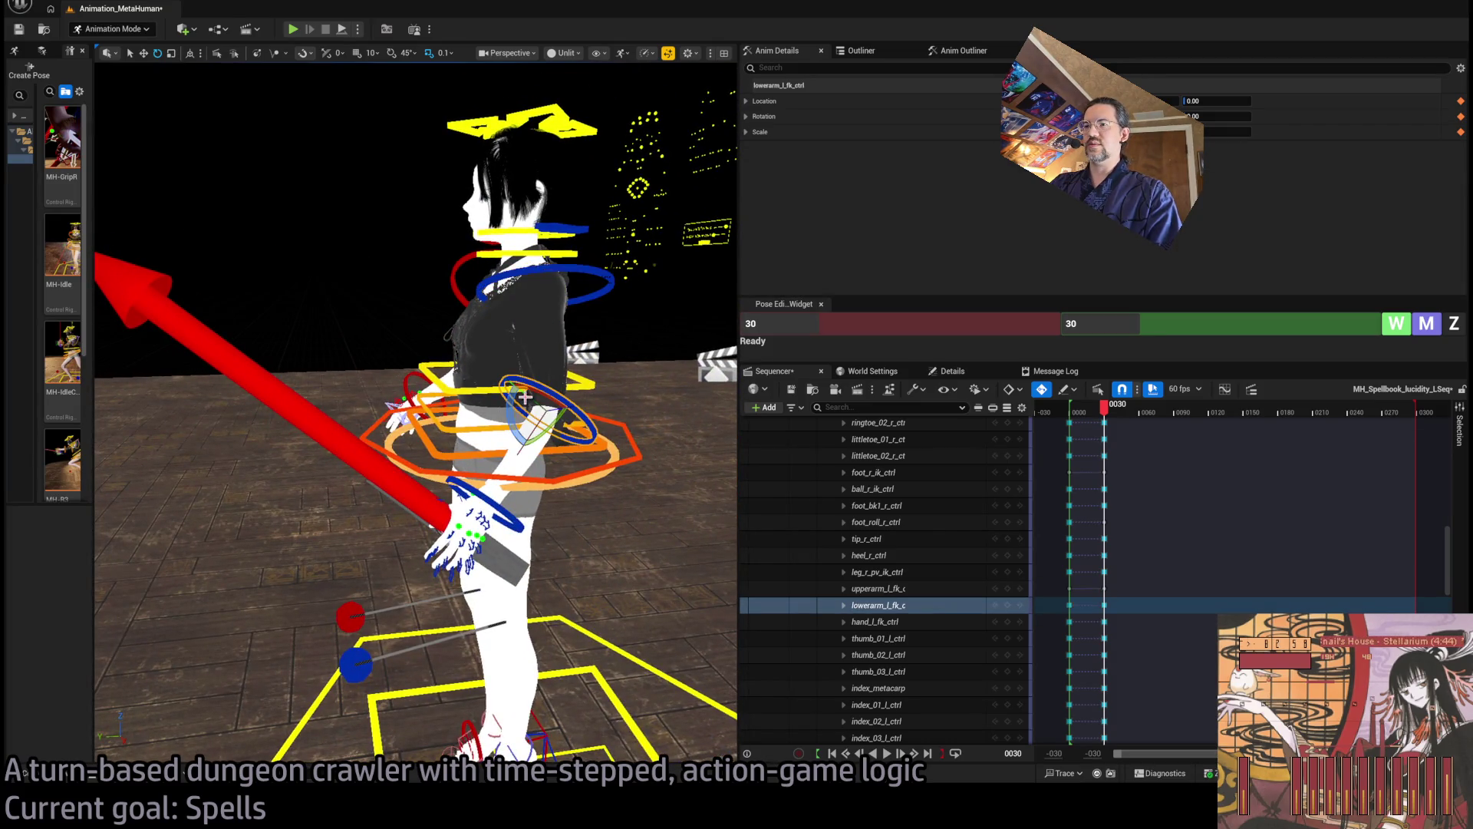
mouse_move(512, 398)
left_mouse_down()
mouse_move(566, 337)
mouse_move(567, 301)
mouse_move(541, 268)
left_mouse_up()
Rotate upperarm_l_fk_ctrl further upward, then bend the left forearm up to lift the book
left_click(583, 286)
mouse_move(522, 364)
left_mouse_down()
mouse_move(469, 359)
mouse_move(522, 363)
left_mouse_up()
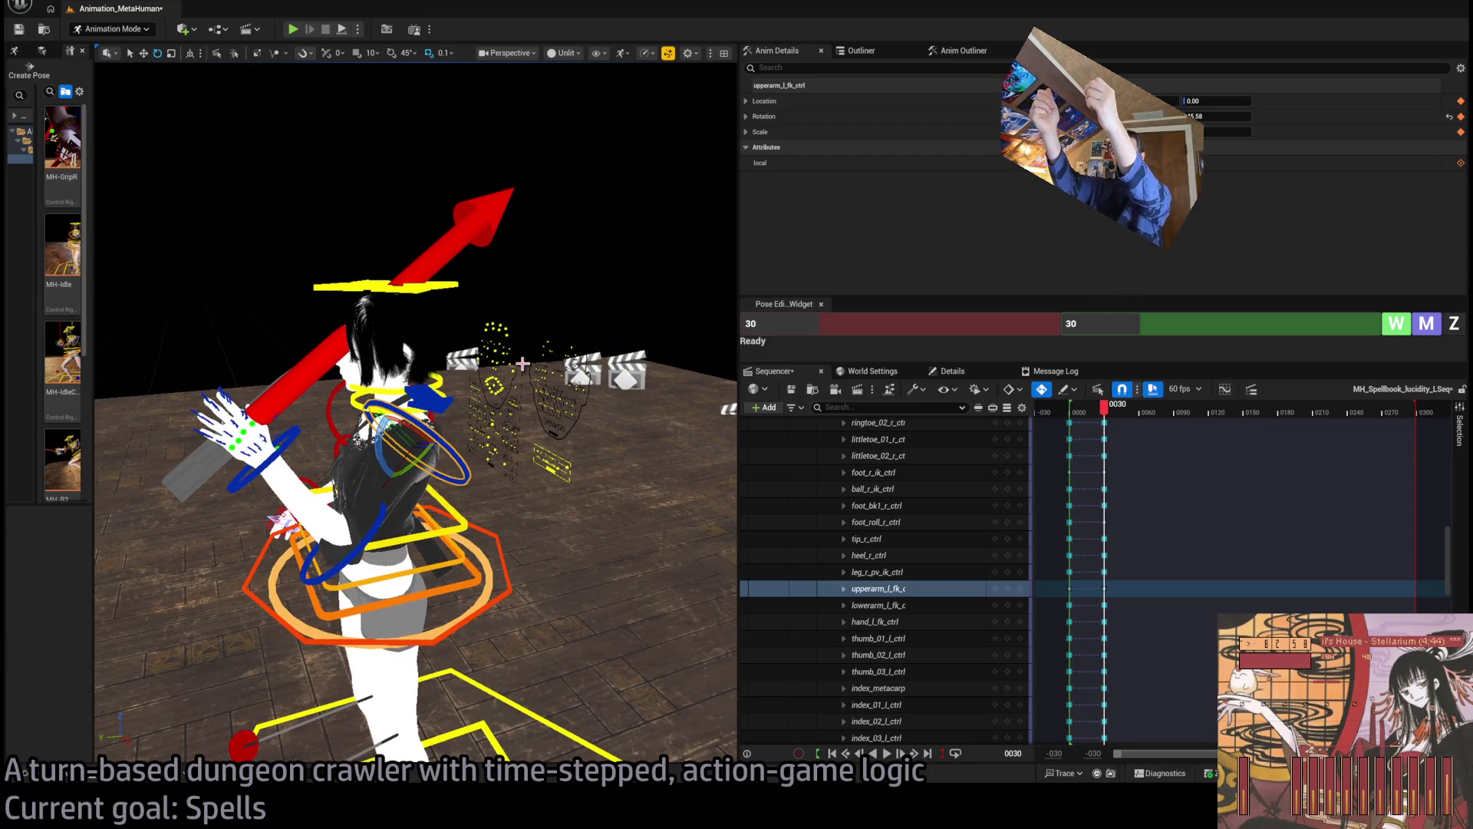
mouse_move(397, 460)
left_mouse_down()
mouse_move(376, 472)
mouse_move(353, 453)
left_mouse_up()
mouse_move(460, 345)
left_mouse_down()
mouse_move(595, 135)
mouse_move(483, 508)
left_mouse_up()
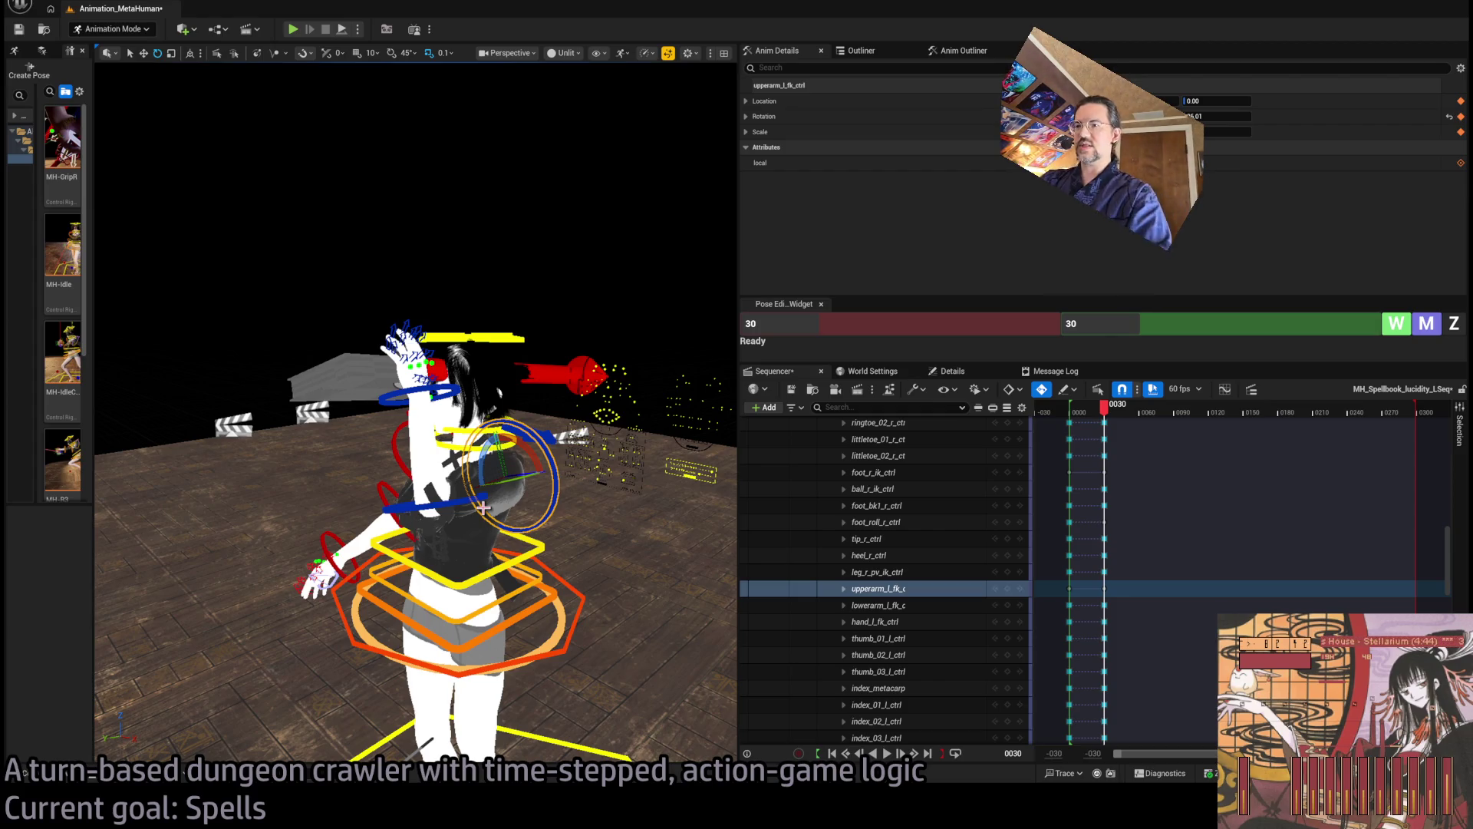
left_click_drag(510, 479, 479, 491)
mouse_move(504, 488)
left_mouse_down()
mouse_move(338, 521)
mouse_move(292, 511)
mouse_move(517, 469)
mouse_move(464, 276)
mouse_move(434, 549)
left_mouse_up()
left_click(339, 521)
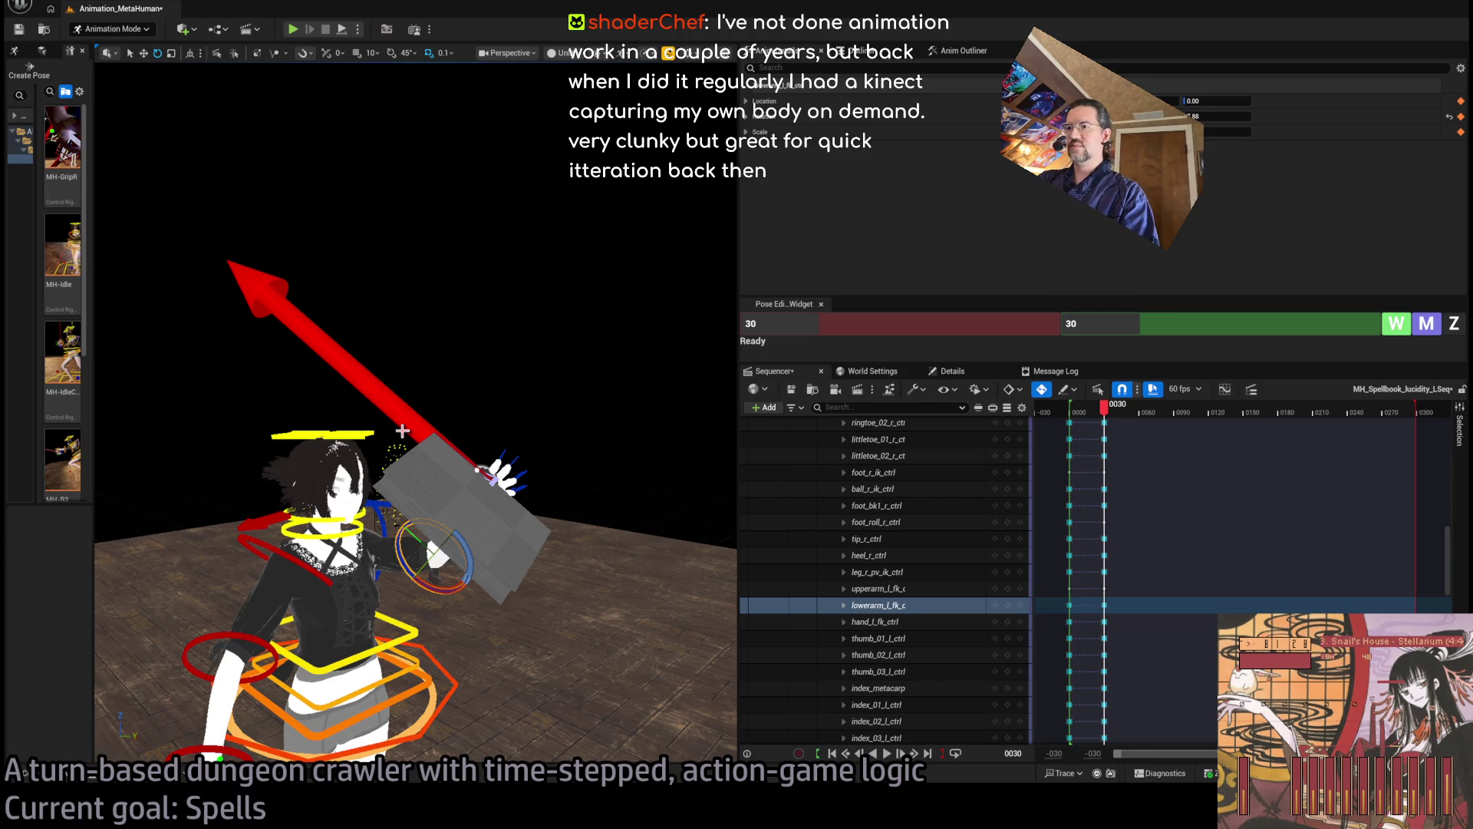
mouse_move(407, 427)
left_mouse_down()
mouse_move(254, 311)
mouse_move(428, 311)
mouse_move(552, 376)
mouse_move(583, 292)
mouse_move(585, 414)
mouse_move(427, 339)
left_mouse_up()
left_click(564, 384)
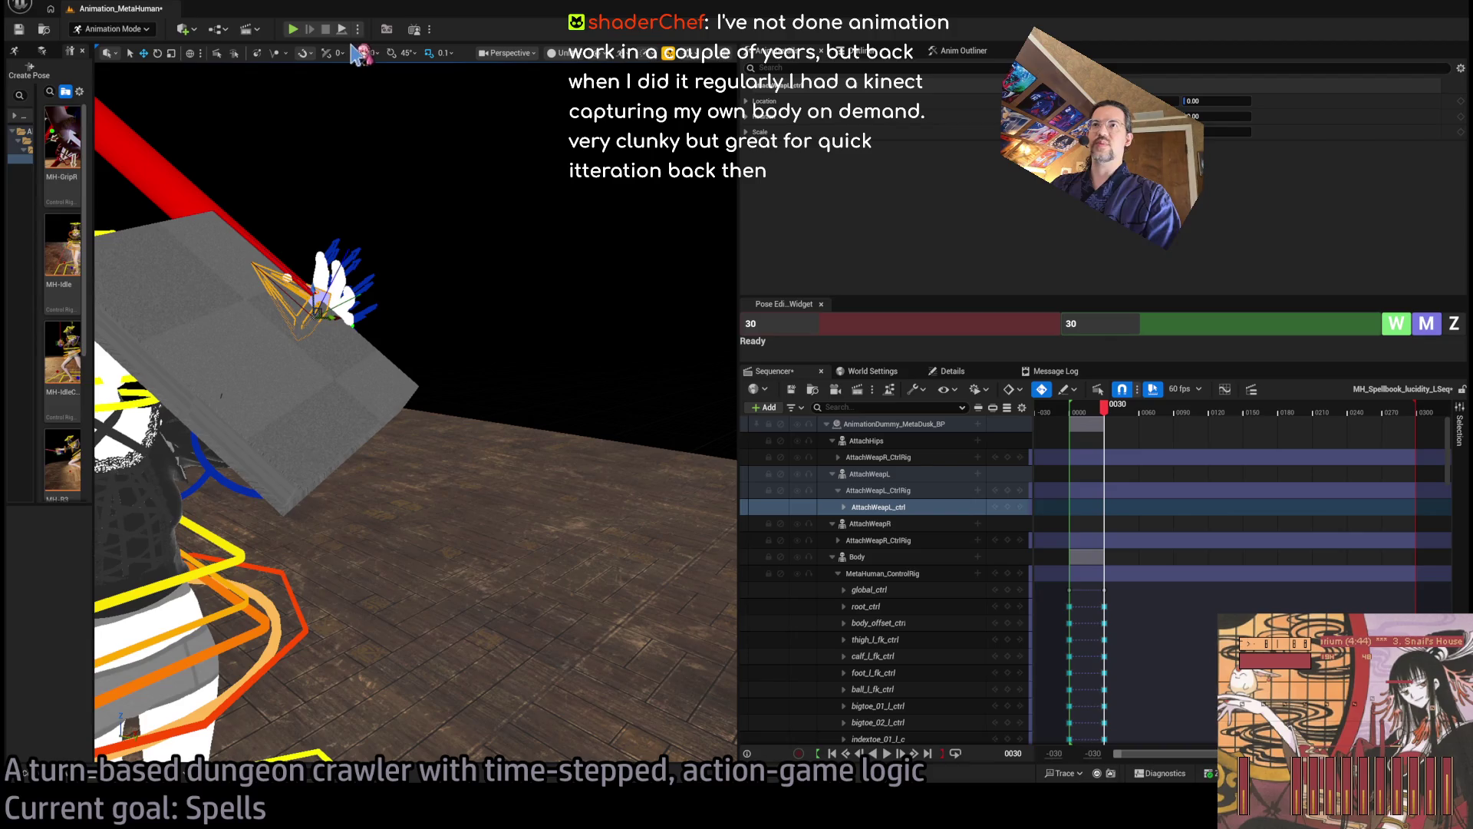
Switch the AttachWeapL_ctrl gizmo to another coordinate space and orbit in on the hand and book
left_click(190, 53)
left_click_drag(309, 218, 339, 241)
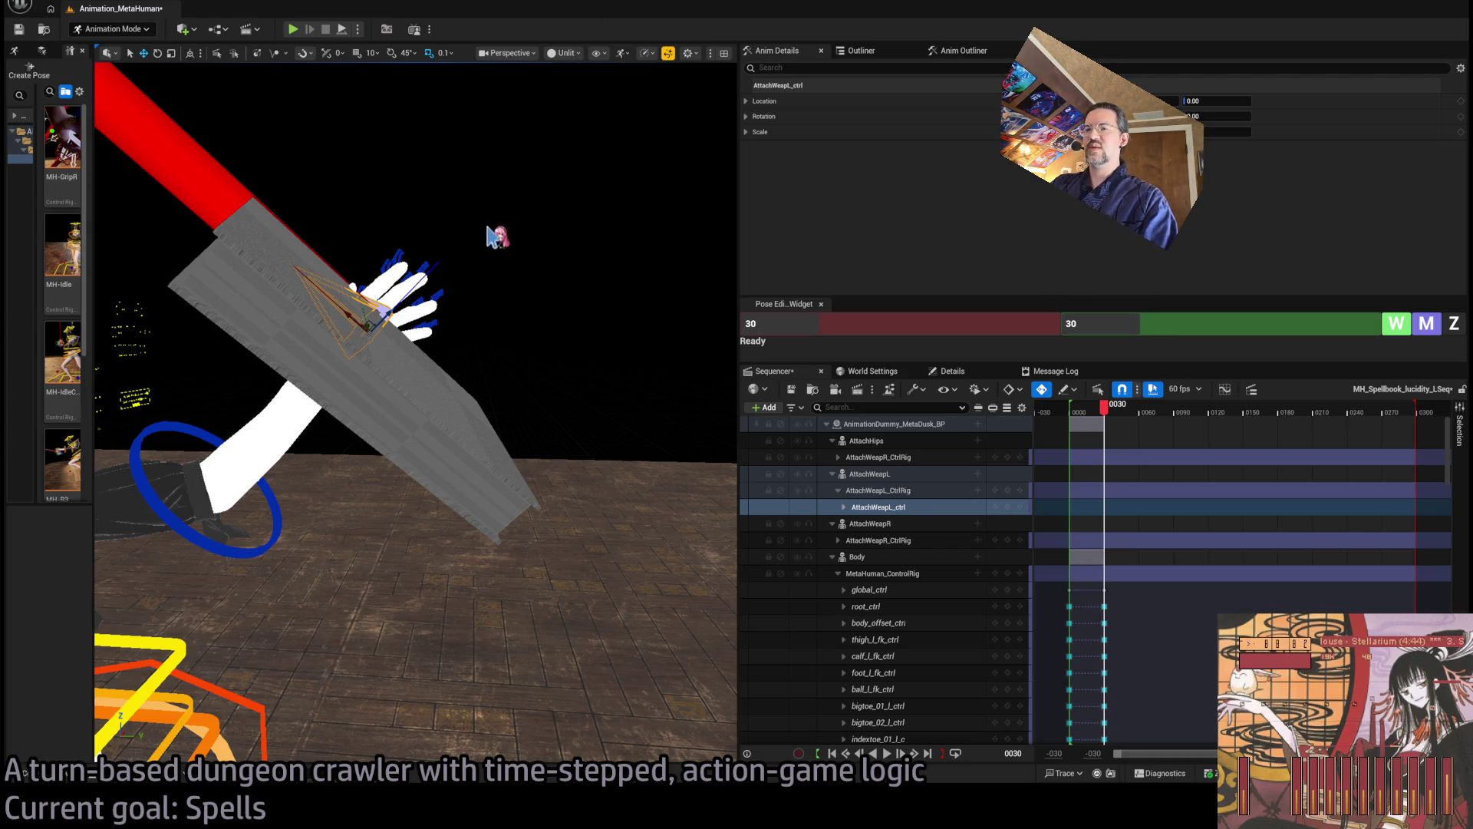
Frame the rig, scrub back to frame 0 and set a key on the AttachWeapR track
key("f")
key("f")
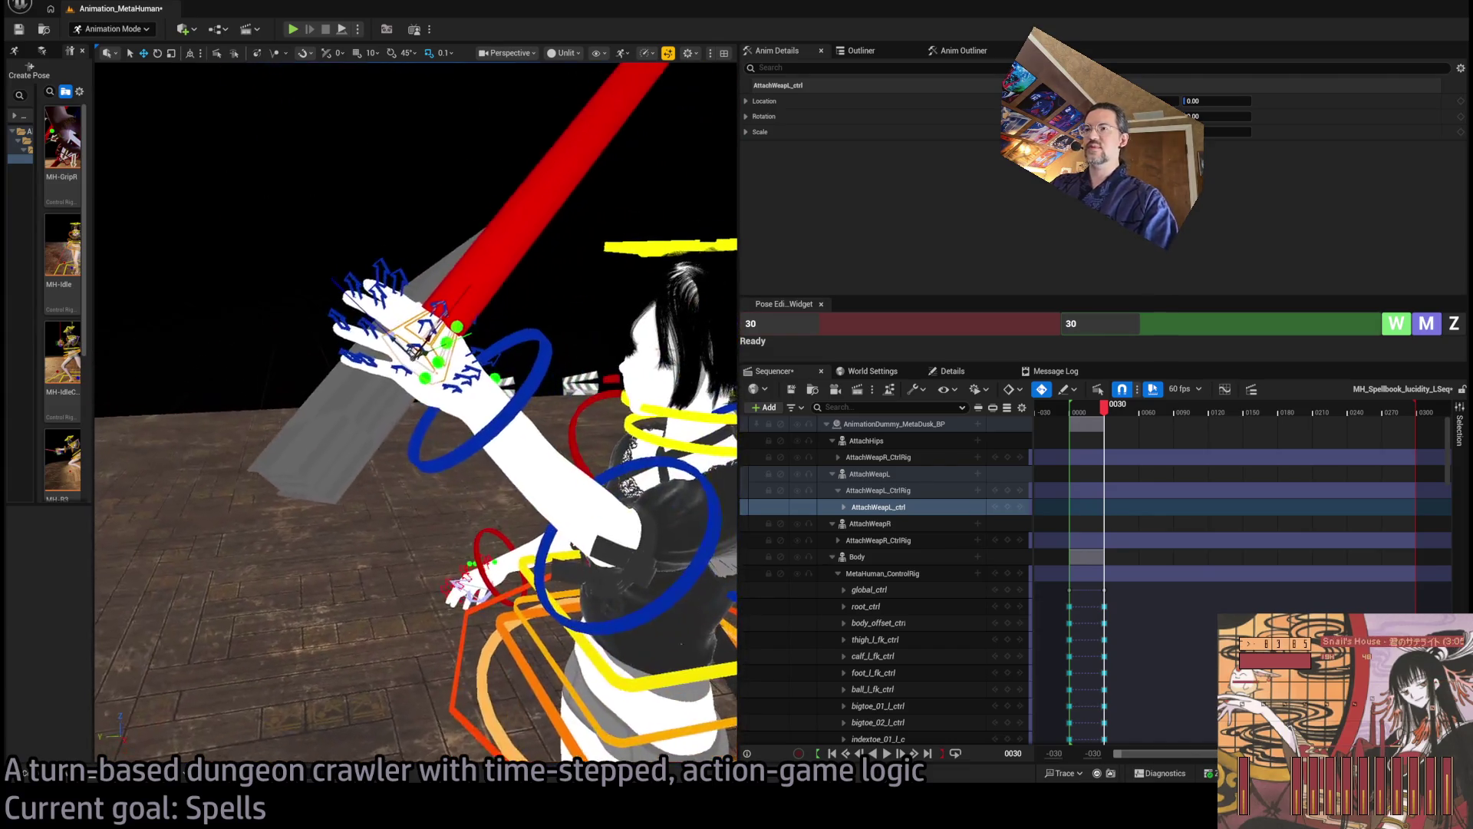
mouse_move(458, 351)
left_mouse_down()
mouse_move(559, 296)
mouse_move(561, 201)
left_mouse_up()
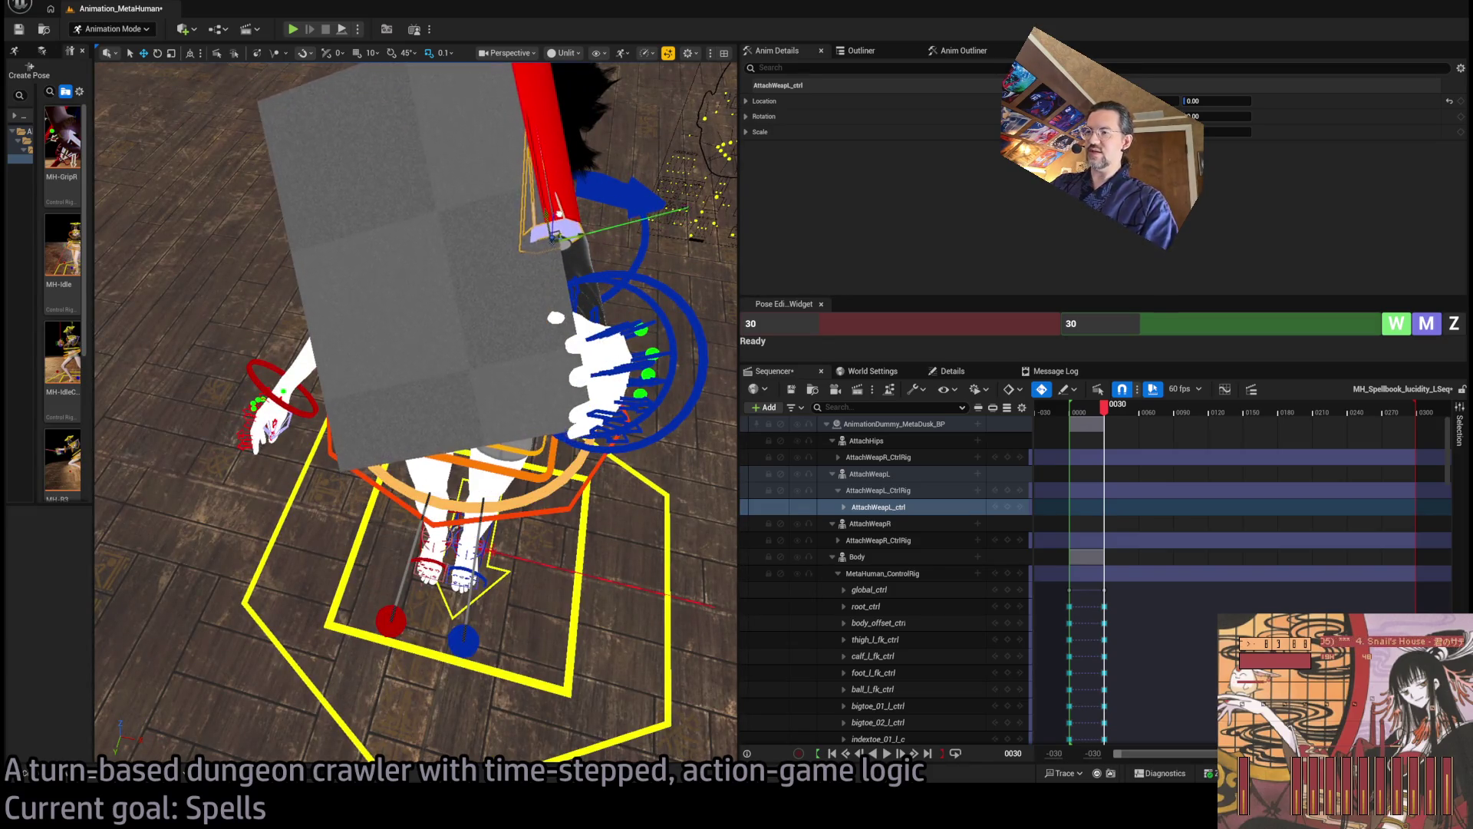
key("f")
left_click_drag(414, 384, 353, 445)
mouse_move(537, 314)
left_mouse_down()
mouse_move(542, 207)
mouse_move(290, 139)
left_mouse_up()
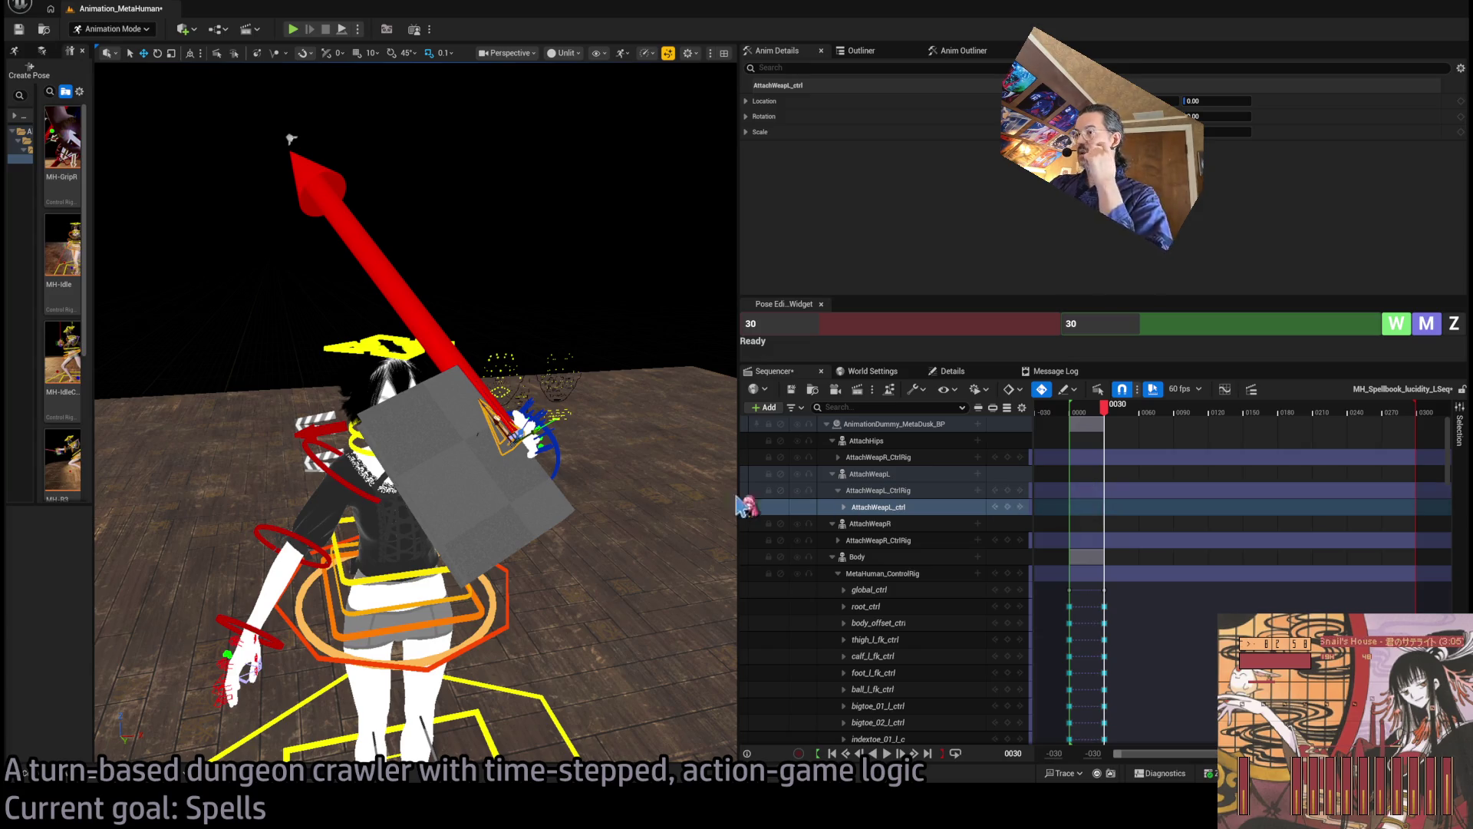
mouse_move(1105, 413)
left_mouse_down()
mouse_move(1071, 421)
mouse_move(1112, 425)
left_mouse_up()
left_click(1008, 540)
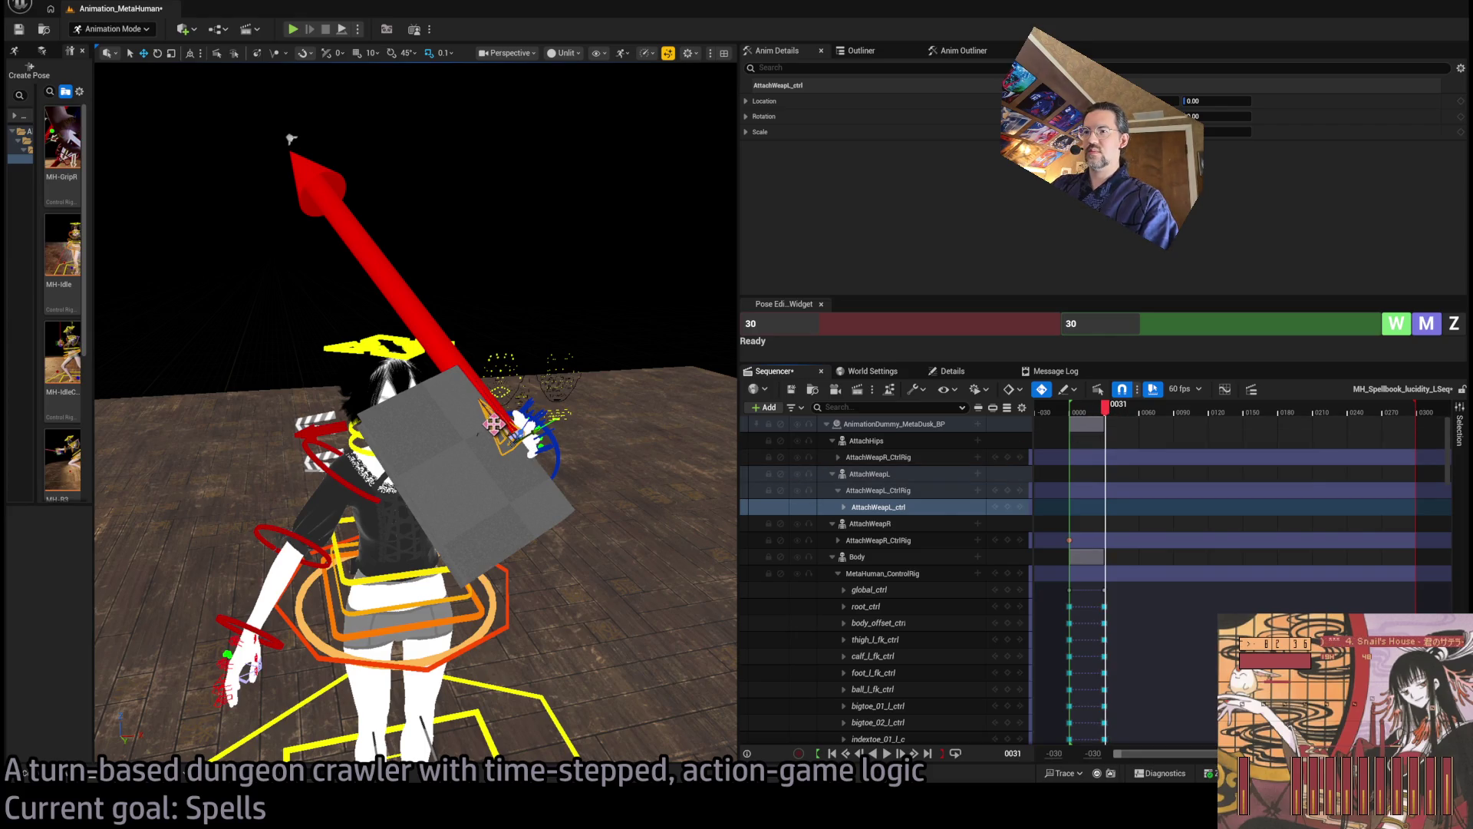
Move the book up beside her face, key it at frame 31, and swing it around the left hand
left_click_drag(494, 424, 470, 378)
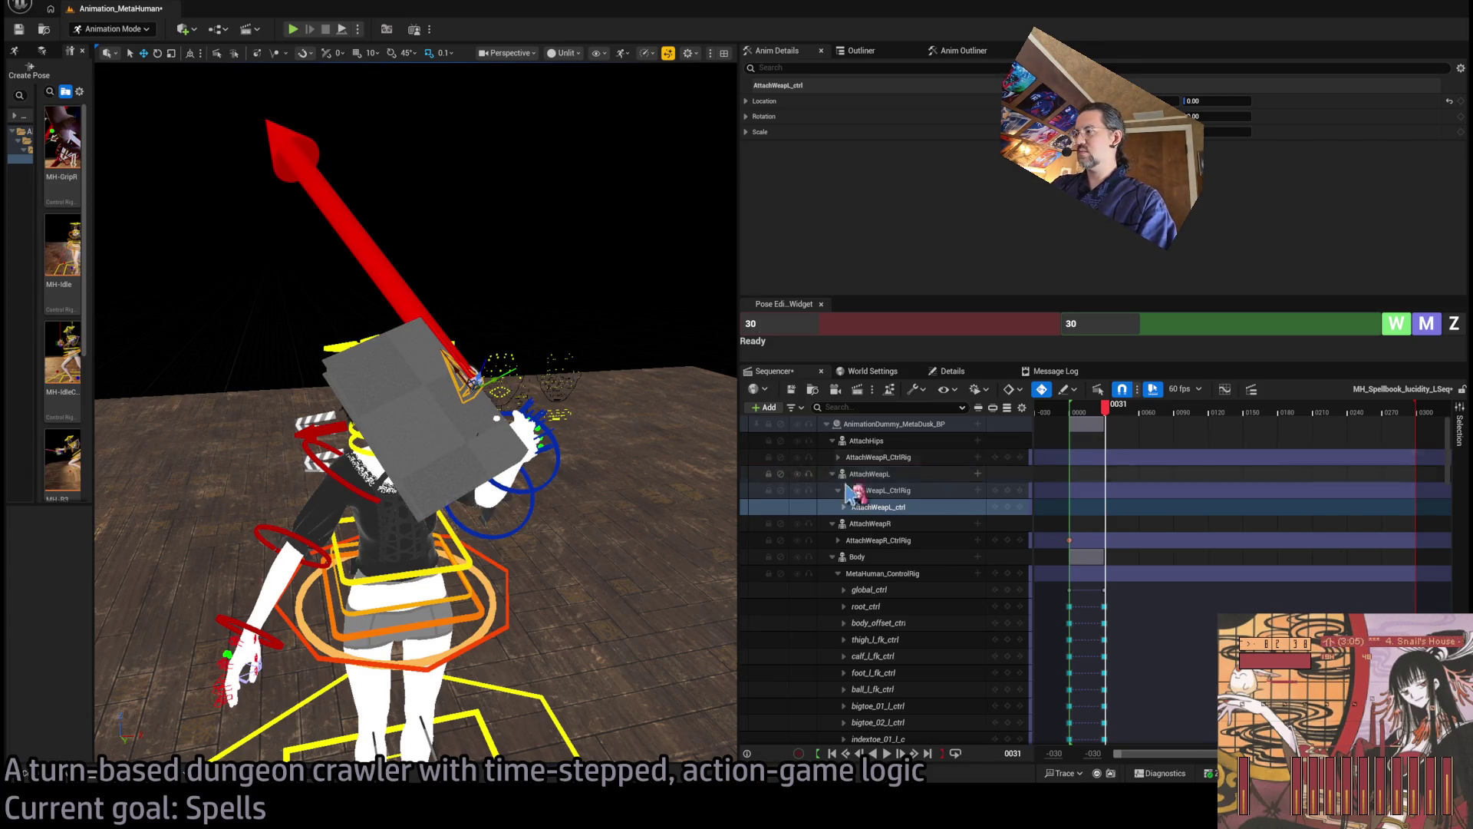
left_click(1008, 540)
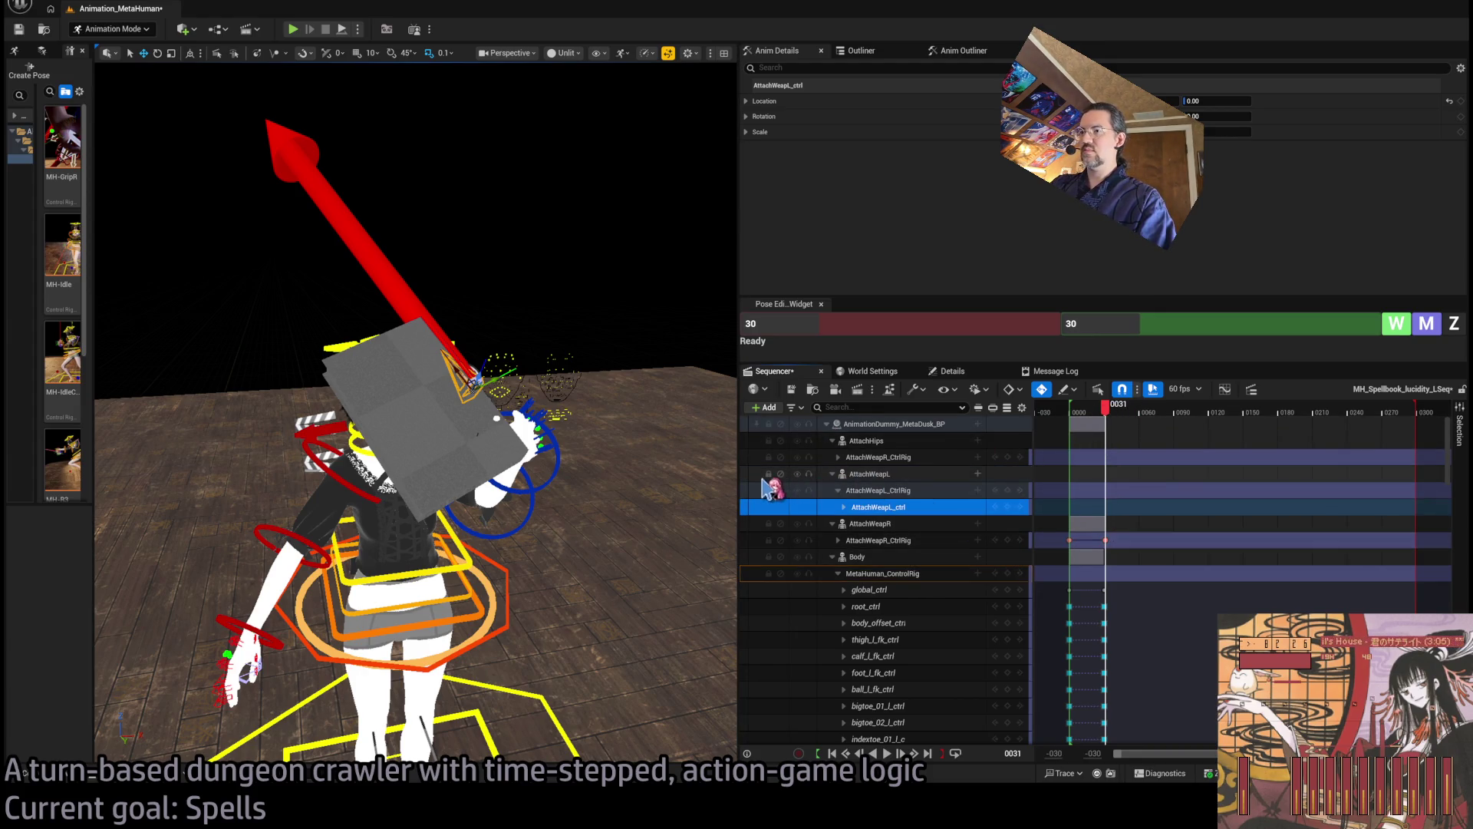
key("f")
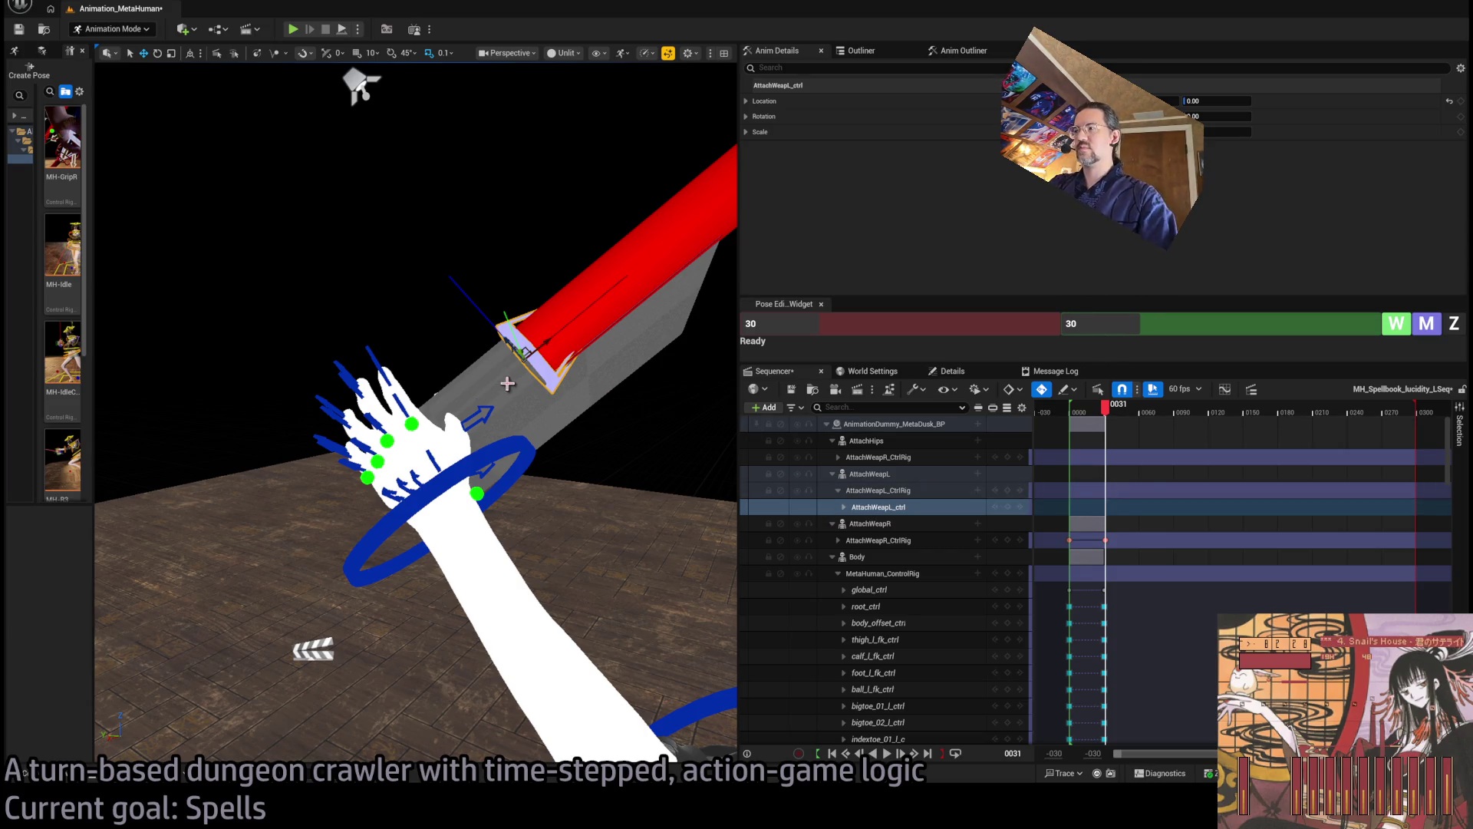
scroll(508, 384, "down", 5)
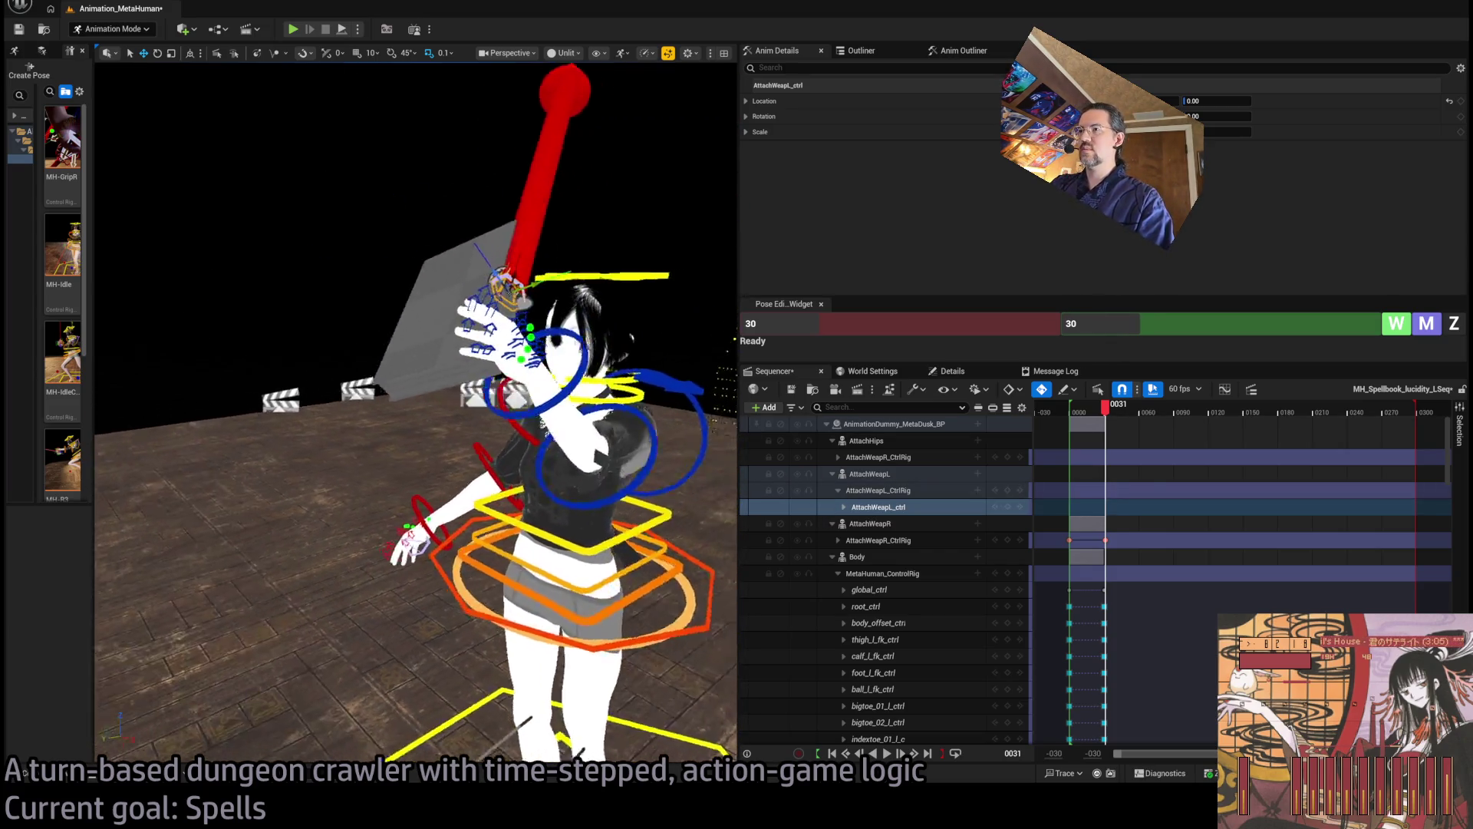
scroll(566, 332, "up", 5)
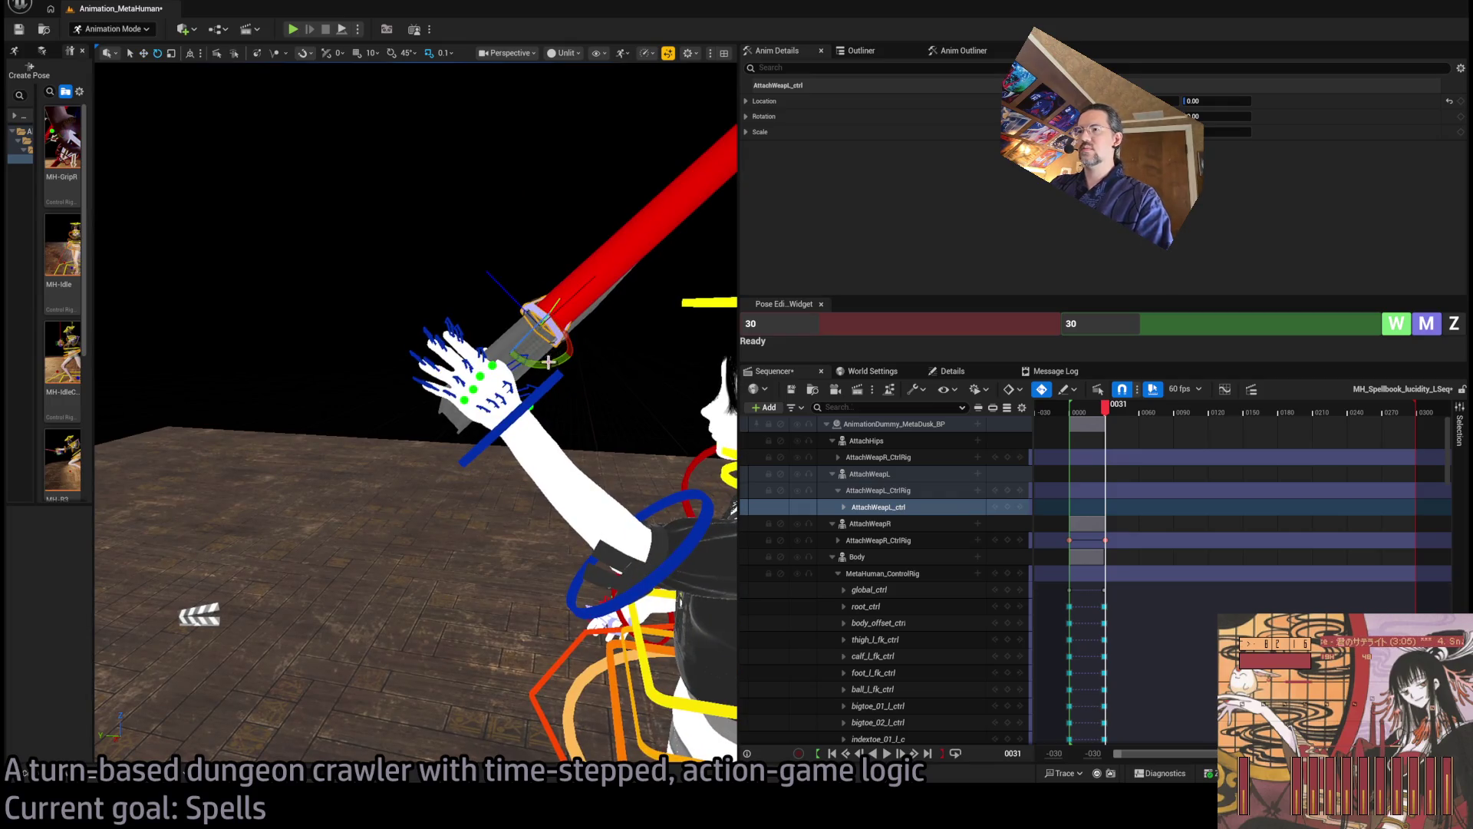
mouse_move(548, 361)
left_mouse_down()
mouse_move(525, 347)
mouse_move(537, 330)
mouse_move(539, 354)
mouse_move(542, 337)
mouse_move(506, 357)
left_mouse_up()
Select the left hand FK control and frame the view on it
left_click(502, 419)
key("f")
key("Left")
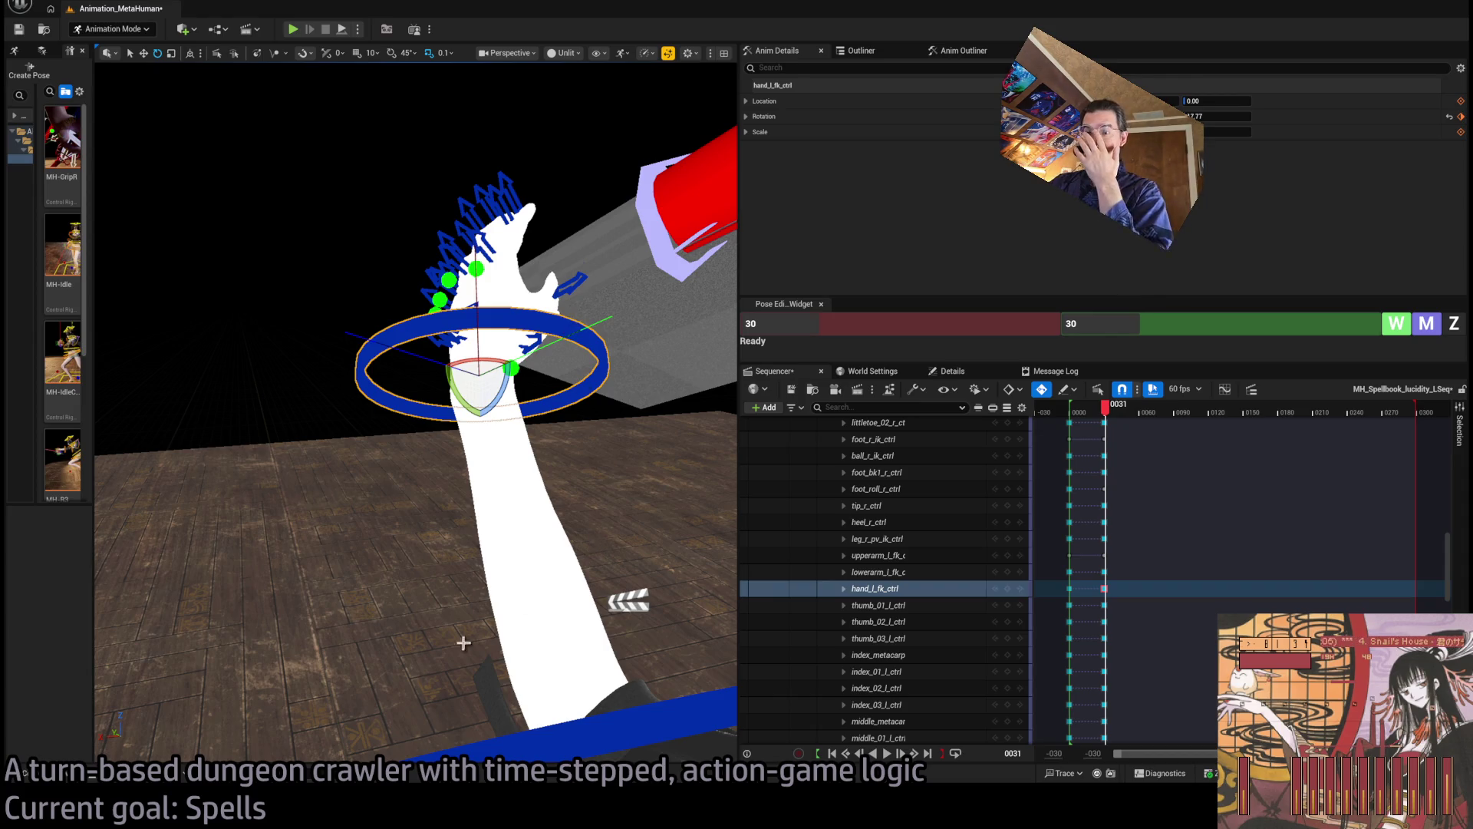
Slide AttachWeapL_ctrl along its axis to a 7.62 location value and rotate the book upright
mouse_move(659, 389)
left_mouse_down()
mouse_move(610, 376)
mouse_move(591, 399)
mouse_move(576, 391)
mouse_move(577, 285)
left_mouse_up()
left_click(508, 450)
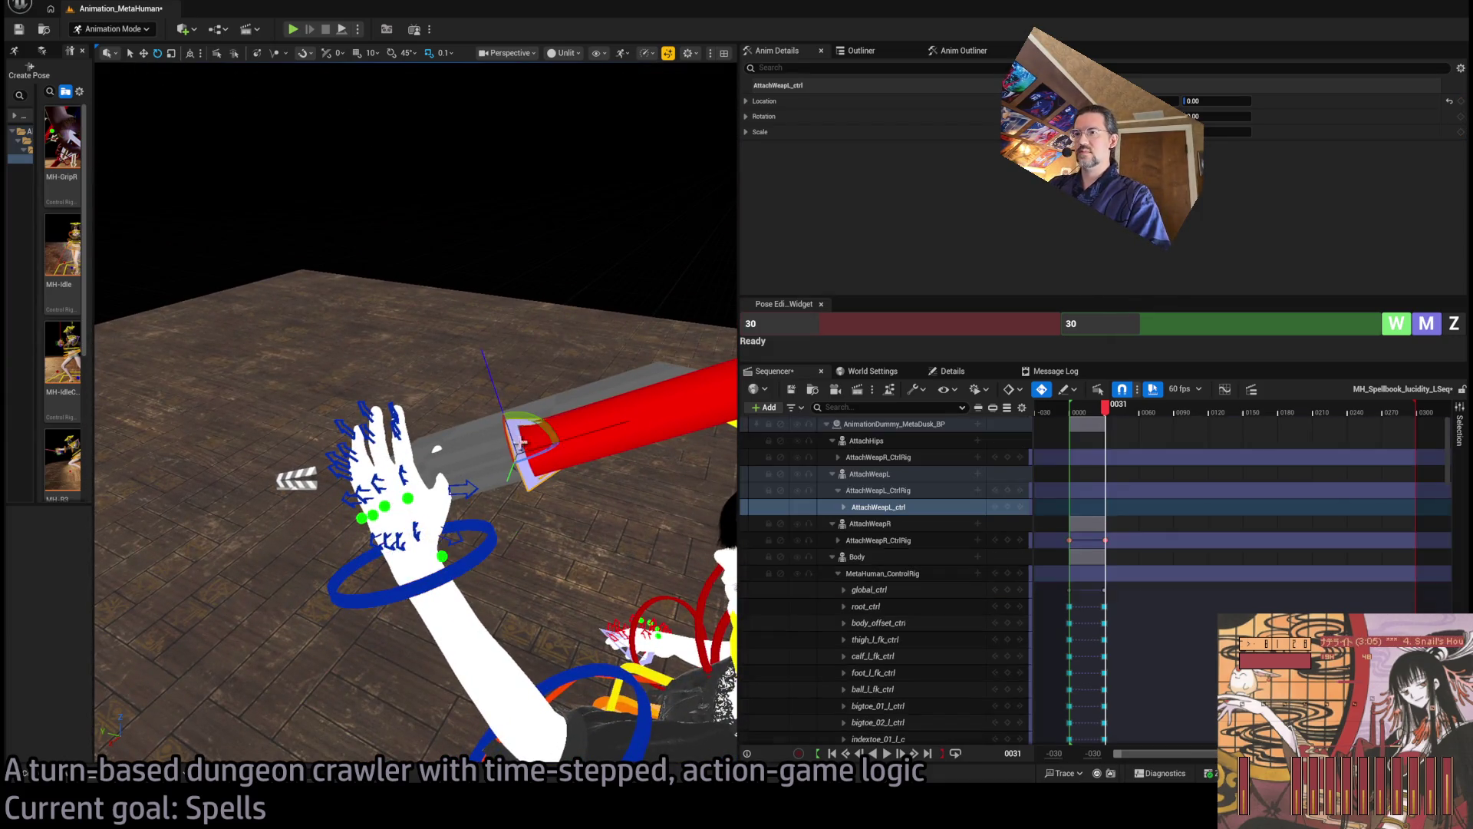
mouse_move(537, 433)
left_mouse_down()
mouse_move(550, 441)
mouse_move(489, 387)
mouse_move(543, 435)
mouse_move(464, 473)
mouse_move(445, 407)
mouse_move(483, 428)
mouse_move(400, 435)
mouse_move(346, 291)
left_mouse_up()
key("w")
key("e")
left_click_drag(476, 460, 507, 480)
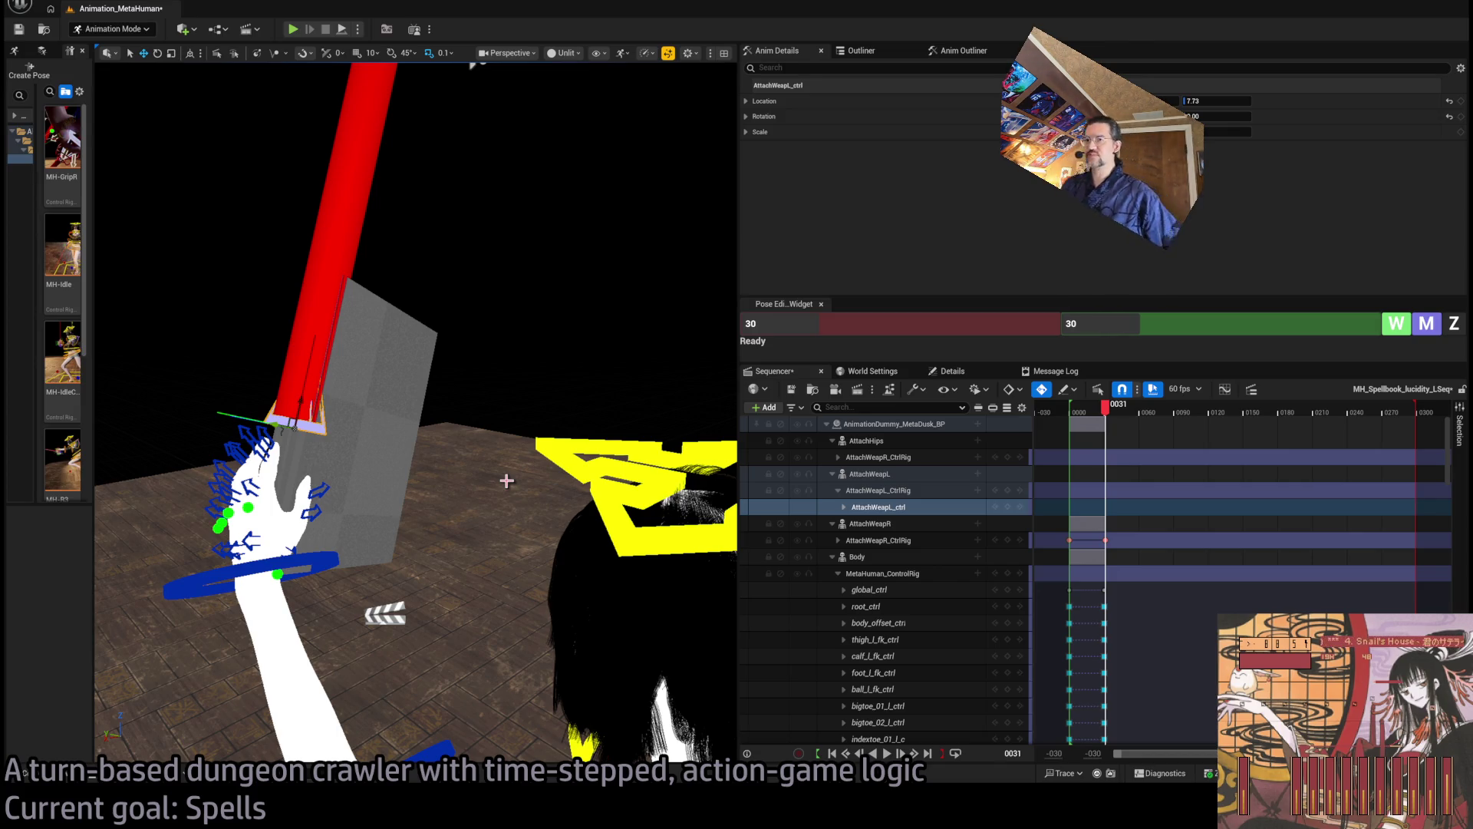
mouse_move(386, 439)
left_mouse_down()
mouse_move(575, 474)
mouse_move(358, 439)
left_mouse_up()
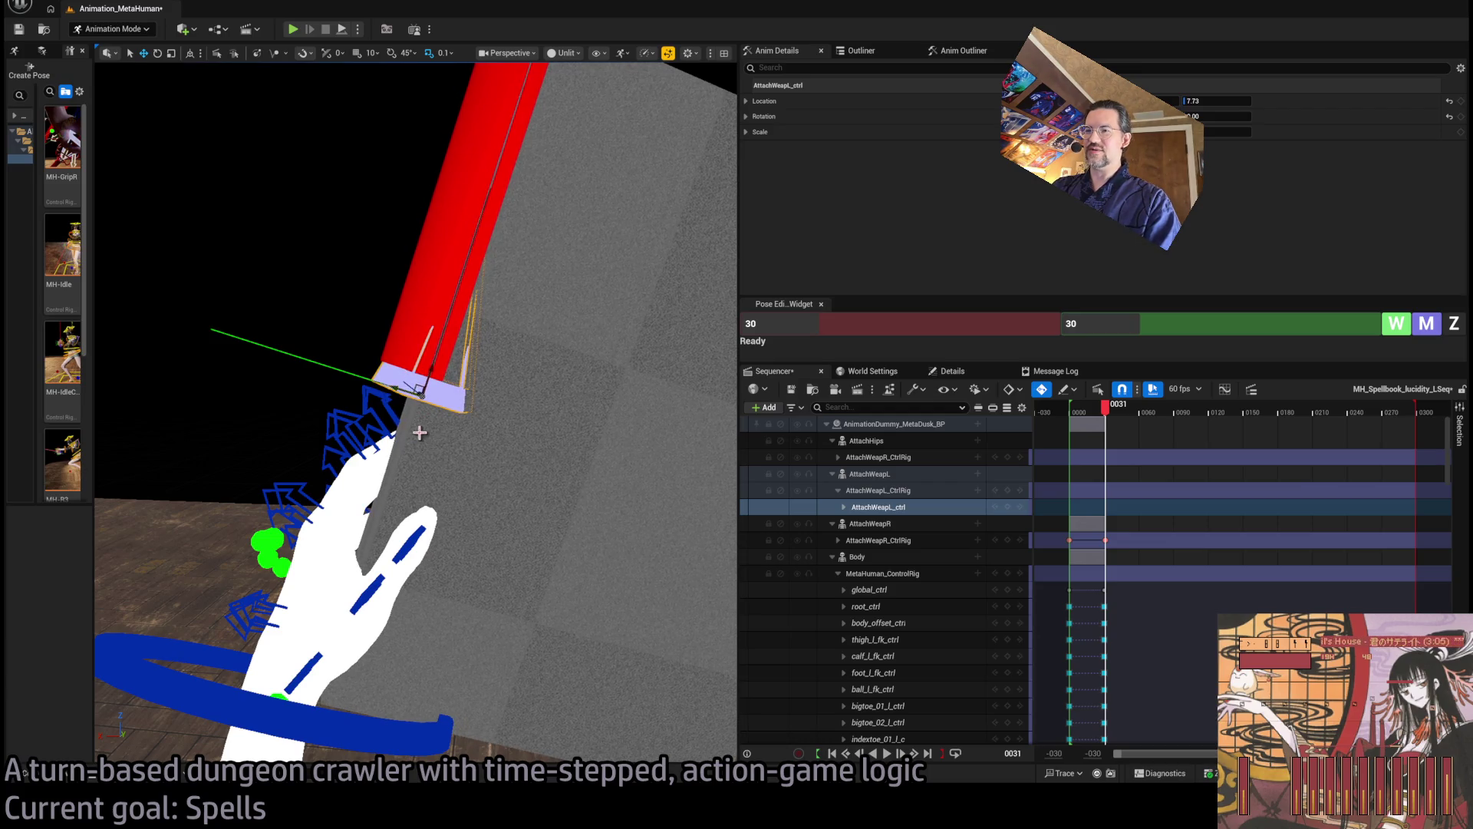
left_click_drag(417, 428, 476, 430)
mouse_move(432, 315)
left_mouse_down()
mouse_move(452, 322)
mouse_move(433, 315)
mouse_move(461, 293)
left_mouse_up()
Select the left thumb_03, thumb_02 and thumb_01 controls, then zoom the Sequencer timeline in
left_click(576, 473)
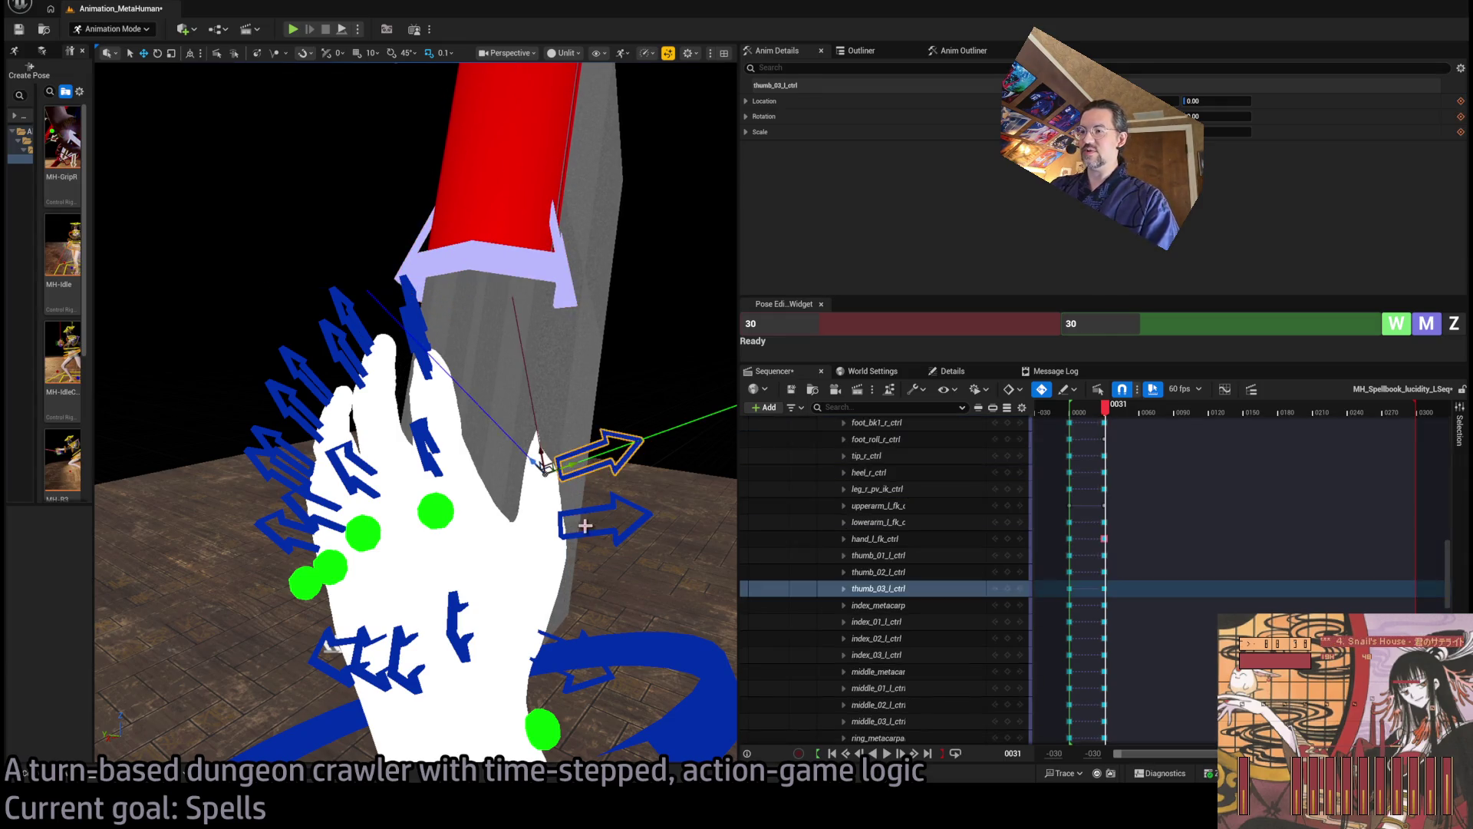
left_click(569, 513)
left_click(542, 729)
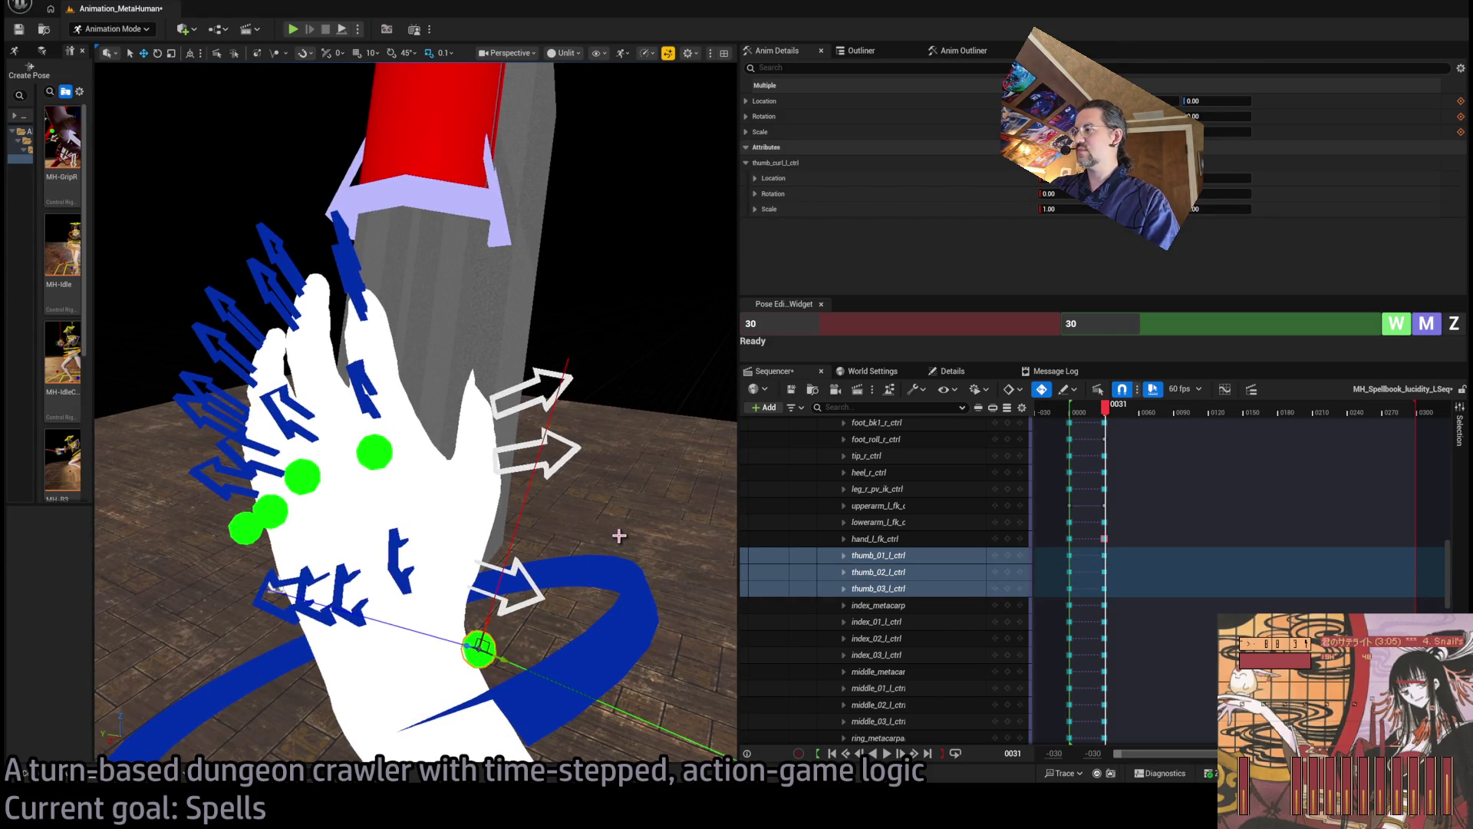
scroll(1151, 737, "up", 1)
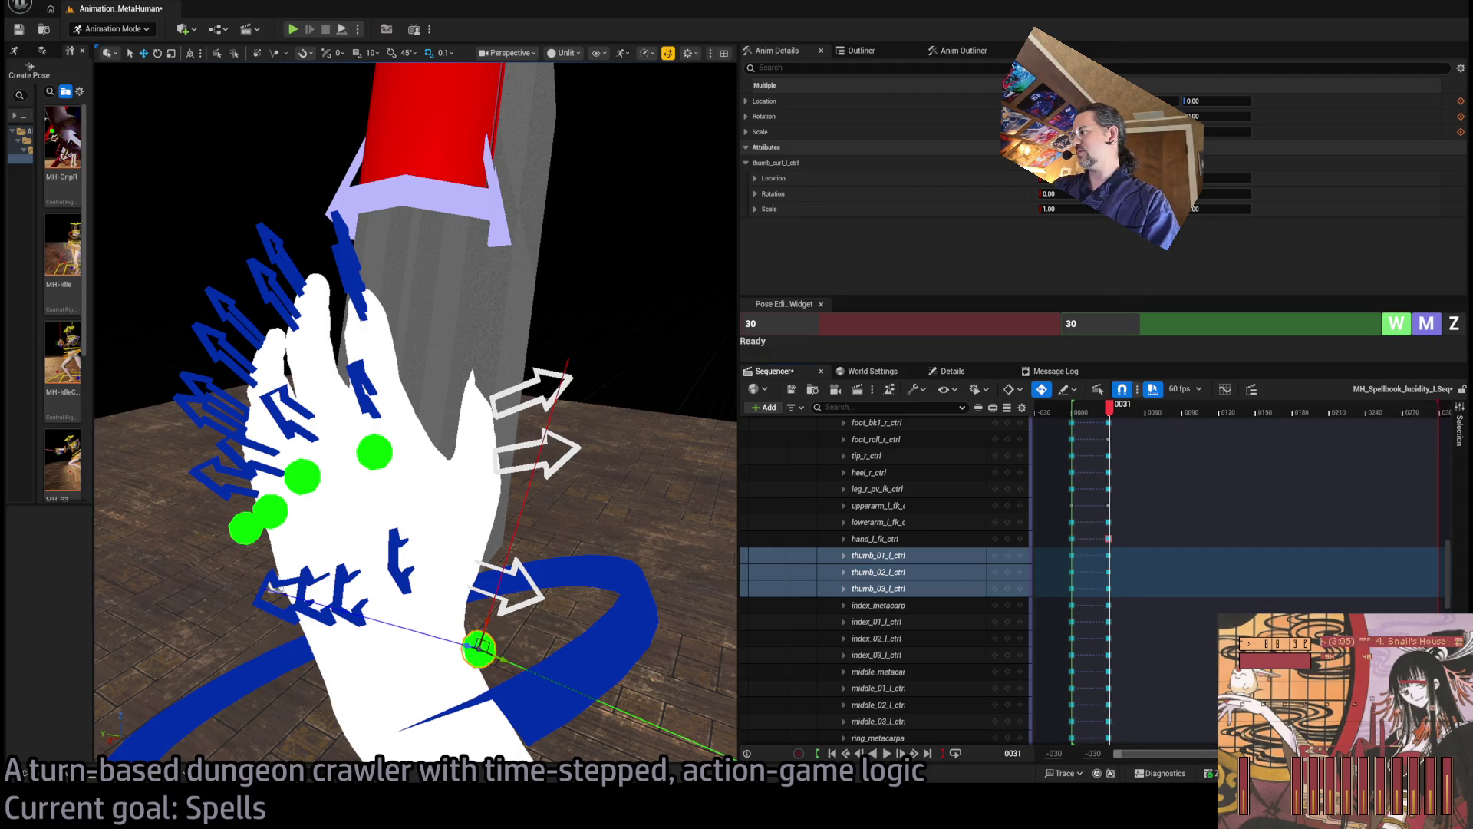
scroll(1125, 726, "up", 4)
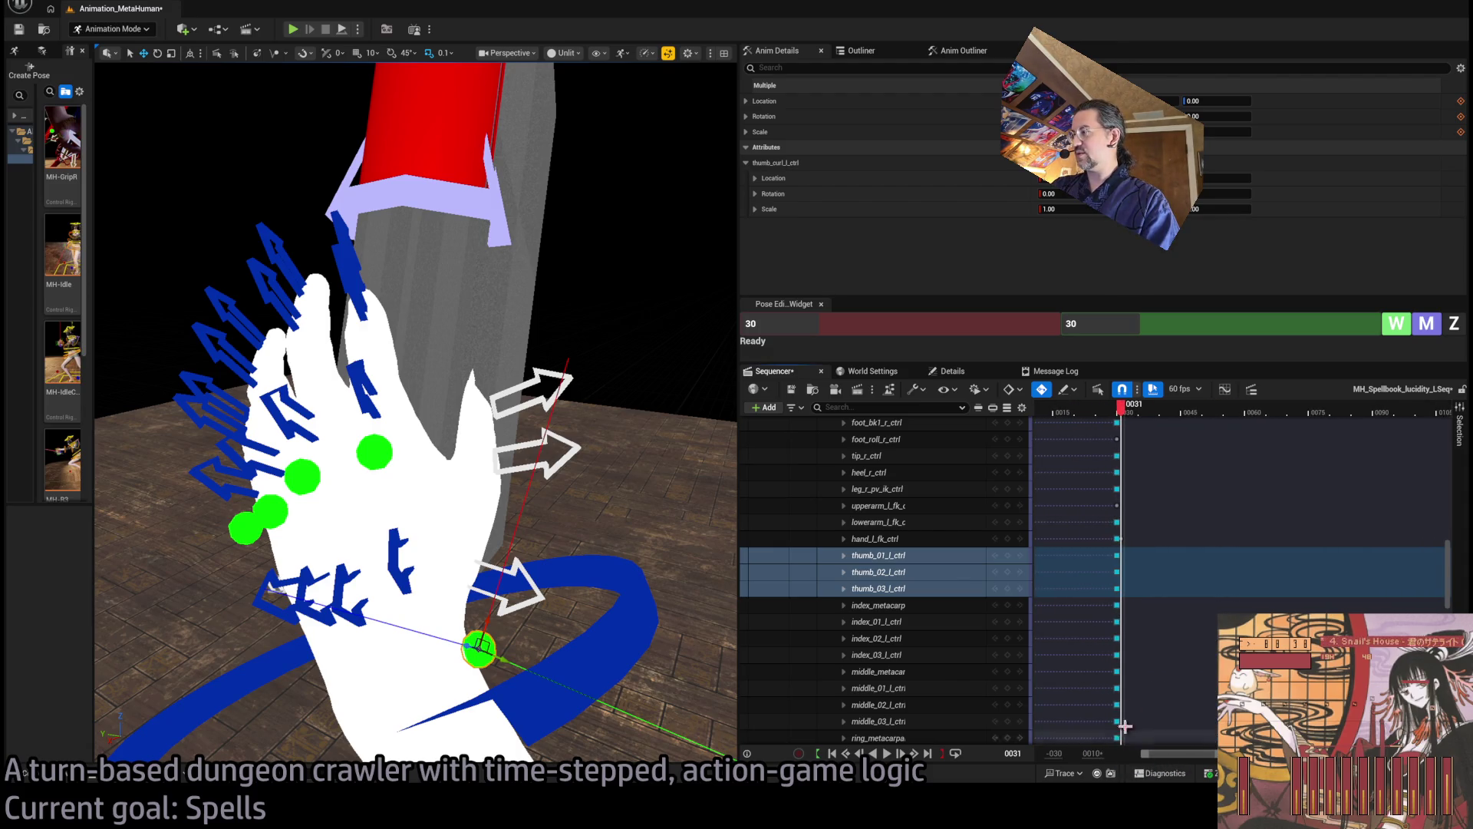
scroll(1161, 533, "up", 5)
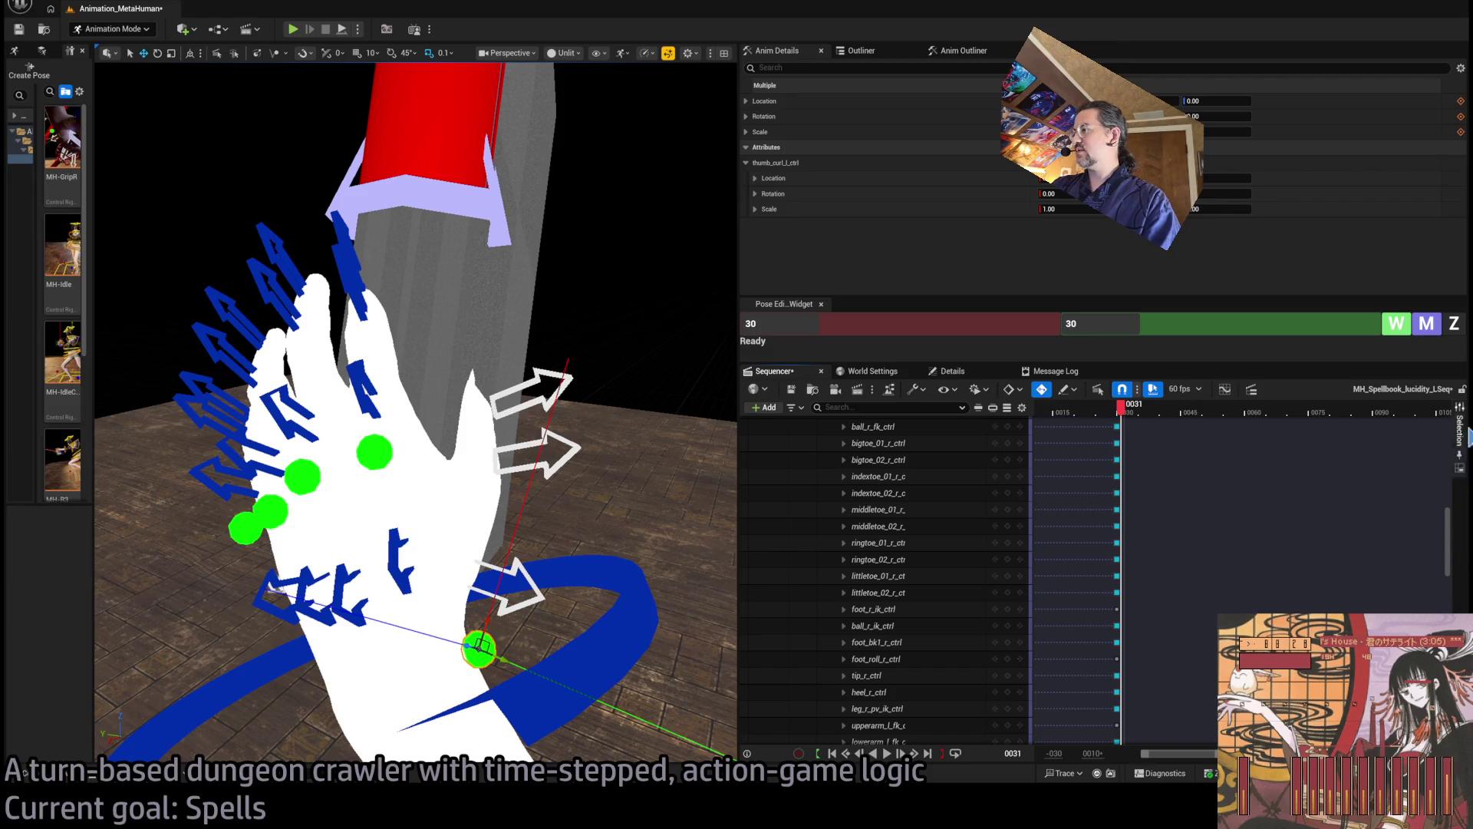
Move the playhead to frame 30 and select the attachment key there, re-expanding MetaHuman_ControlRig
scroll(1447, 537, "up", 10)
double_click(855, 576)
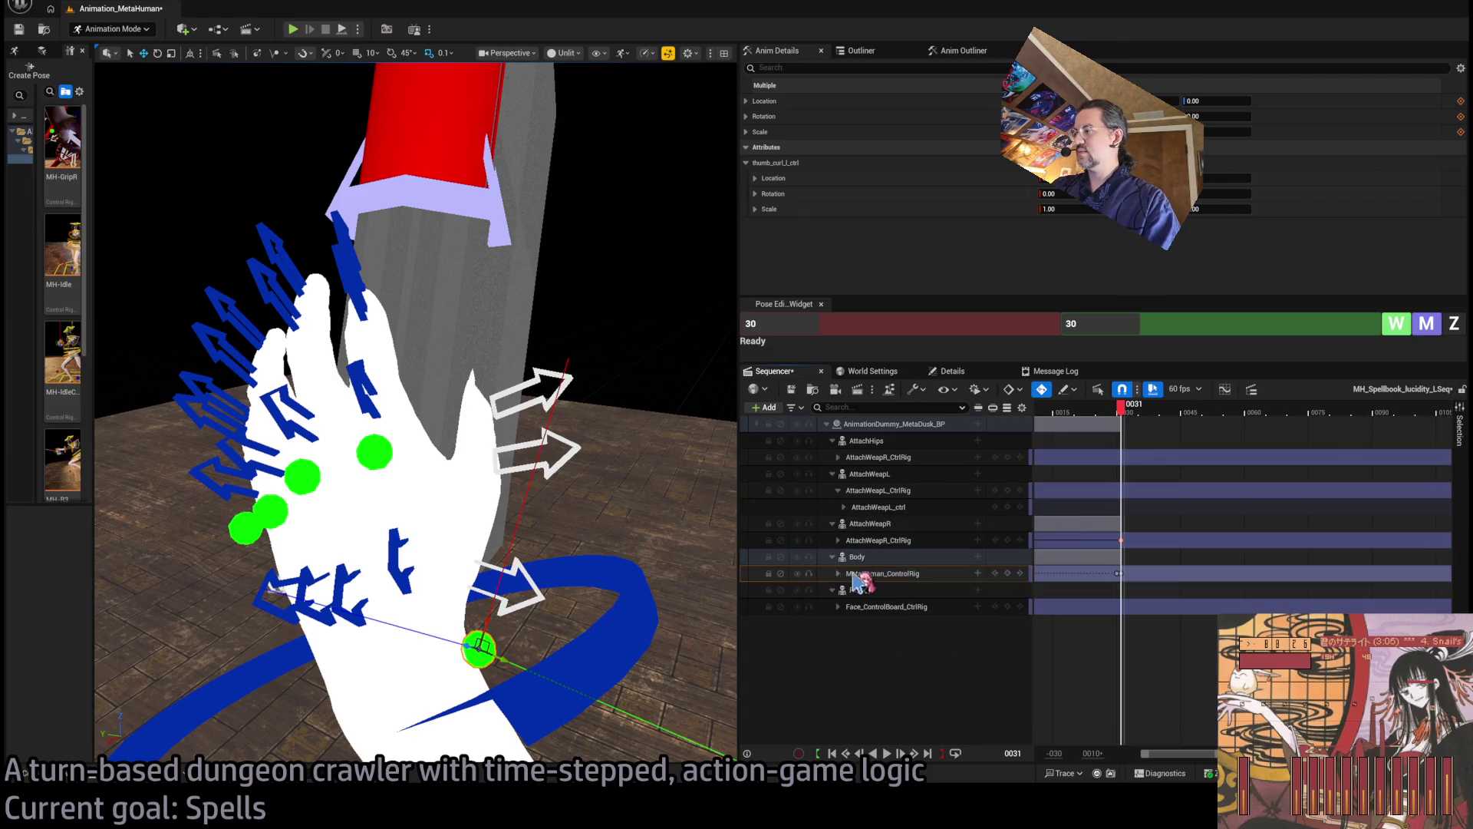
left_click(1119, 573)
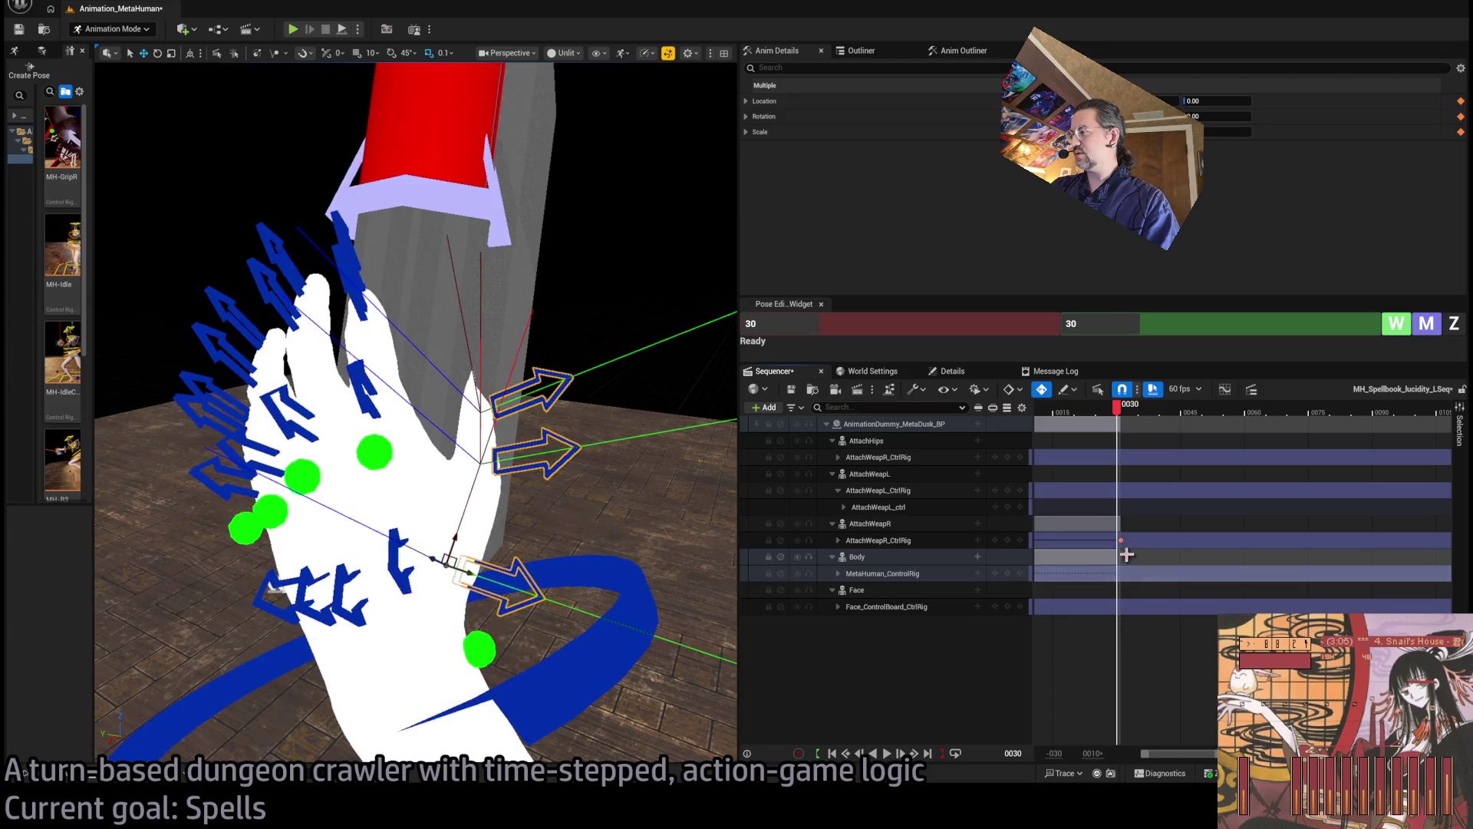
left_click(1121, 540)
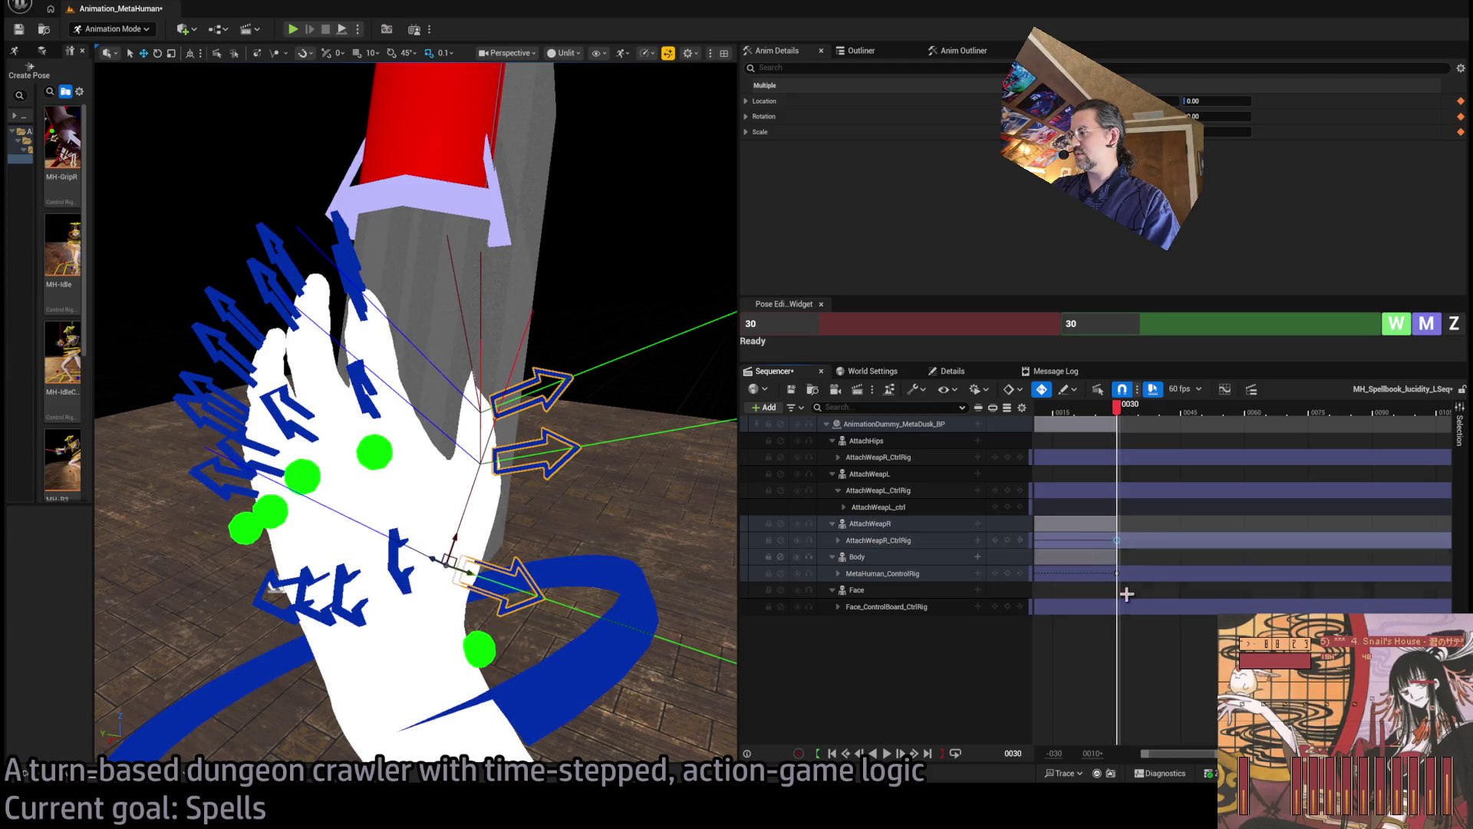
double_click(864, 575)
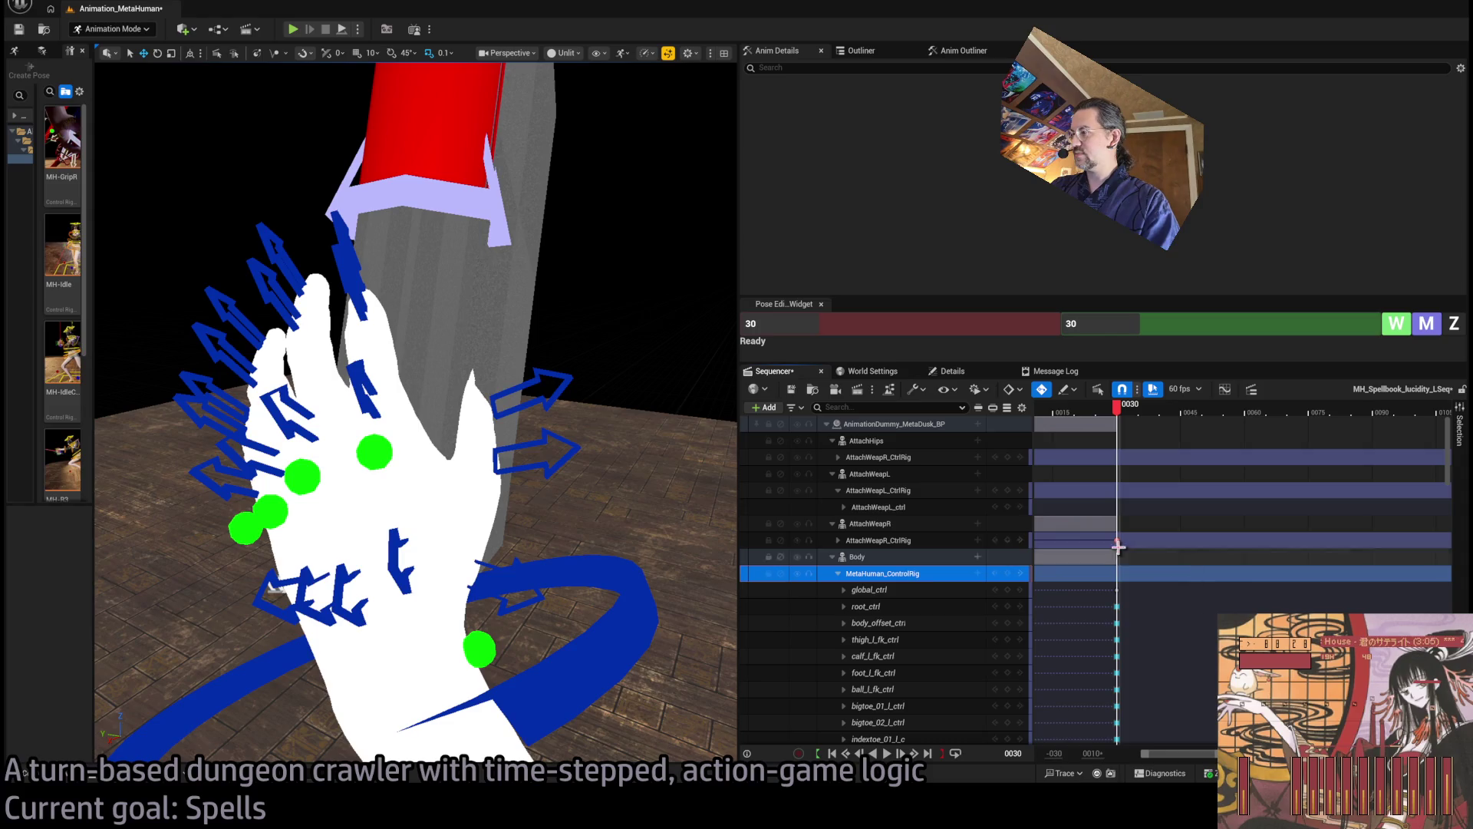
Move AttachWeapL_ctrl to a 7.99 location value so the book stands upright at the palm
mouse_move(543, 355)
left_mouse_down()
mouse_move(591, 384)
mouse_move(477, 409)
mouse_move(434, 389)
left_mouse_up()
left_click(518, 393)
key("w")
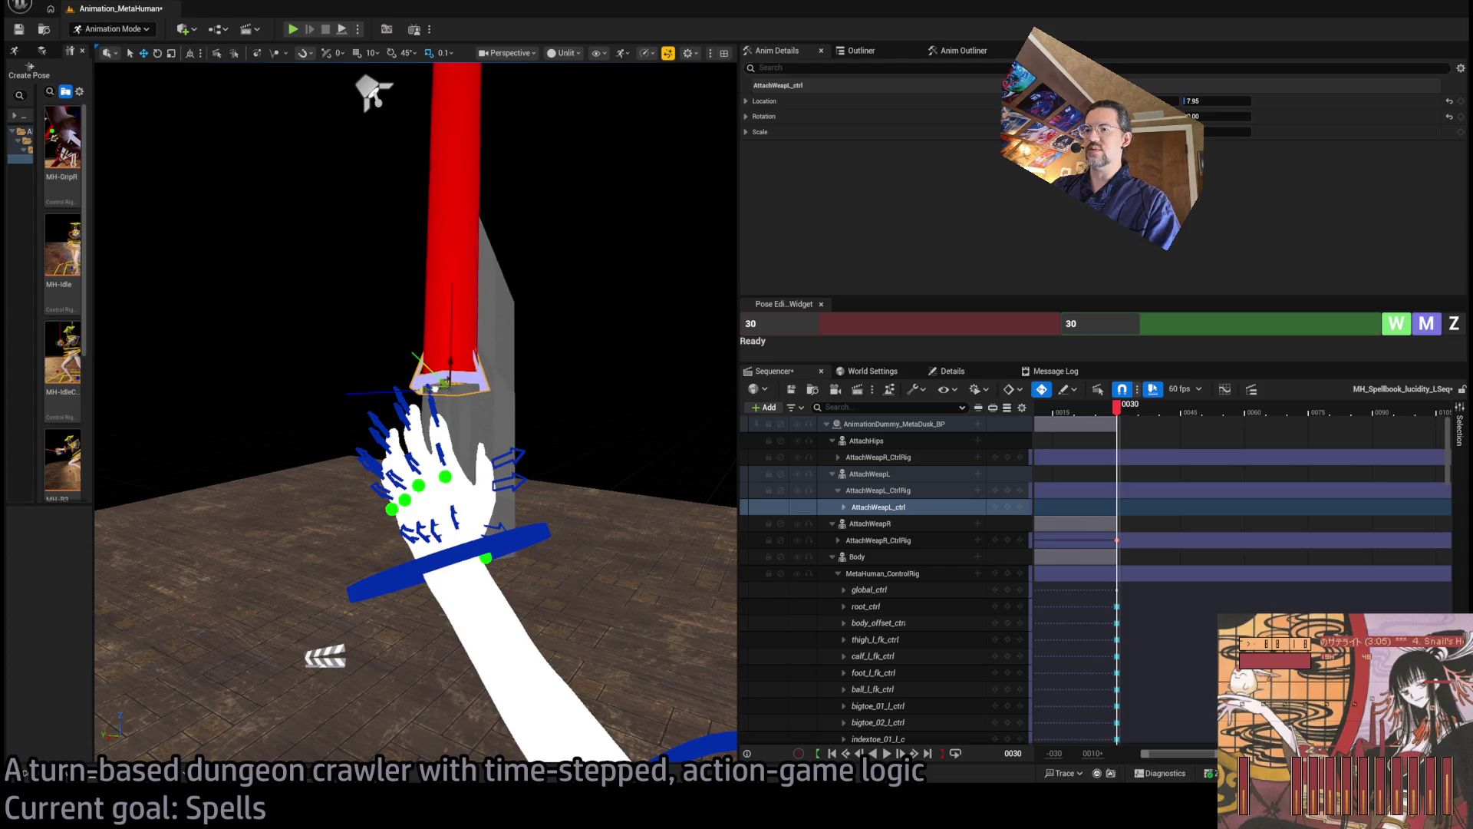
scroll(434, 389, "up", 3)
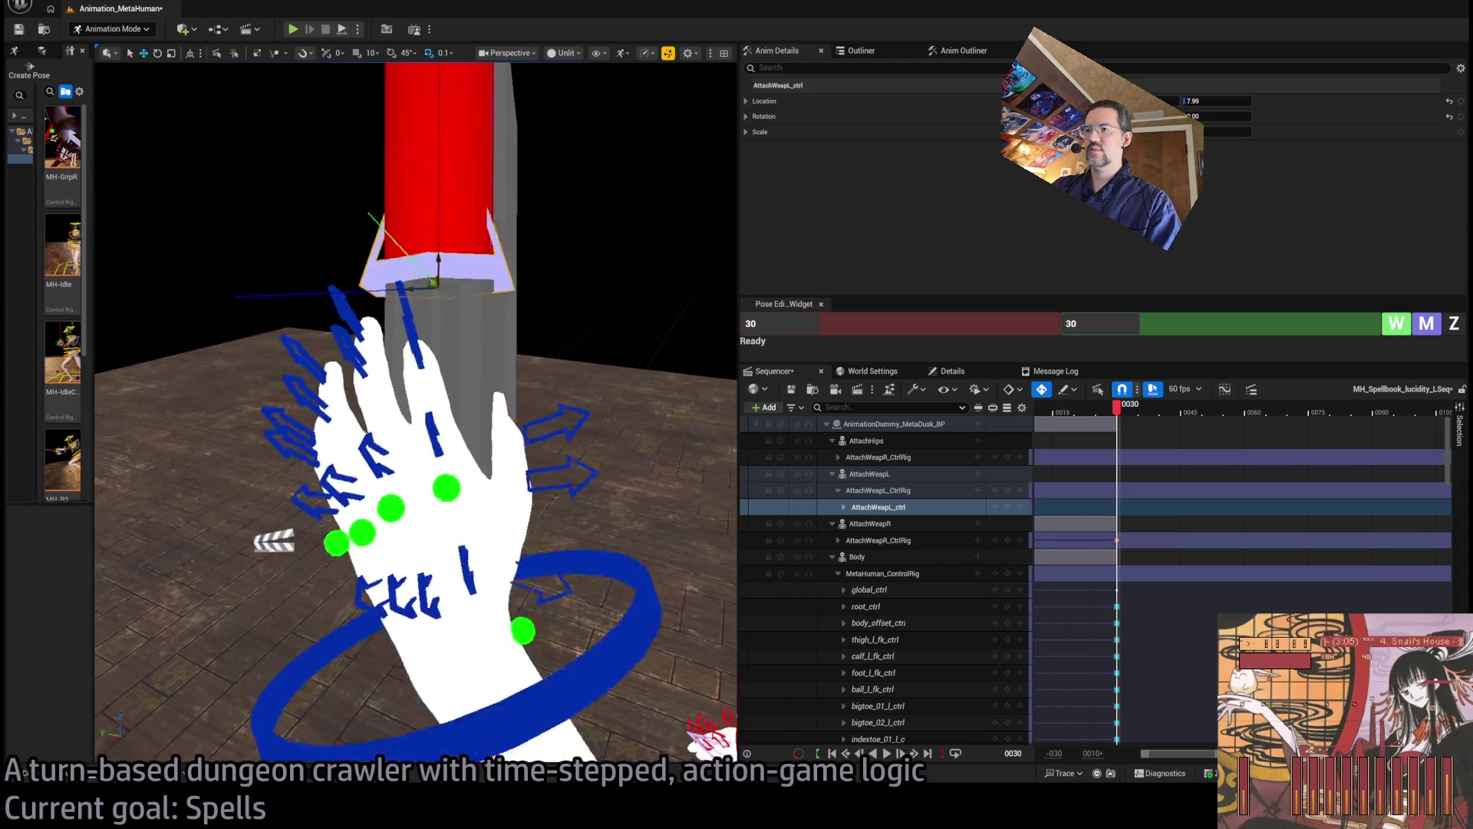
scroll(434, 389, "down", 3)
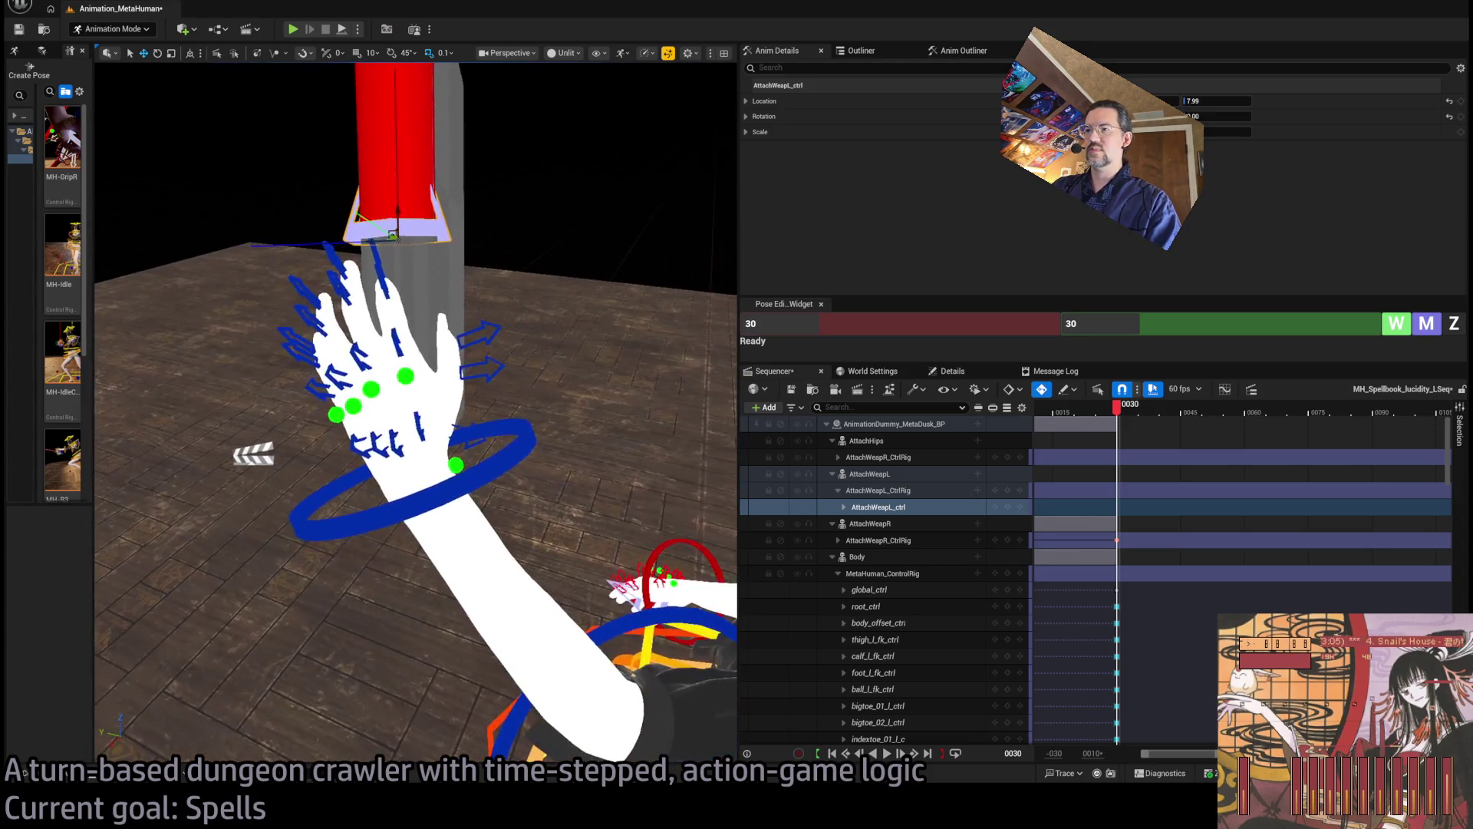
left_click(513, 472)
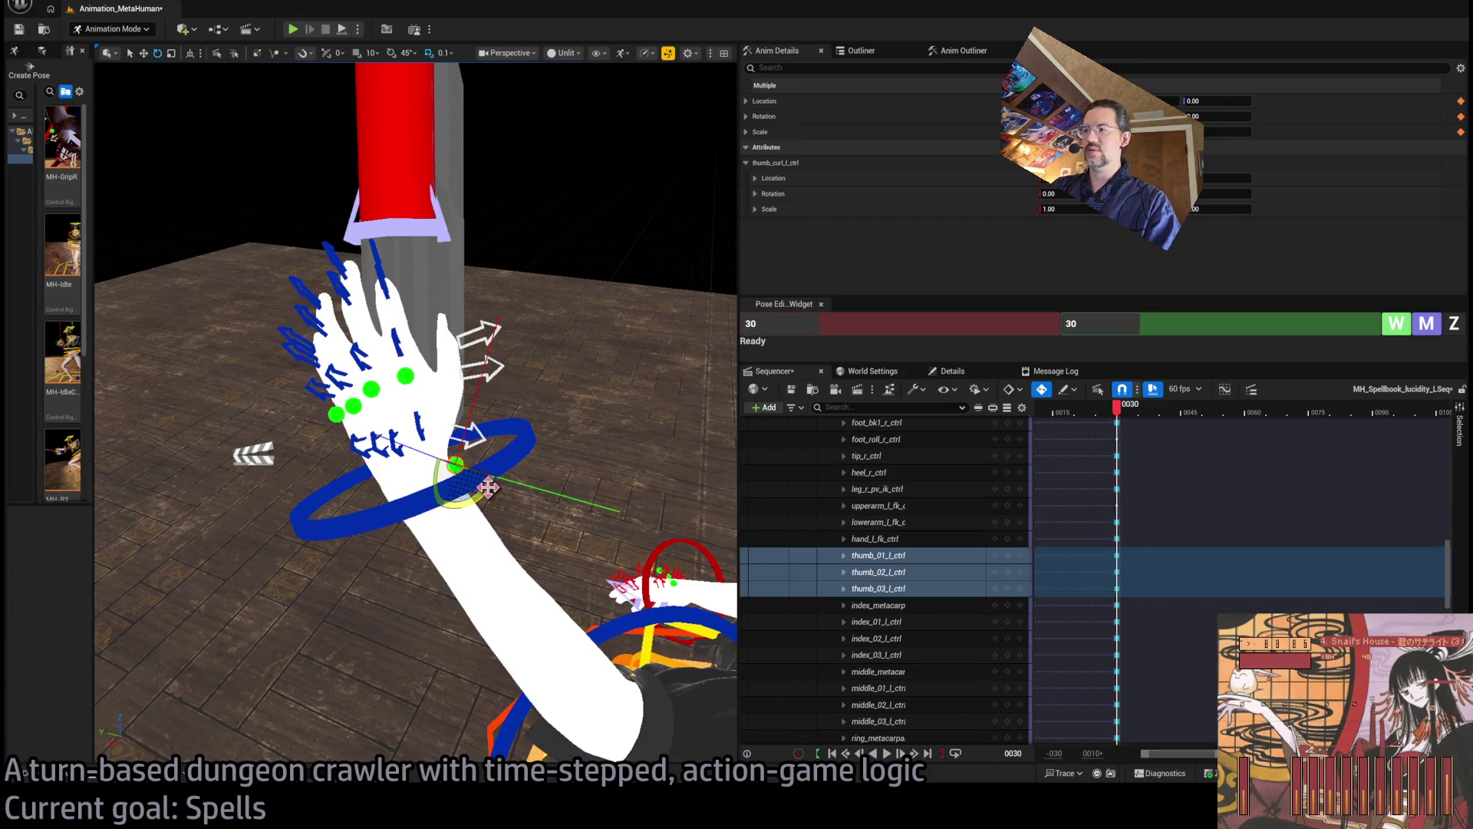
Rotate the thumb slightly against the book and curl the index finger around it
left_click_drag(488, 485, 481, 479)
left_click(405, 377)
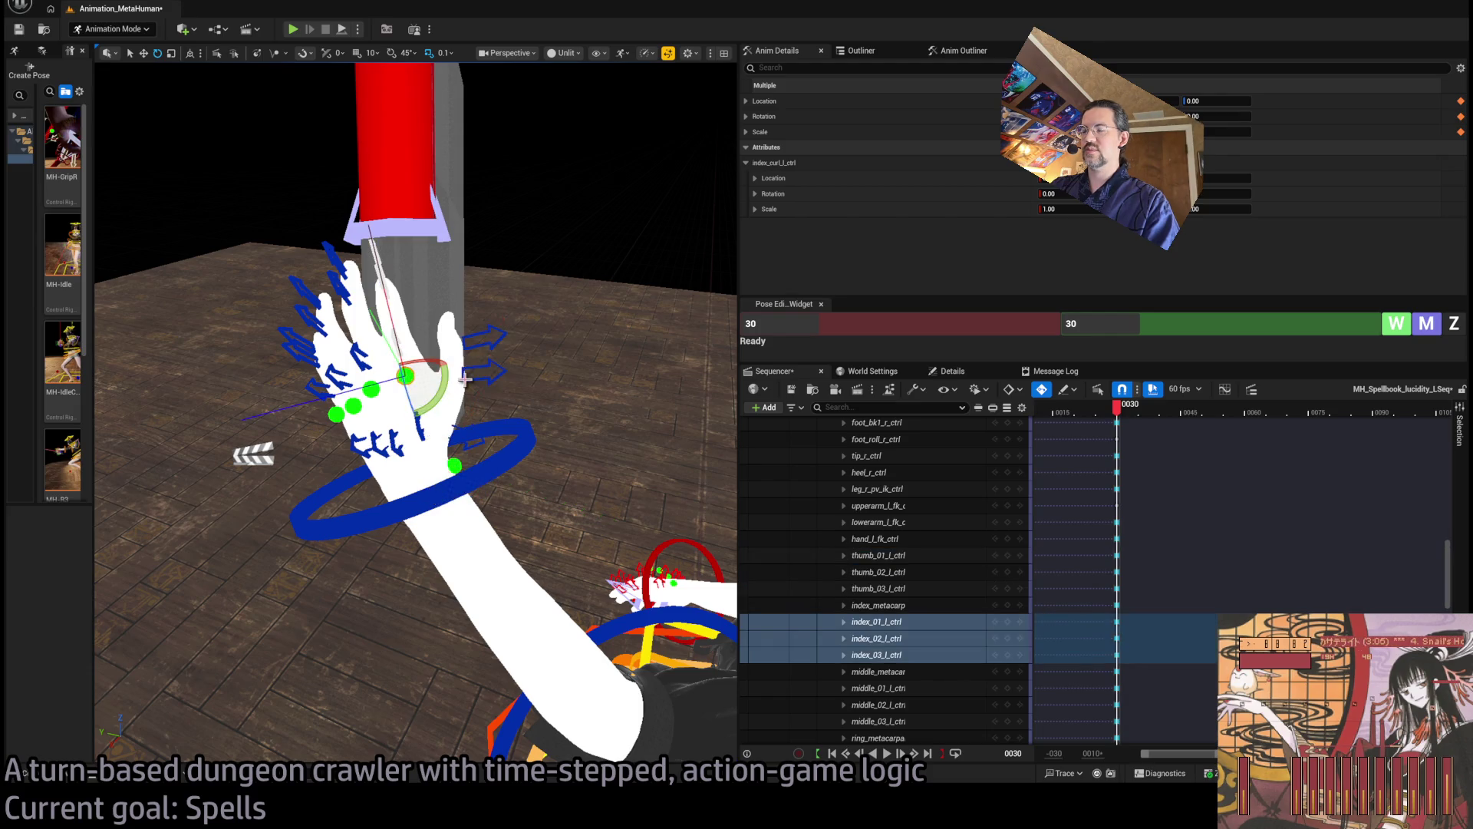
mouse_move(405, 377)
left_mouse_down()
mouse_move(460, 360)
mouse_move(429, 354)
mouse_move(352, 402)
left_mouse_up()
left_click(307, 346)
left_click_drag(306, 317, 334, 310)
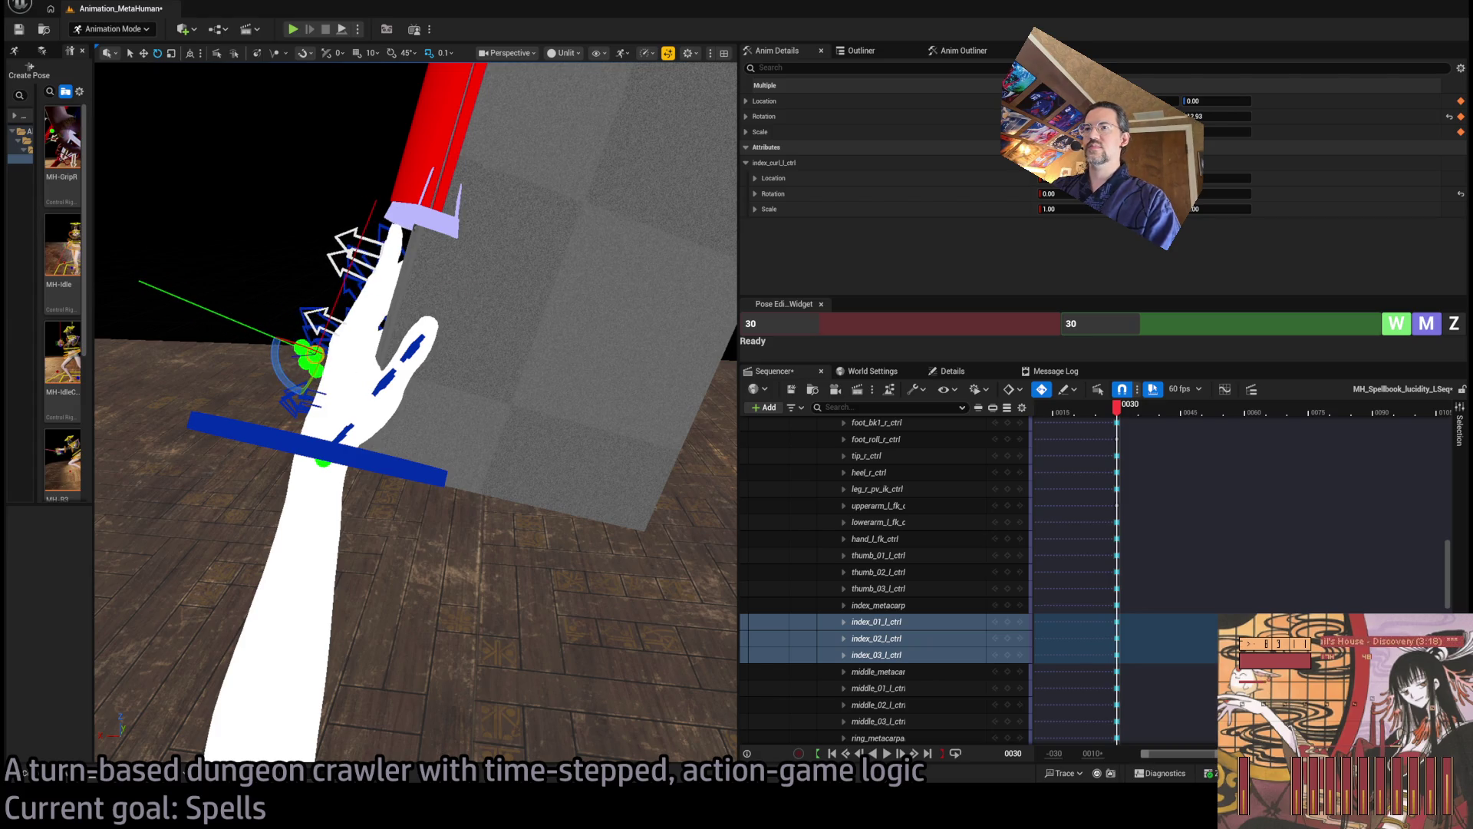
Deselect, switch to the translate gizmo, select AttachWeapL_ctrl and orbit out to see the body
key("Escape")
key("w")
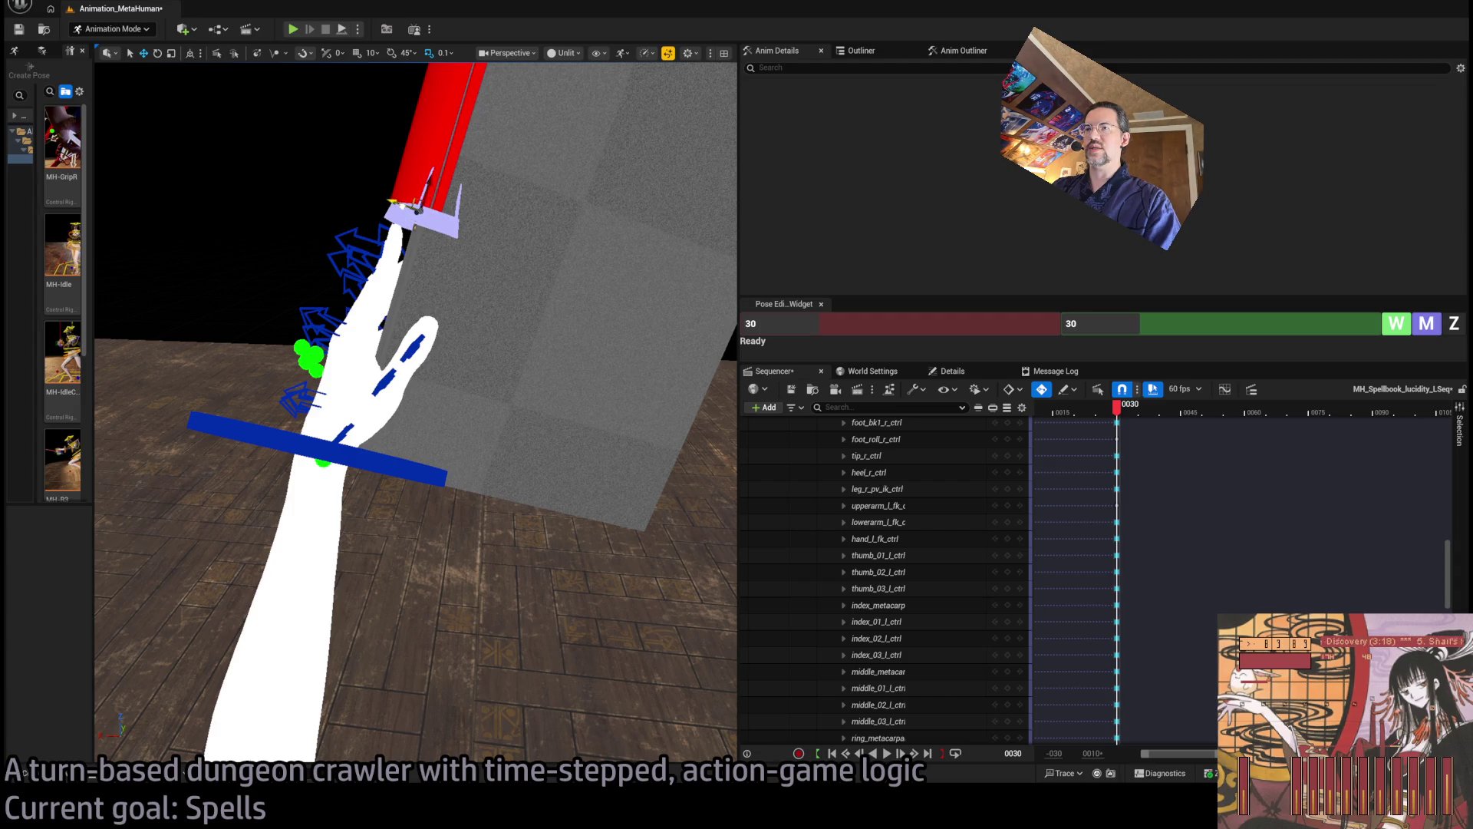
left_click(417, 232)
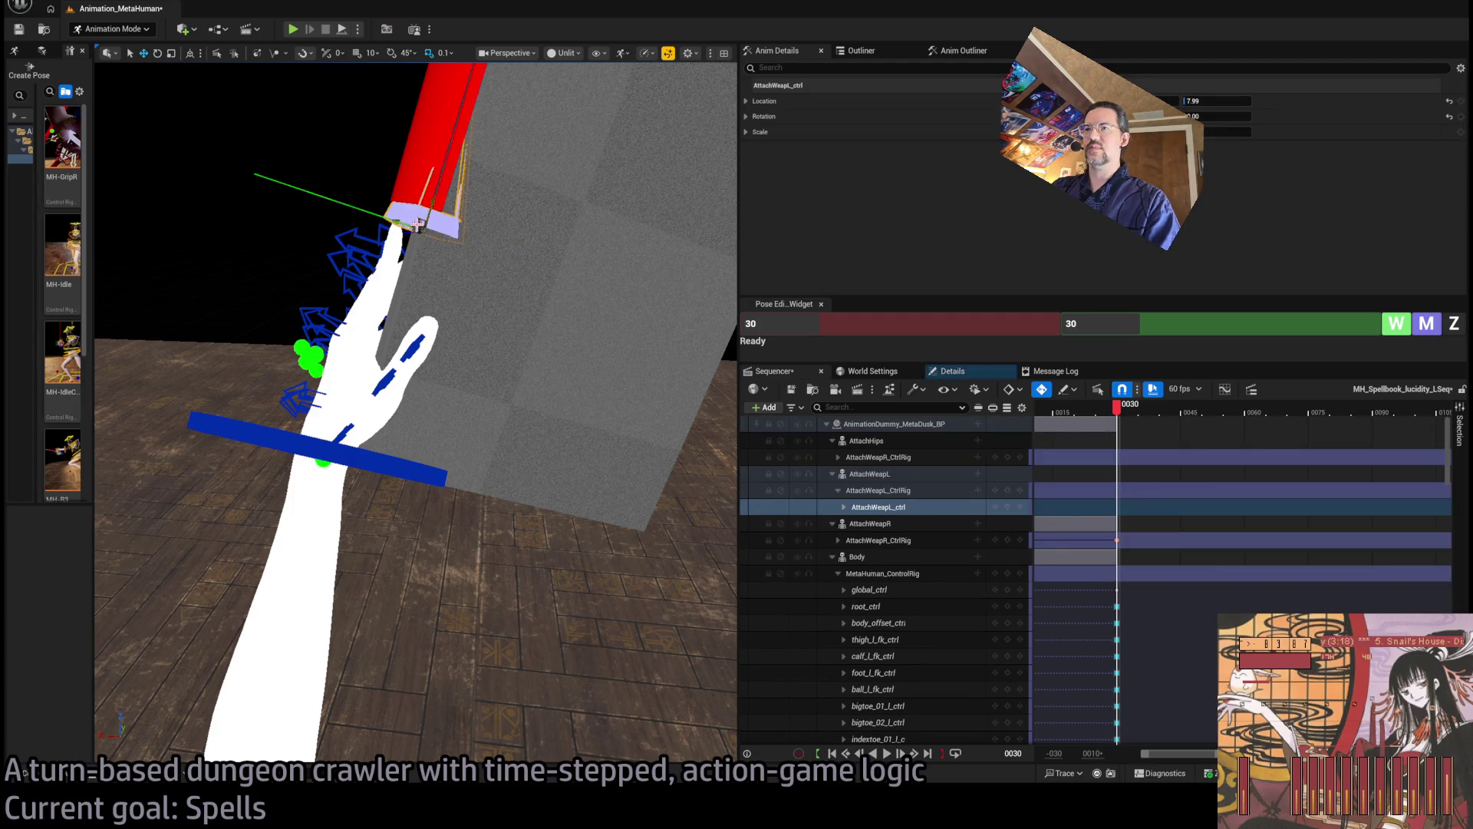
mouse_move(417, 232)
left_mouse_down()
mouse_move(468, 307)
mouse_move(472, 253)
mouse_move(433, 269)
mouse_move(417, 215)
left_mouse_up()
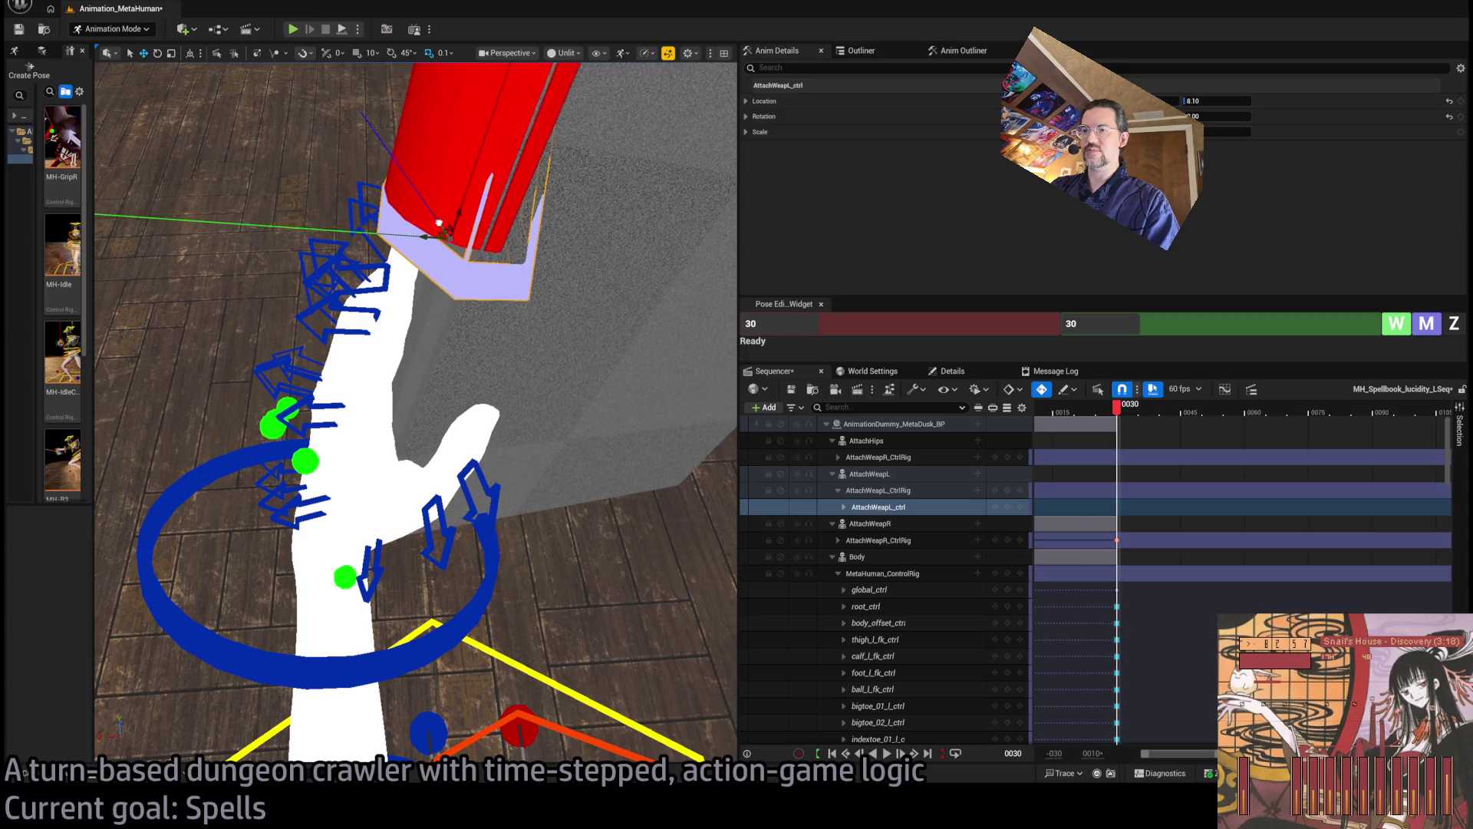
Nudge the AttachWeapL_ctrl position slightly and curl the middle-finger controls a little
mouse_move(416, 216)
left_mouse_down()
mouse_move(445, 261)
mouse_move(507, 476)
left_mouse_up()
left_click(513, 491)
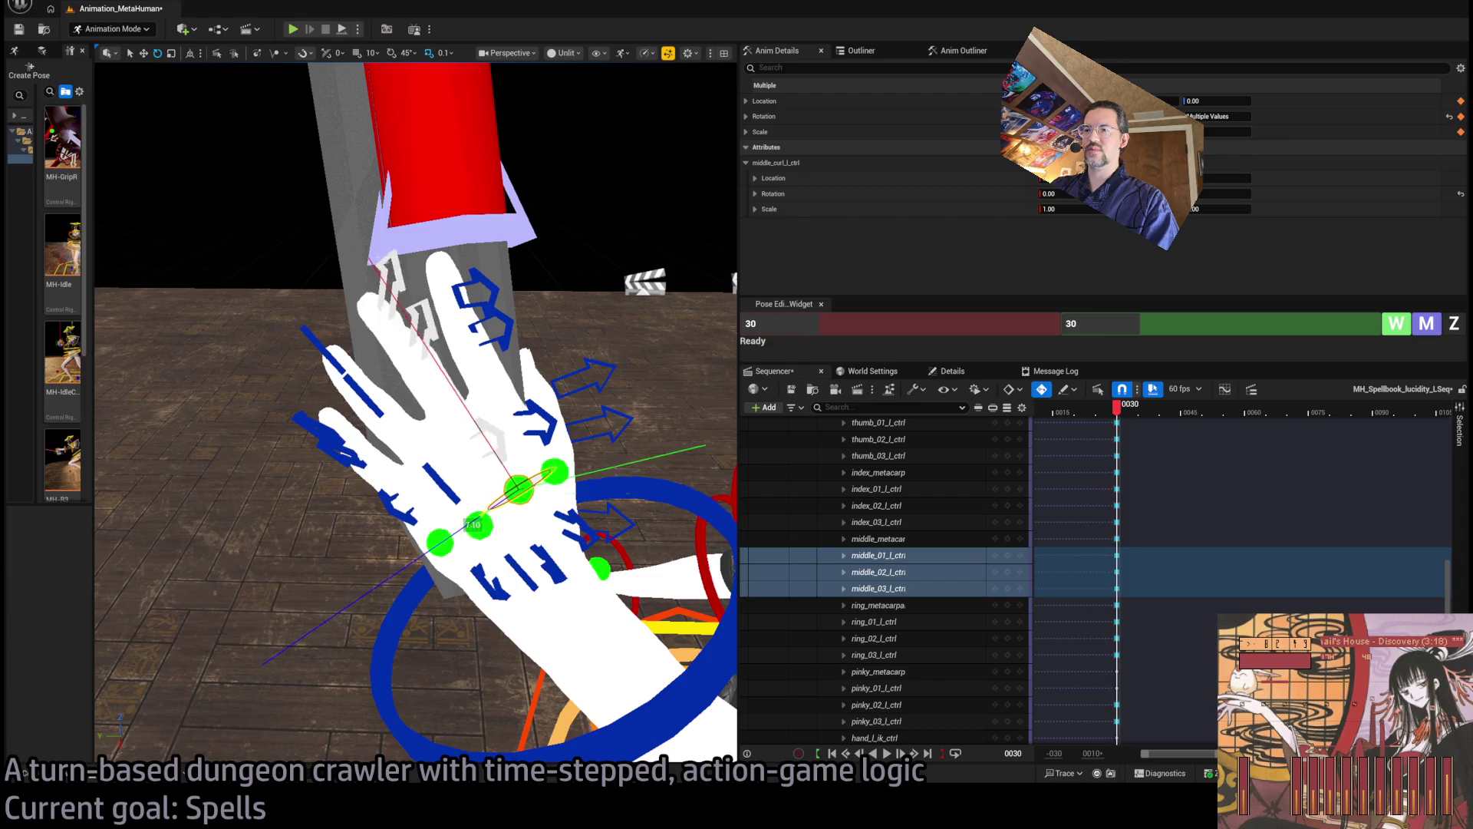
left_click_drag(516, 496, 516, 491)
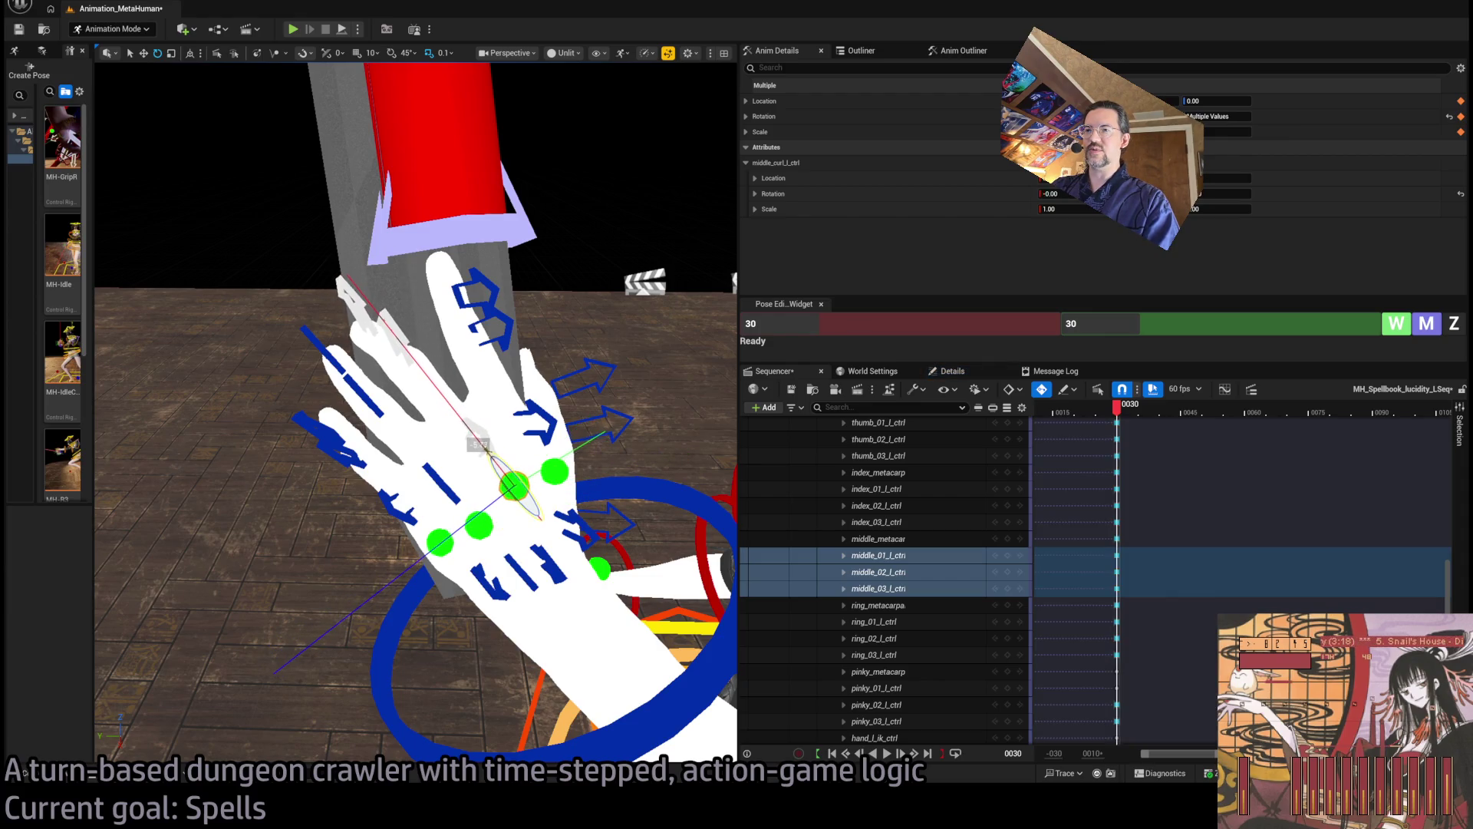
Select the ring and pinky finger controls, switch the viewport to Lit and frame the hand
left_click_drag(478, 481, 430, 487)
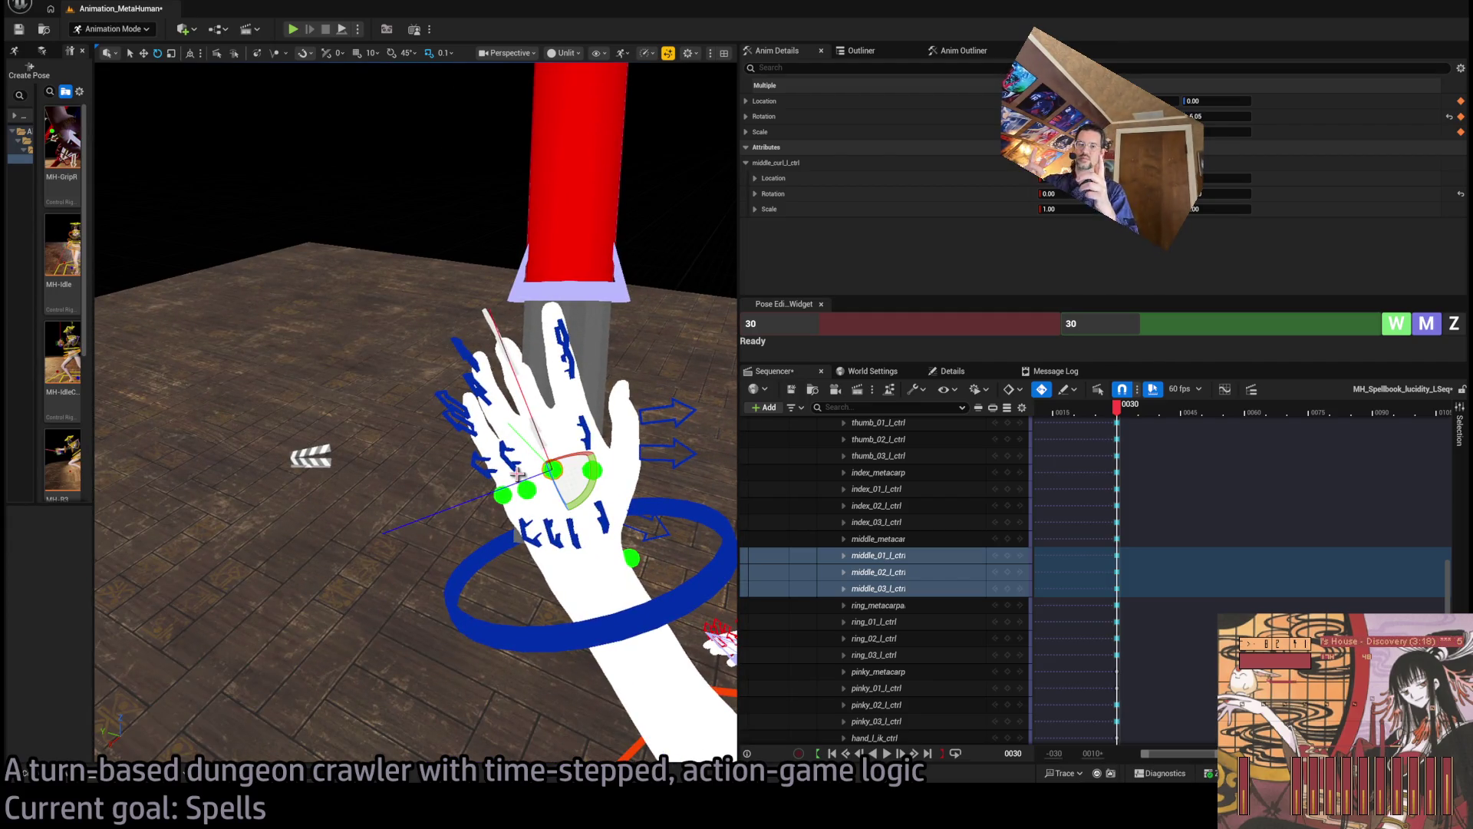
mouse_move(518, 474)
left_mouse_down()
mouse_move(622, 439)
mouse_move(618, 414)
left_mouse_up()
left_click(637, 433)
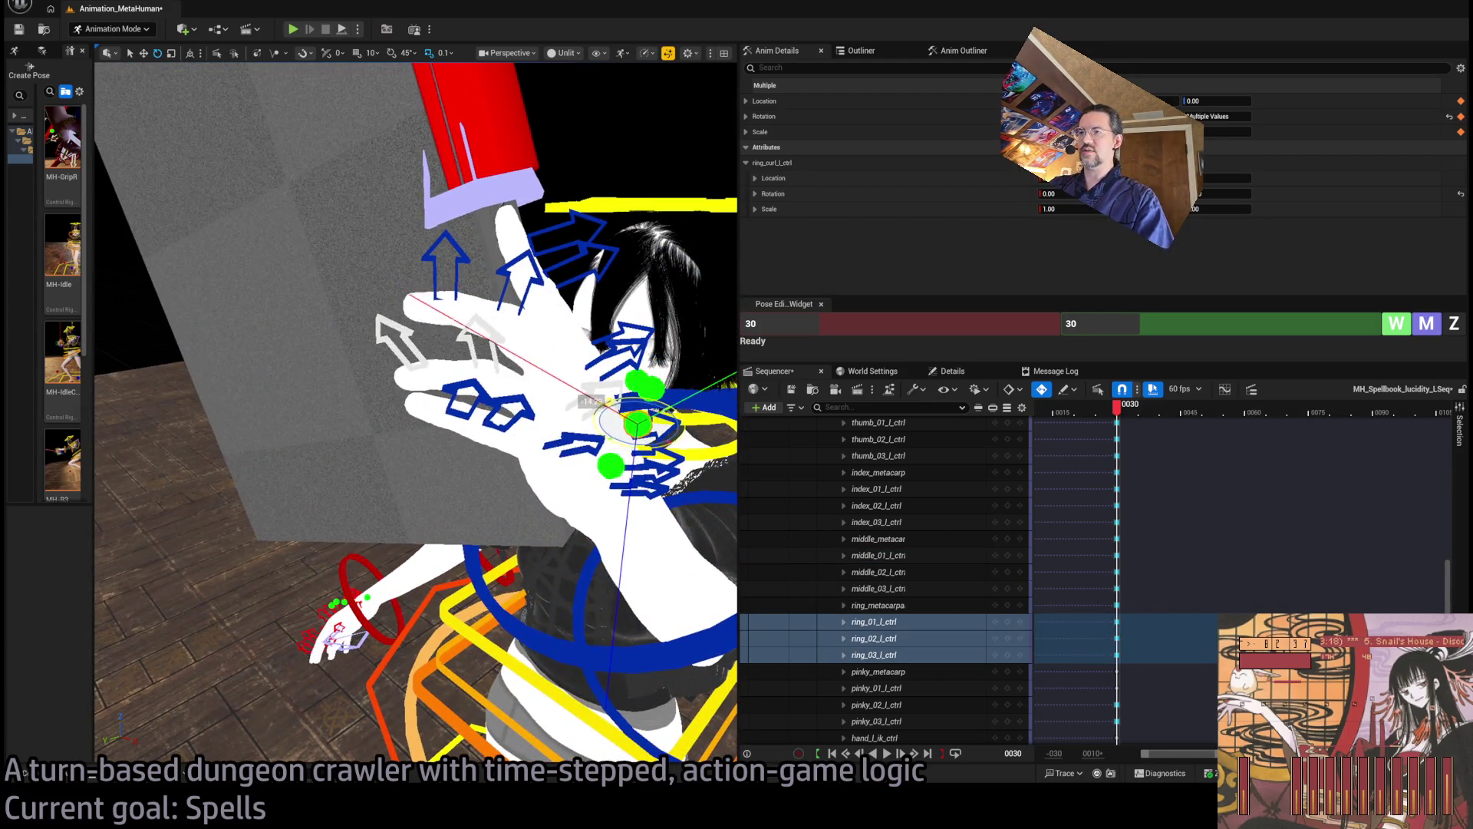
left_click(626, 466)
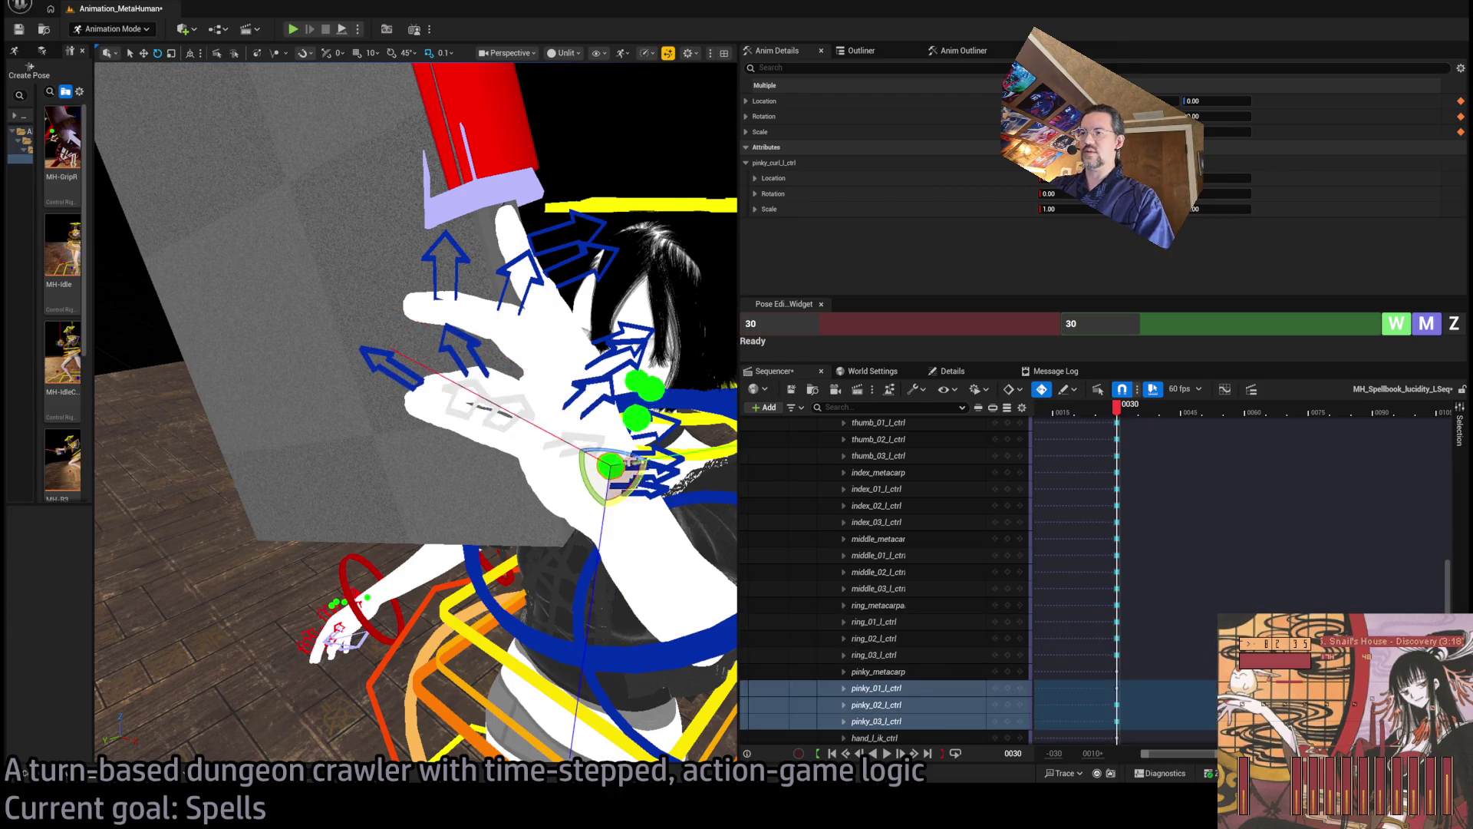
mouse_move(598, 453)
left_mouse_down()
mouse_move(568, 468)
mouse_move(261, 315)
mouse_move(611, 168)
left_mouse_up()
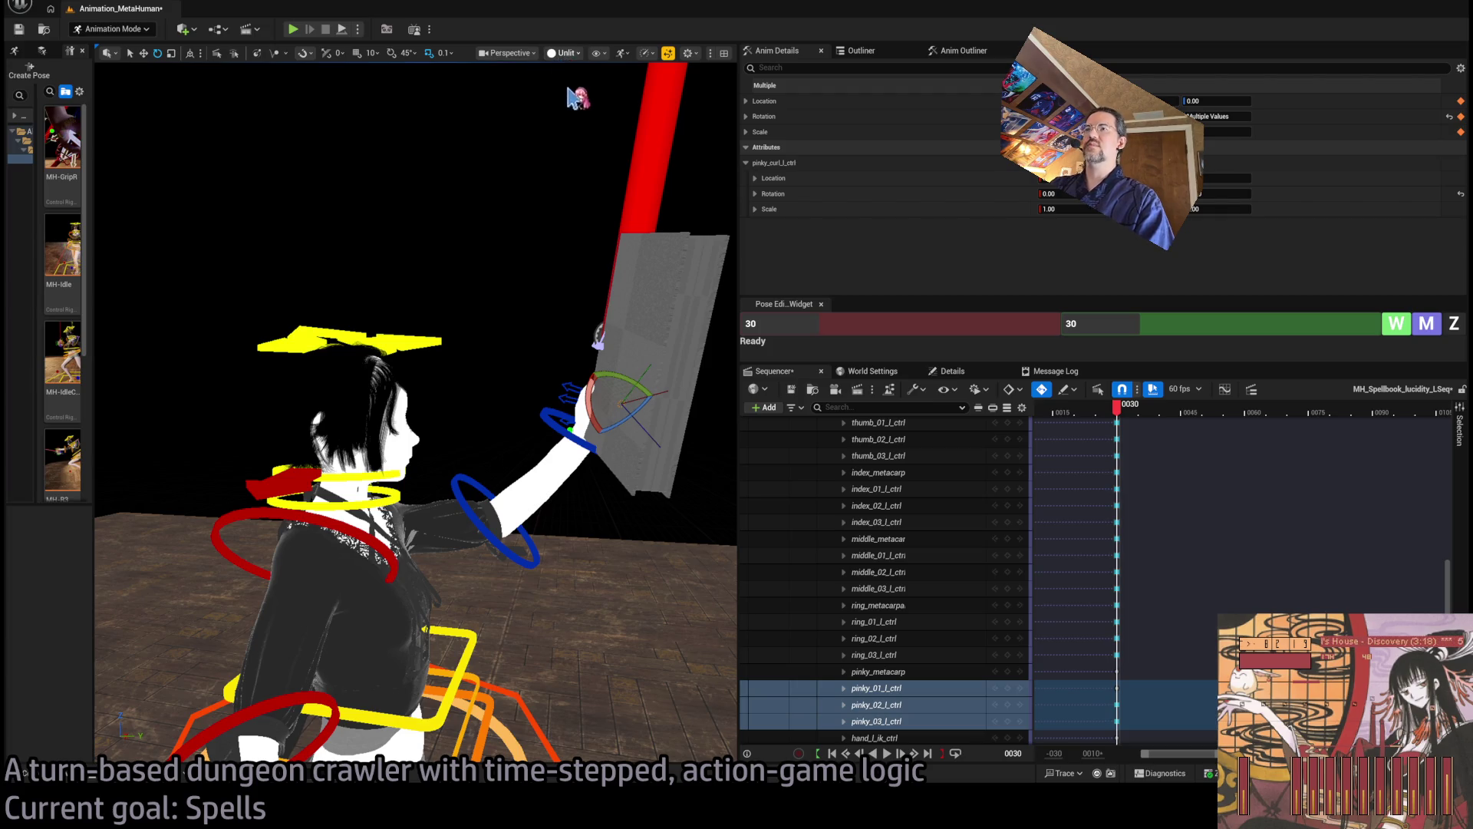
key("alt+4")
key("f")
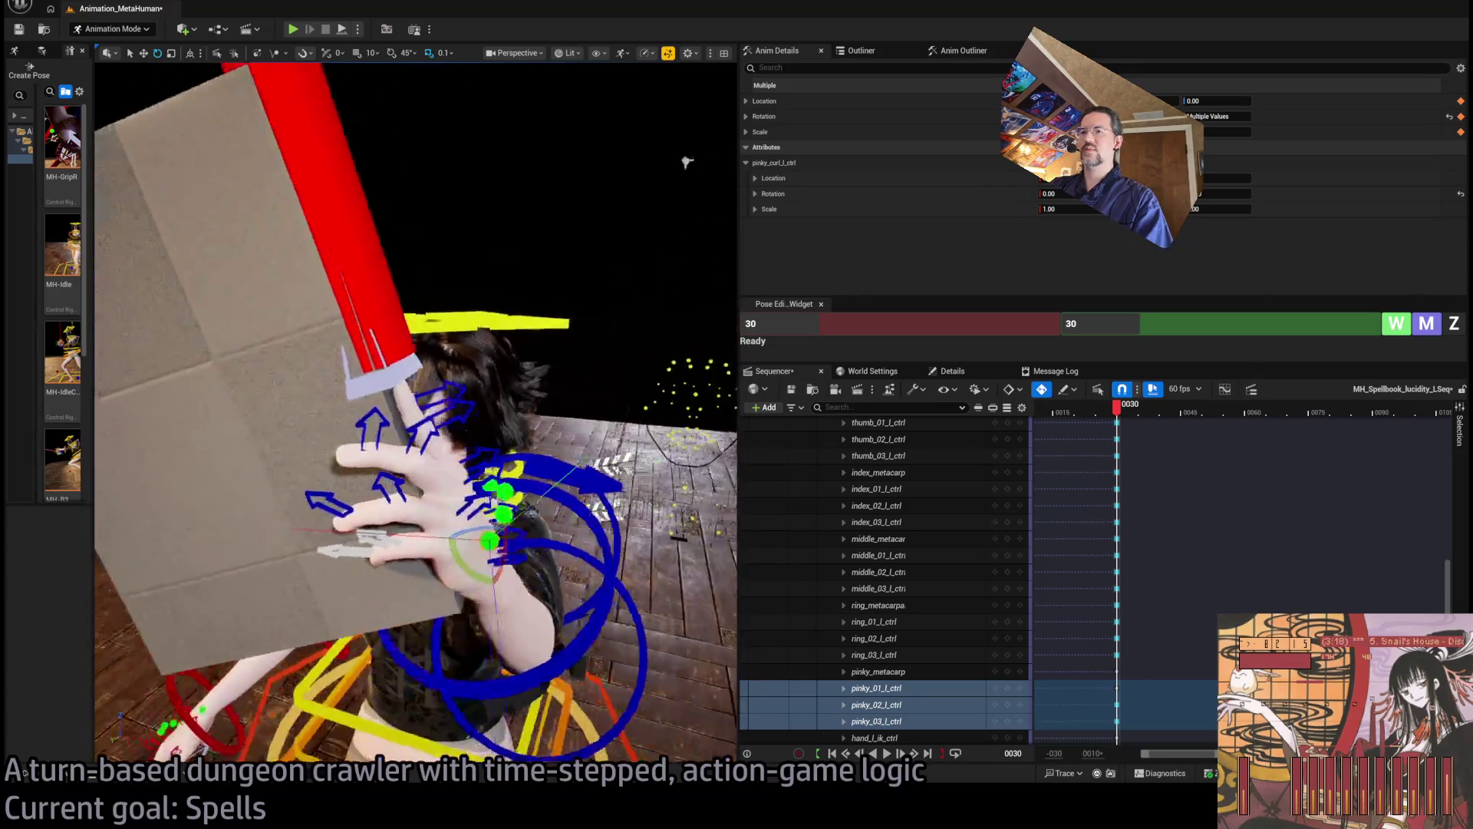
Rotate the ring finger toward the book and curl the middle finger around its edge
left_click_drag(568, 179, 453, 201)
left_click(431, 388)
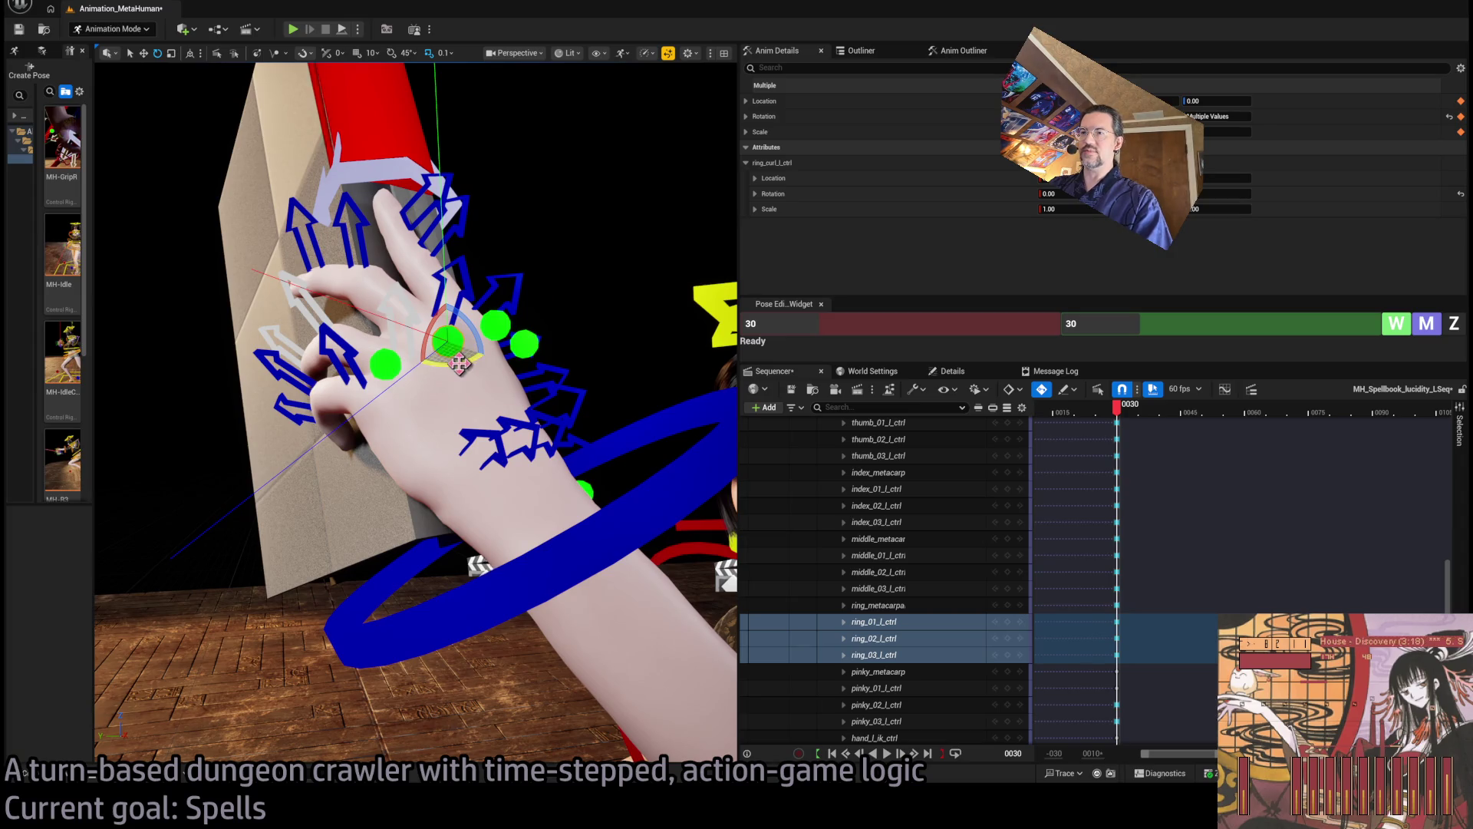
mouse_move(458, 362)
left_mouse_down()
mouse_move(430, 357)
mouse_move(463, 364)
left_mouse_up()
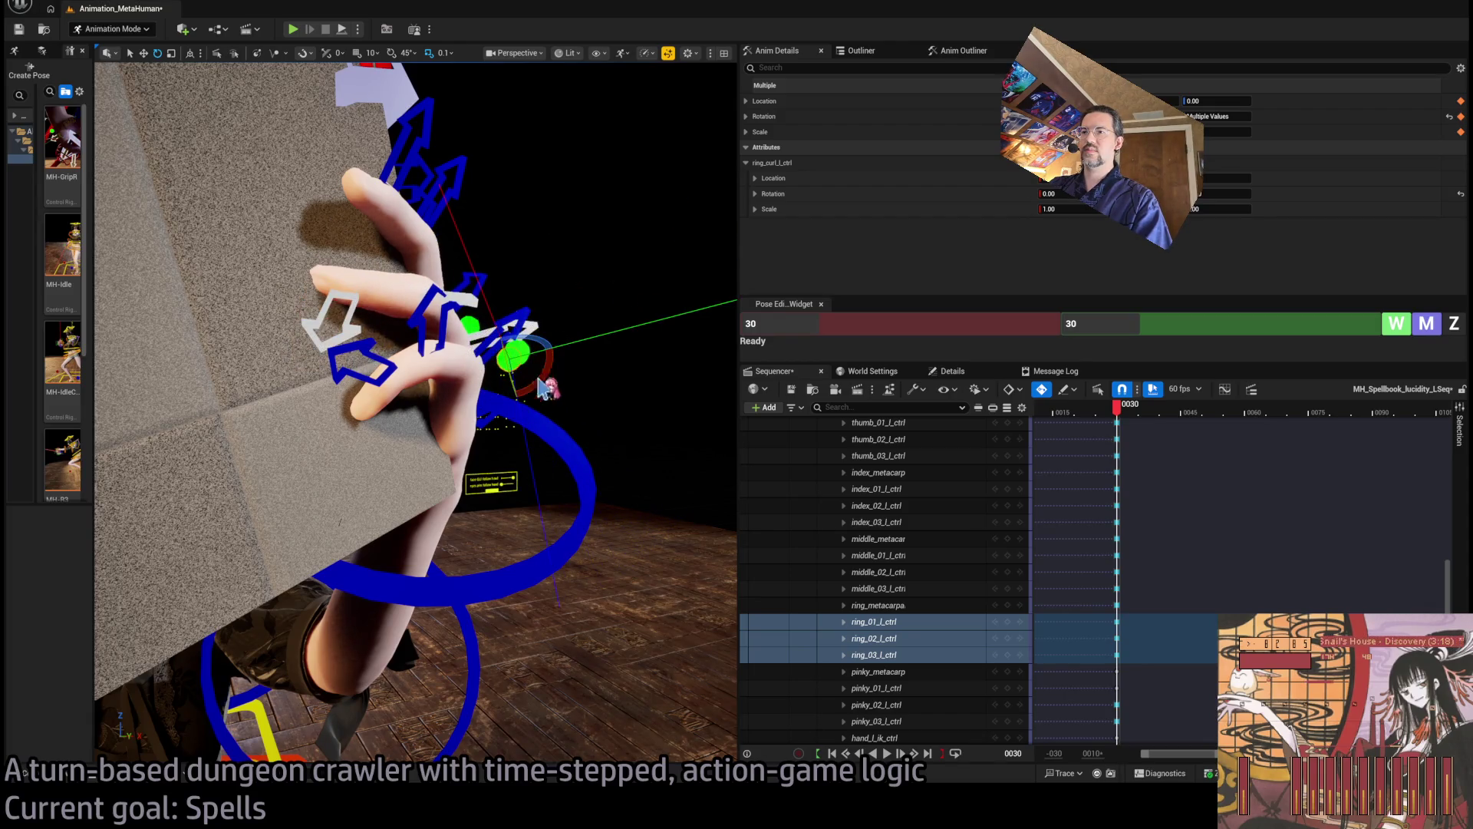
left_click_drag(547, 388, 495, 330)
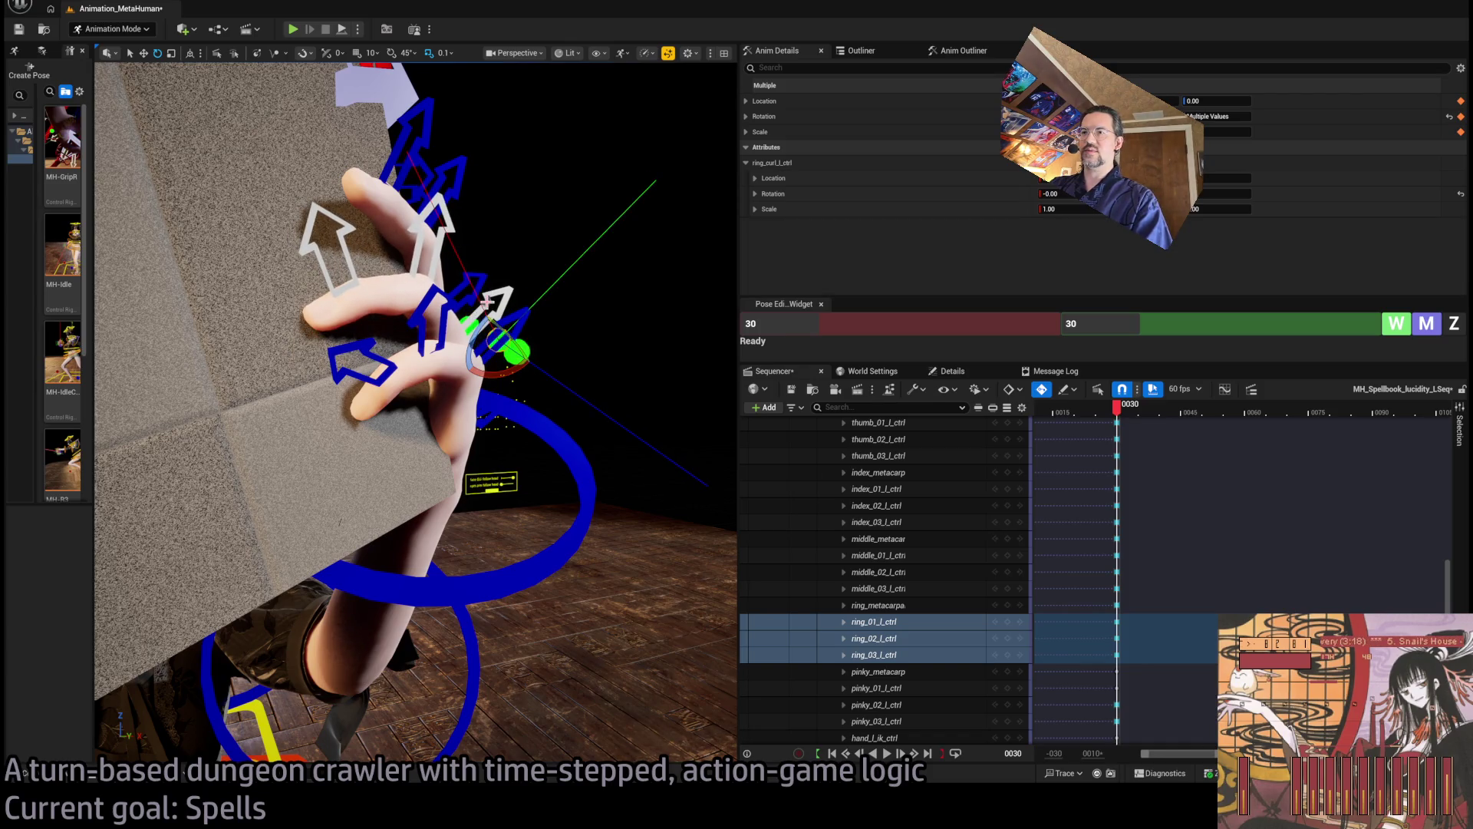
left_click_drag(475, 297, 507, 326)
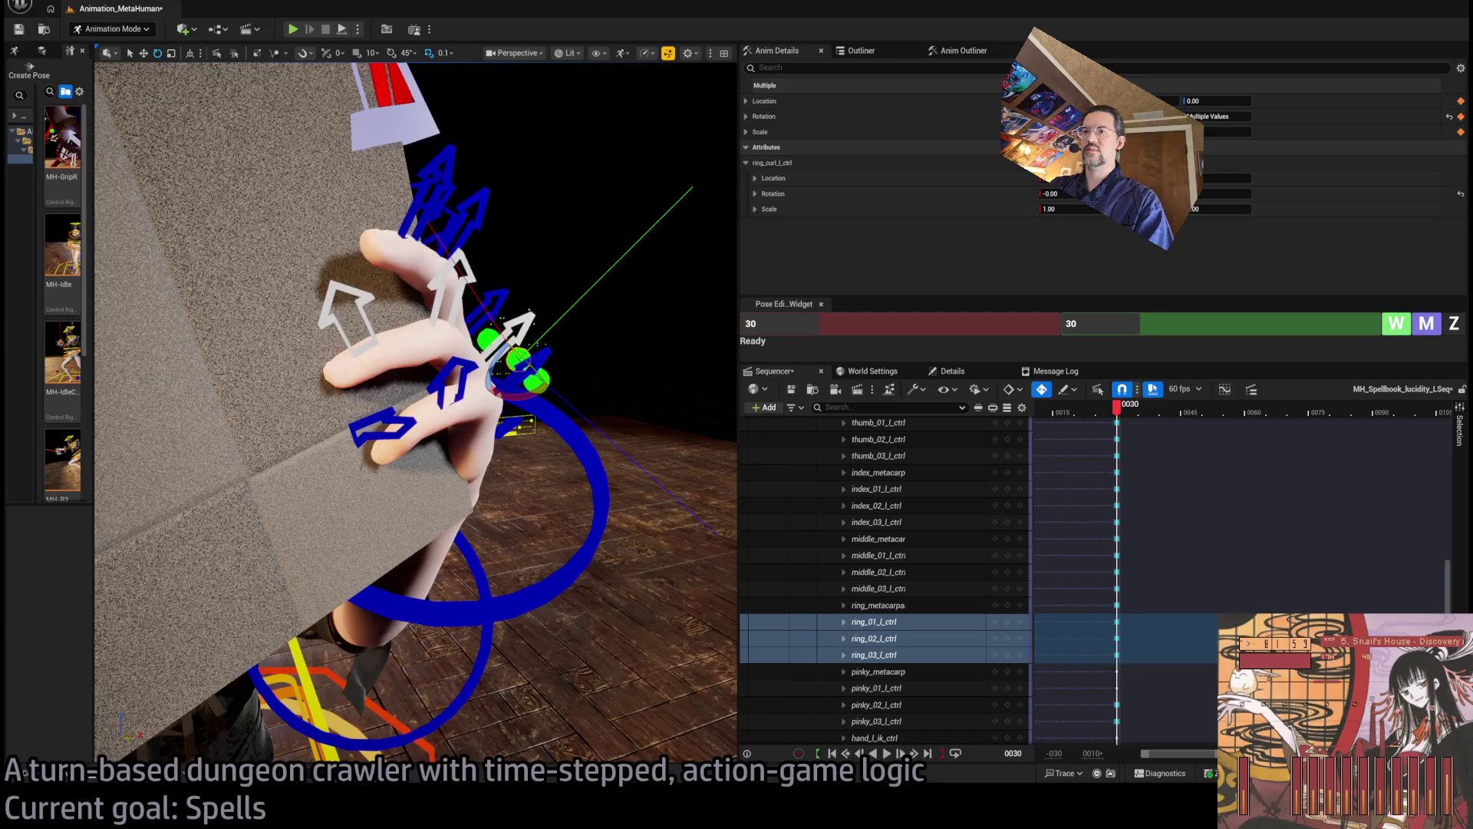
left_click(507, 326)
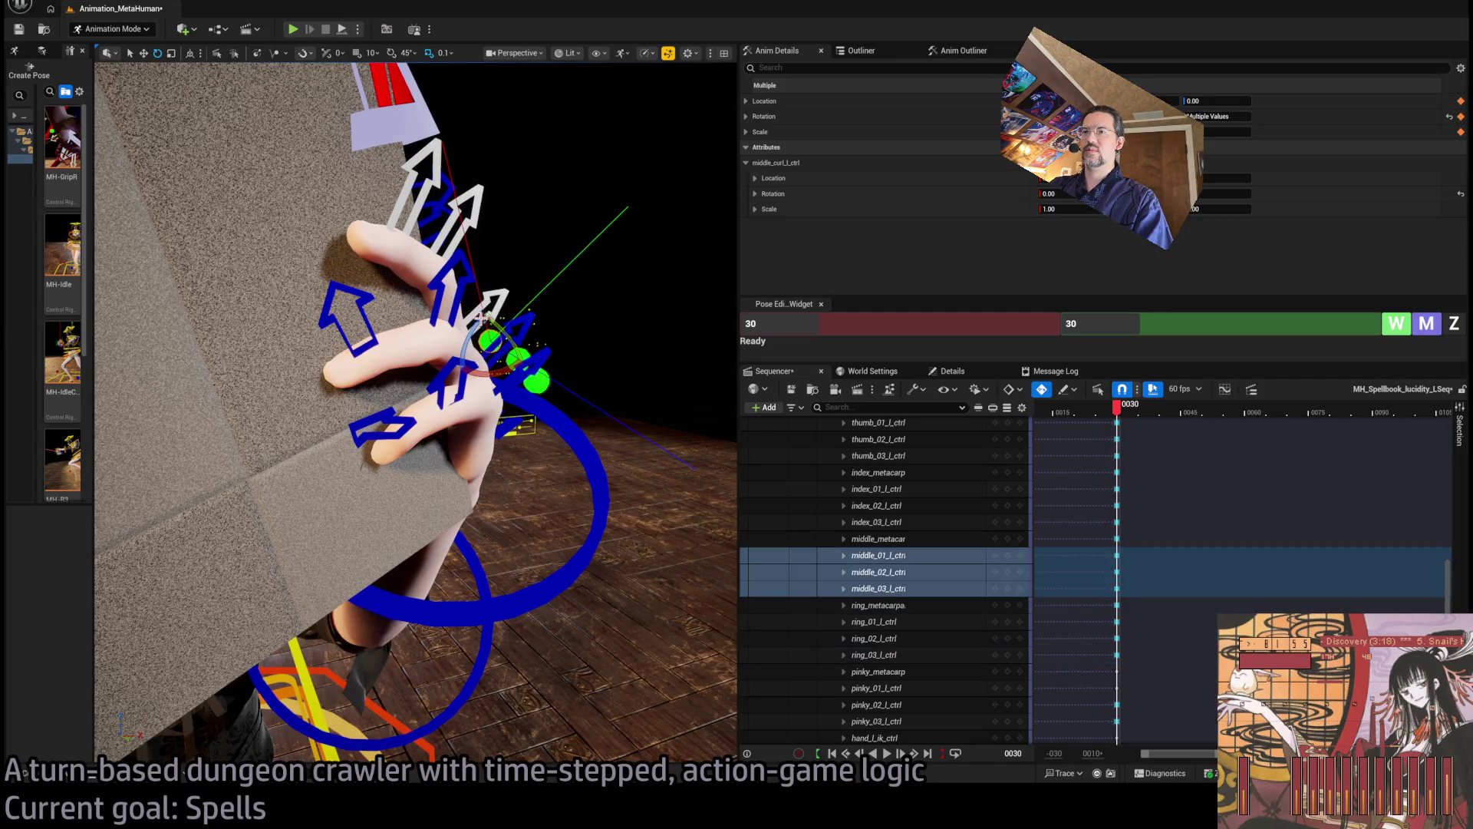
left_click_drag(507, 330, 513, 323)
Bend the pinky's base joint against the book and select its middle joint
mouse_move(463, 412)
left_mouse_down()
mouse_move(561, 355)
mouse_move(572, 407)
mouse_move(558, 373)
mouse_move(499, 386)
left_mouse_up()
left_click(574, 404)
left_click(376, 365)
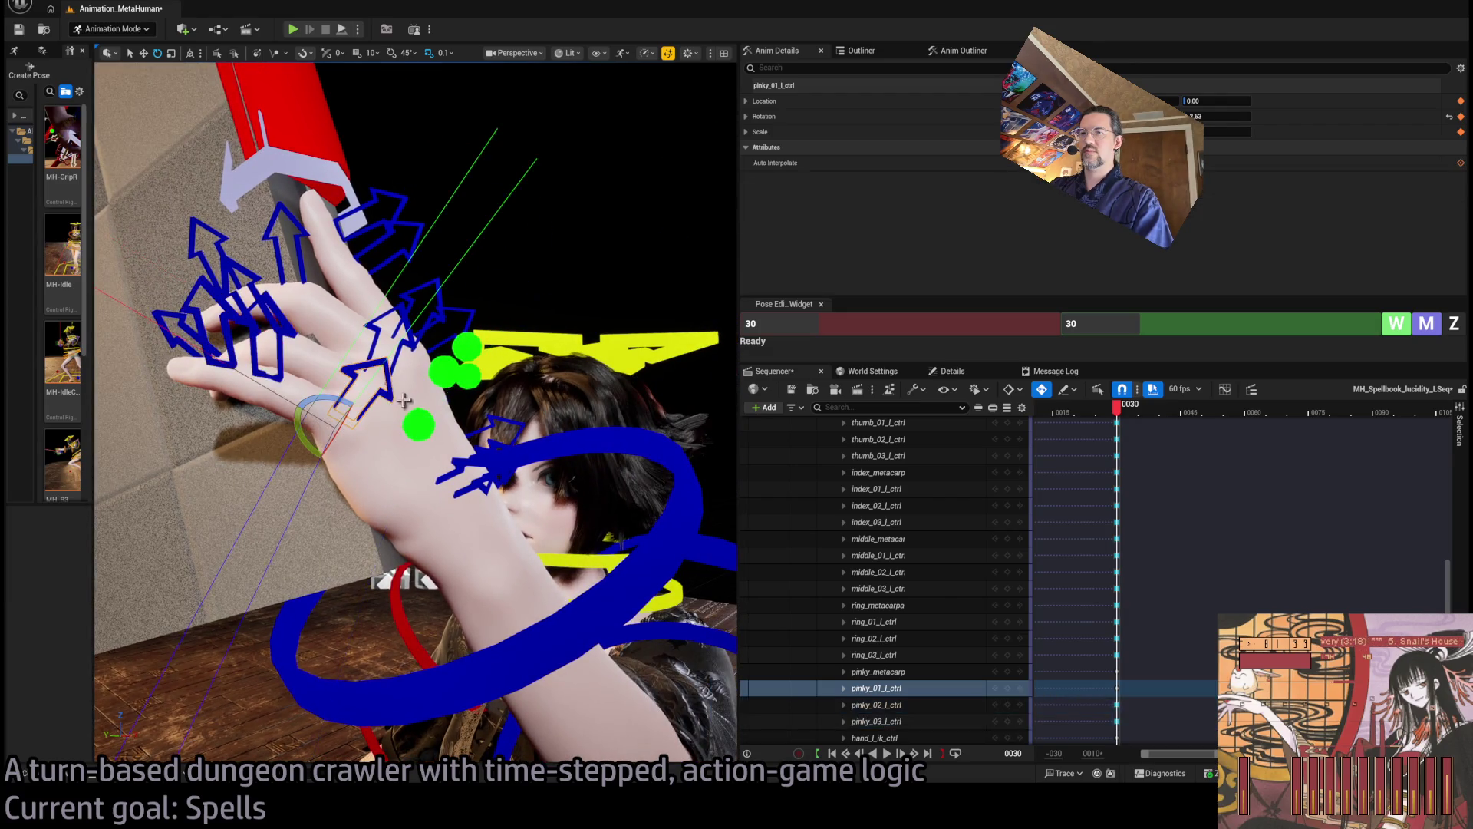
mouse_move(332, 401)
left_mouse_down()
mouse_move(410, 437)
mouse_move(330, 368)
left_mouse_up()
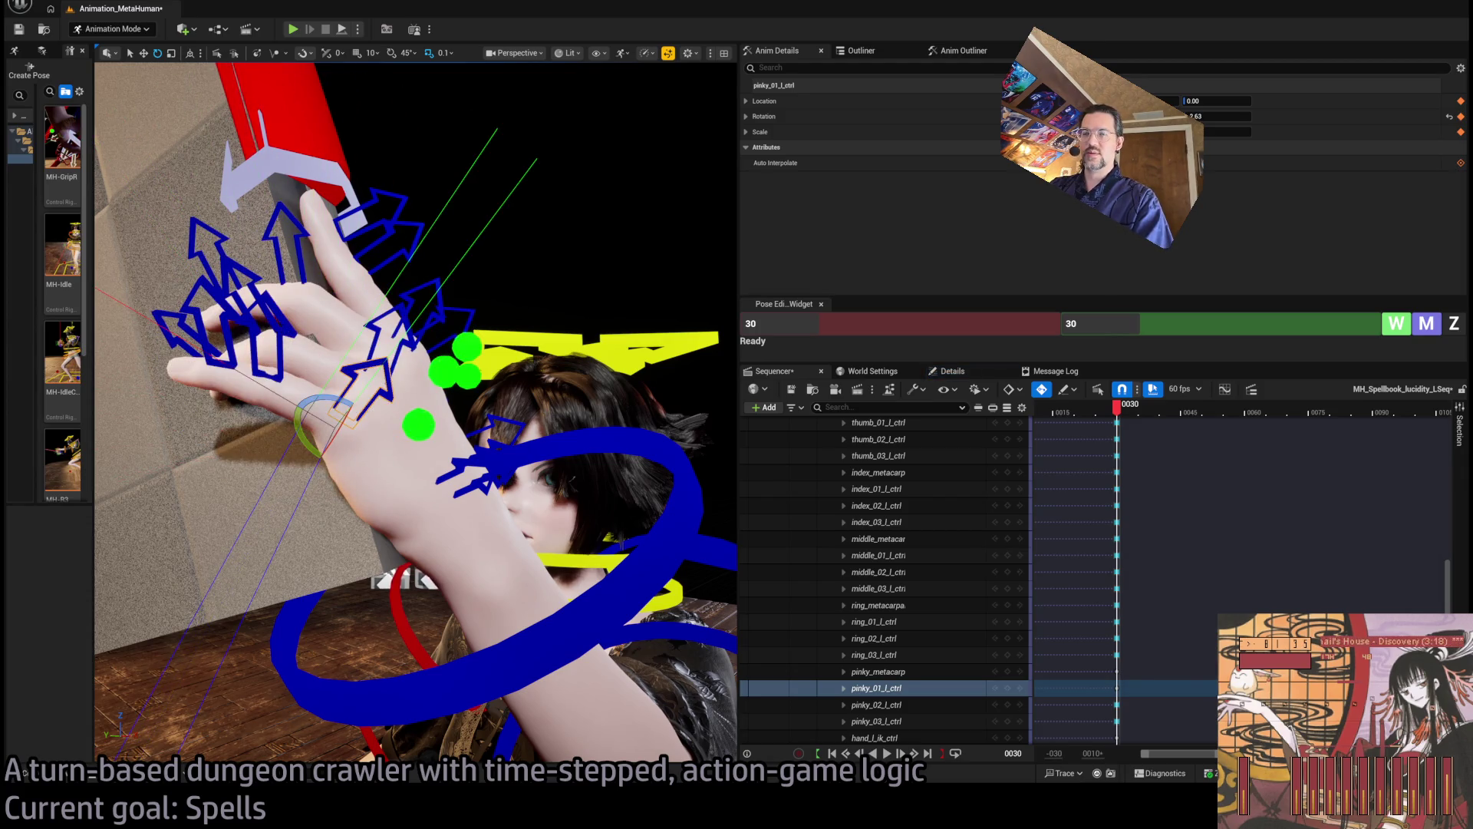
left_click(280, 357)
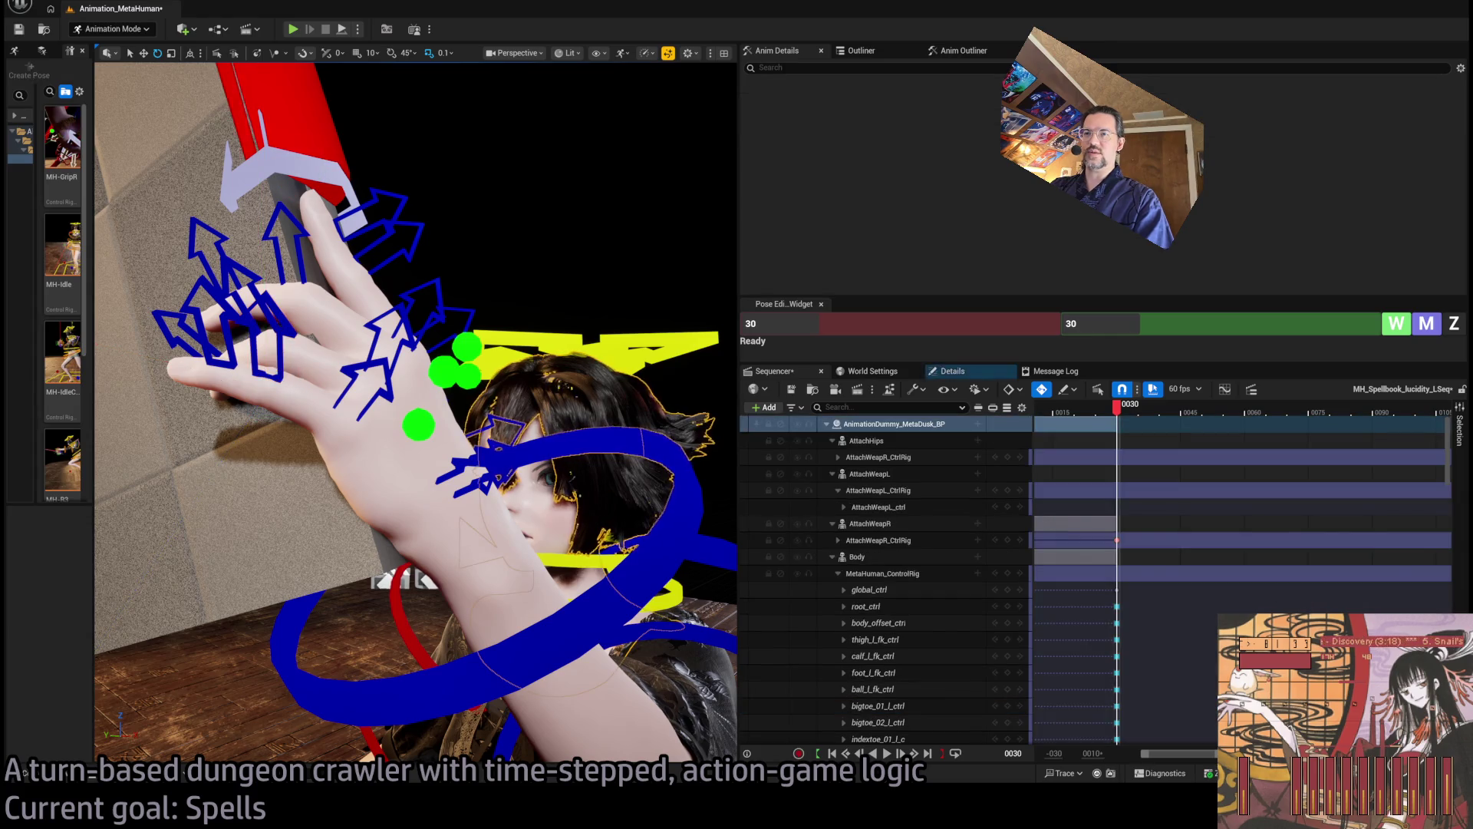
Curl all three pinky joints around the book edge and adjust the ring finger's bend
left_click_drag(295, 395, 230, 405)
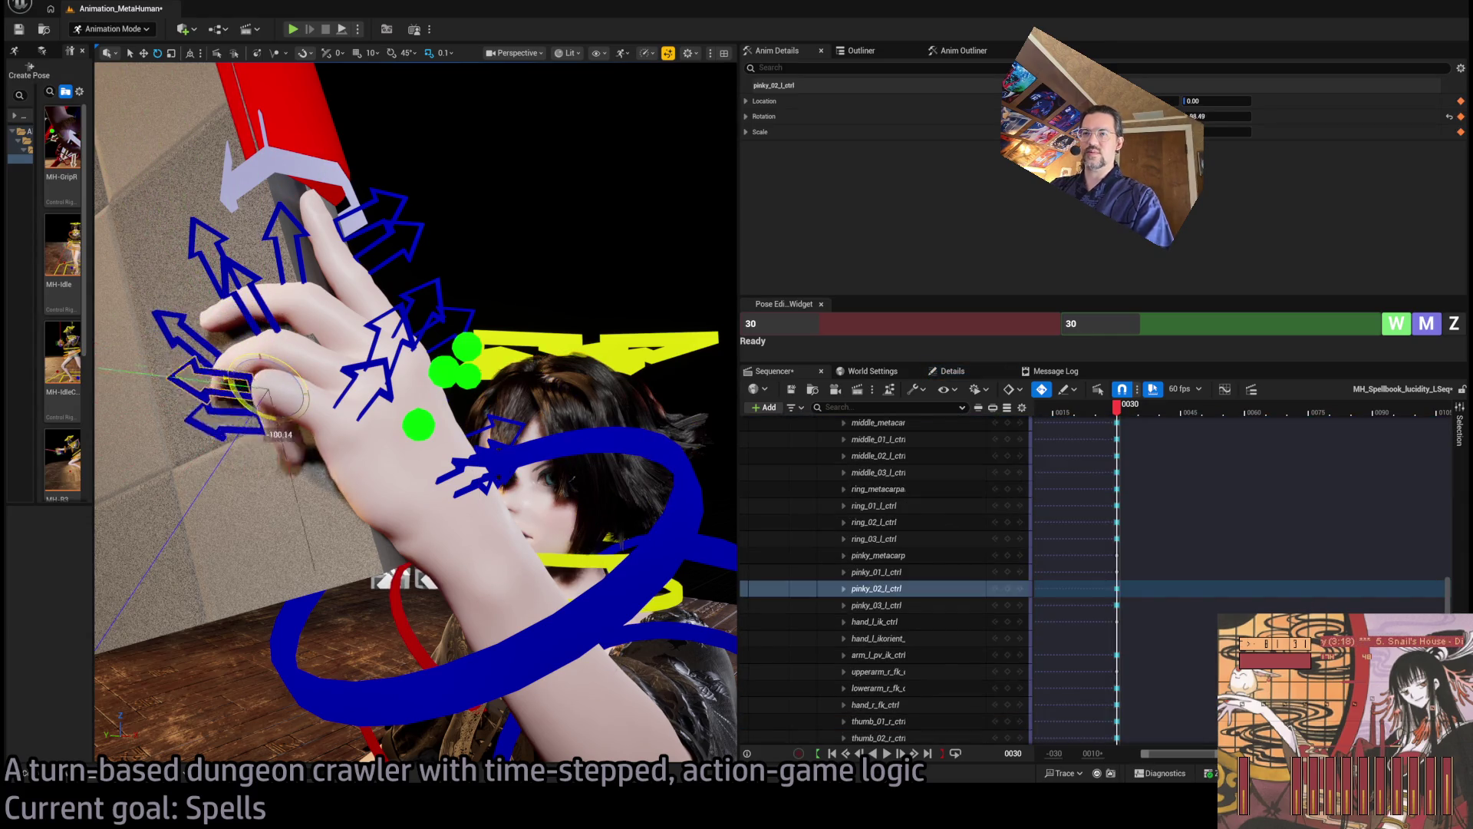
key("ctrl+z")
left_click(353, 403)
mouse_move(330, 410)
left_mouse_down()
mouse_move(299, 414)
mouse_move(301, 434)
left_mouse_up()
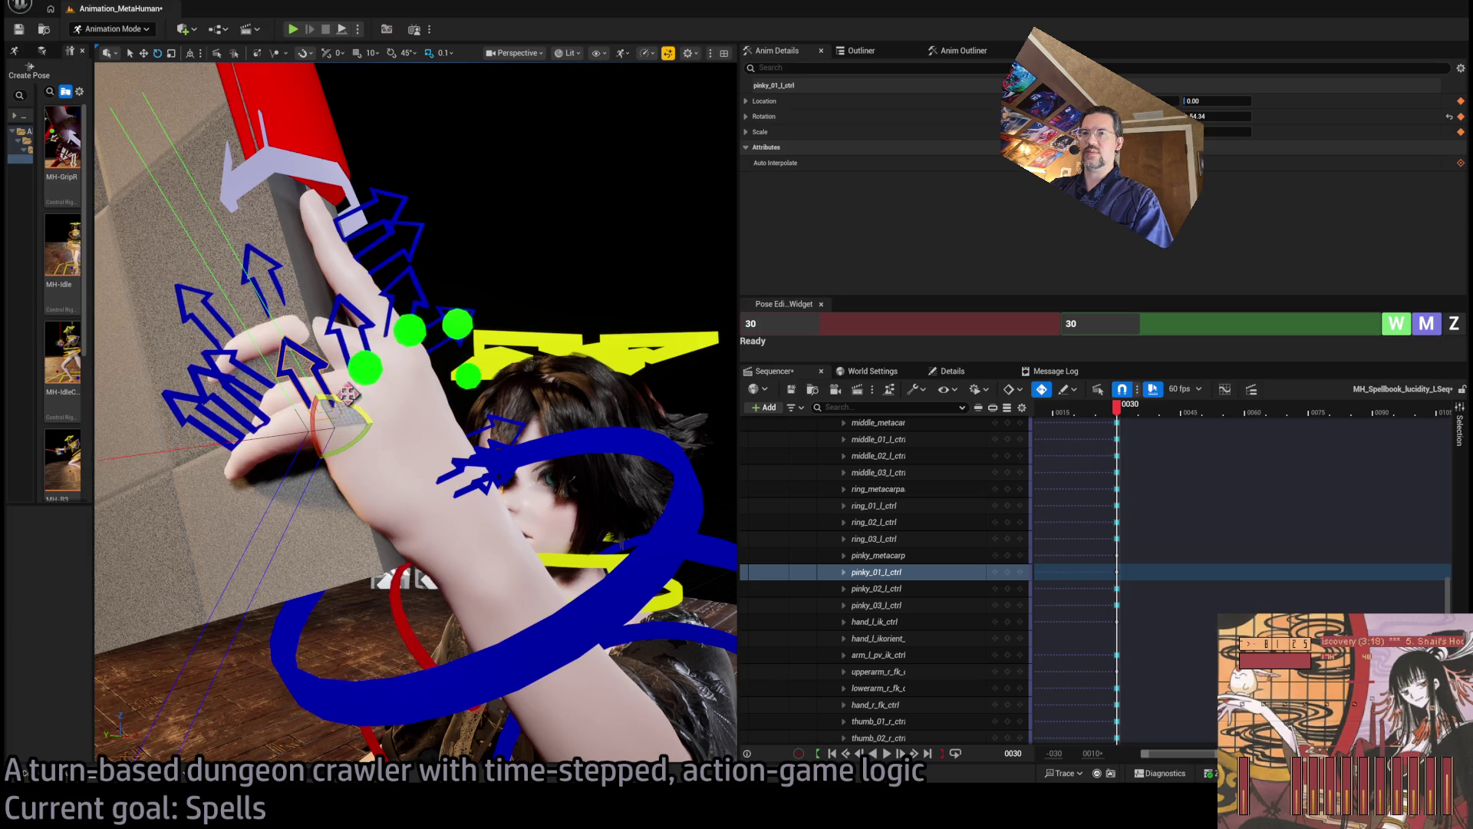
left_click(365, 369)
left_click_drag(361, 367, 303, 374)
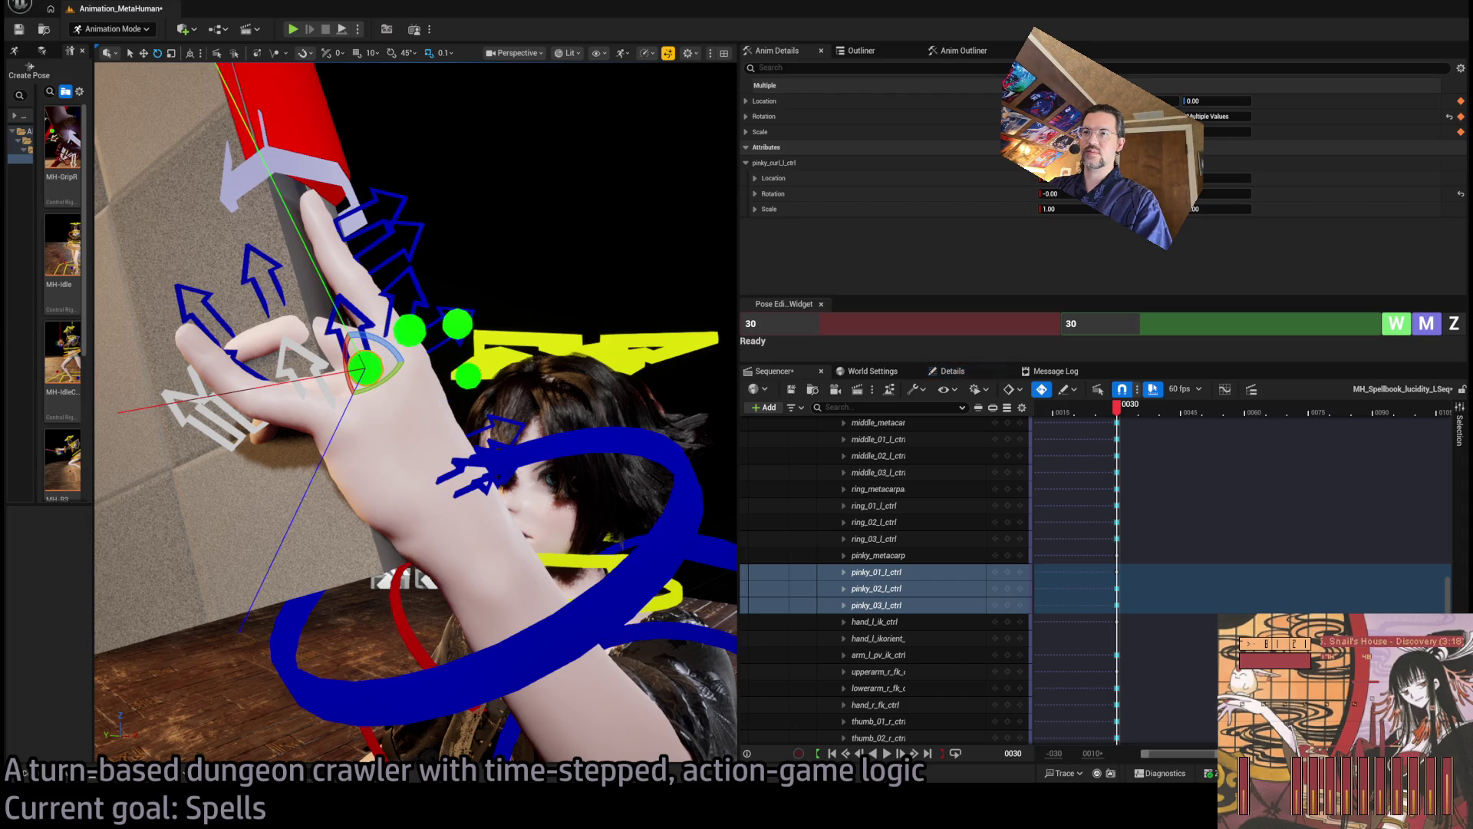
left_click(413, 322)
mouse_move(415, 318)
left_mouse_down()
mouse_move(469, 325)
mouse_move(460, 281)
mouse_move(376, 242)
left_mouse_up()
Bend and then straighten the middle finger's second joint, and select its fingertip joint
left_click(462, 323)
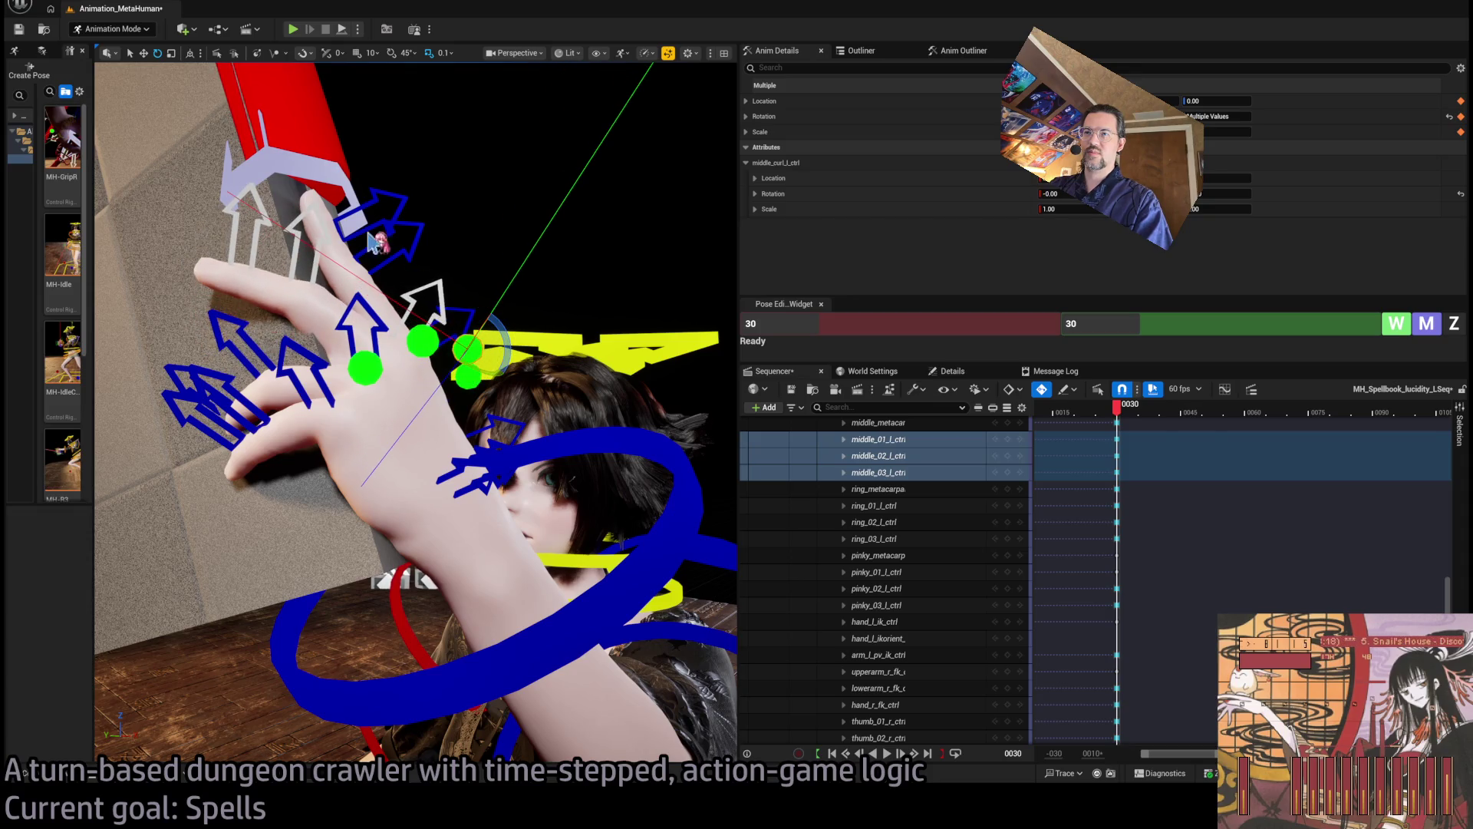
left_click(316, 270)
left_click_drag(311, 278, 273, 291)
left_click_drag(368, 430, 429, 440)
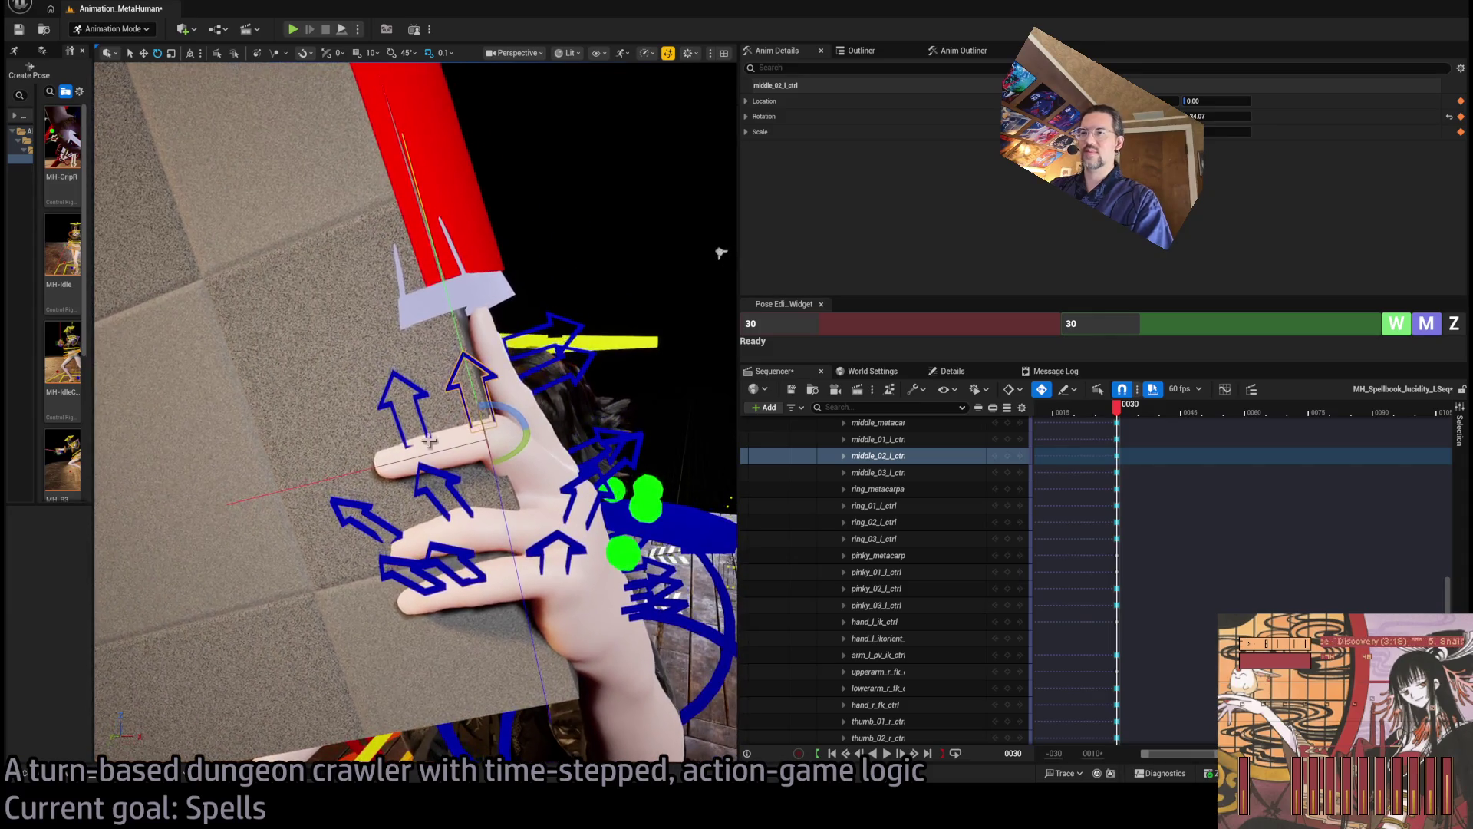
left_click_drag(514, 413, 450, 406)
left_click(442, 380)
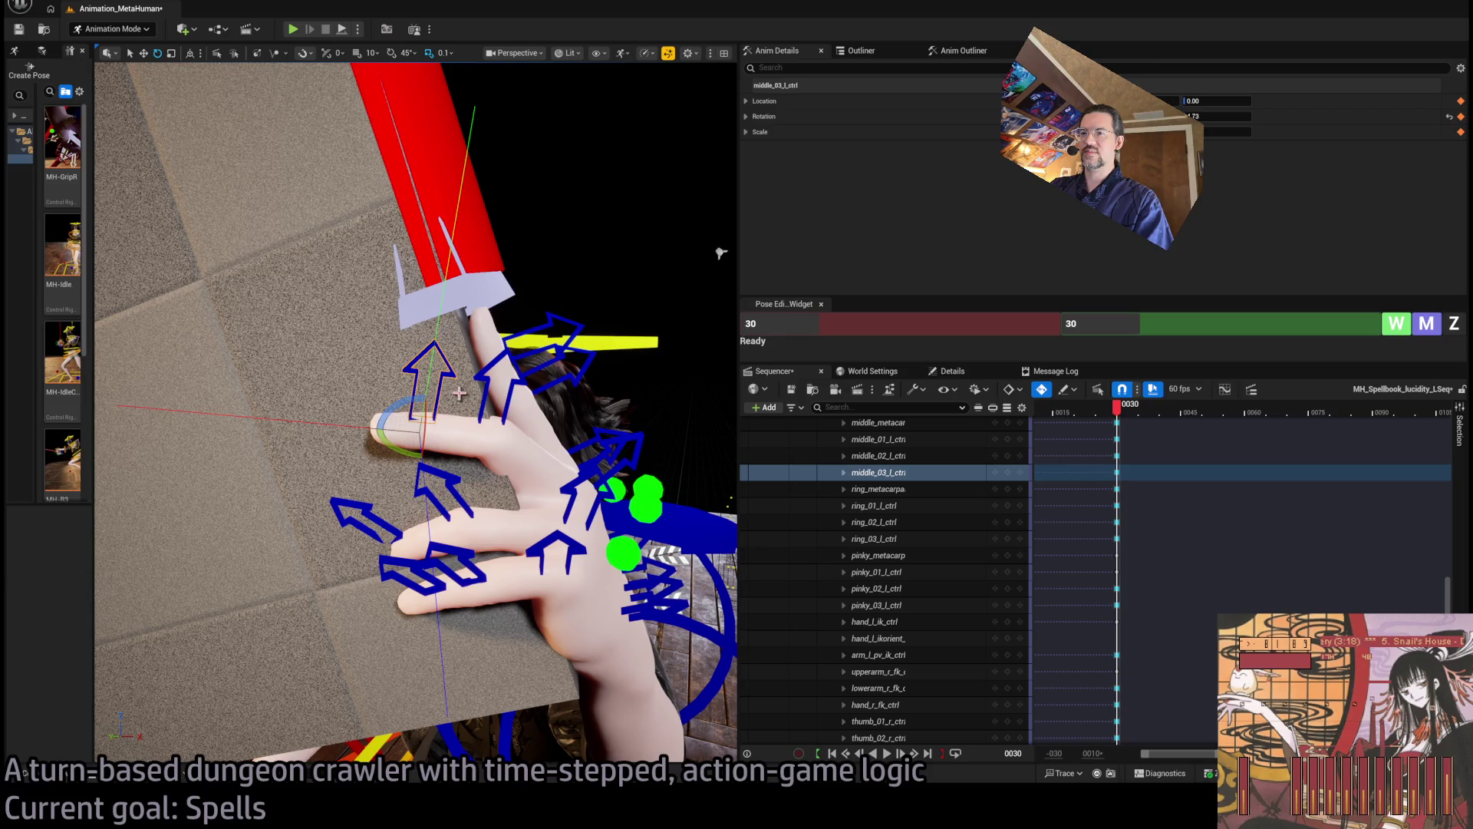
mouse_move(514, 430)
left_mouse_down()
mouse_move(410, 404)
mouse_move(514, 430)
mouse_move(438, 418)
mouse_move(480, 384)
left_mouse_up()
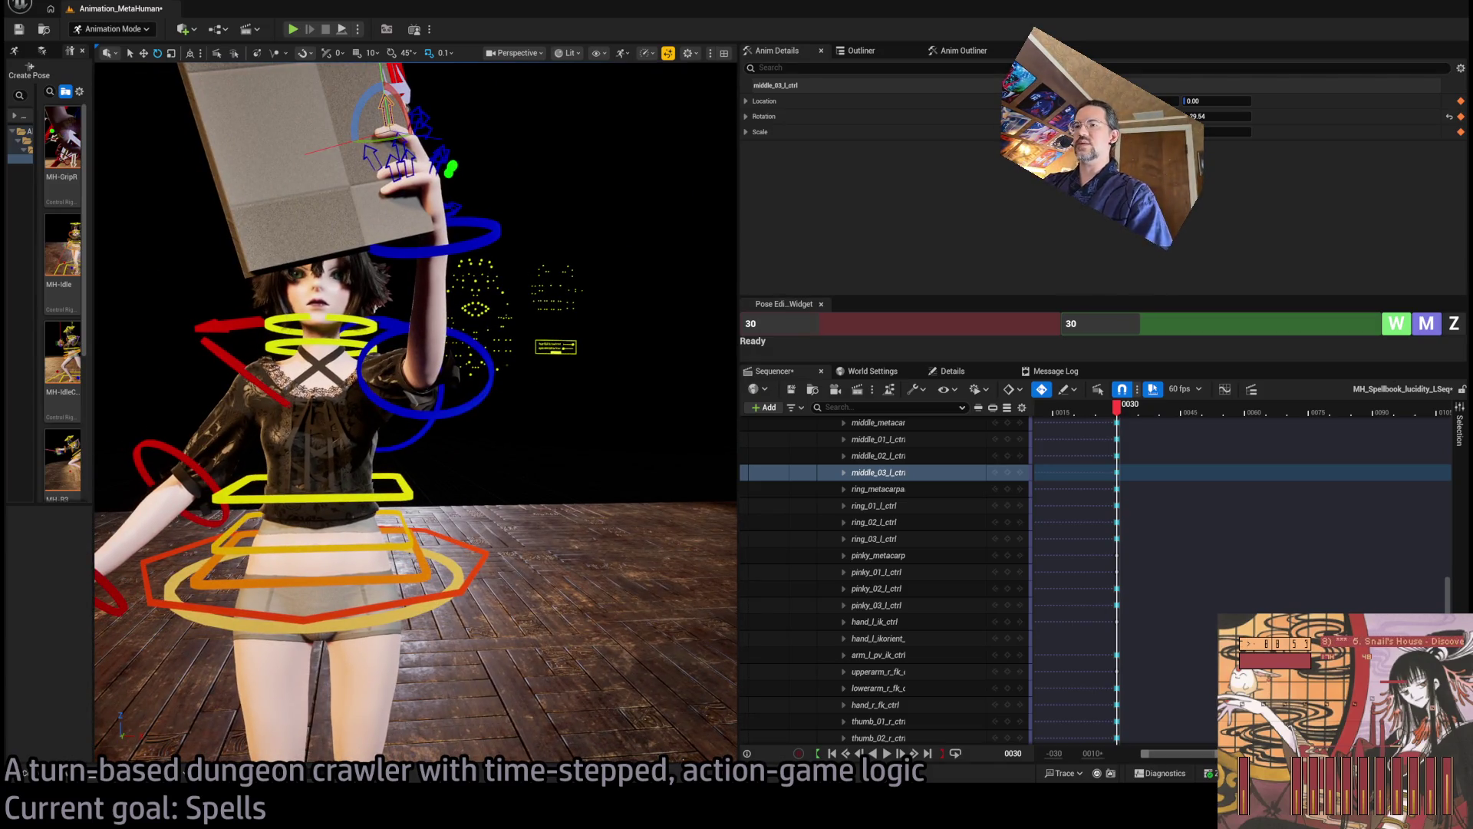
Rotate the left forearm to bring the book forward and tilt the hand slightly
left_click(490, 407)
left_click_drag(412, 345, 415, 336)
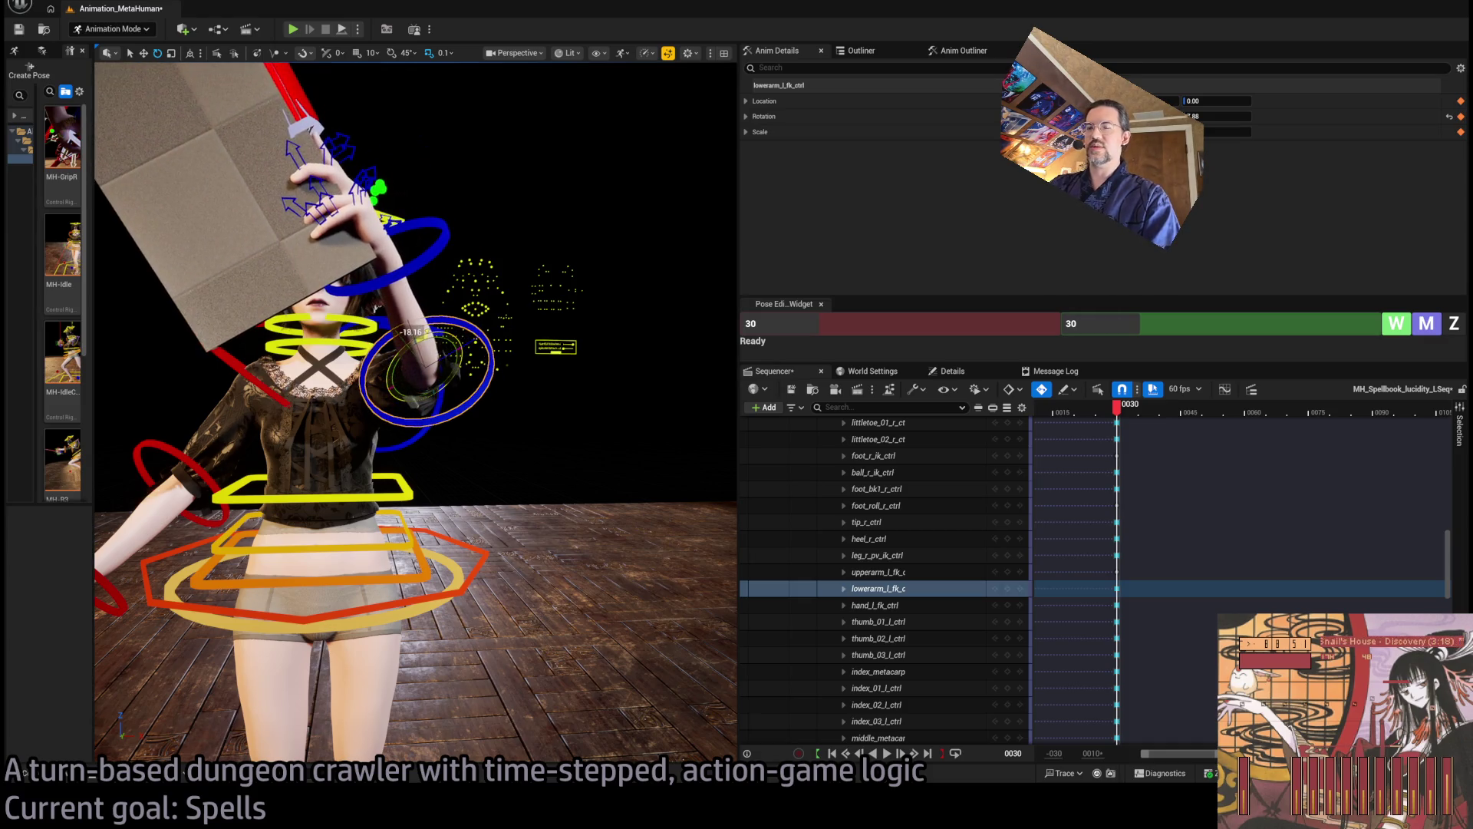
left_click(444, 230)
mouse_move(480, 385)
left_mouse_down()
mouse_move(429, 299)
mouse_move(442, 289)
left_mouse_up()
mouse_move(525, 330)
left_mouse_down()
mouse_move(509, 269)
mouse_move(494, 269)
left_mouse_up()
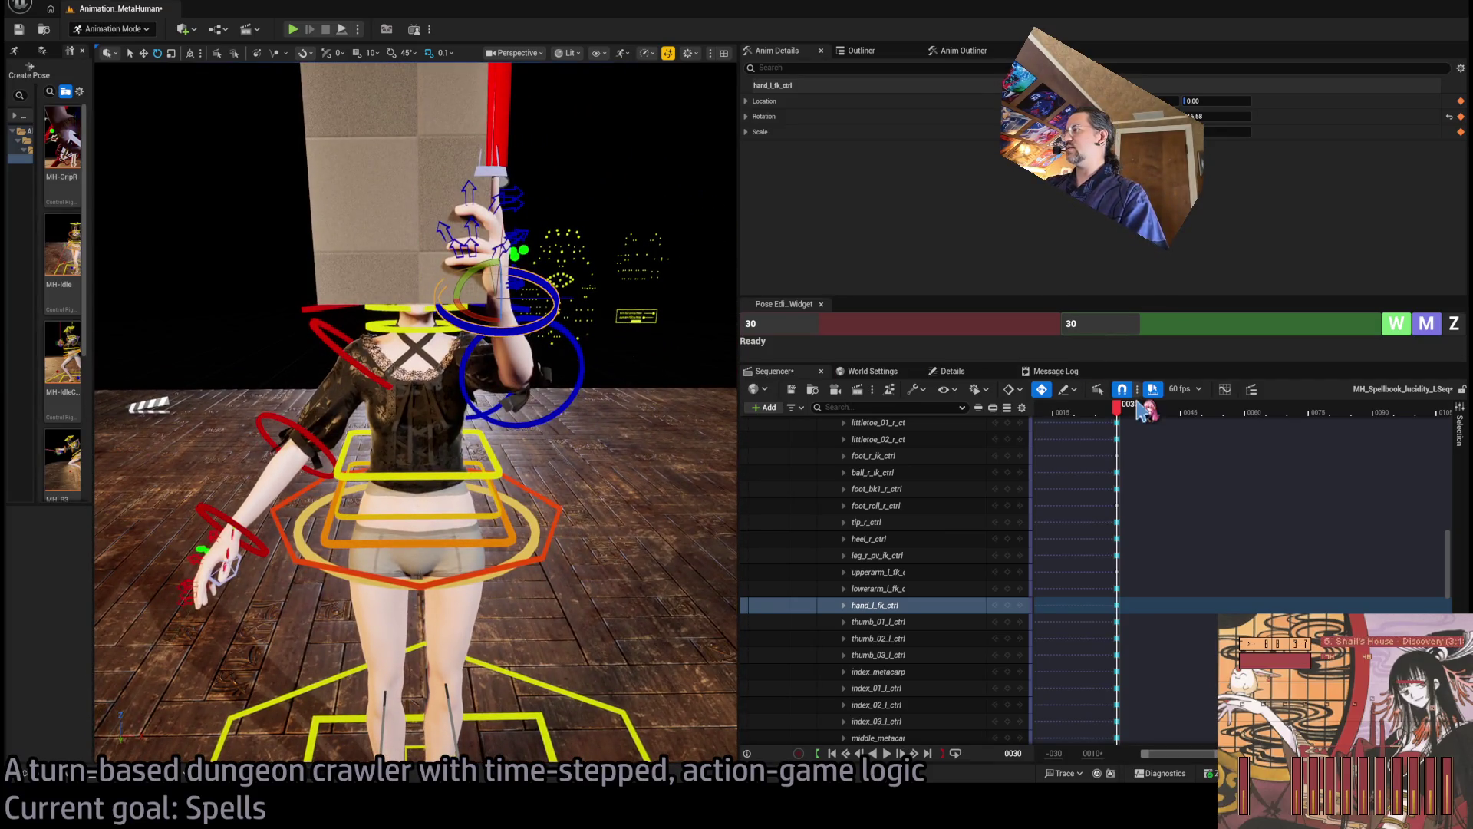
Select the right upper arm, forearm and hand controls and mirror the other arm's pose onto them
left_click(361, 349)
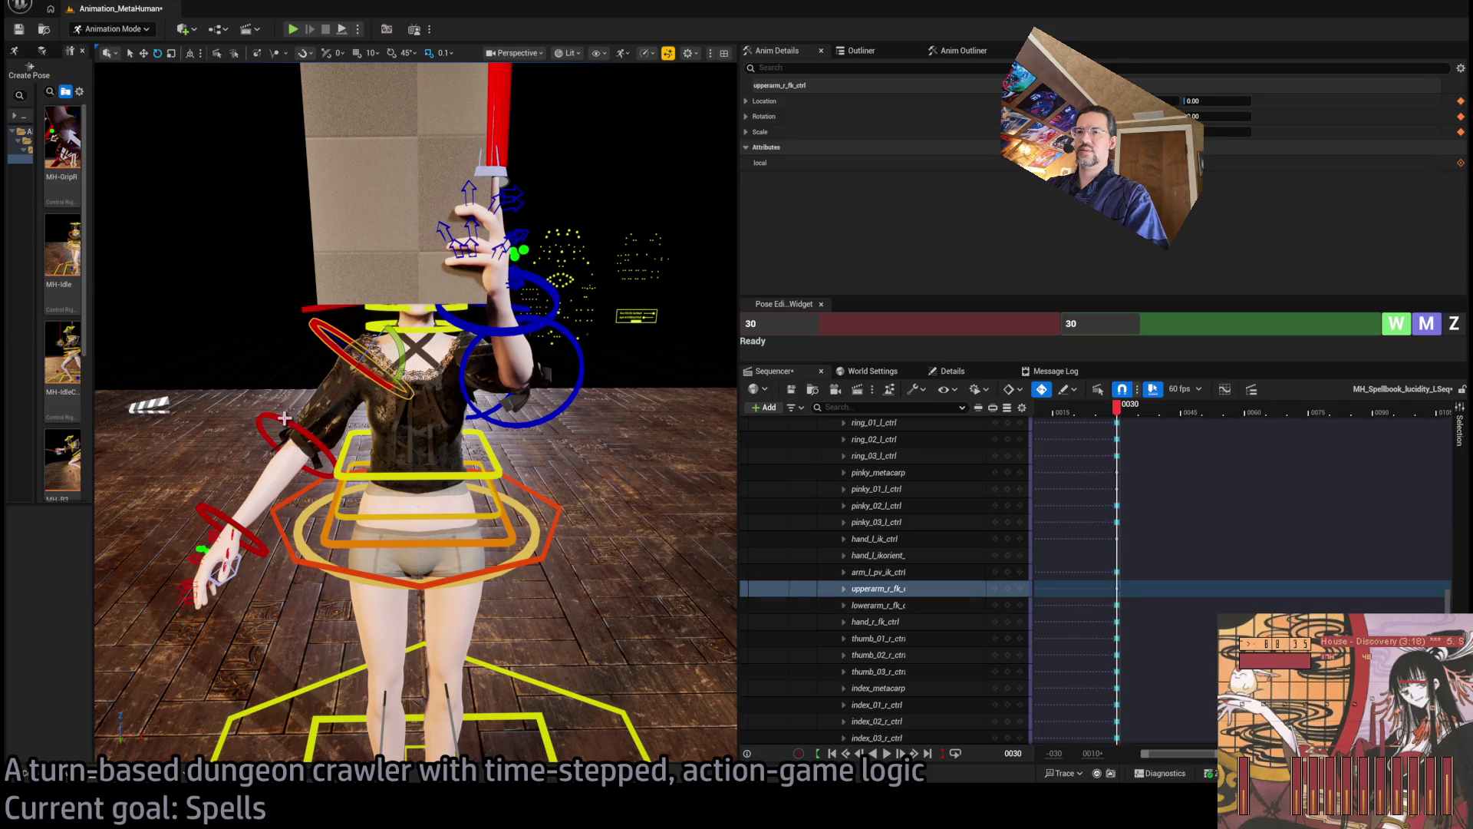
left_click(286, 418, "ctrl")
left_click(209, 509, "ctrl")
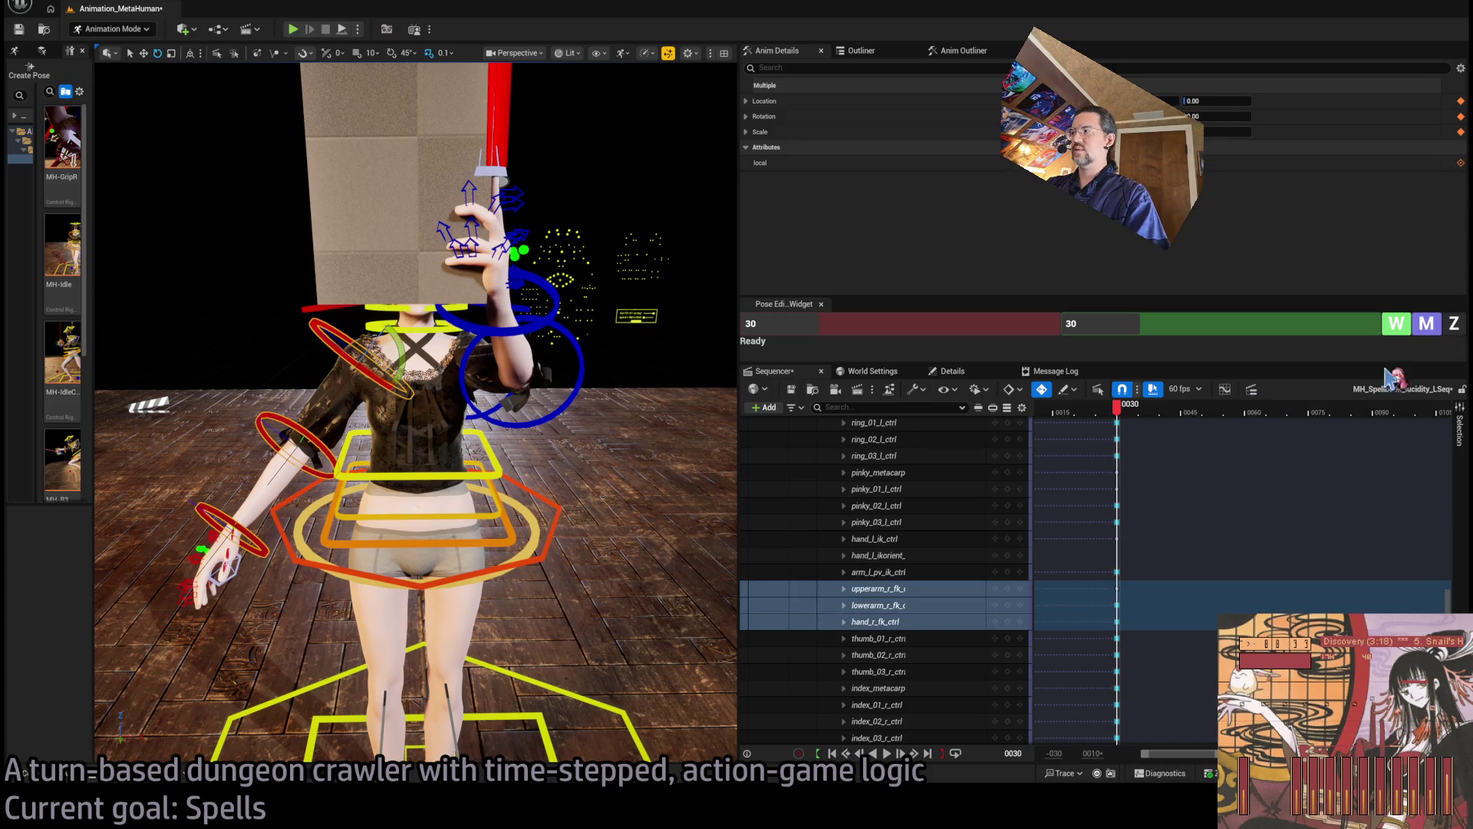
left_click(1428, 324)
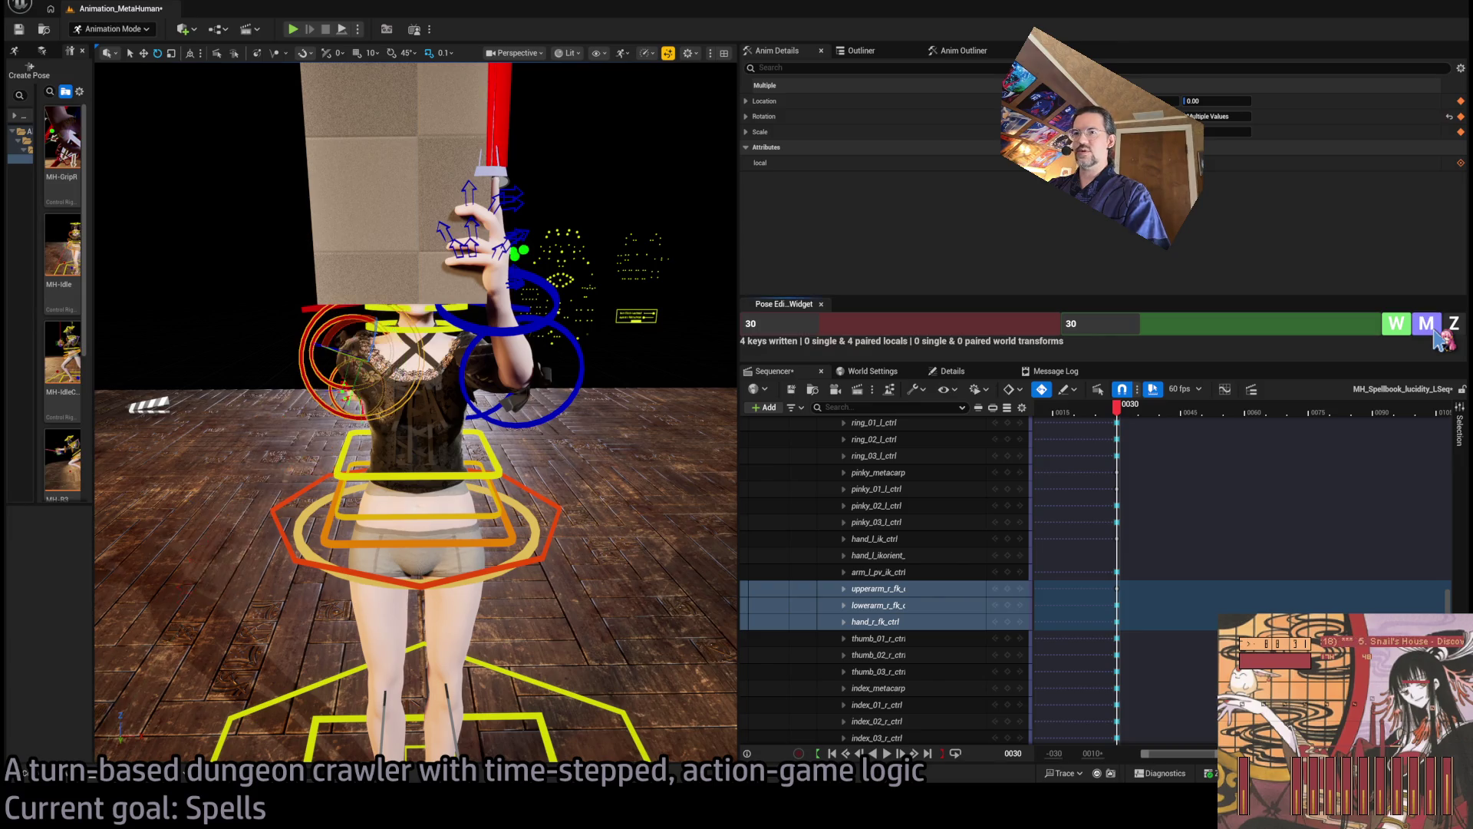
left_click_drag(415, 415, 598, 414)
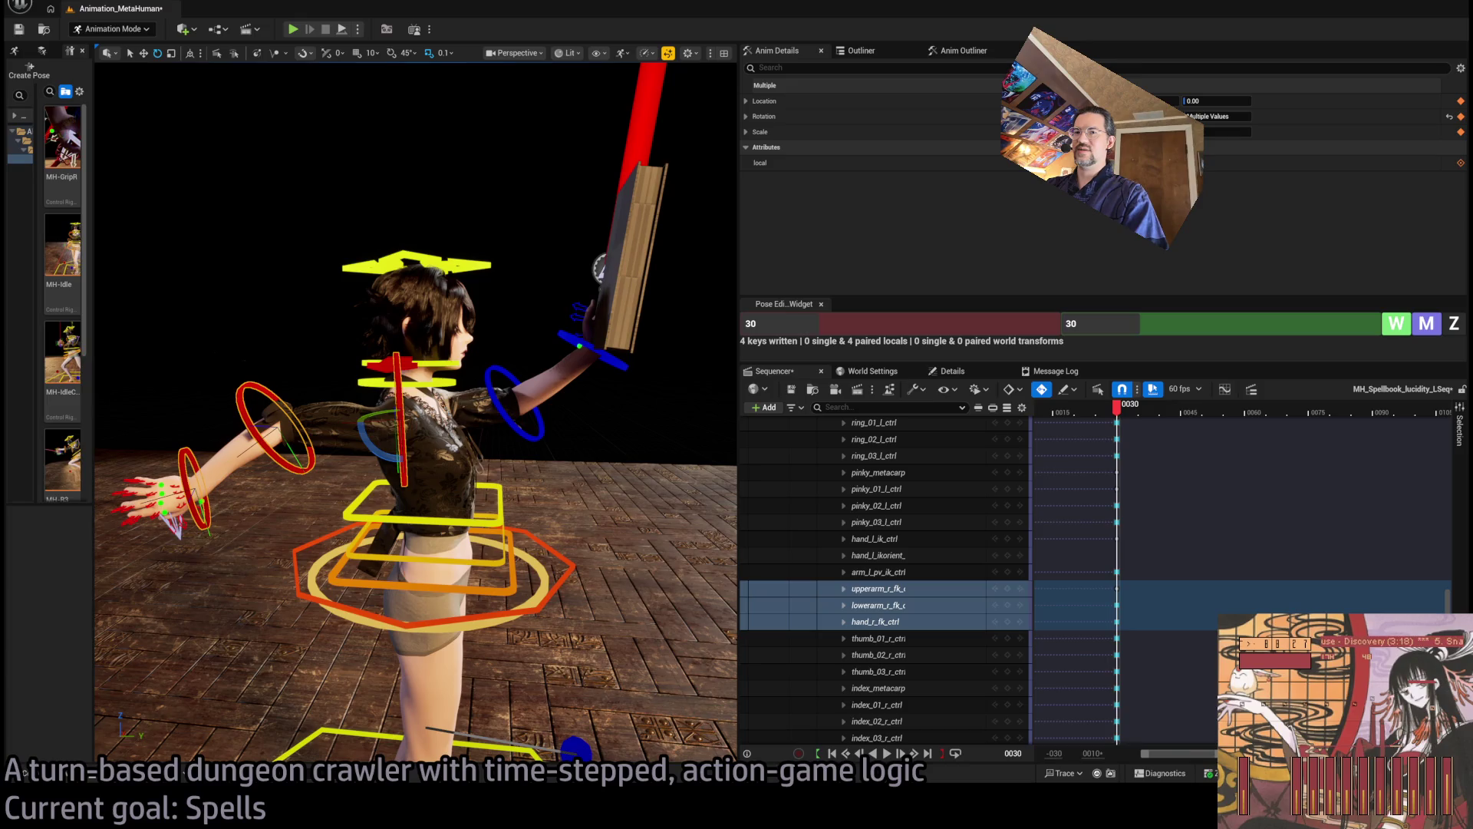
Rotate the right upper arm down to hang at her side, and widen the Pose panel
left_click(276, 426)
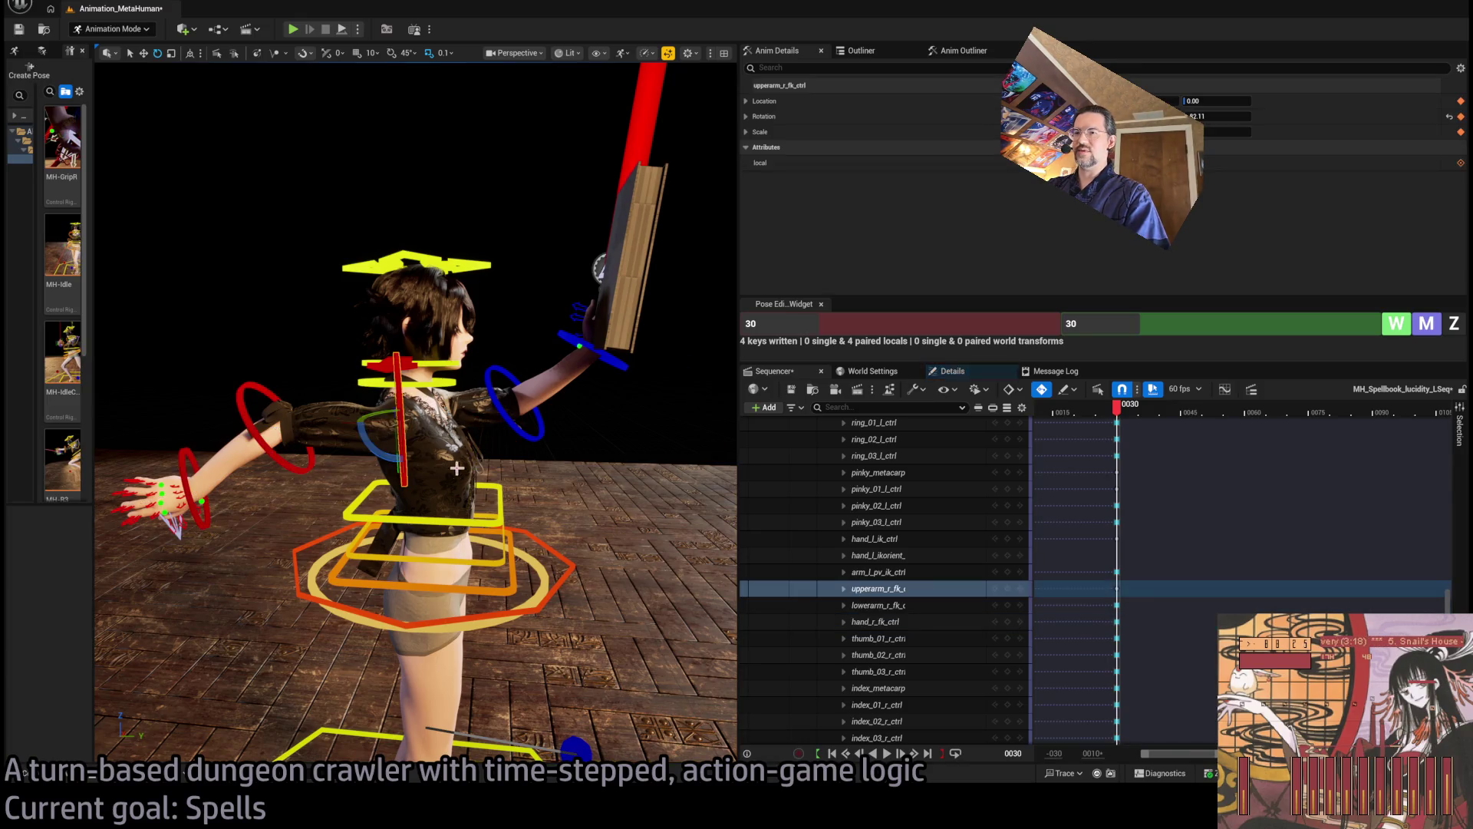
mouse_move(383, 388)
left_mouse_down()
mouse_move(418, 445)
mouse_move(429, 399)
left_mouse_up()
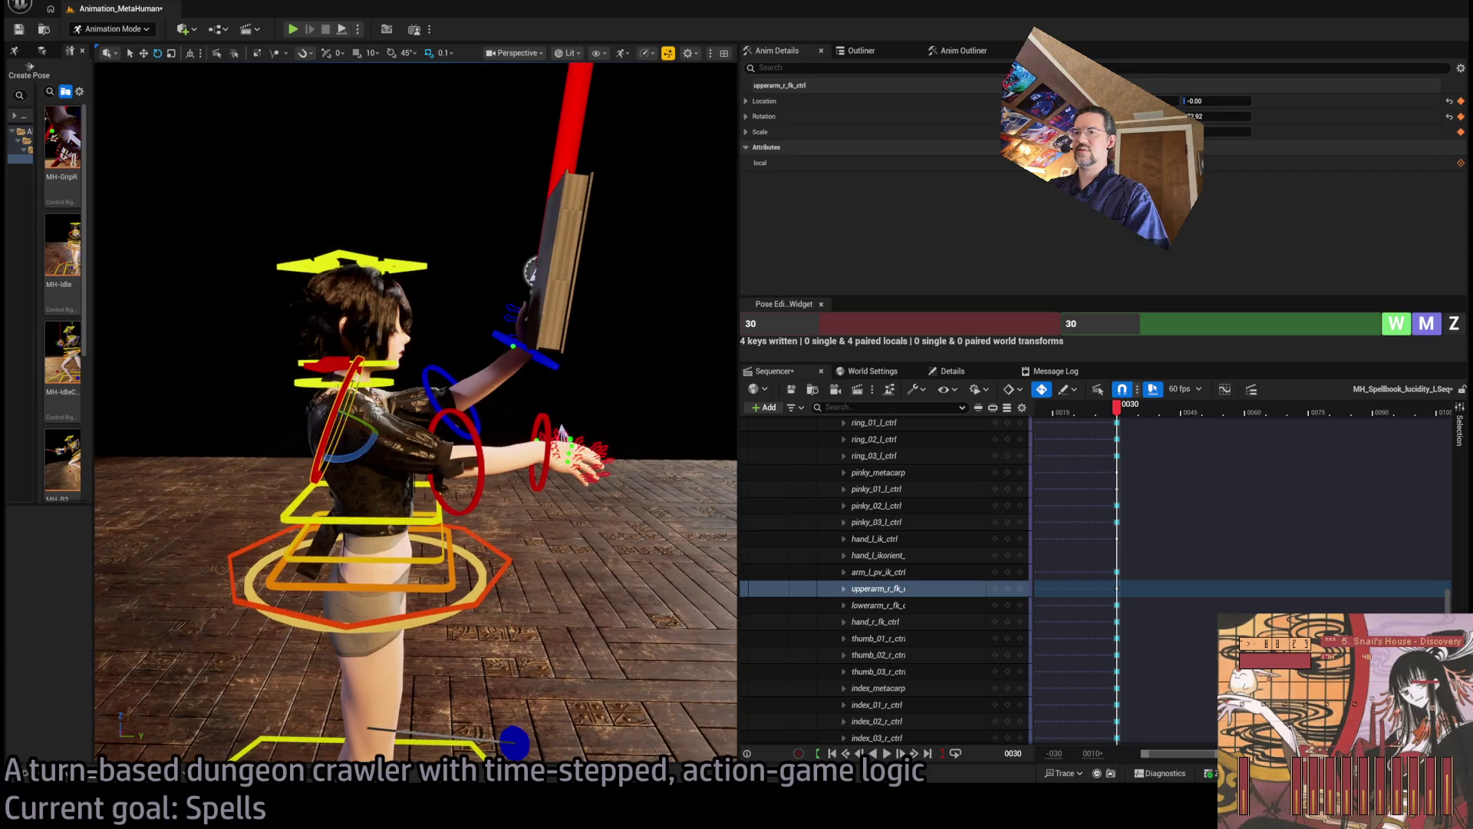
left_click_drag(358, 452, 407, 468)
left_click_drag(230, 384, 168, 330)
mouse_move(253, 407)
left_mouse_down()
mouse_move(424, 430)
mouse_move(453, 474)
mouse_move(435, 426)
mouse_move(418, 452)
mouse_move(441, 430)
left_mouse_up()
left_click_drag(330, 337, 347, 344)
mouse_move(91, 329)
left_mouse_down()
mouse_move(174, 306)
mouse_move(263, 323)
left_mouse_up()
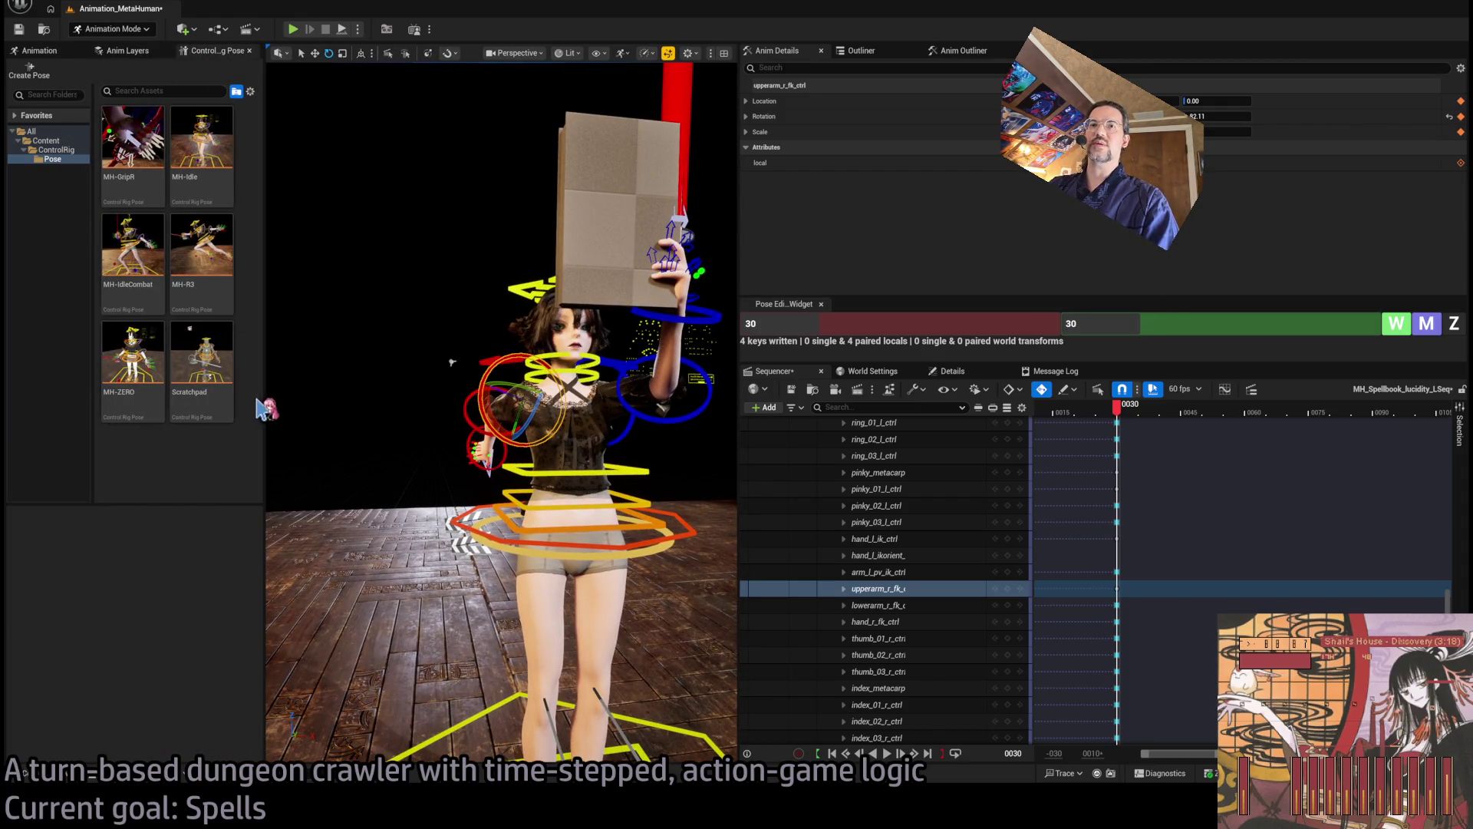
Pick the stored Scratchpad pose and select and frame the raised left arm controls
left_click(202, 355)
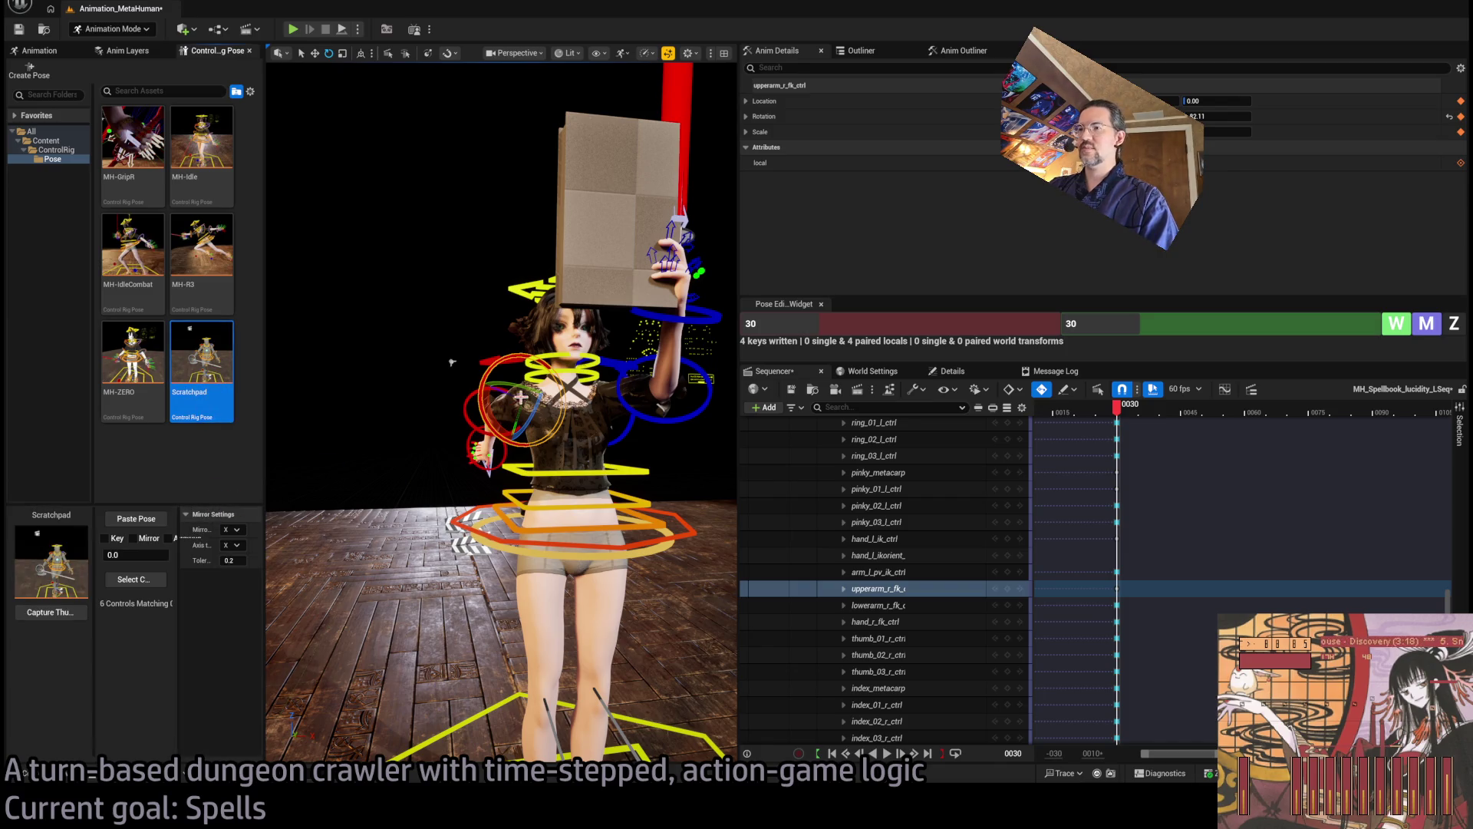
left_click(694, 379)
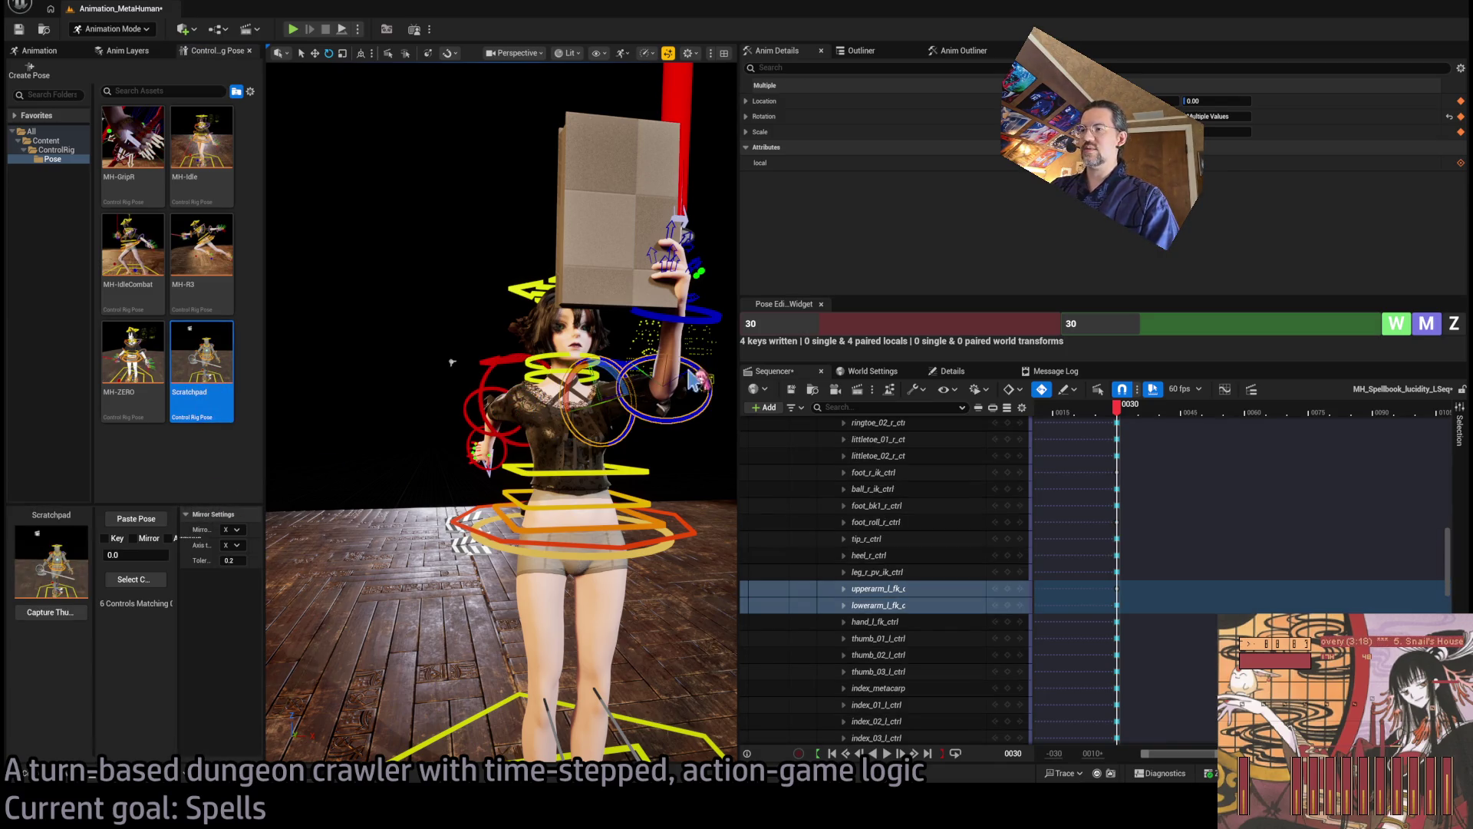
left_click(707, 322, "ctrl")
left_click(704, 384)
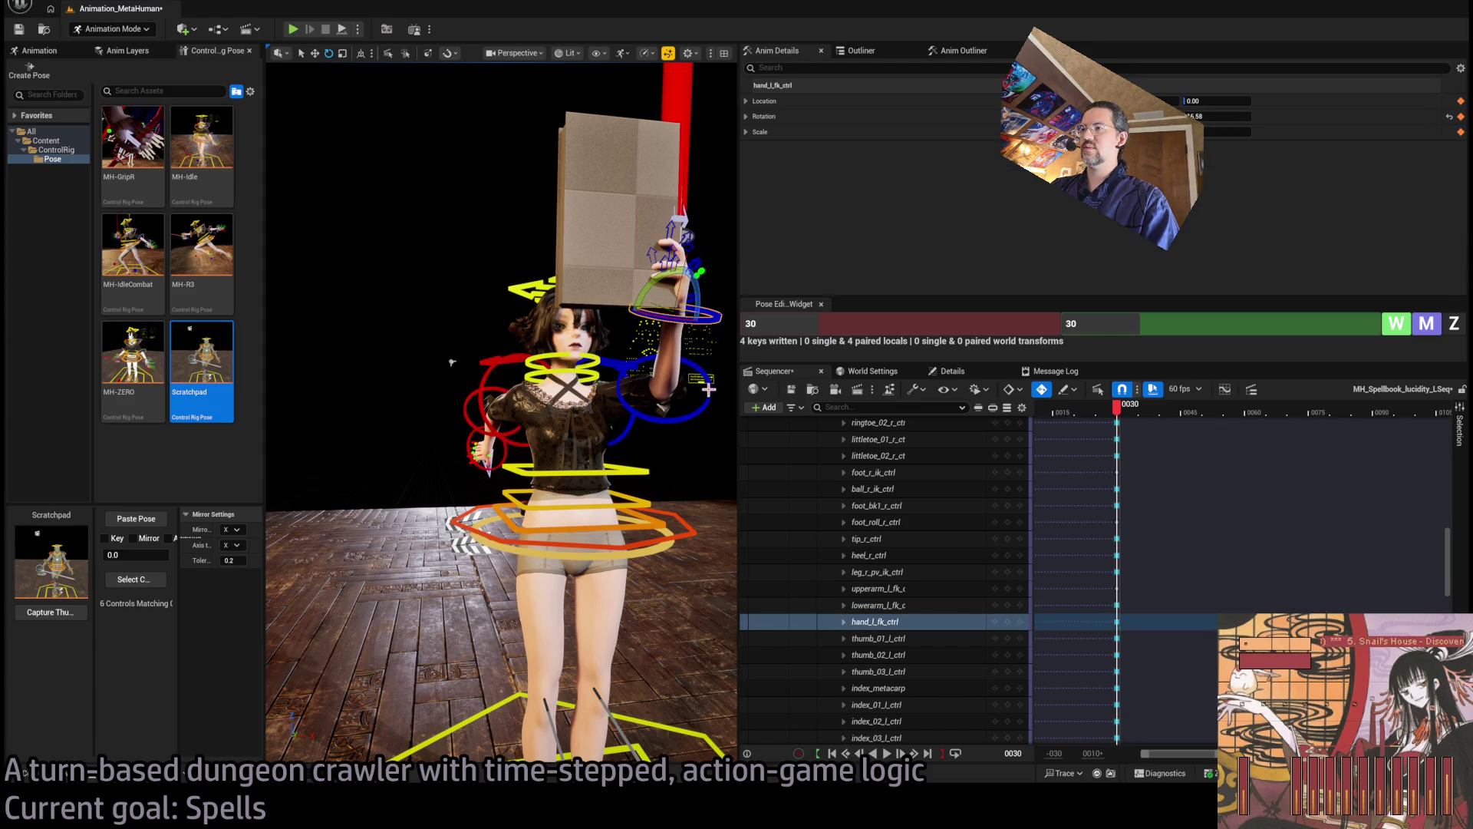
left_click(620, 441, "ctrl")
key("f")
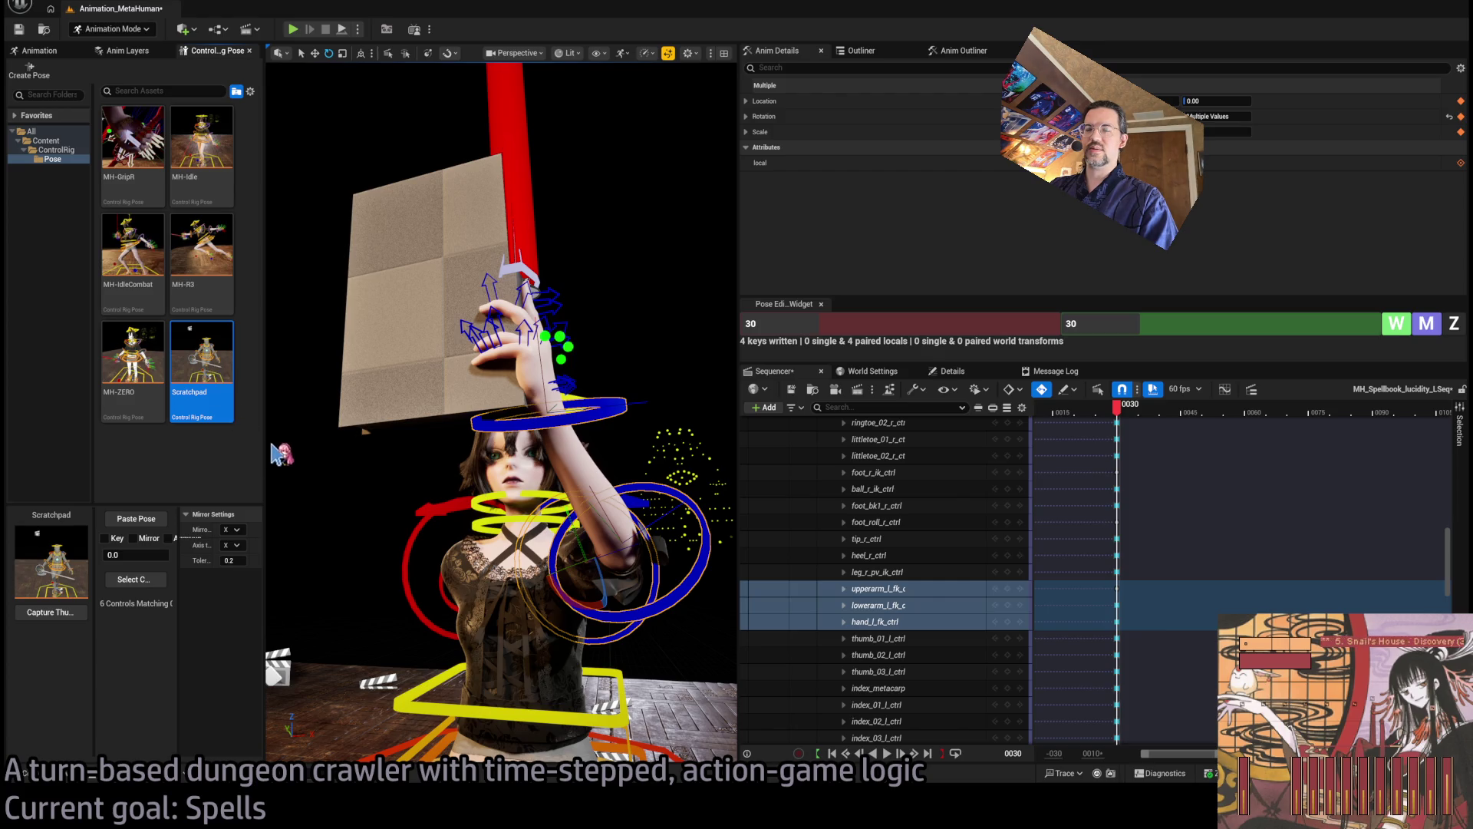
Select the right arm and hand controls and paste the Scratchpad pose onto them
left_click_drag(305, 412, 368, 428)
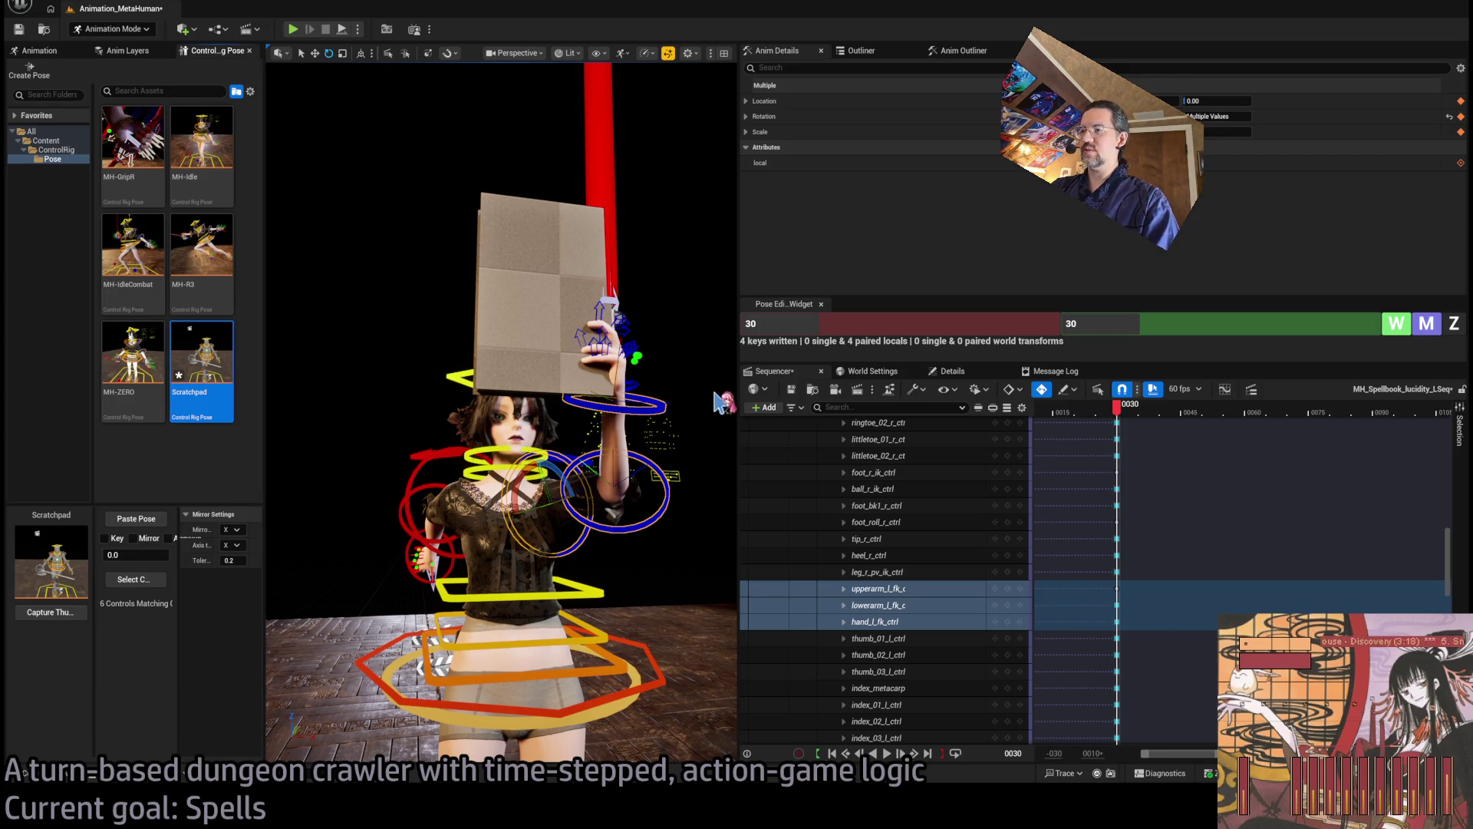
left_click_drag(437, 448, 438, 449)
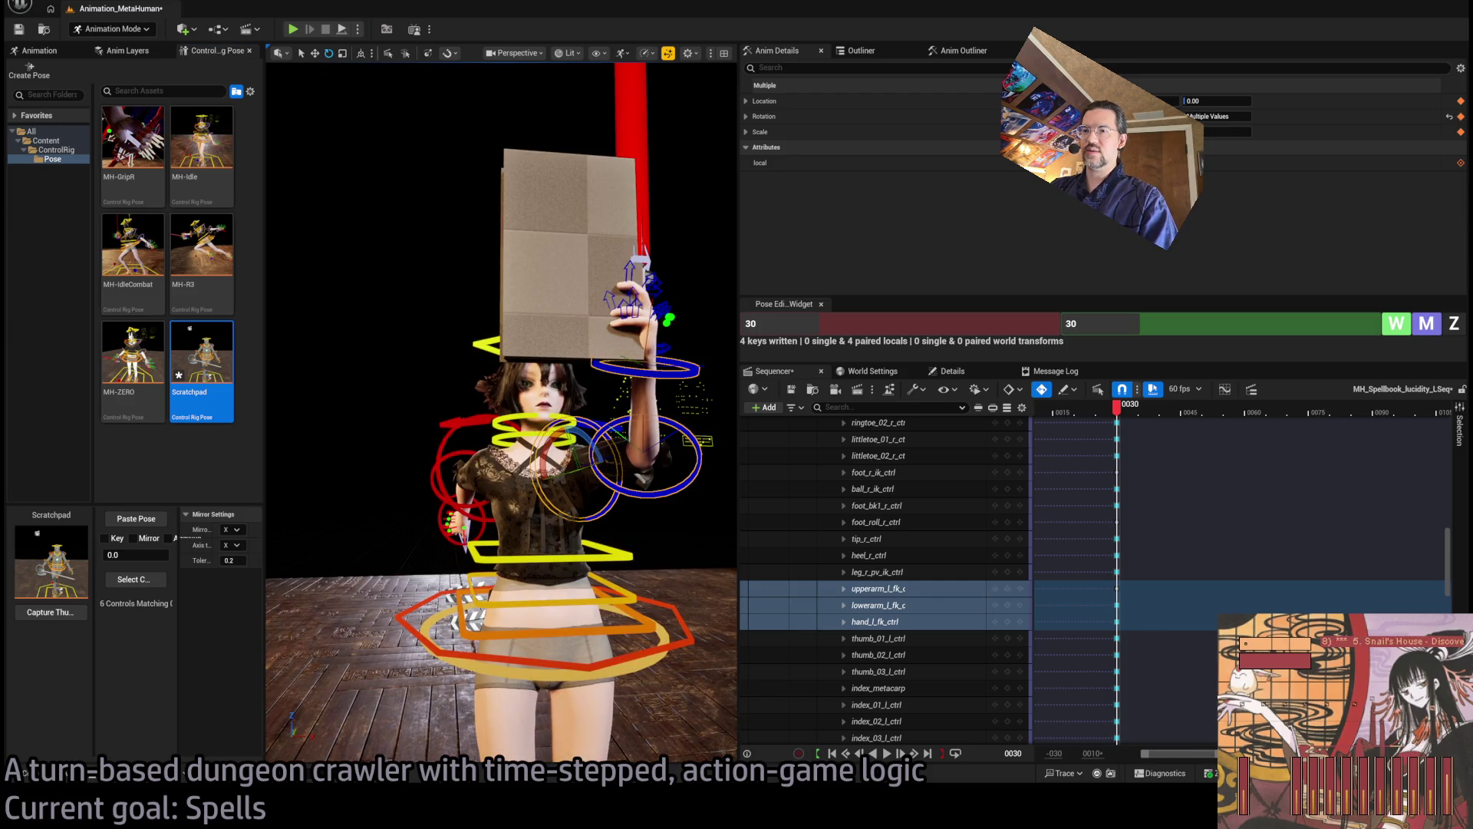
left_click(448, 534)
left_click(440, 522, "shift")
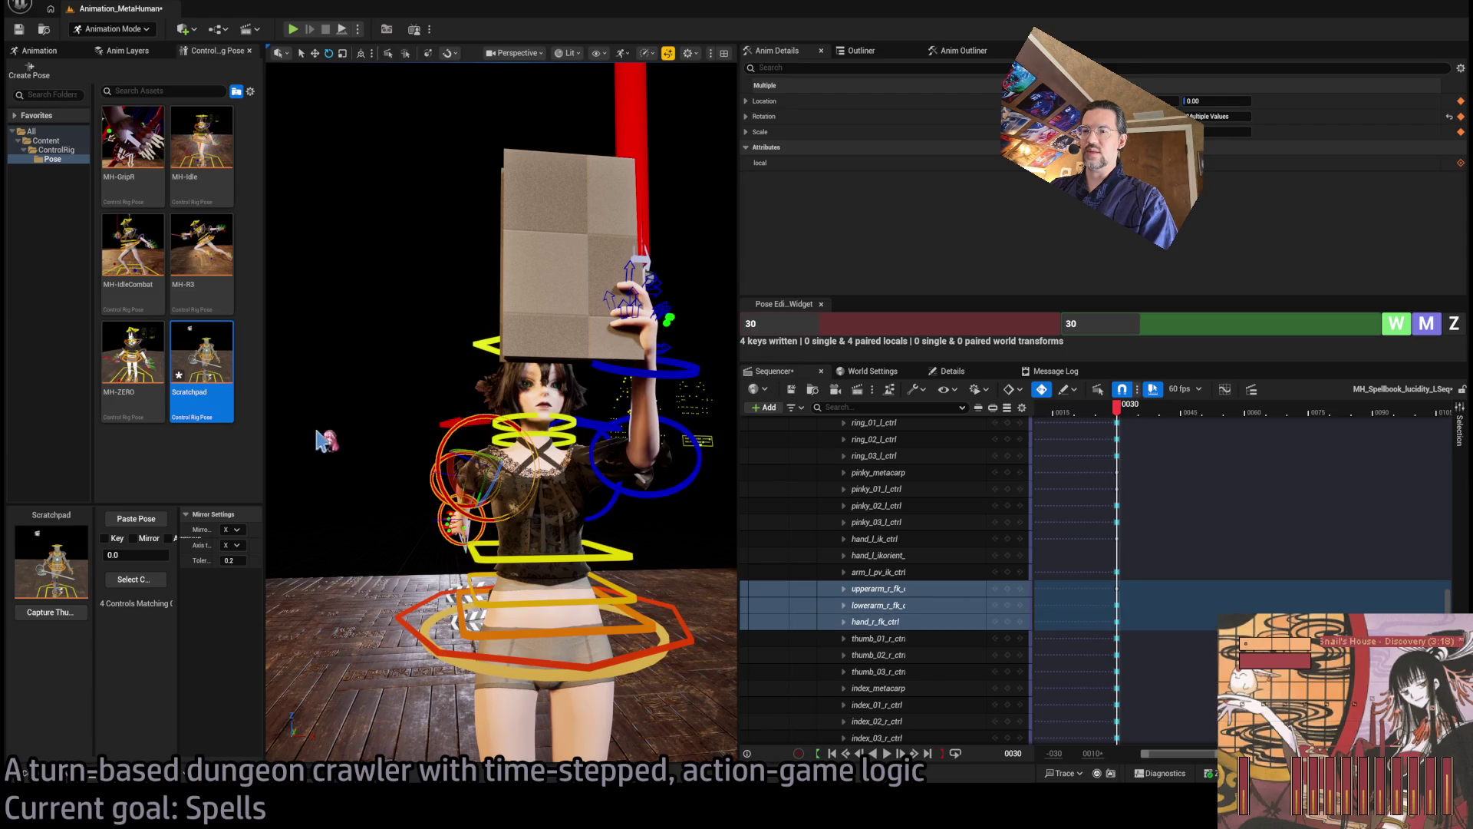
left_click_drag(247, 444, 253, 437)
Frame the raised hands and book, then rotate the left upper arm very slightly
key("f")
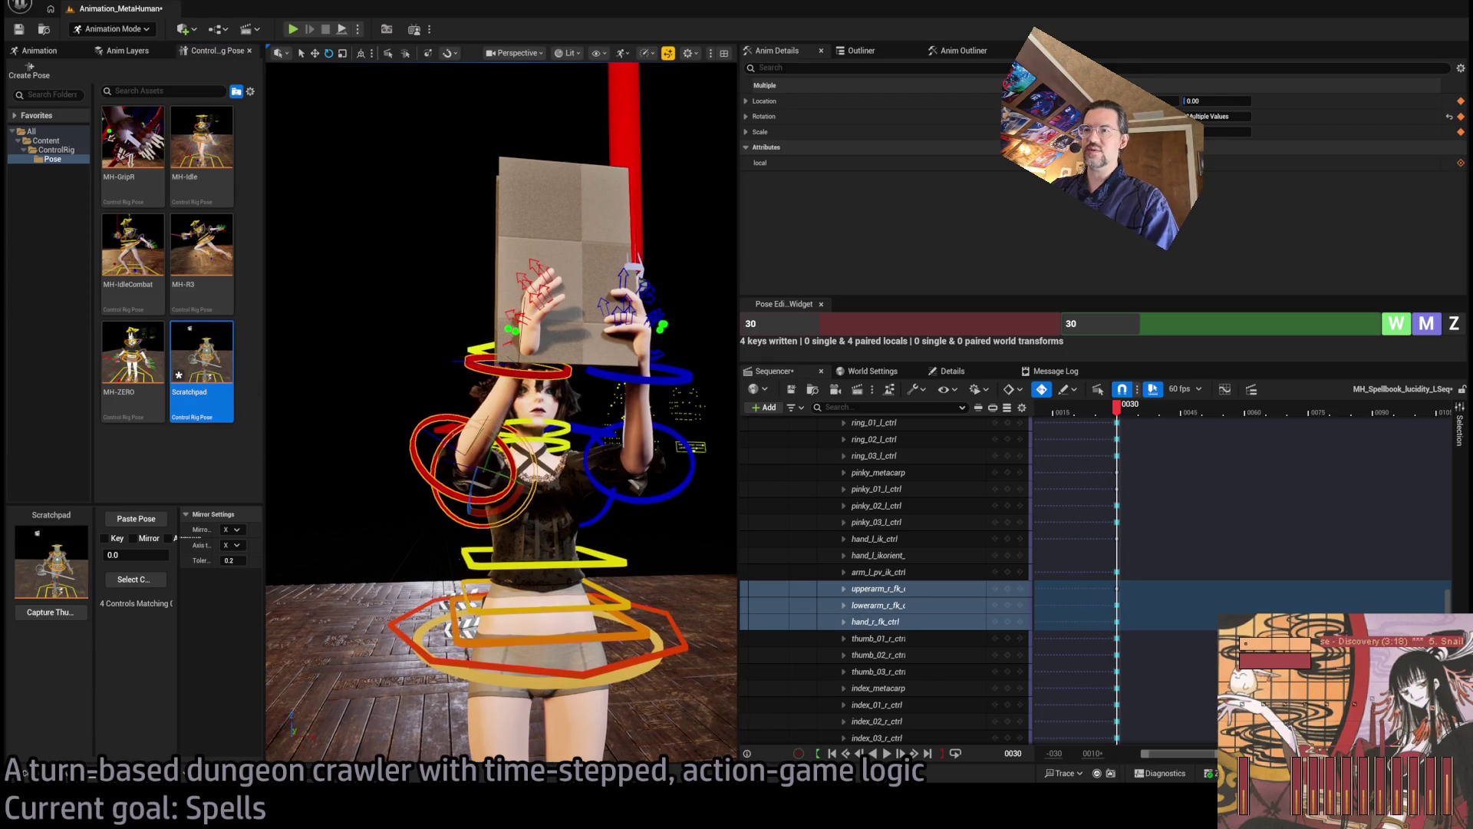
left_click_drag(483, 467, 484, 467)
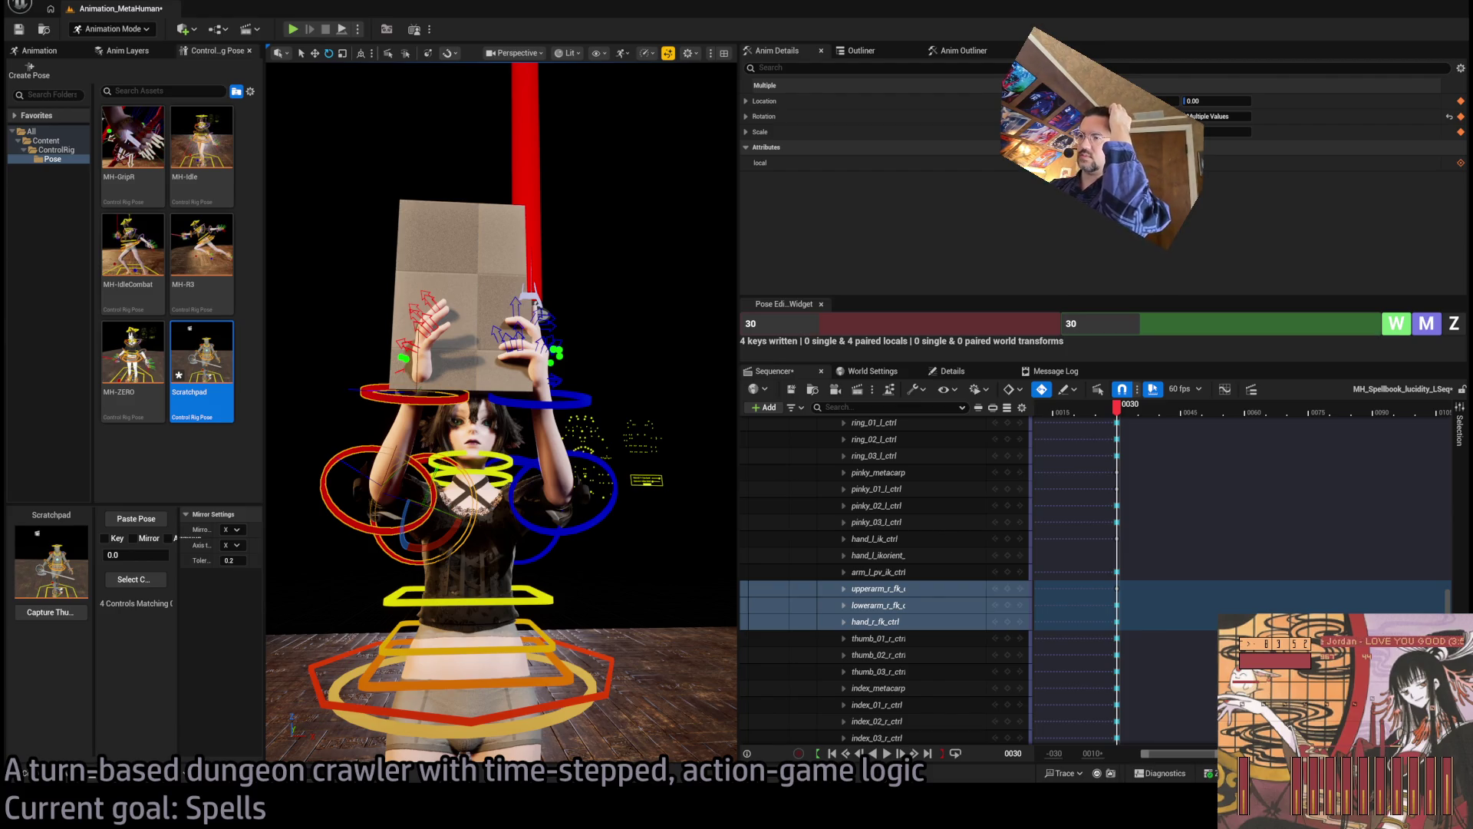
mouse_move(594, 322)
left_mouse_down()
mouse_move(595, 414)
mouse_move(598, 322)
left_mouse_up()
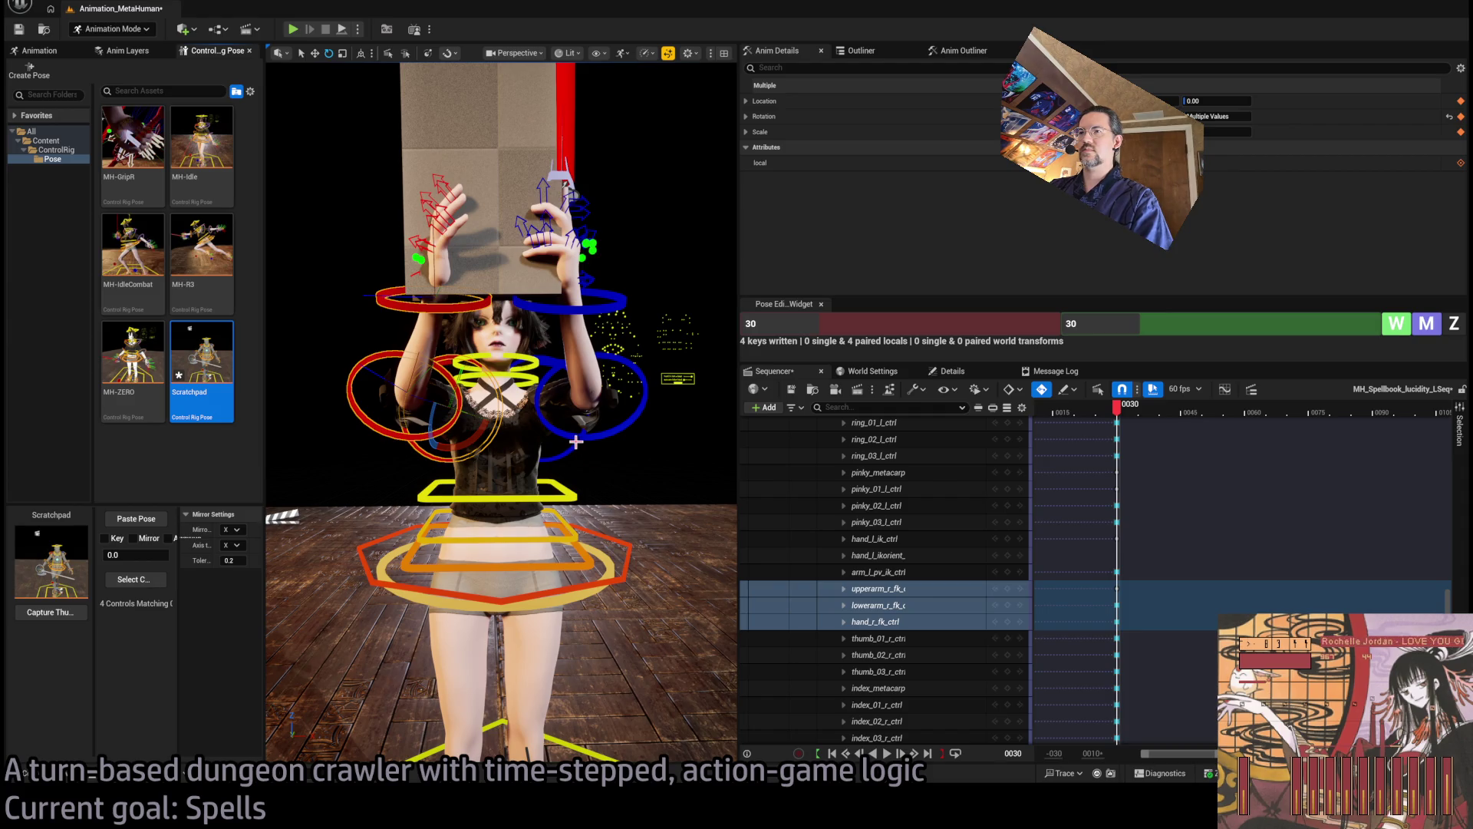
left_click(599, 407)
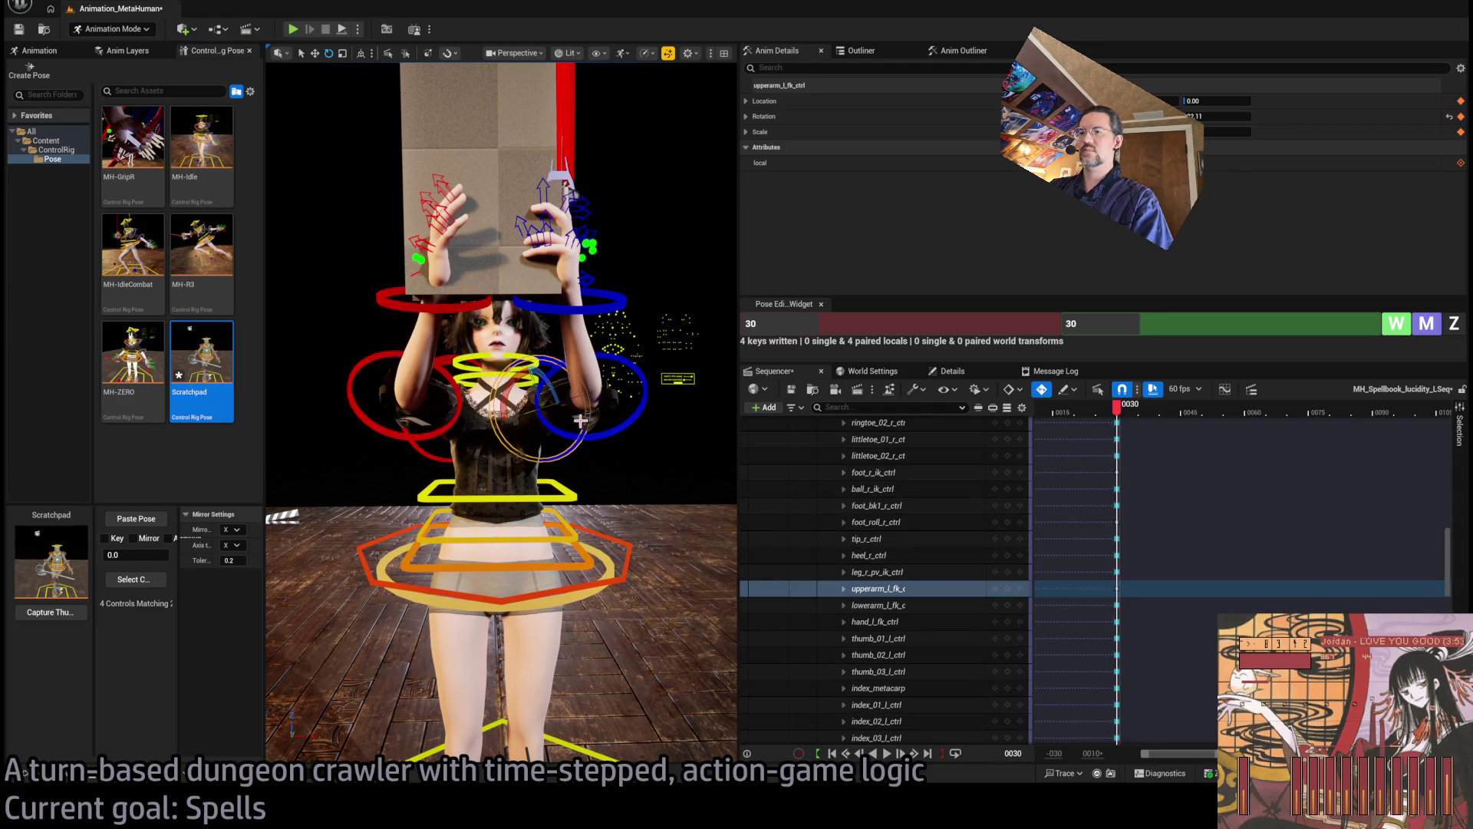
left_click_drag(549, 407, 556, 405)
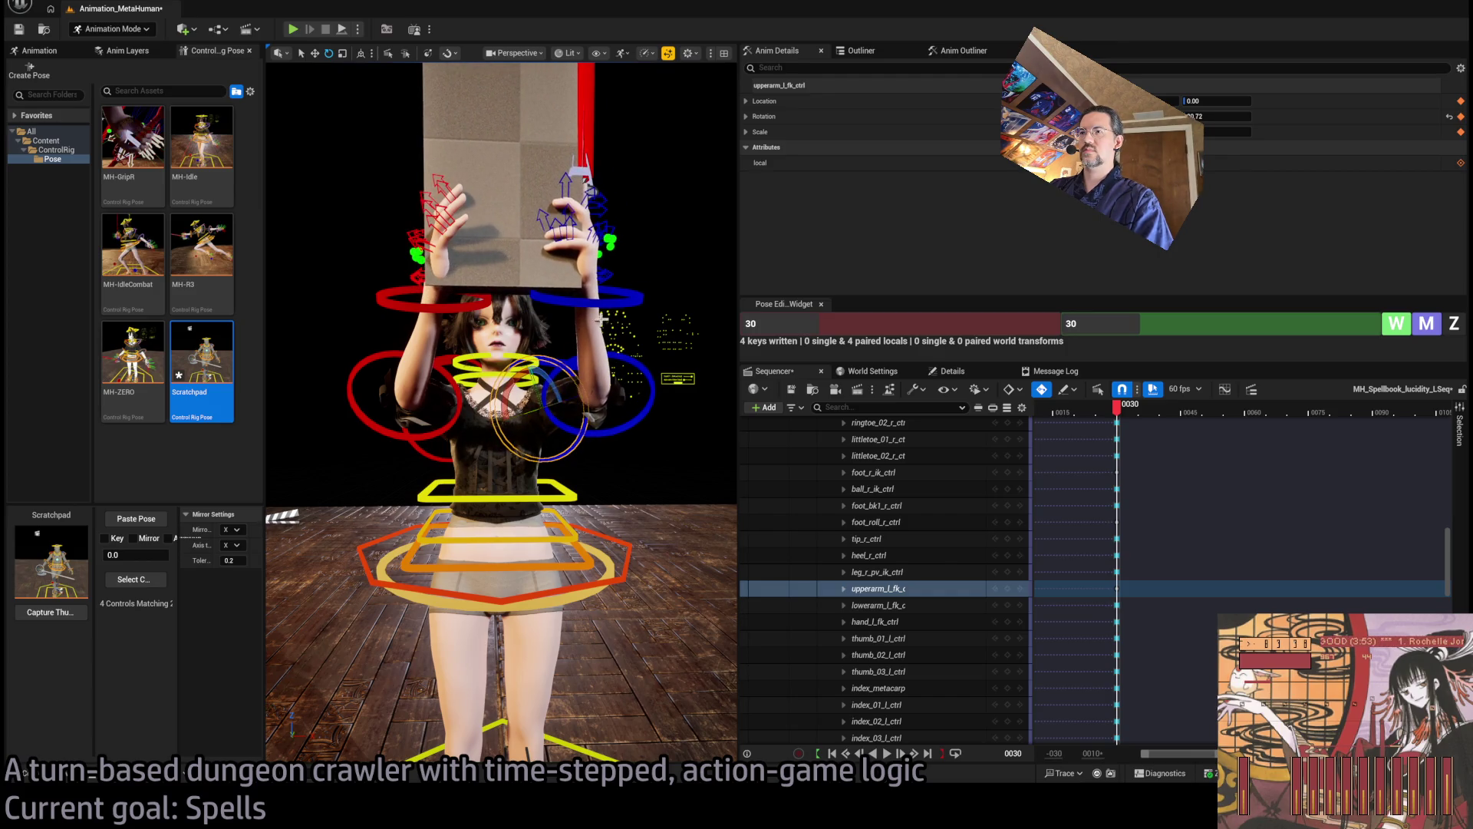
Select the left hand and inspect the two-handed hold from above and the front
left_click(580, 307)
left_click_drag(580, 307, 581, 506)
left_click_drag(625, 245, 625, 245)
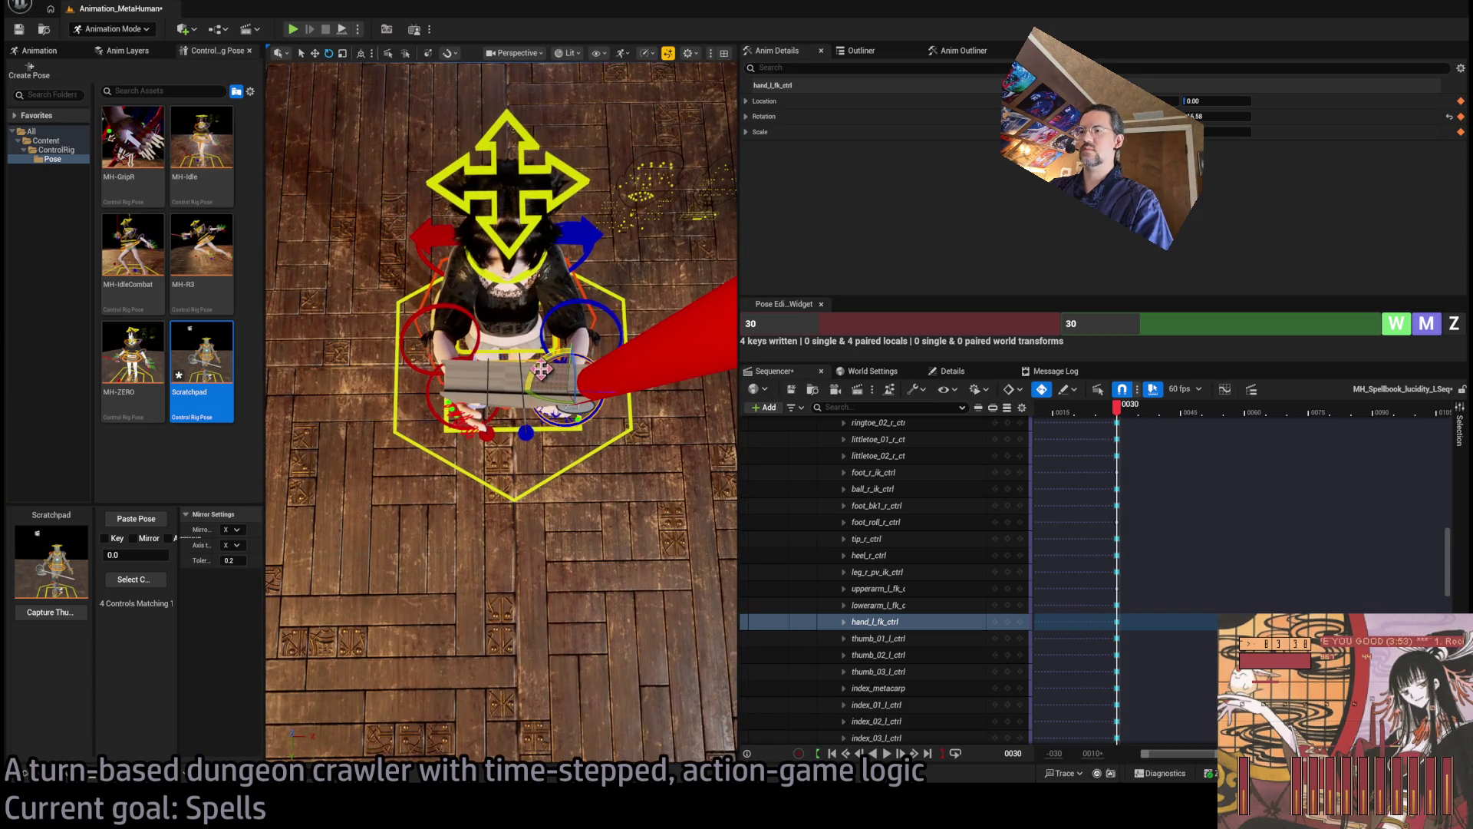
left_click_drag(625, 245, 624, 244)
left_click_drag(467, 447, 397, 470)
Select the left arm controls, then the right hand, forearm and upper arm together
left_click(435, 516)
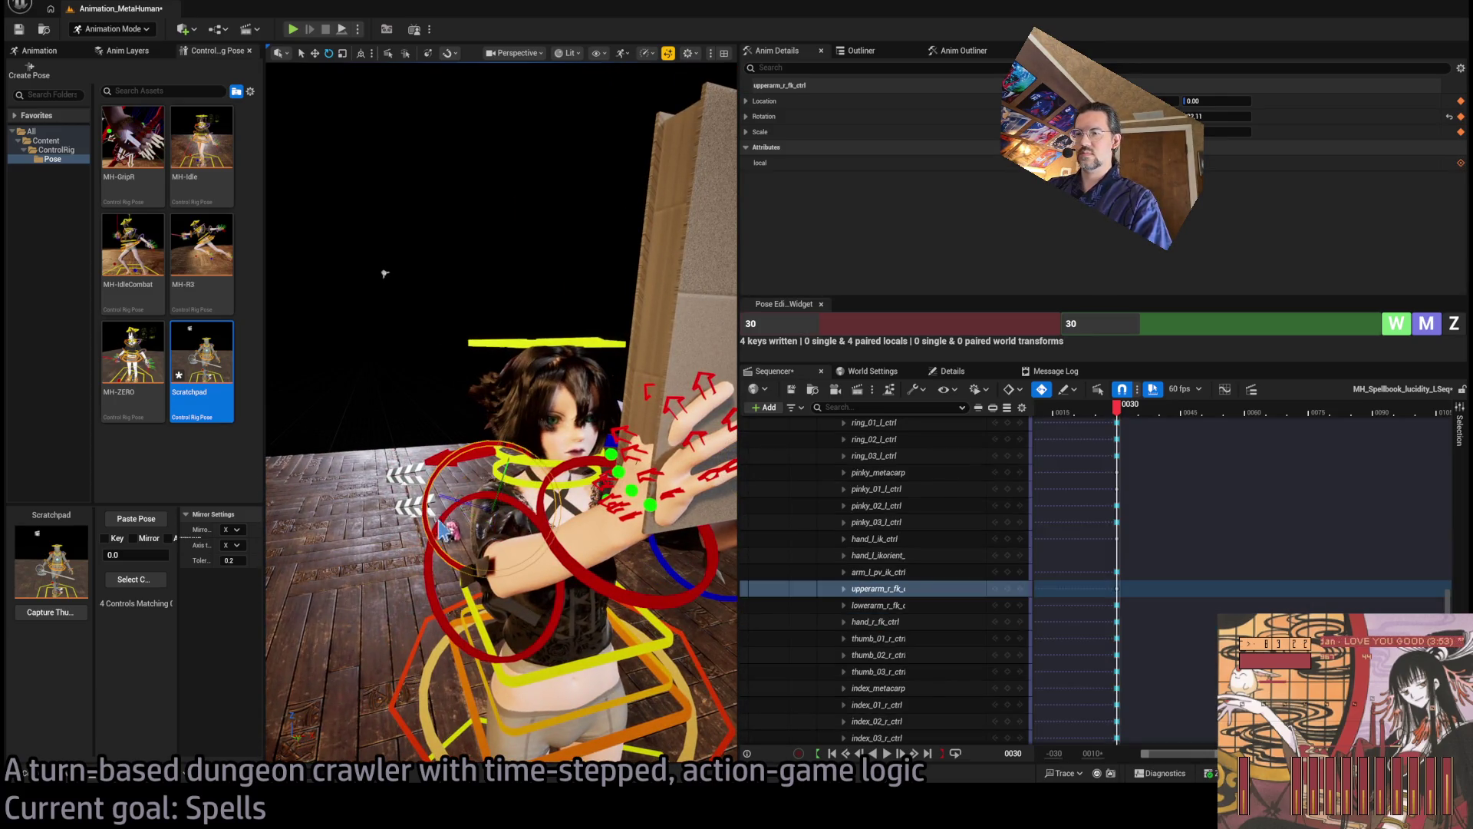
left_click(443, 528, "ctrl")
left_click_drag(443, 528, 504, 503)
left_click(534, 449)
left_click(491, 439, "ctrl")
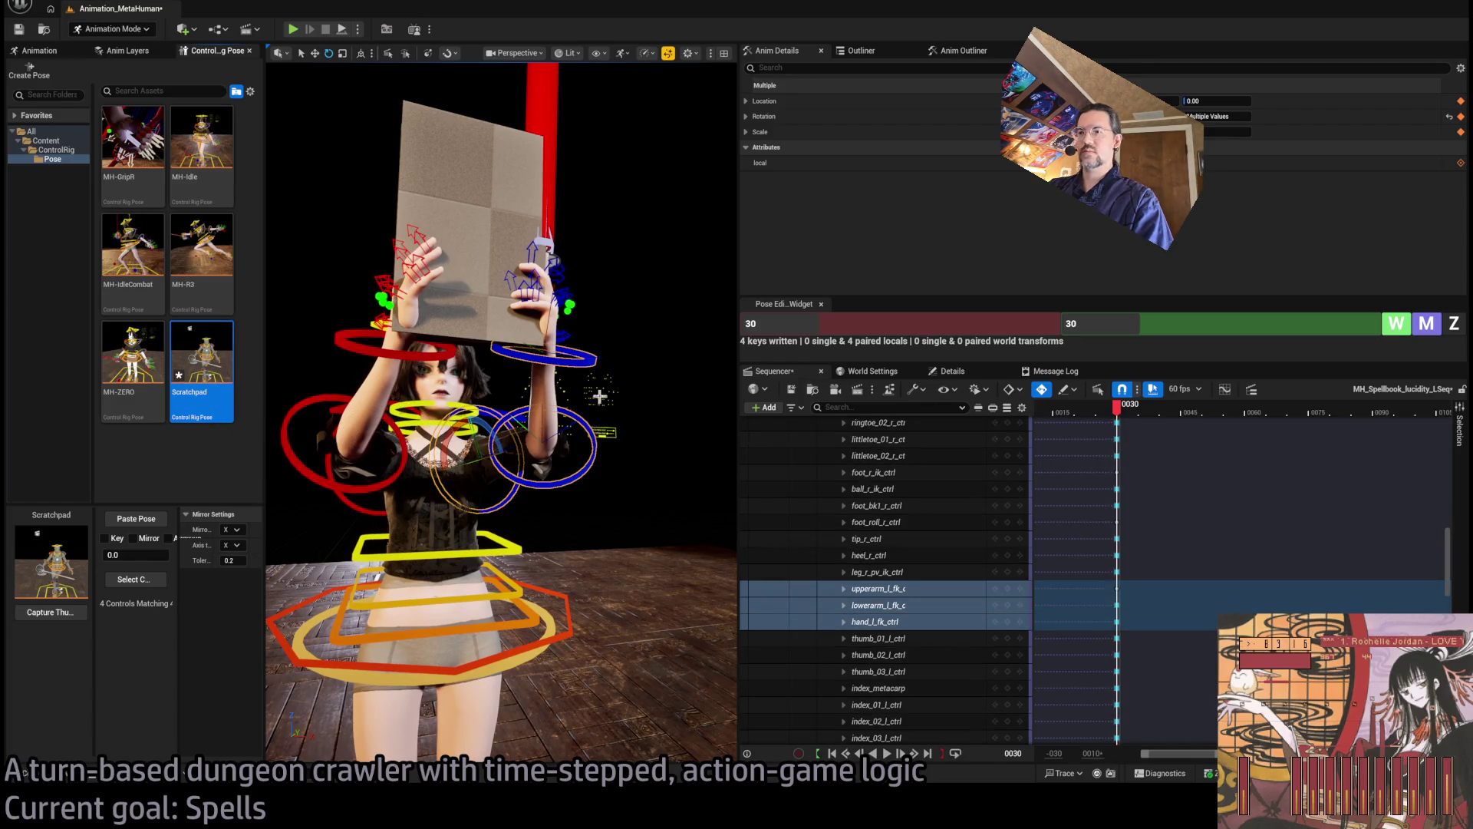
left_click(407, 357)
left_click(352, 508, "ctrl")
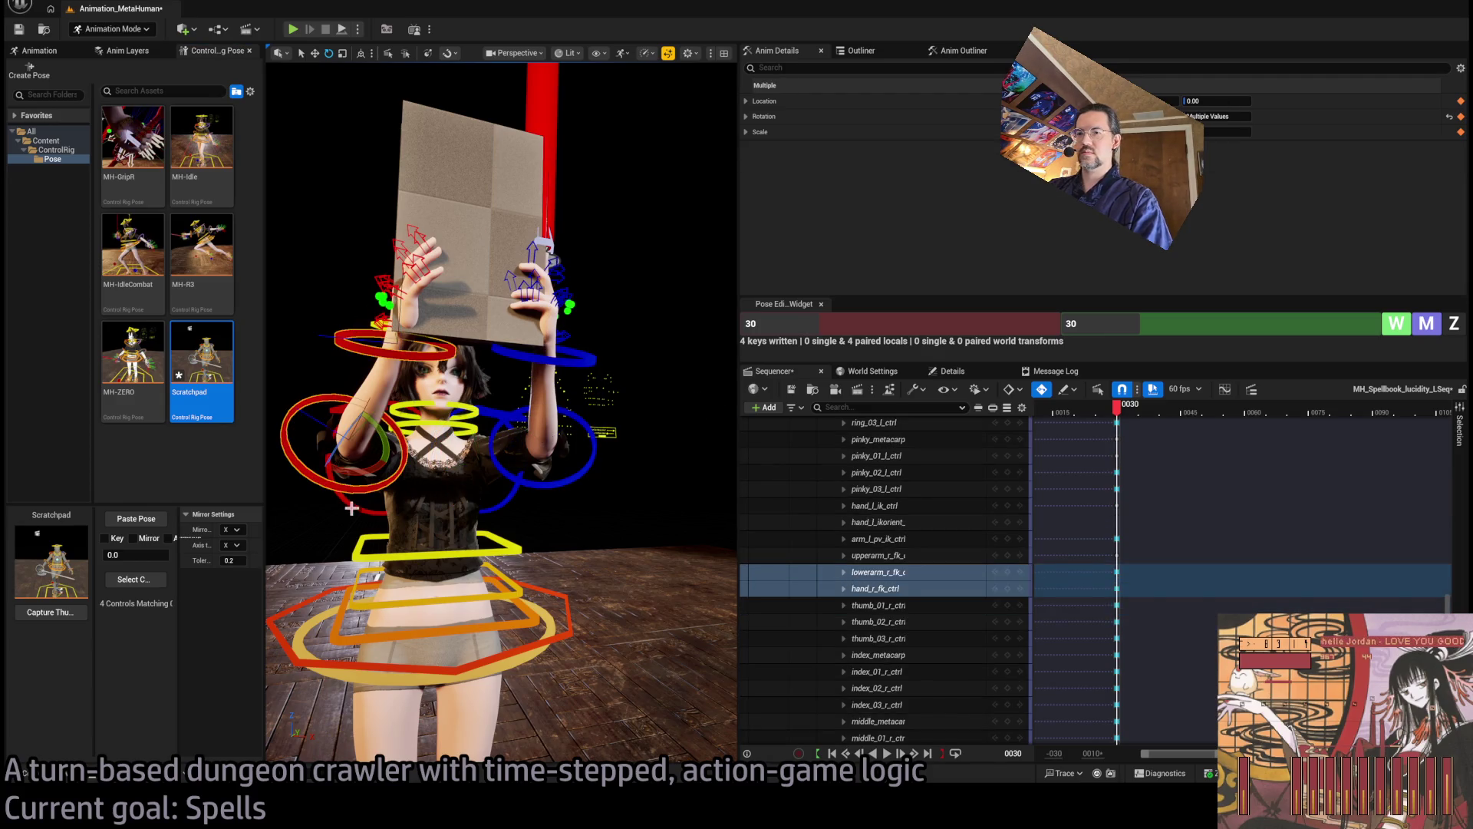
left_click(342, 449, "ctrl")
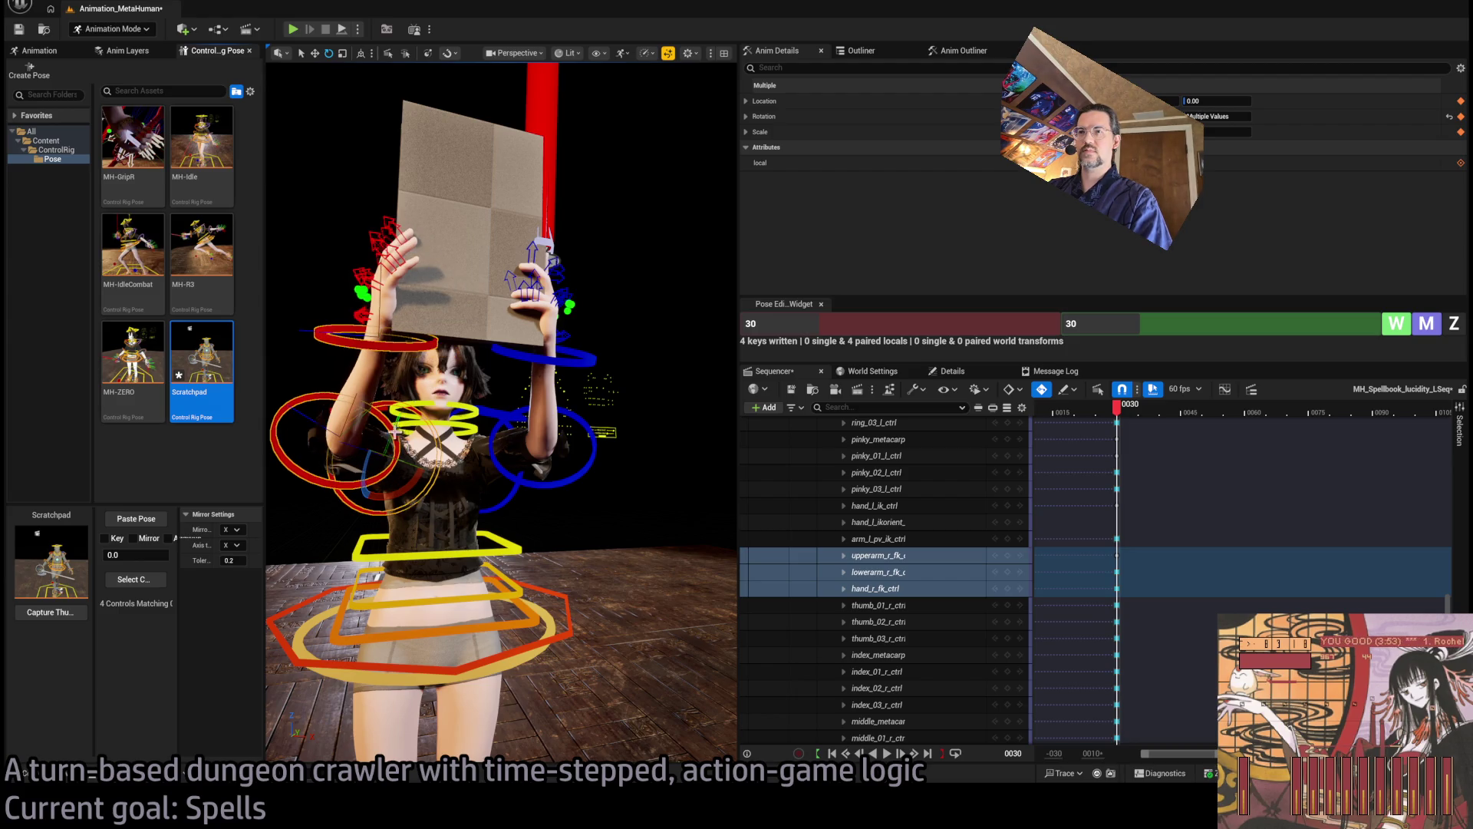
Select the left thumb joints, then undo the change to the left middle metacarpal
scroll(280, 443, "up", 5)
scroll(628, 255, "up", 4)
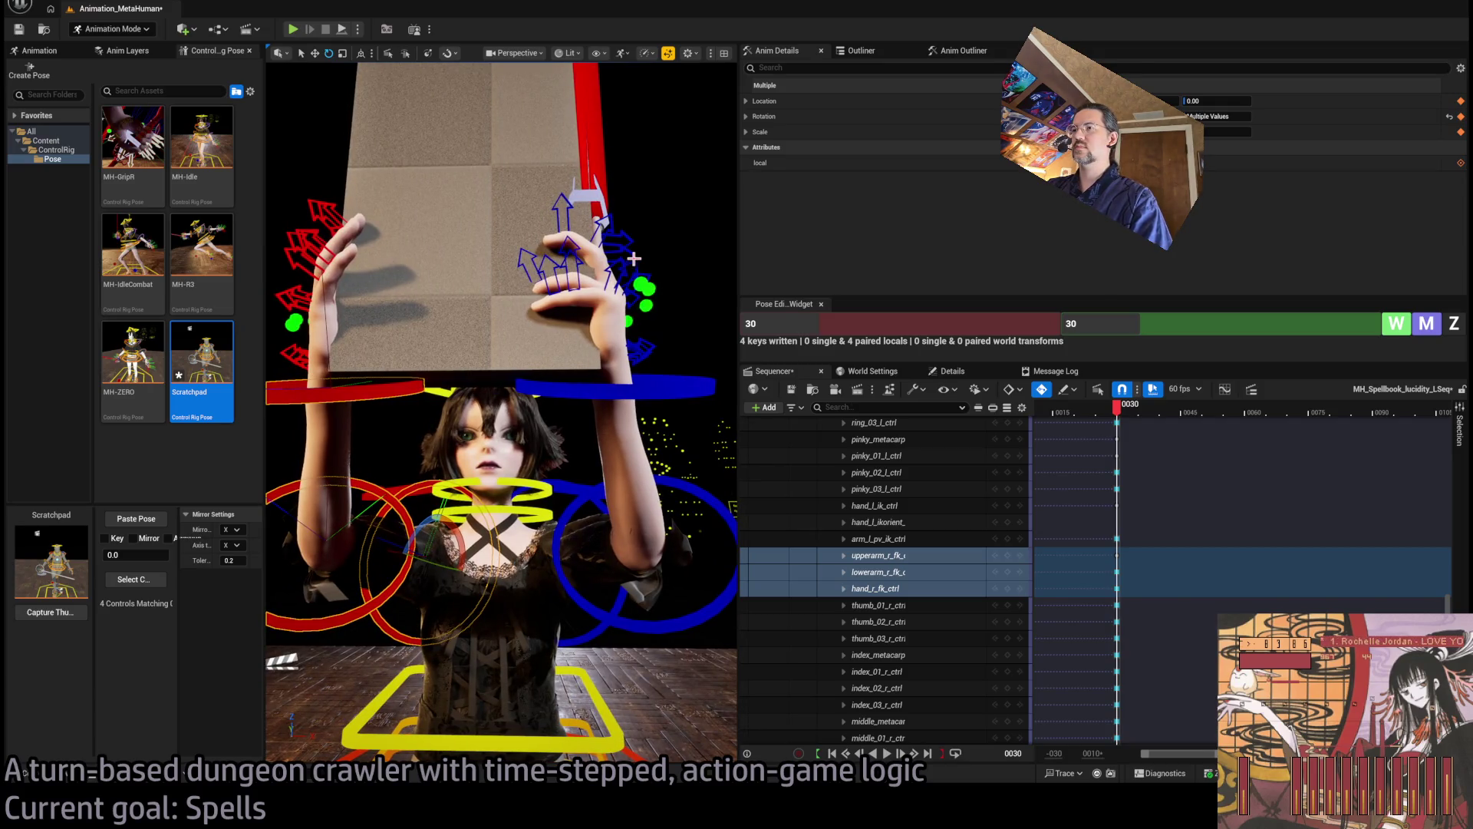
scroll(285, 237, "up", 6)
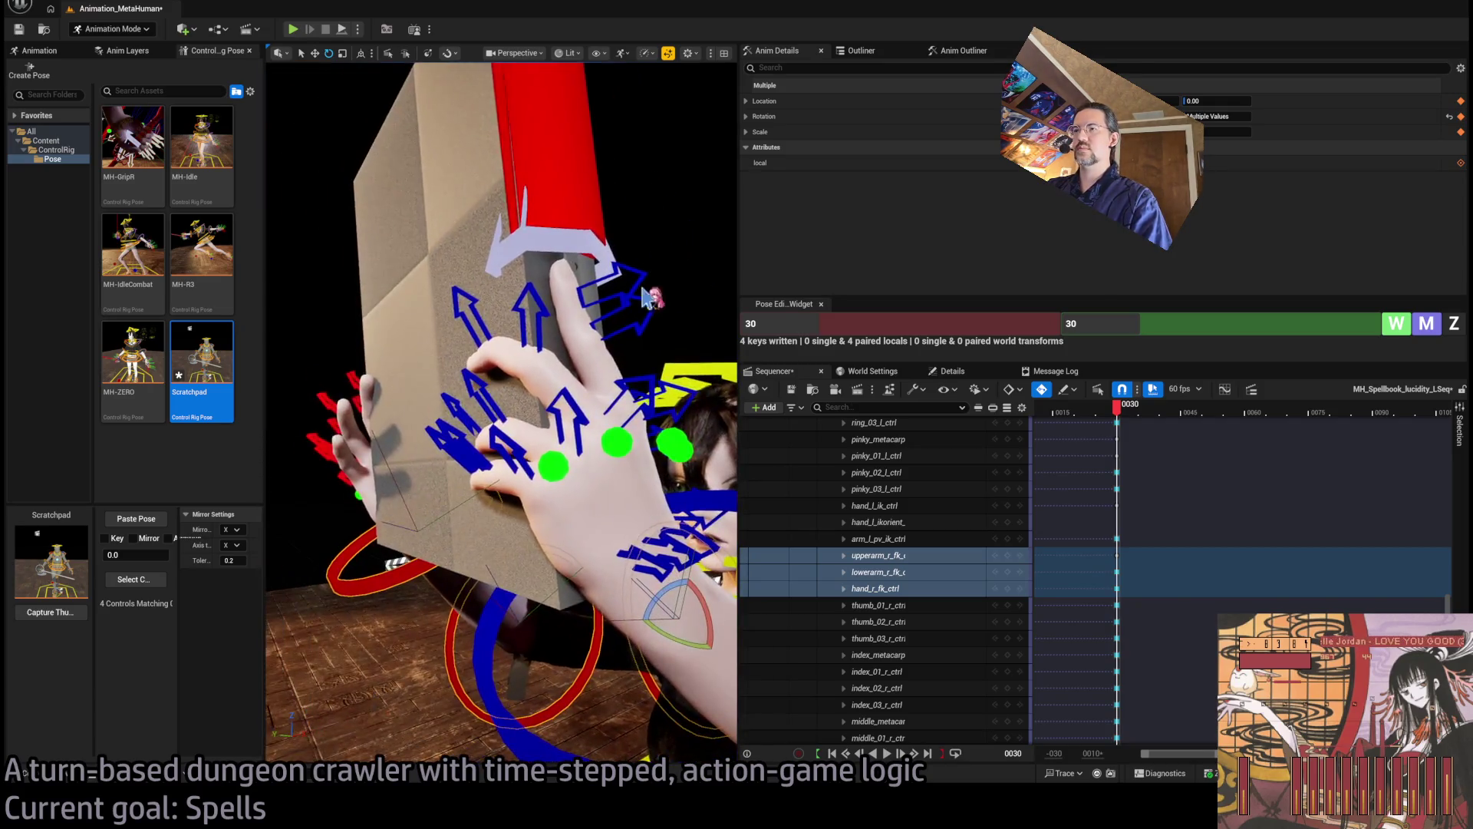
left_click(450, 400)
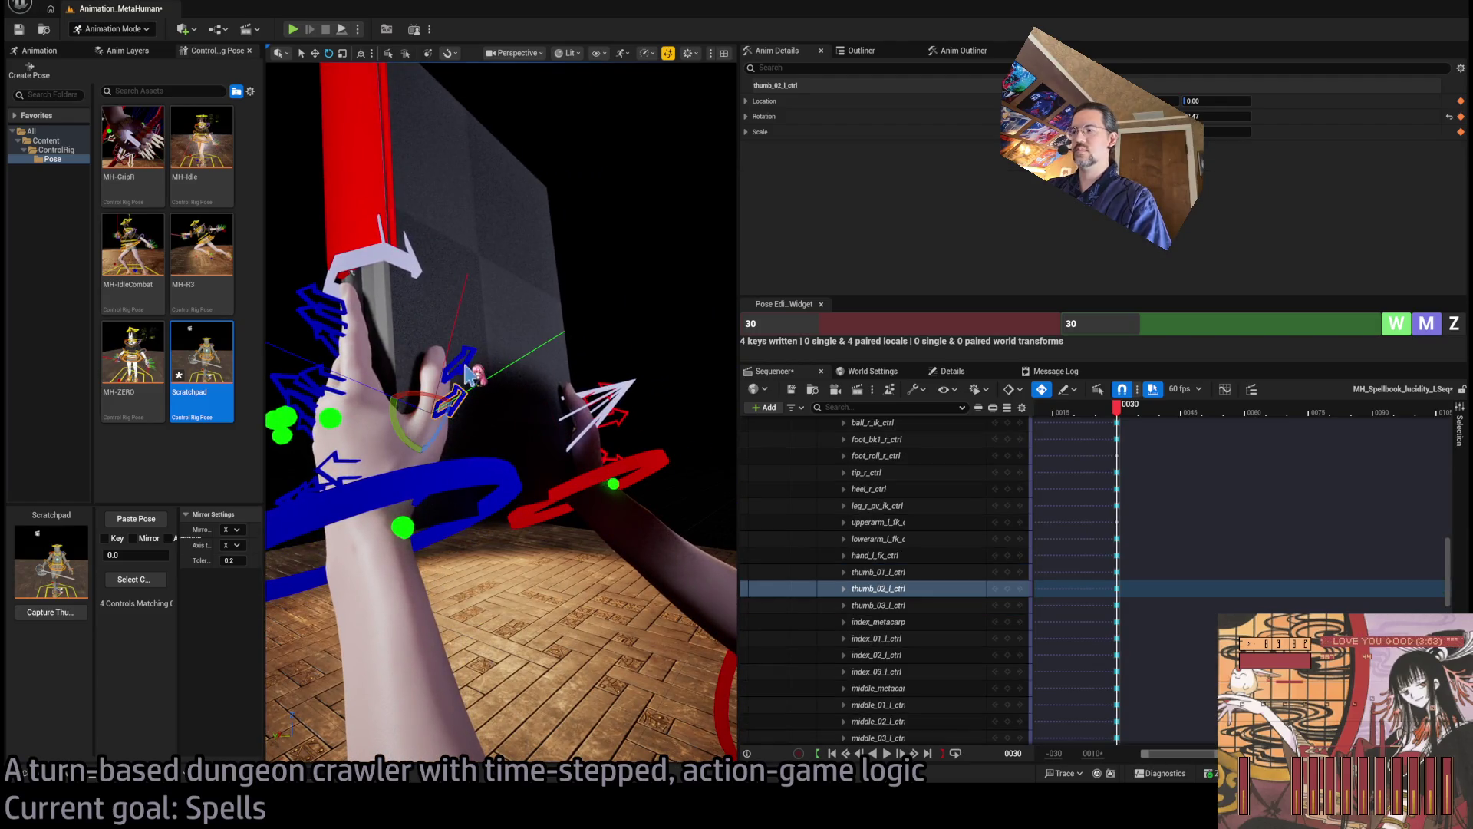
left_click(469, 366, "ctrl")
left_click_drag(469, 367, 495, 500)
left_click(504, 482)
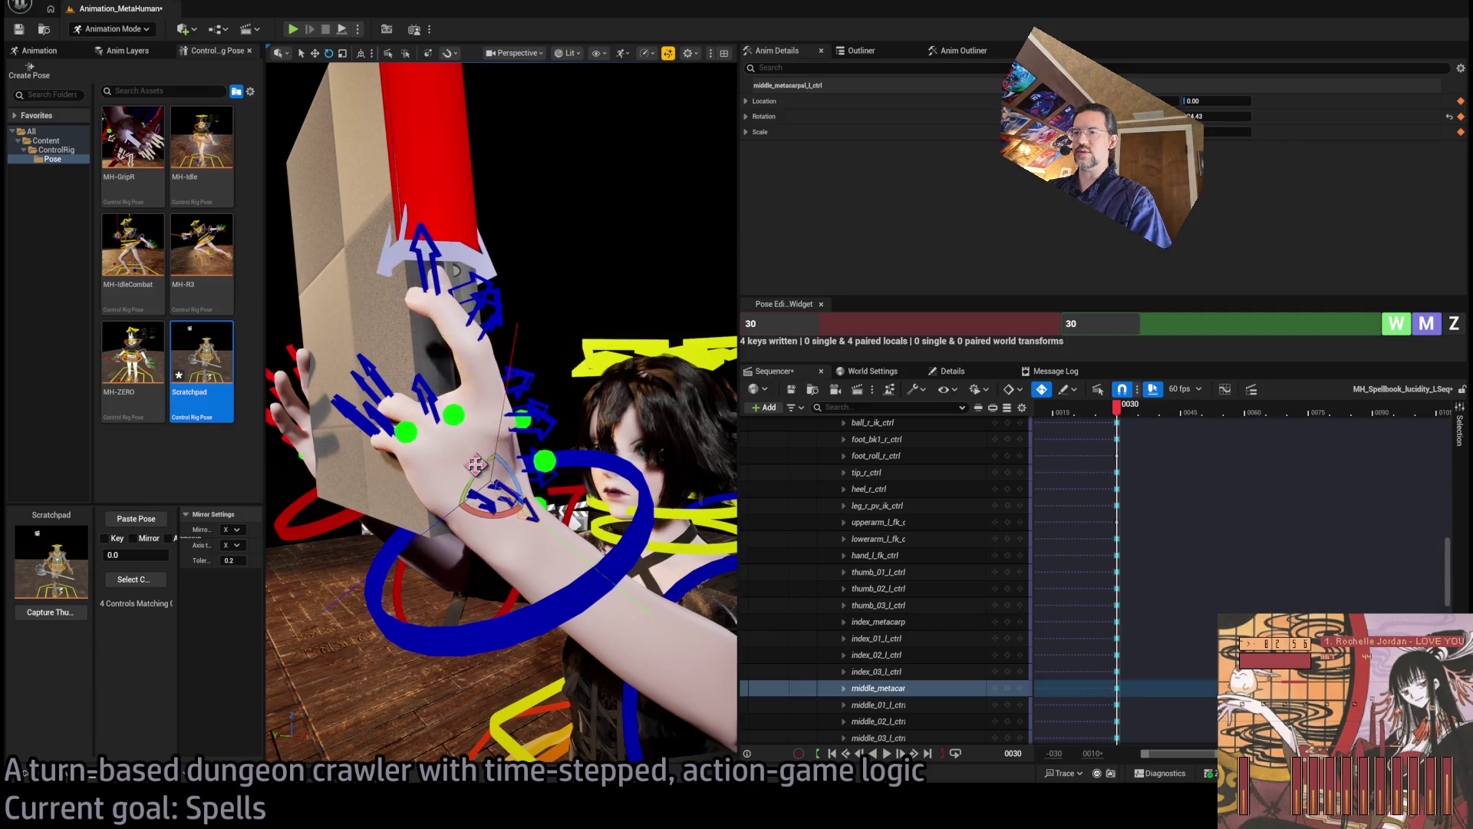
key("ctrl+z")
left_click_drag(507, 378, 664, 452)
Select the left thumb joints plus the index finger's base, middle and tip joints
left_click(606, 429)
left_click(614, 408, "ctrl")
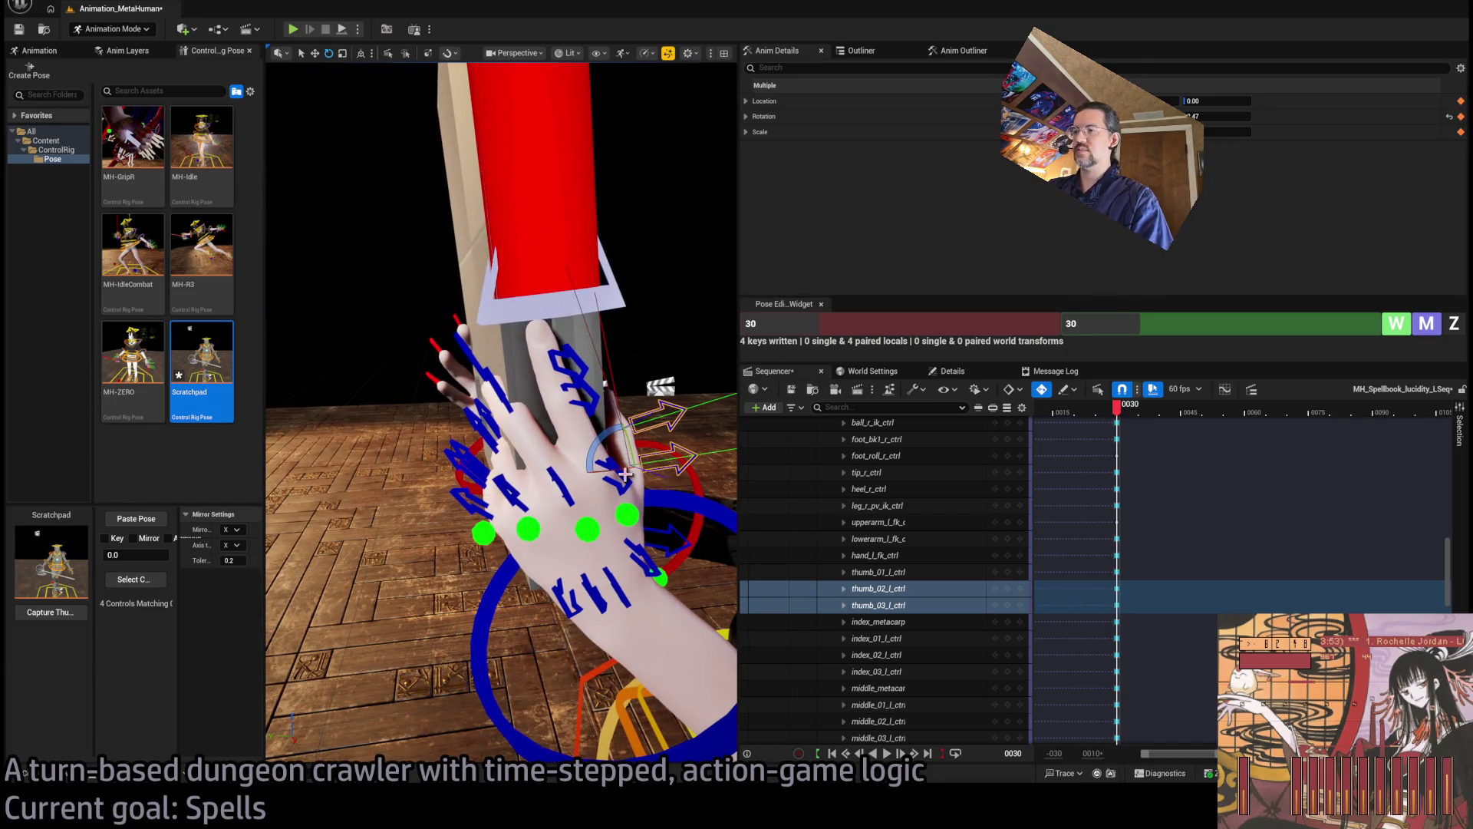
left_click(608, 411, "ctrl")
left_click(592, 388, "ctrl")
left_click(572, 359, "ctrl")
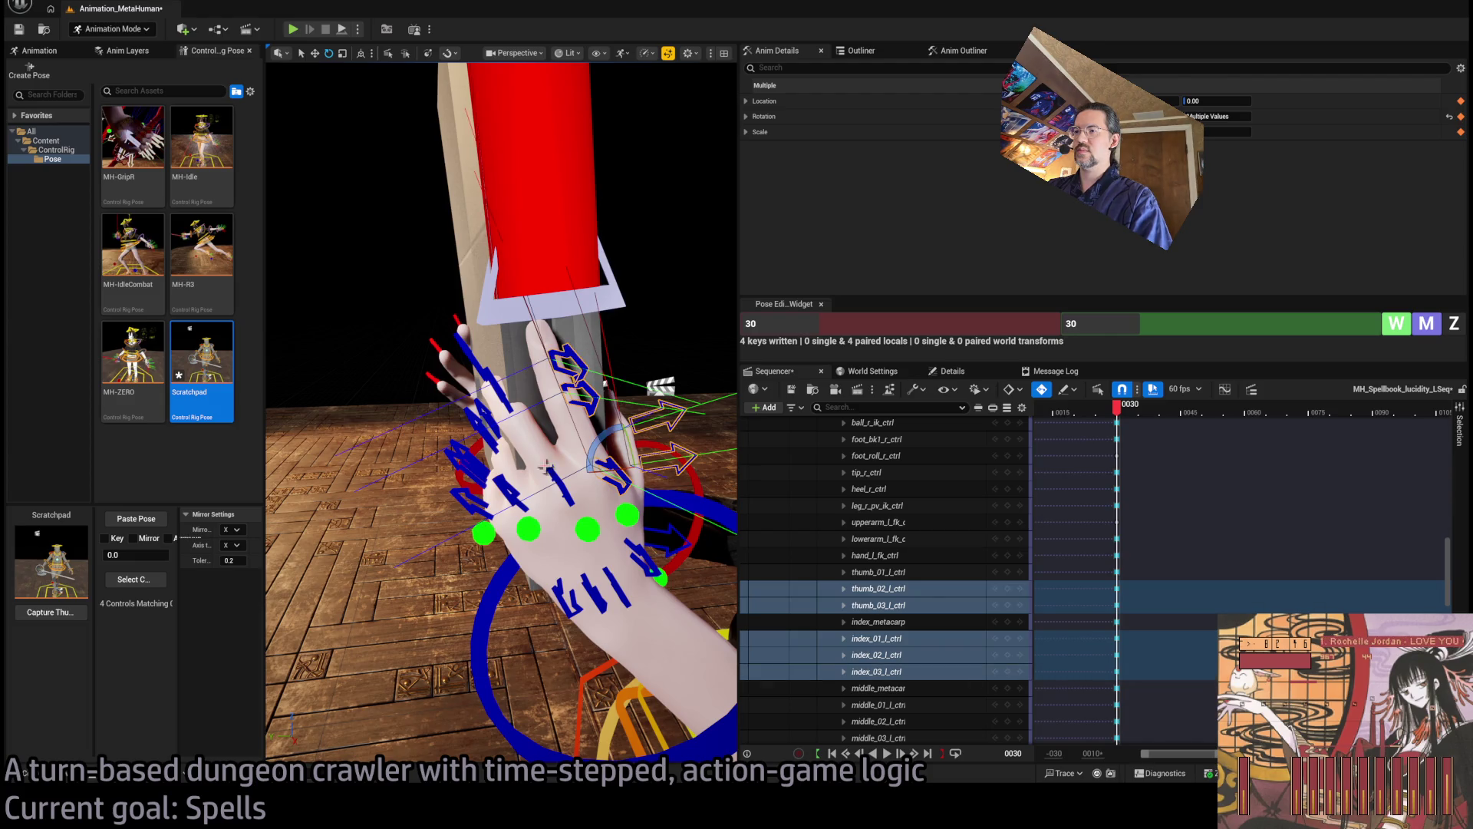
left_click(552, 471, "ctrl")
left_click_drag(552, 472, 560, 465)
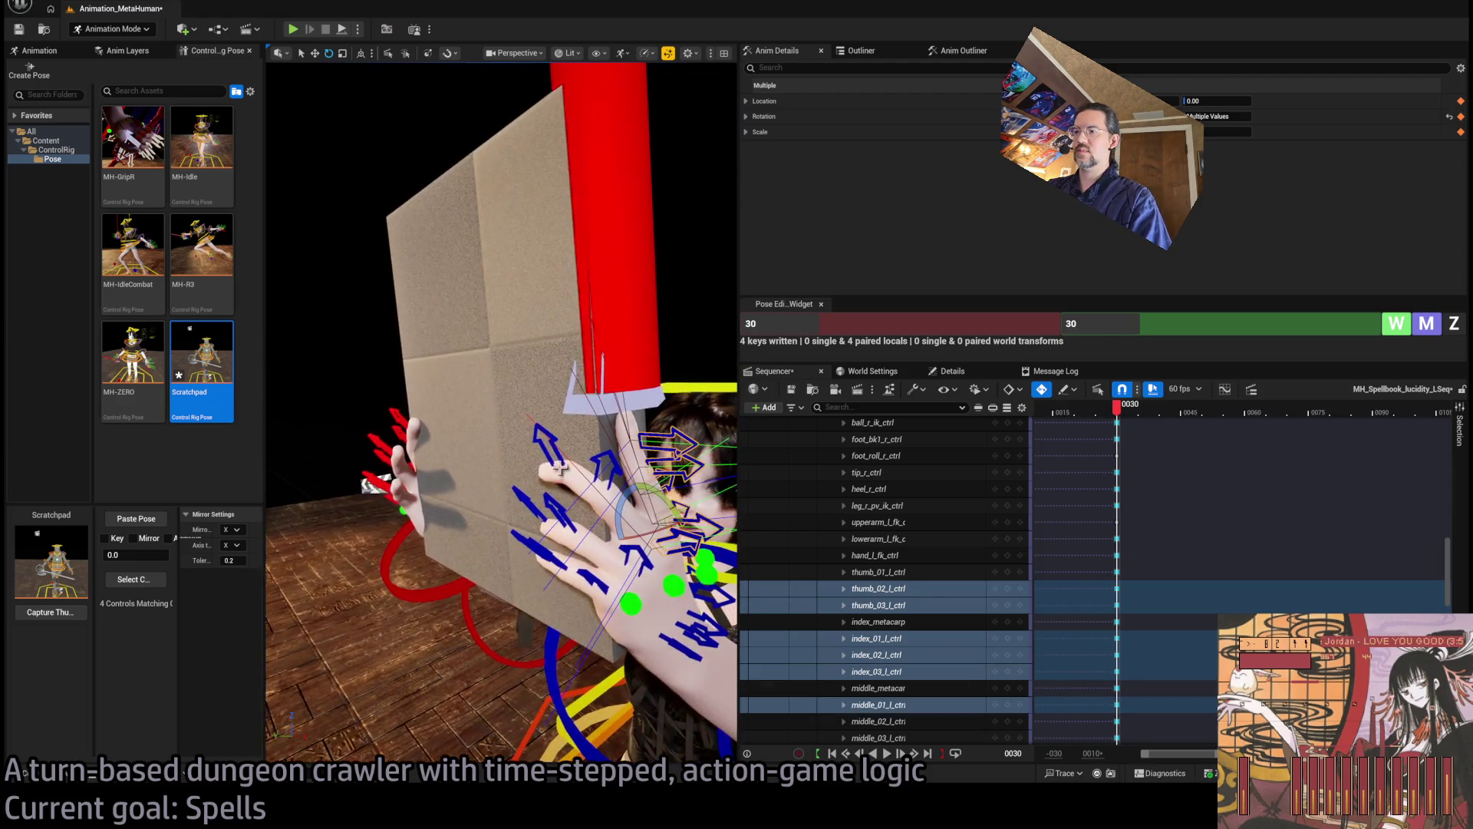
Add the left middle, ring and pinky finger joints to the selection and frame them
left_click(565, 431, "ctrl")
left_click(552, 500, "ctrl")
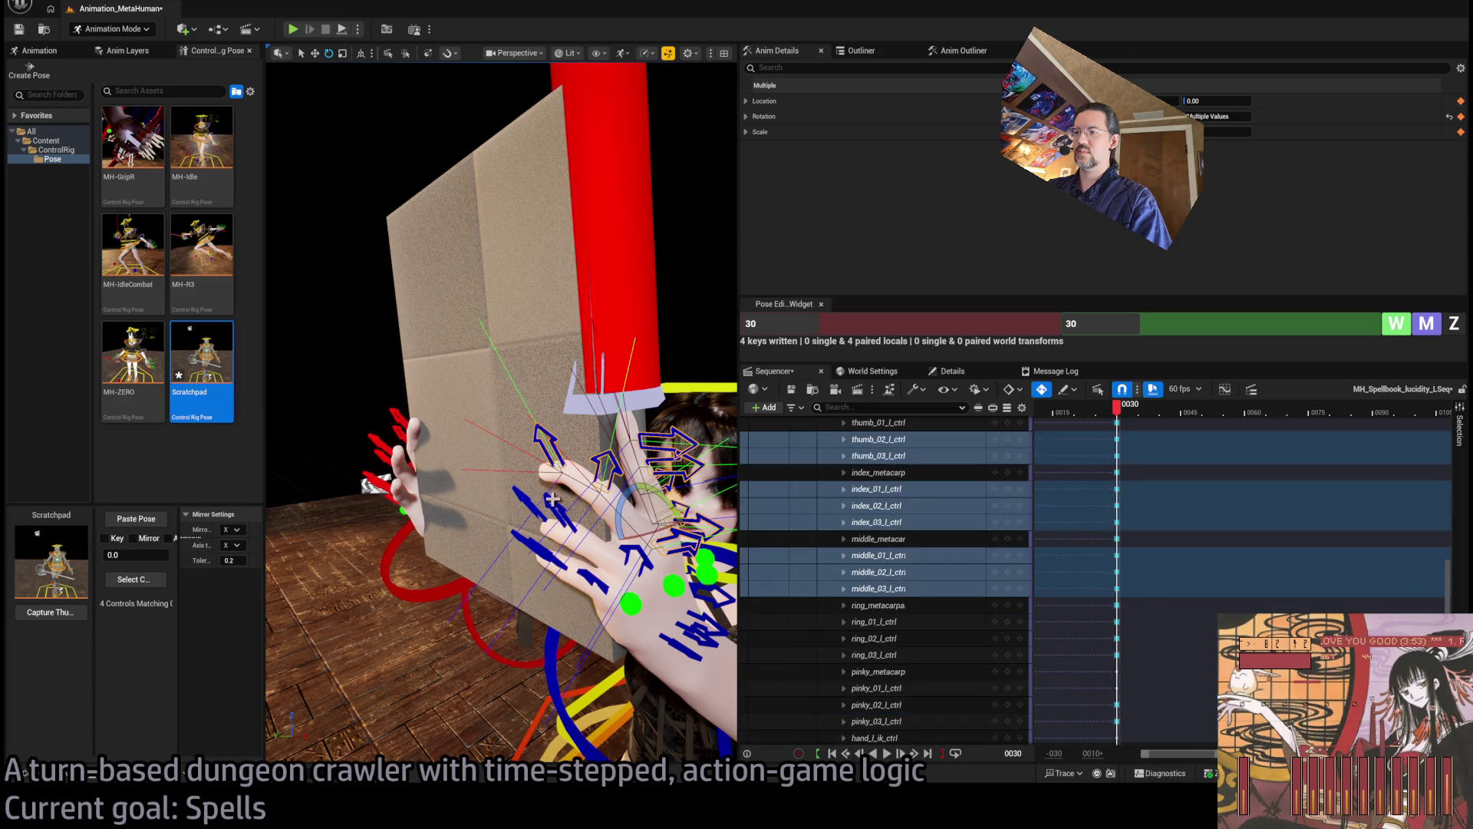
left_click(554, 508, "ctrl")
left_click(537, 522, "ctrl")
left_click(529, 541, "ctrl")
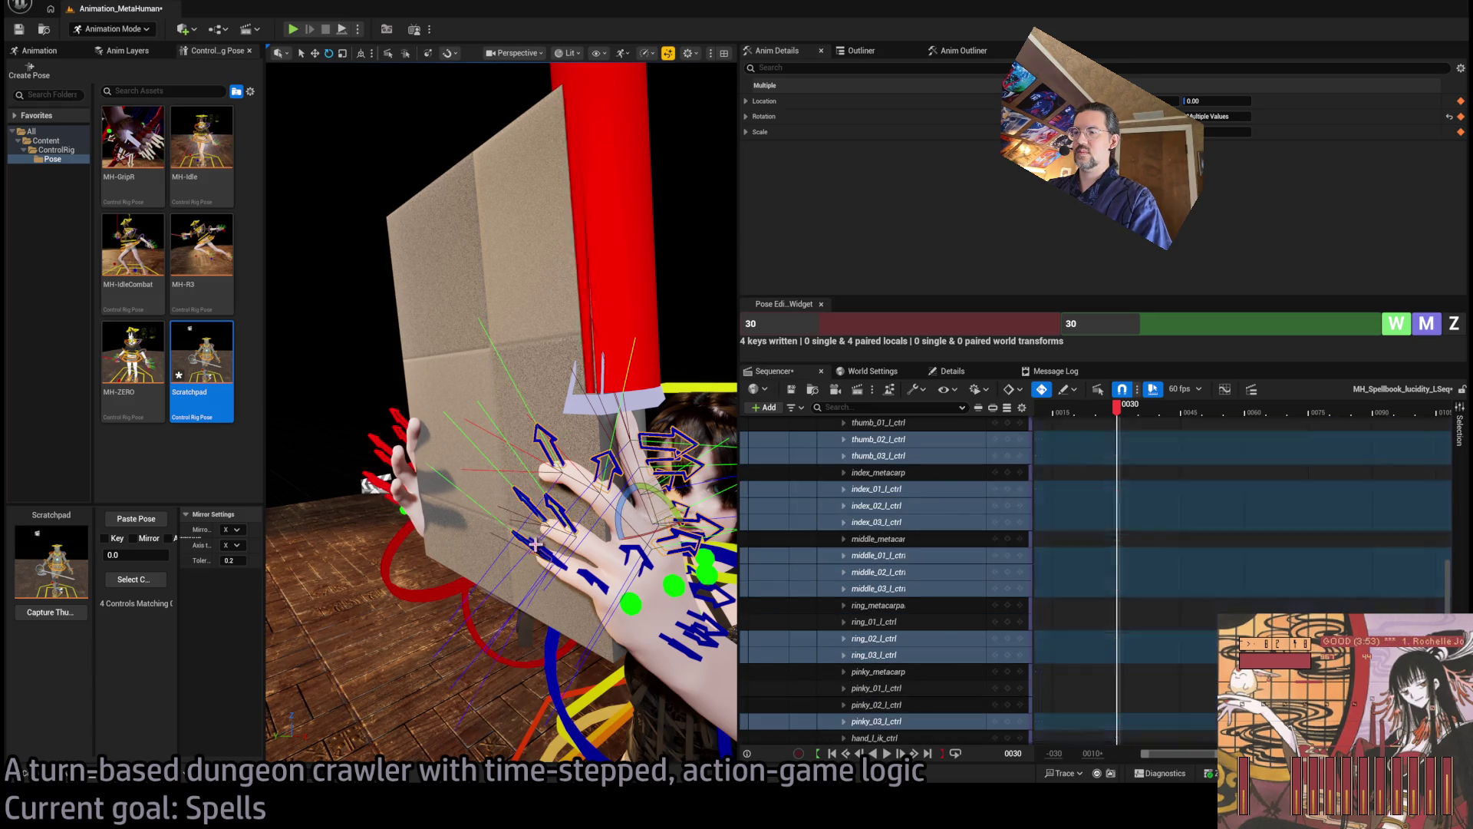
left_click(541, 549, "ctrl")
left_click(649, 547, "ctrl")
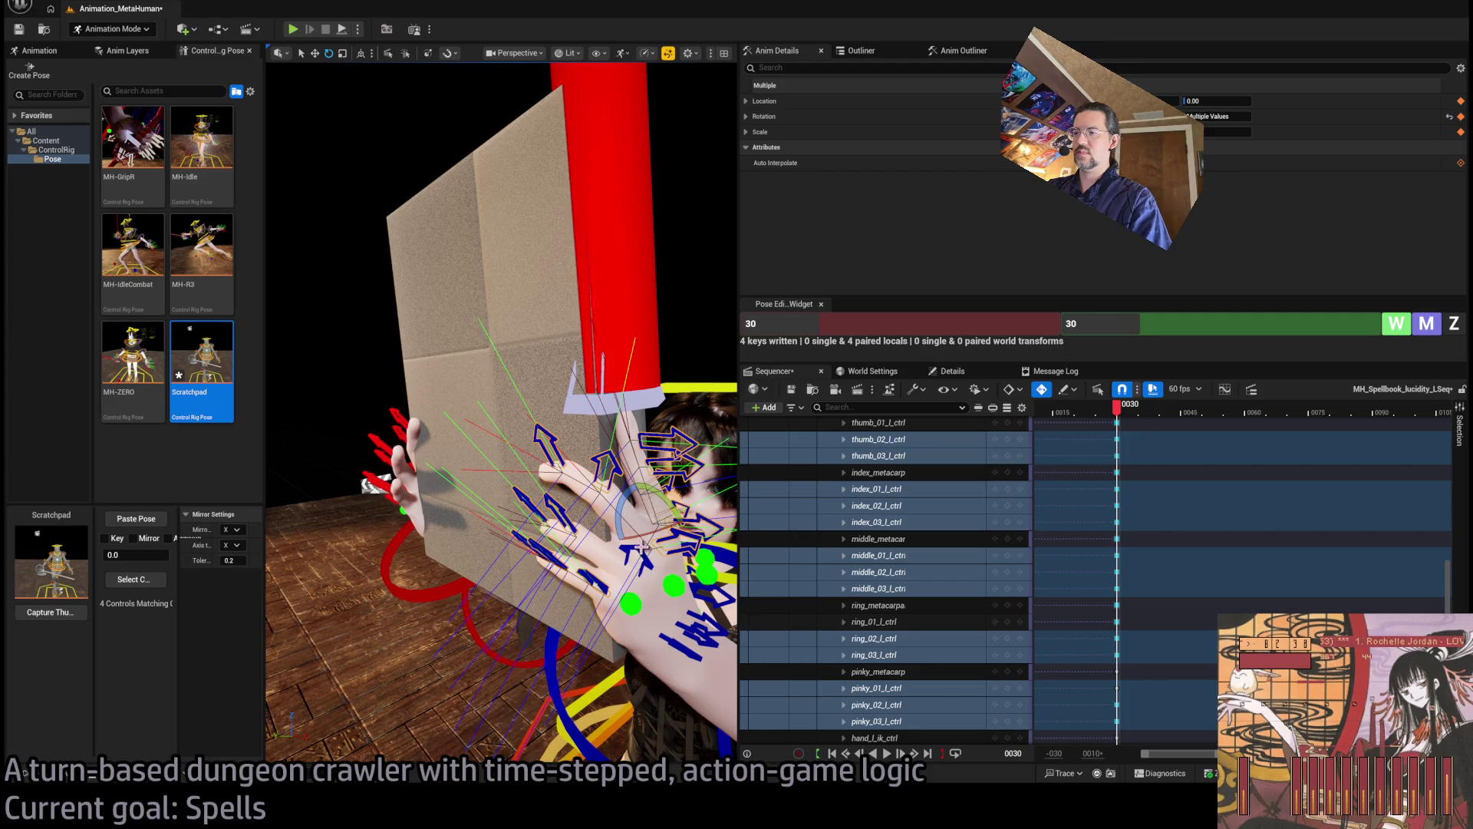
key("f")
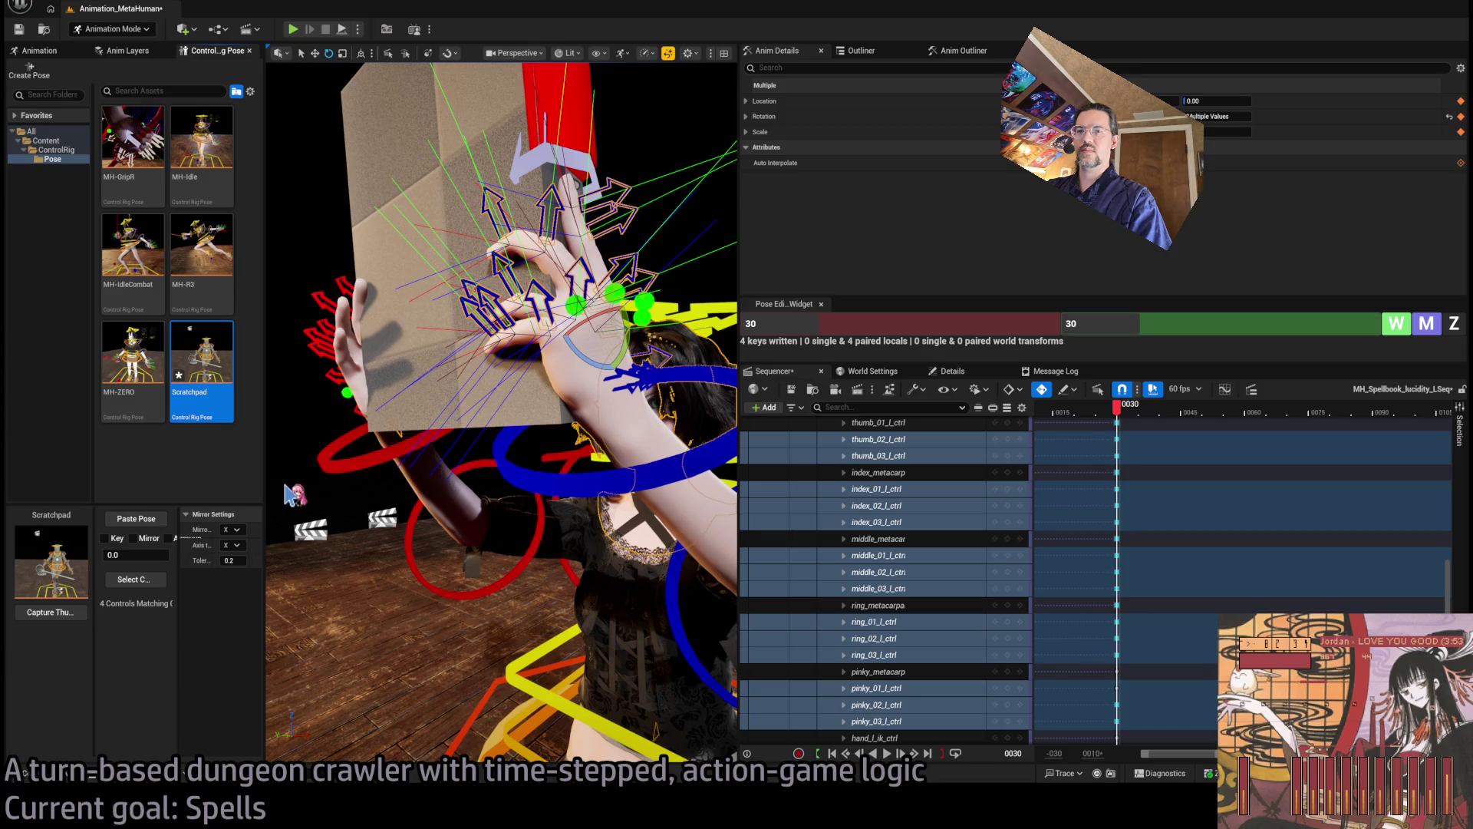
Select the right ring, pinky and hand controls together and frame them
mouse_move(343, 434)
left_mouse_down()
mouse_move(399, 429)
mouse_move(343, 433)
left_mouse_up()
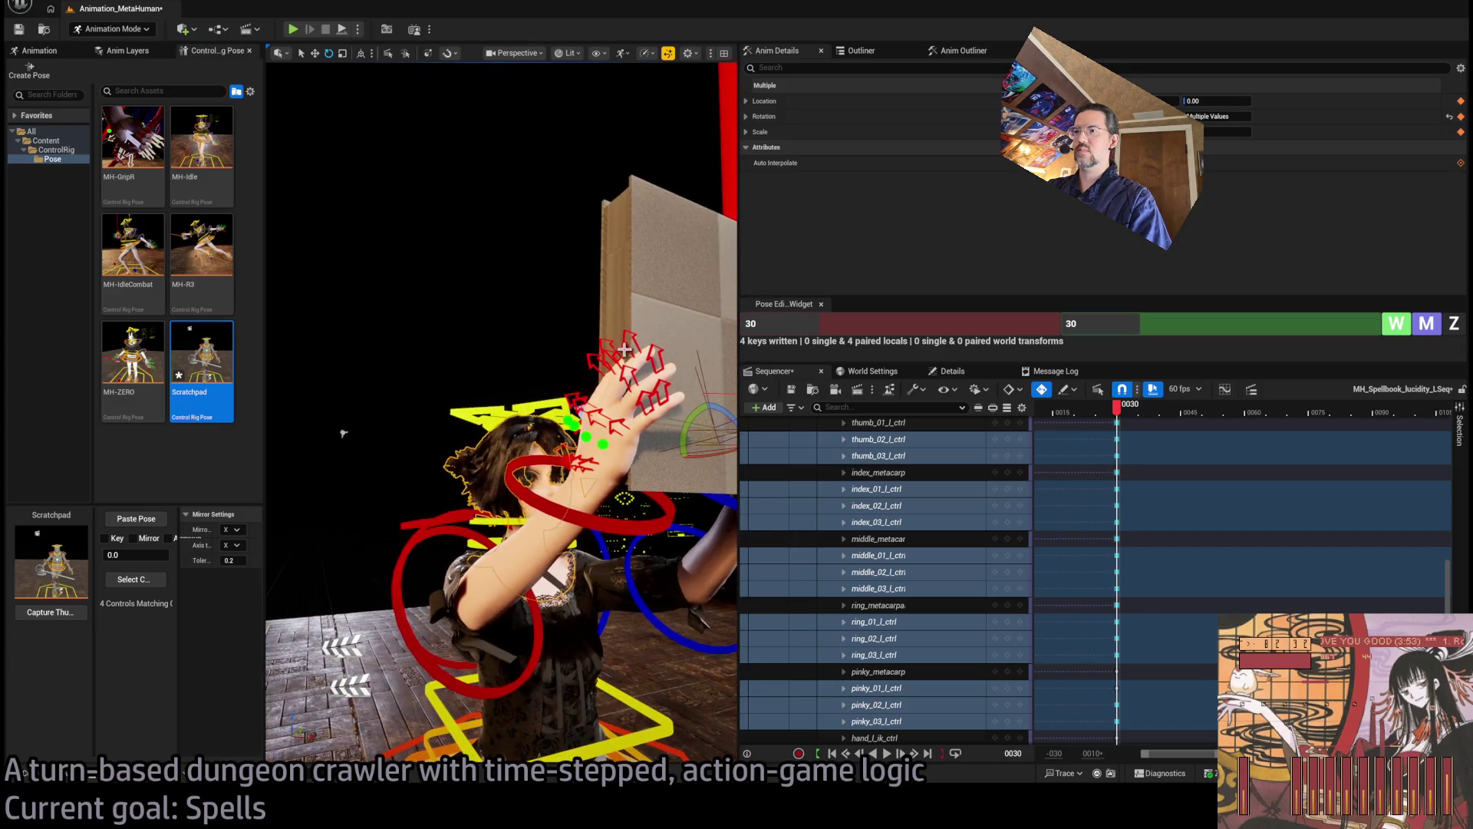
left_click(628, 378)
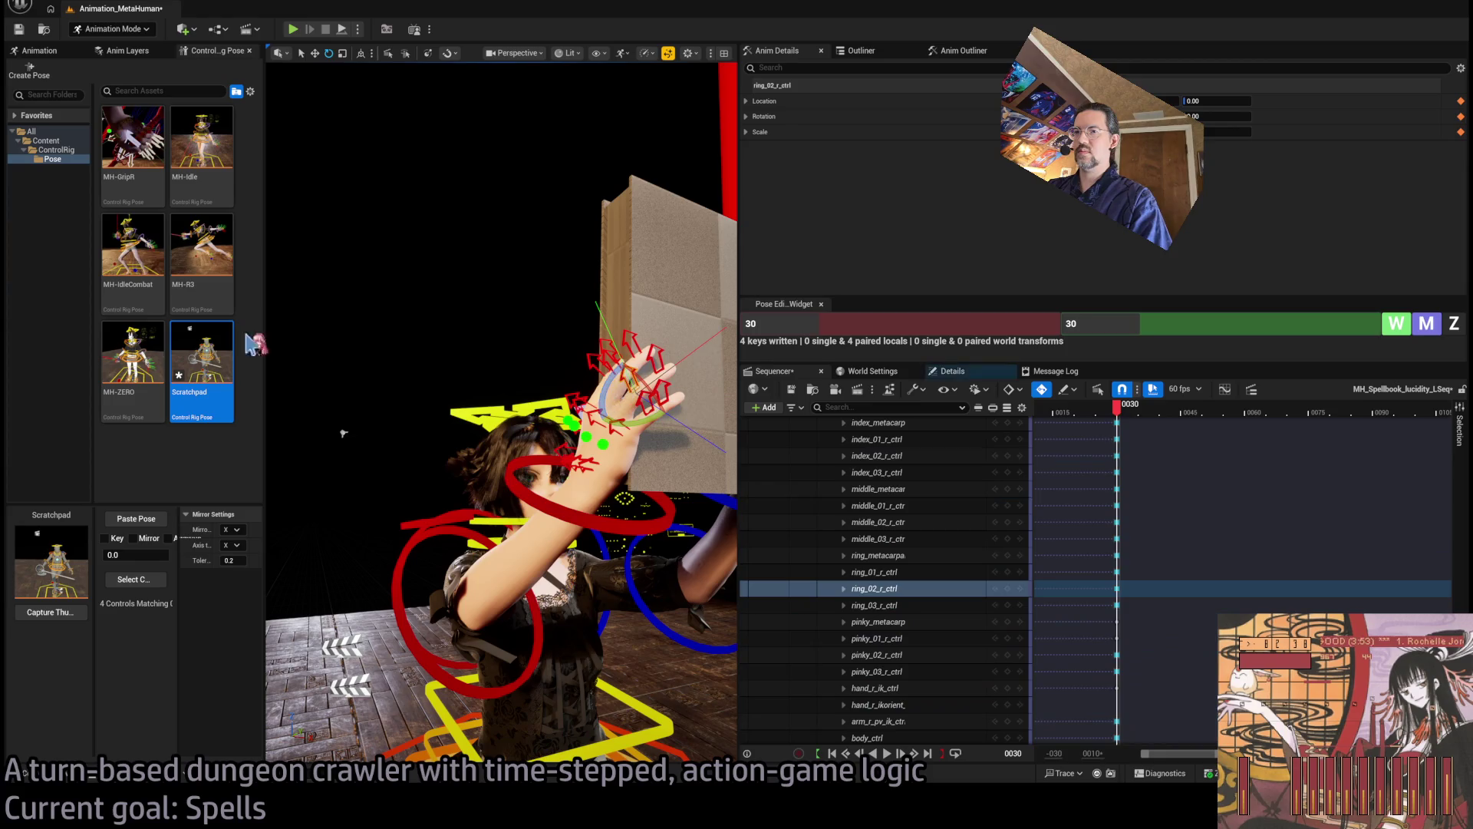
left_click_drag(622, 430, 499, 430)
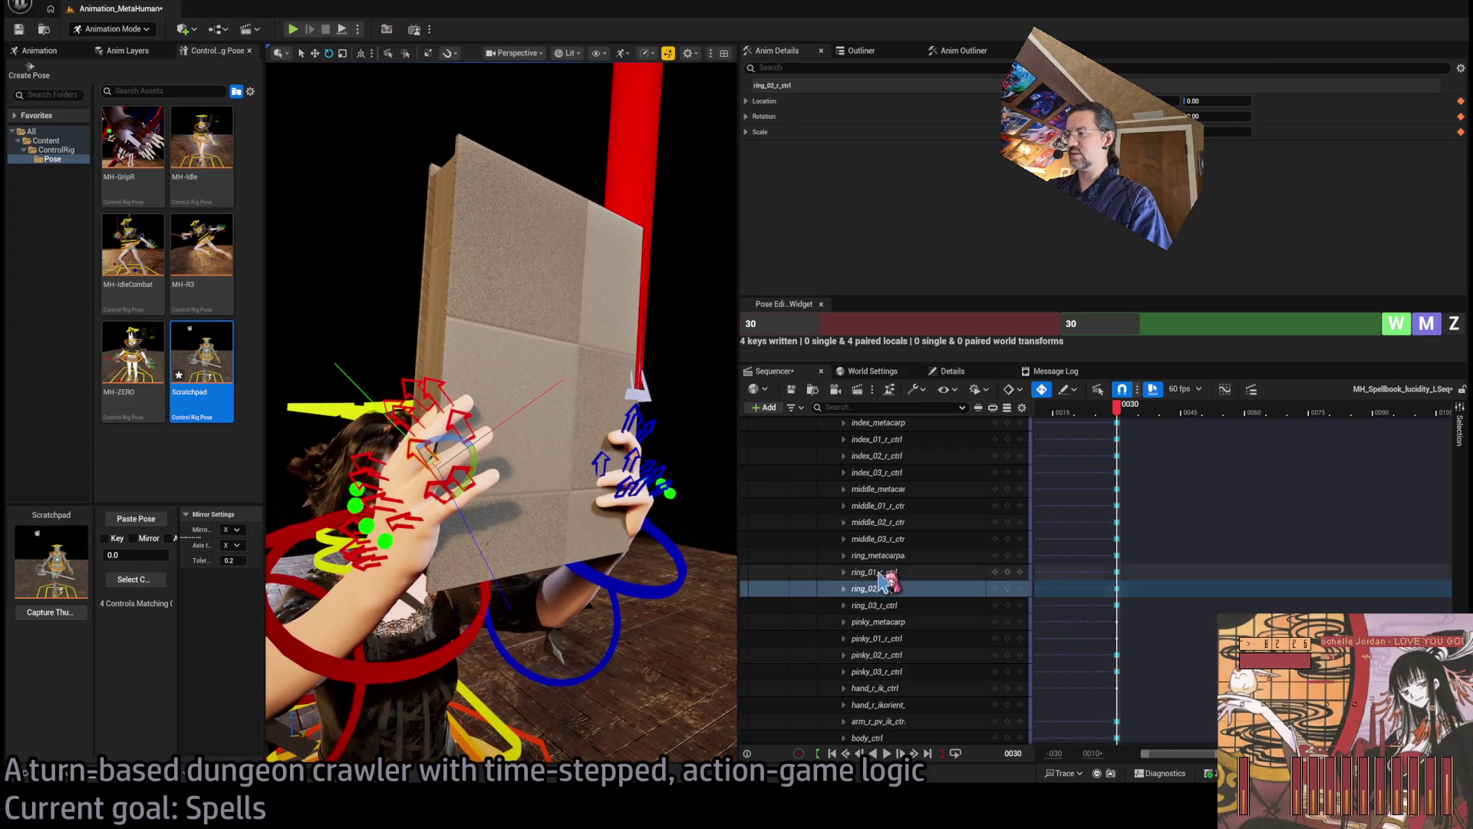
left_click(878, 572)
scroll(917, 614, "down", 5)
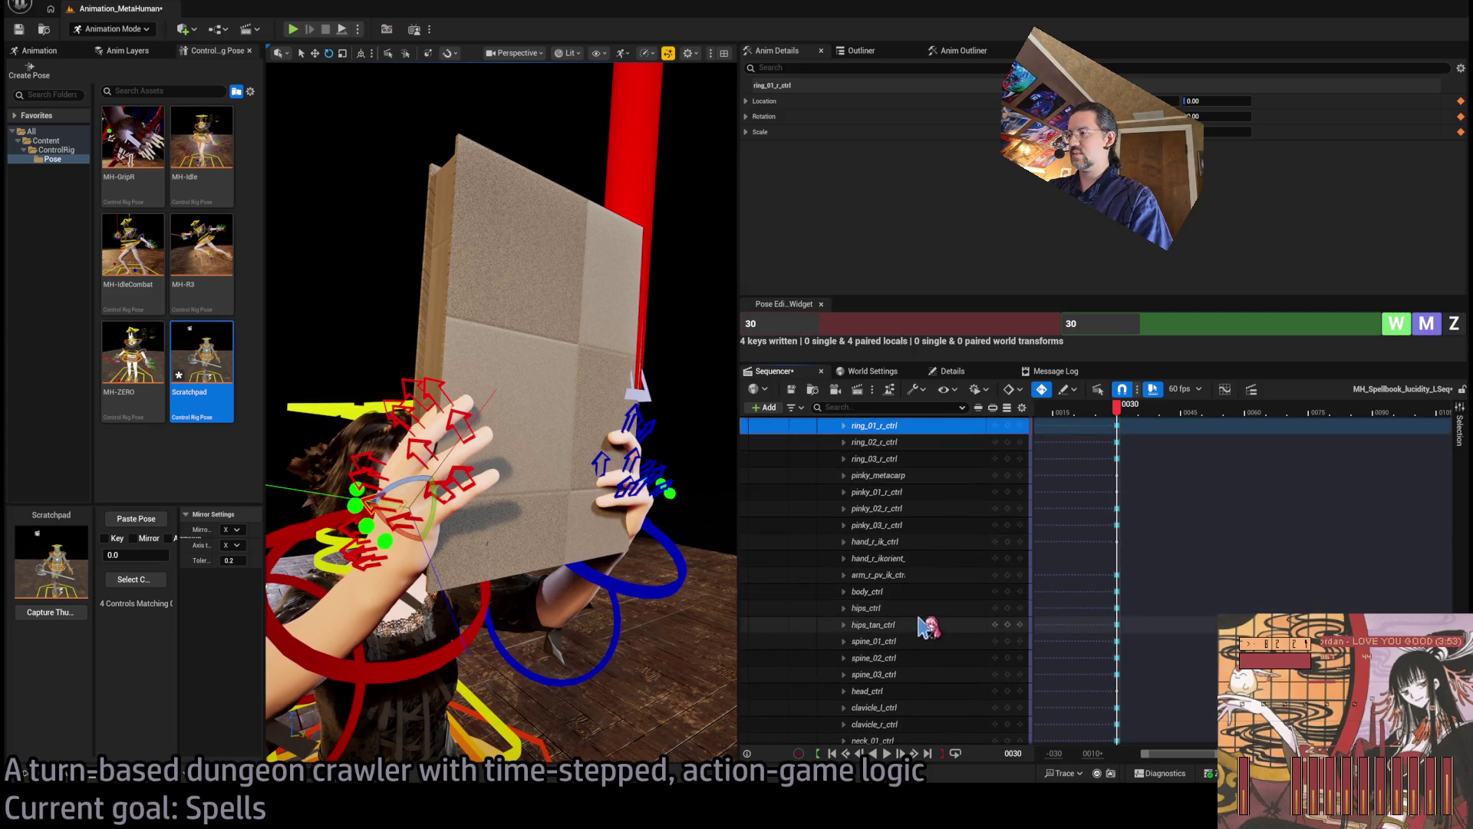
left_click(917, 575, "shift")
mouse_move(499, 429)
left_mouse_down()
mouse_move(430, 430)
mouse_move(507, 429)
left_mouse_up()
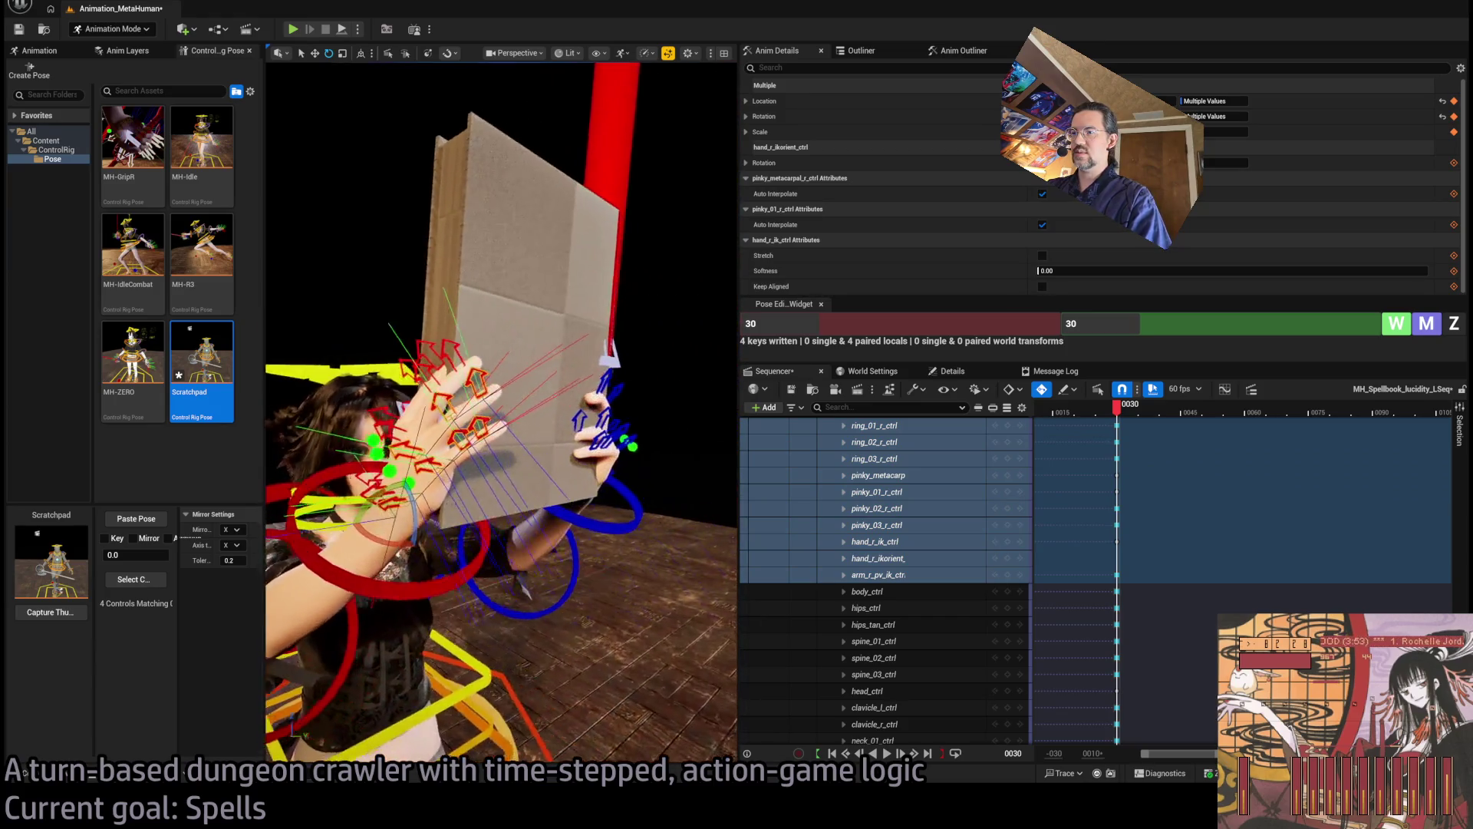
key("f")
Extend the selection up through the right middle, index and thumb, dropping the wrist FK control
scroll(883, 538, "up", 5)
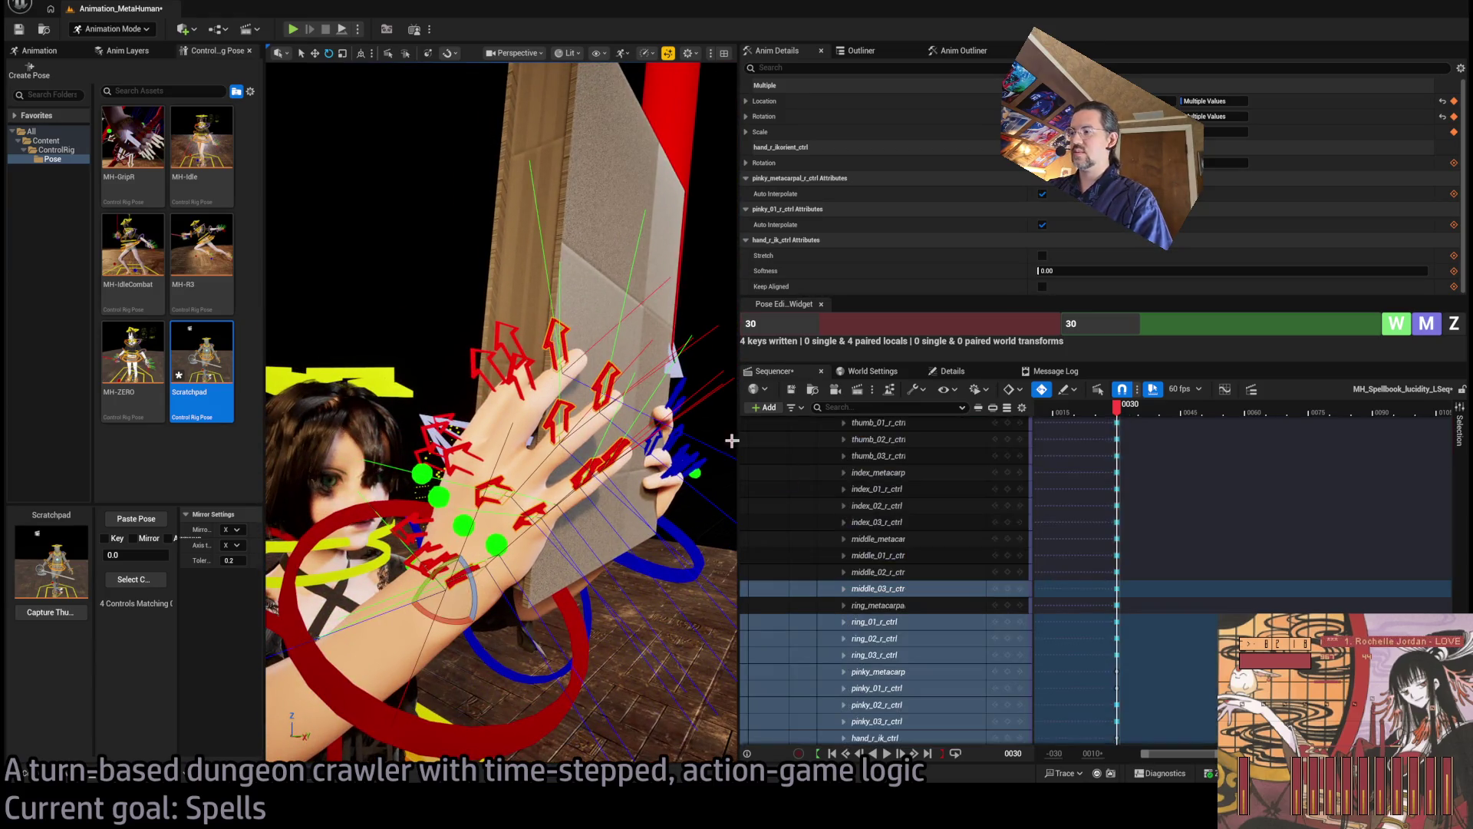
left_click(921, 607, "ctrl")
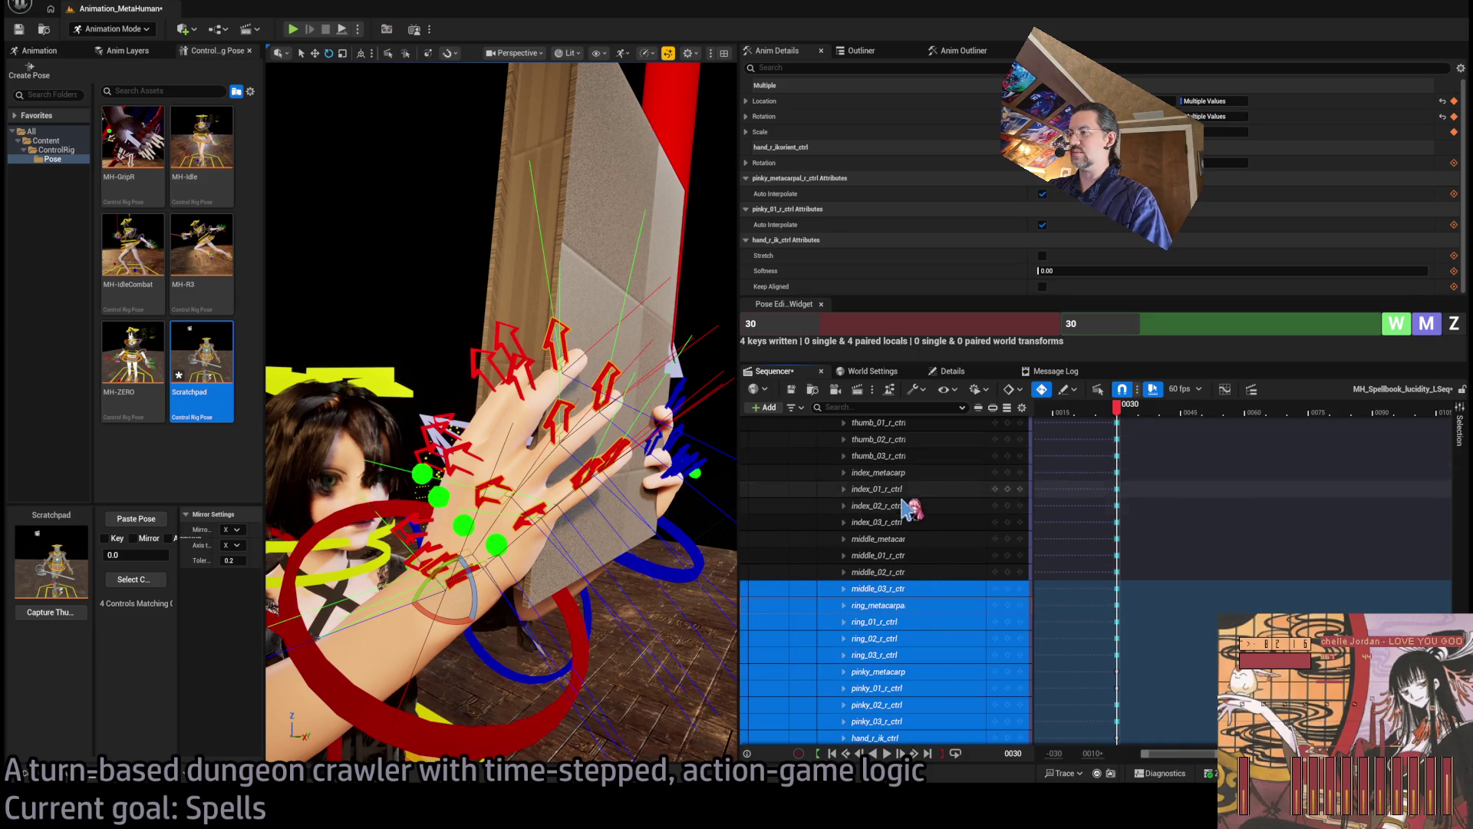
left_click(929, 489, "shift")
scroll(930, 476, "up", 3)
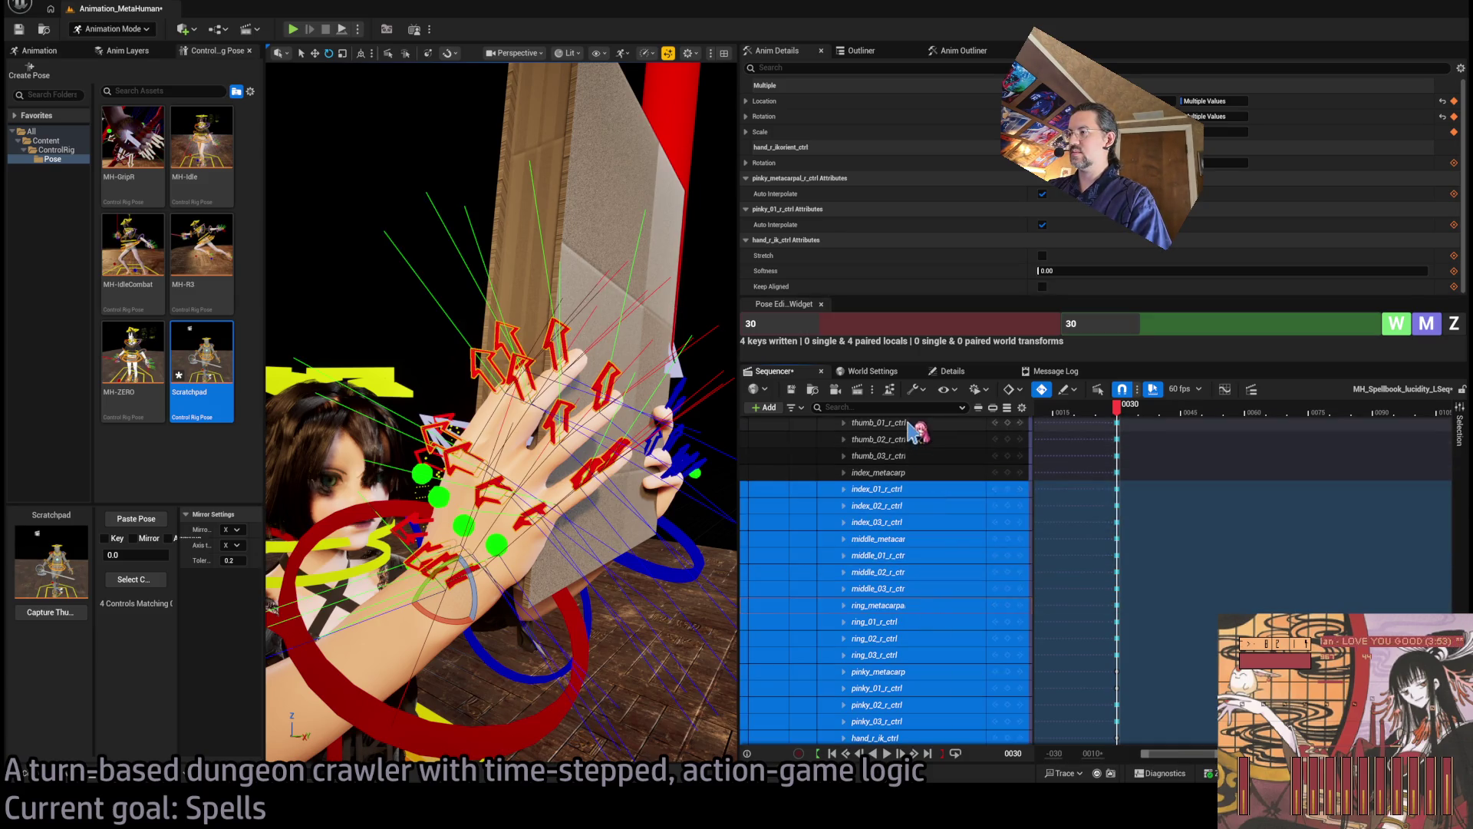
left_click(930, 462, "shift")
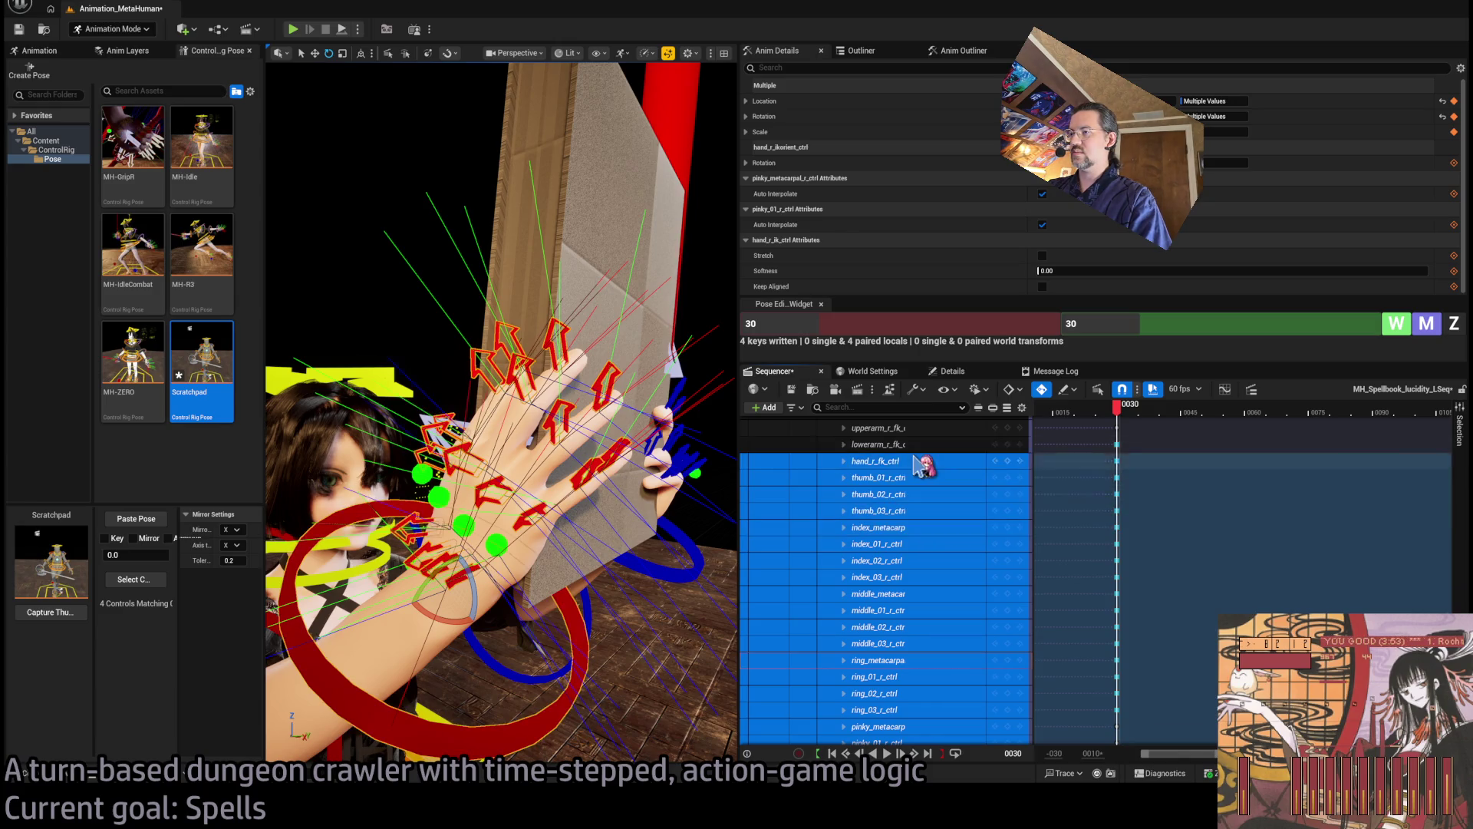
key("f")
left_click(519, 522, "ctrl")
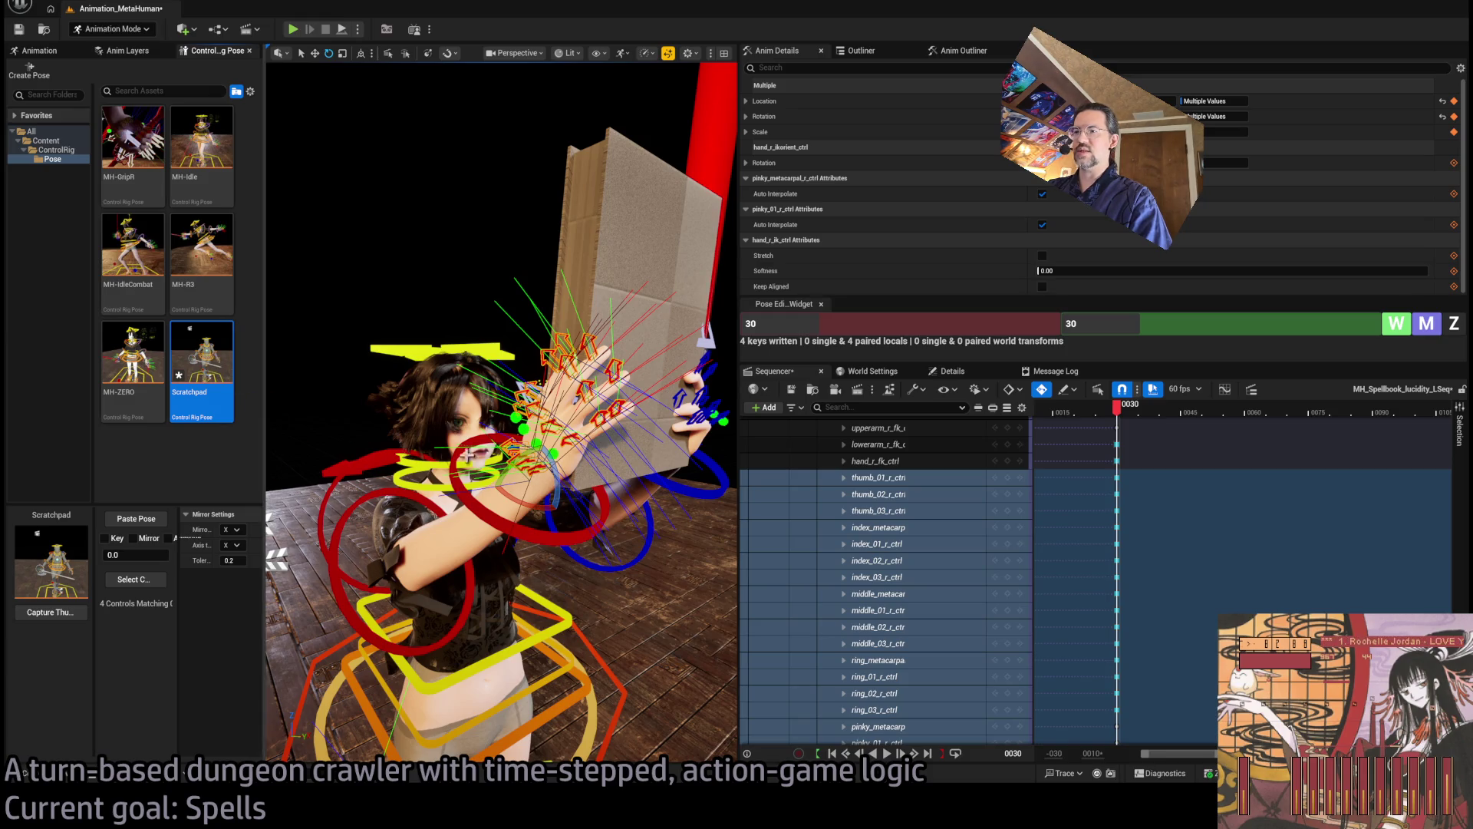
key("f")
mouse_move(266, 412)
left_mouse_down()
mouse_move(369, 403)
mouse_move(266, 412)
mouse_move(272, 566)
left_mouse_up()
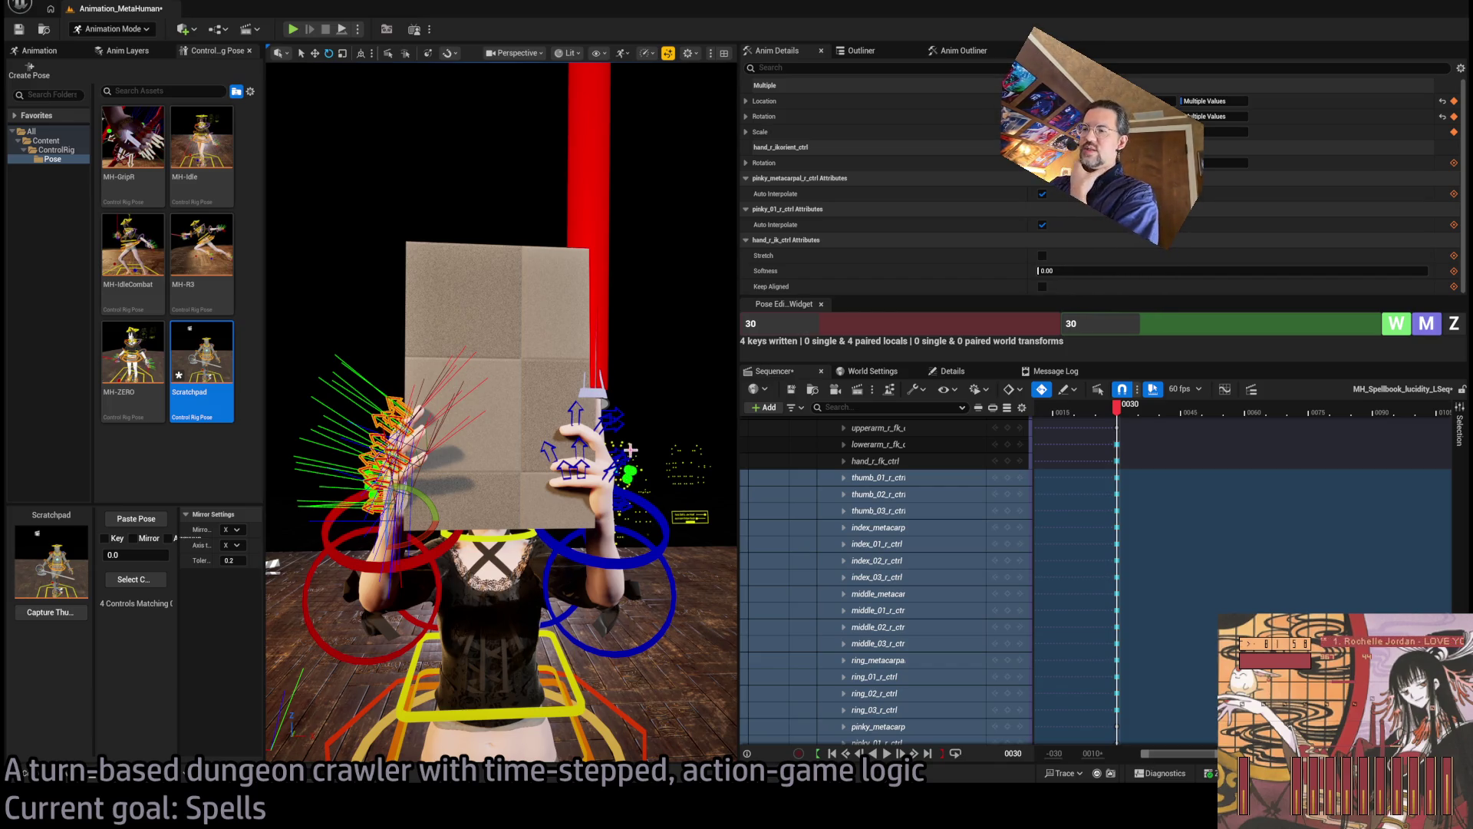
left_click(631, 450)
Select the left thumb, index, middle, ring, pinky and hand controls together
key("f")
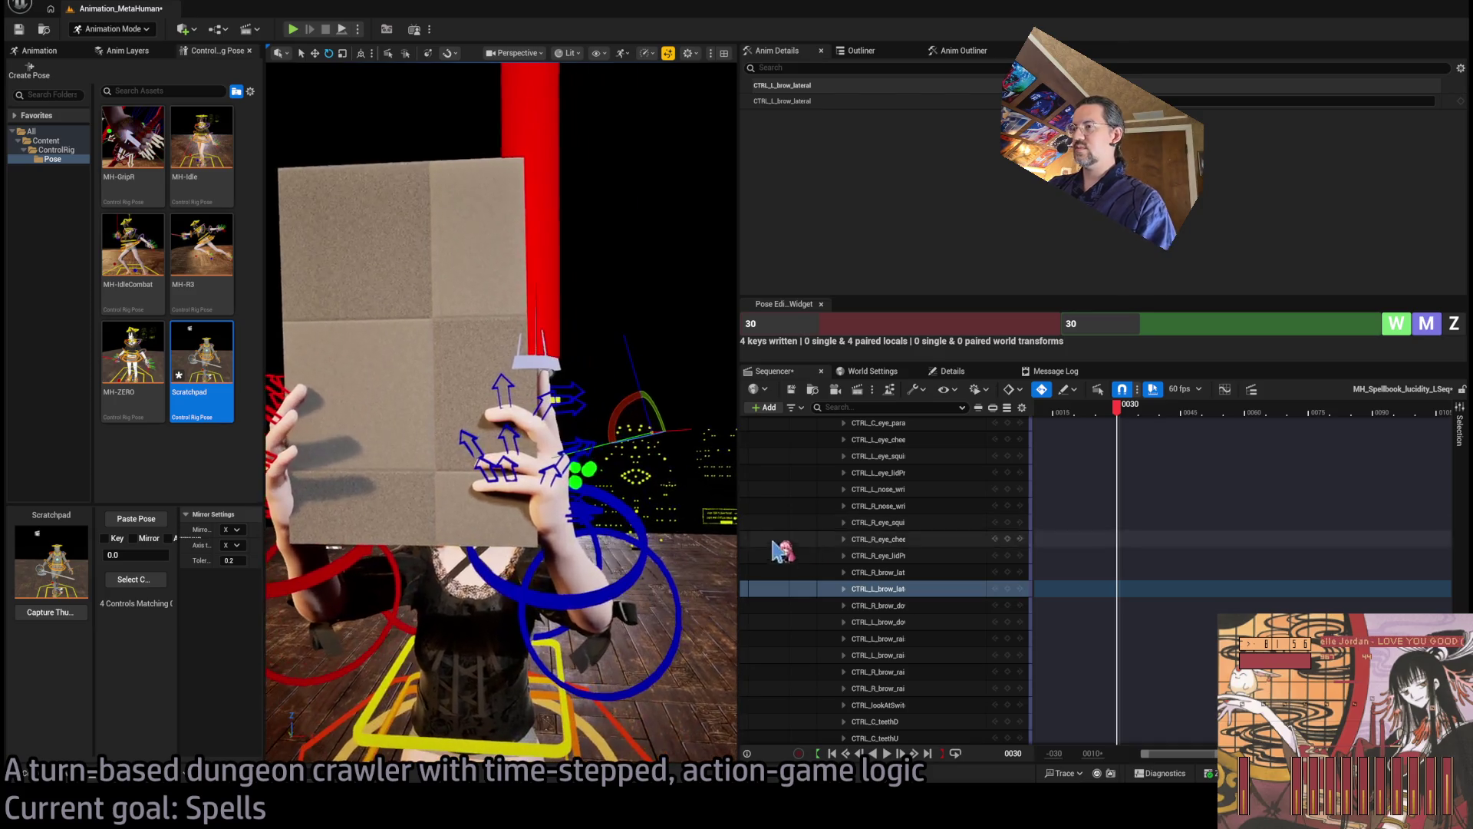
left_click(510, 498)
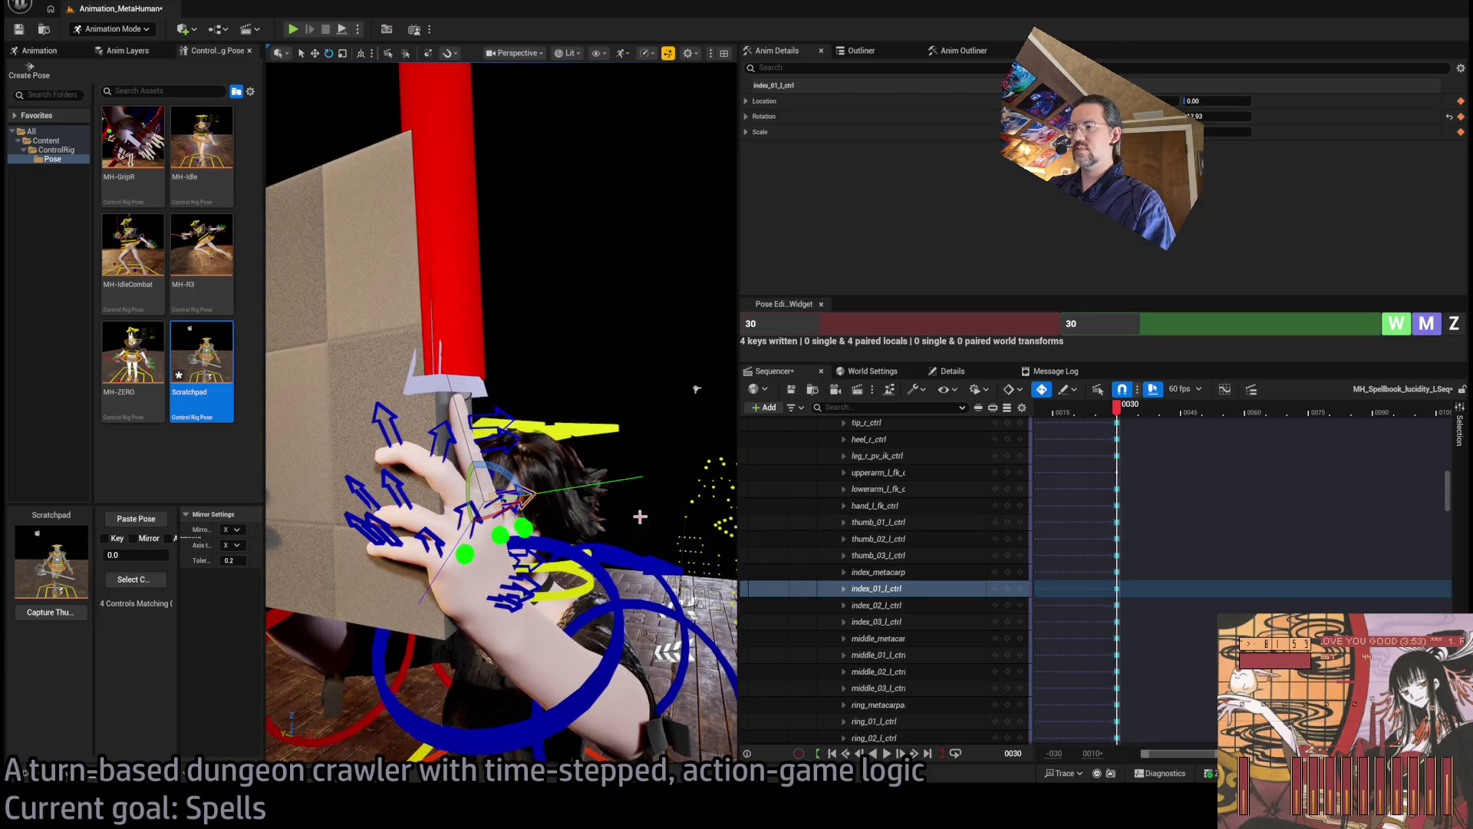
left_click(907, 525)
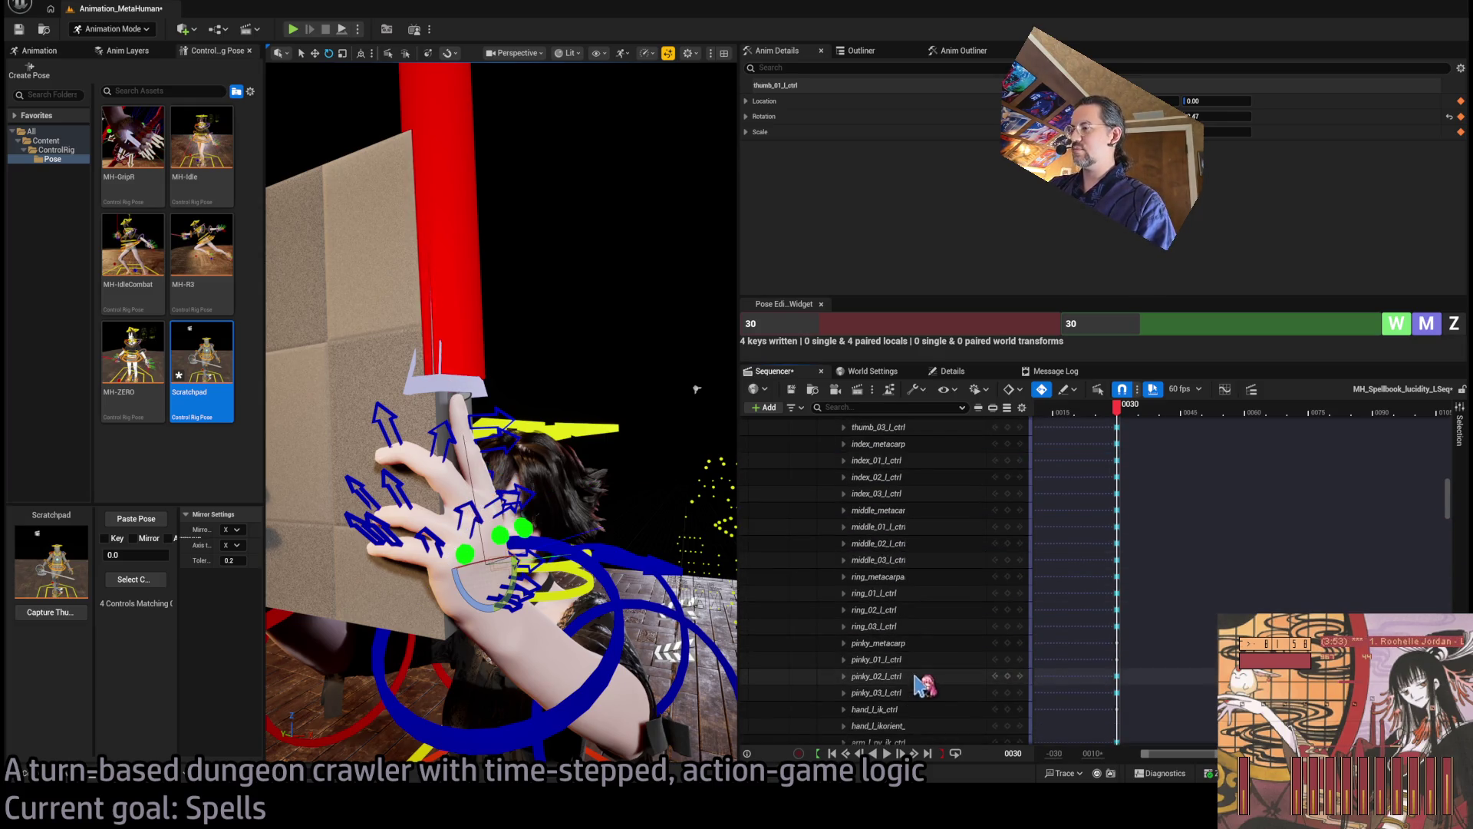
scroll(921, 648, "down", 5)
left_click(908, 635, "shift")
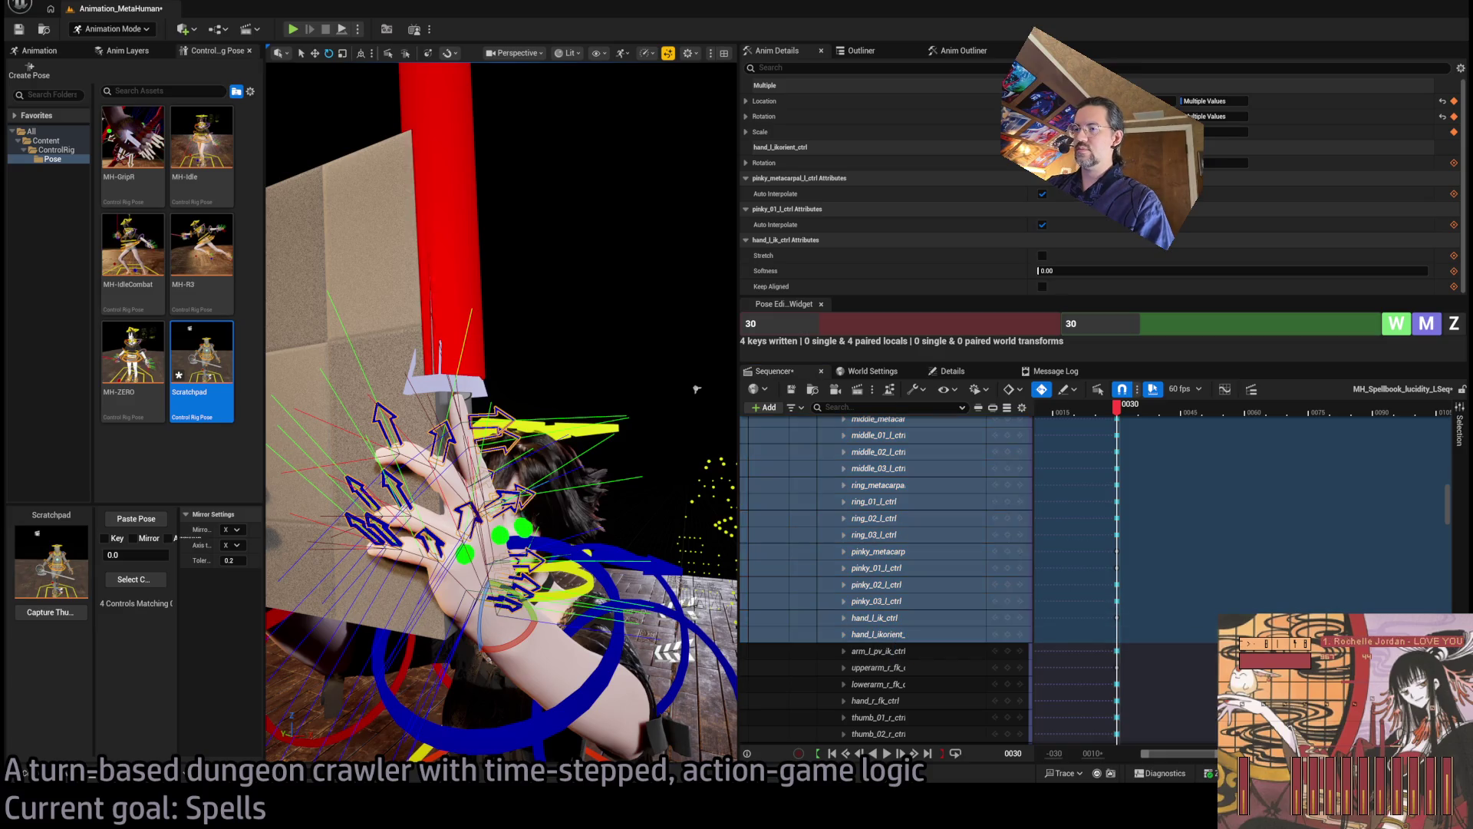
left_click_drag(557, 547, 557, 528)
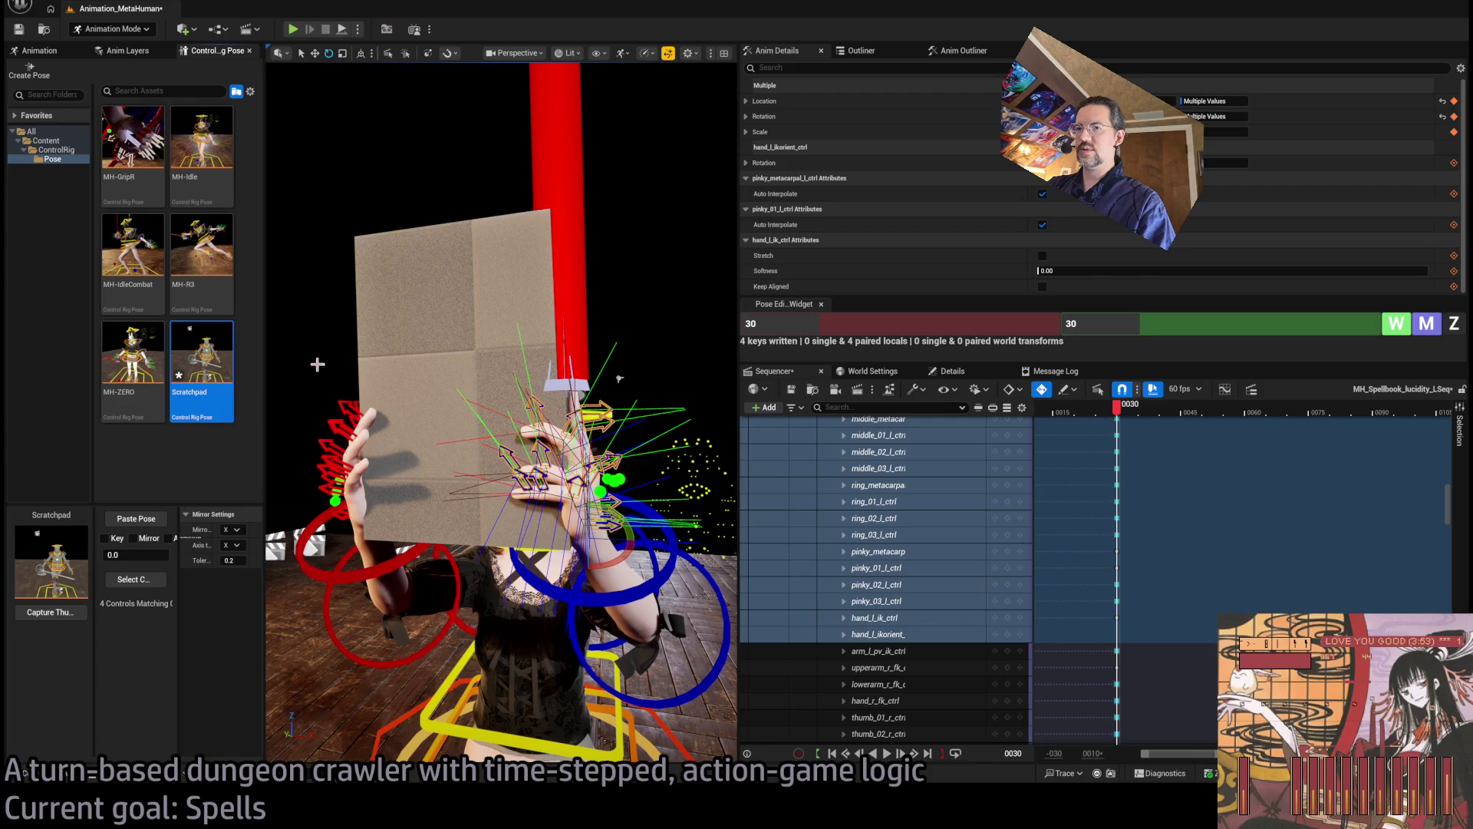
Select the right-hand controls from thumb_01_r_ctrl through hand_r_ikorient and frame them
scroll(913, 566, "up", 10)
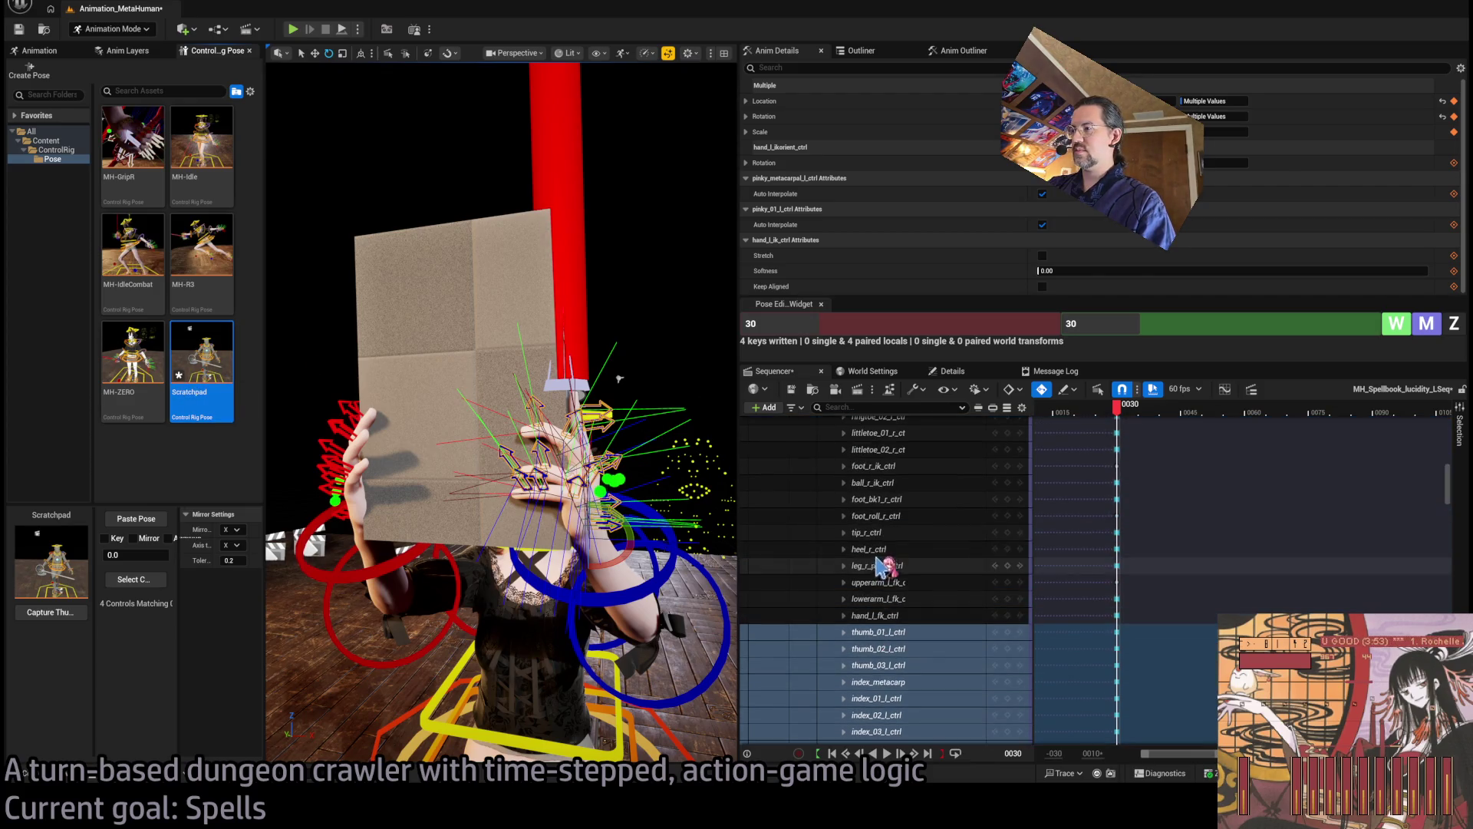
scroll(909, 568, "down", 12)
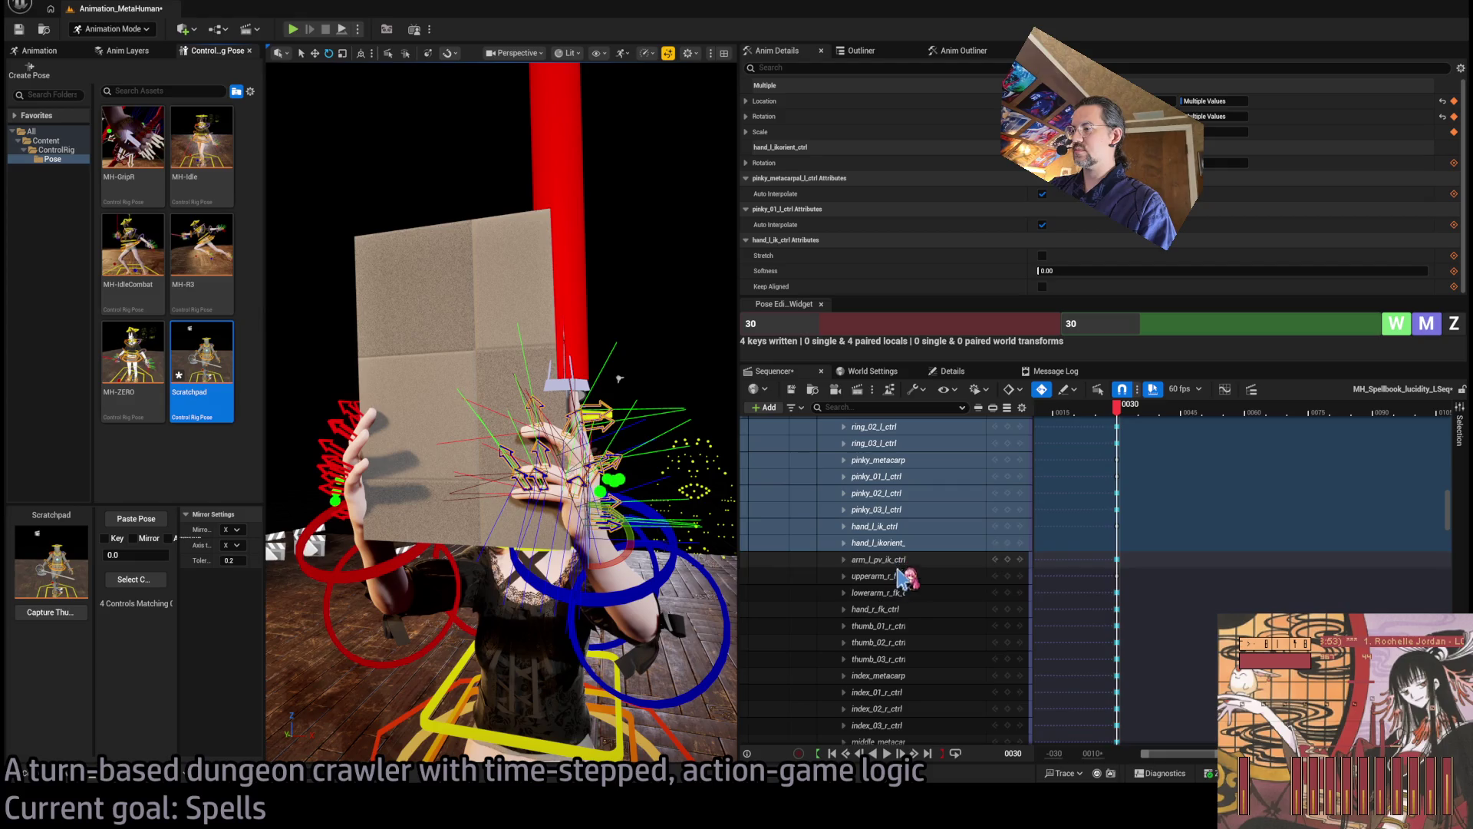
left_click(911, 625)
scroll(920, 629, "down", 8)
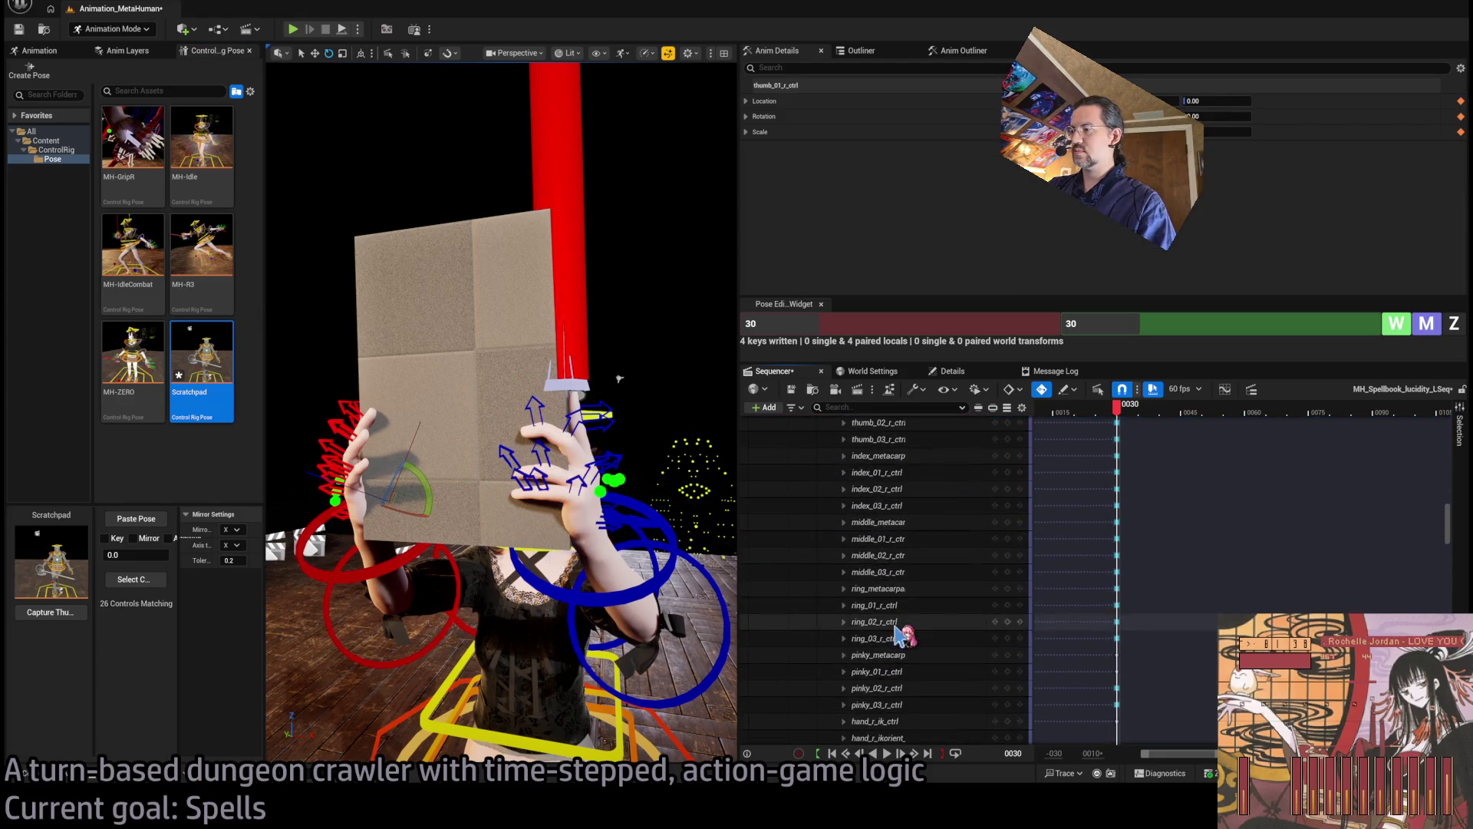
left_click(914, 647, "shift")
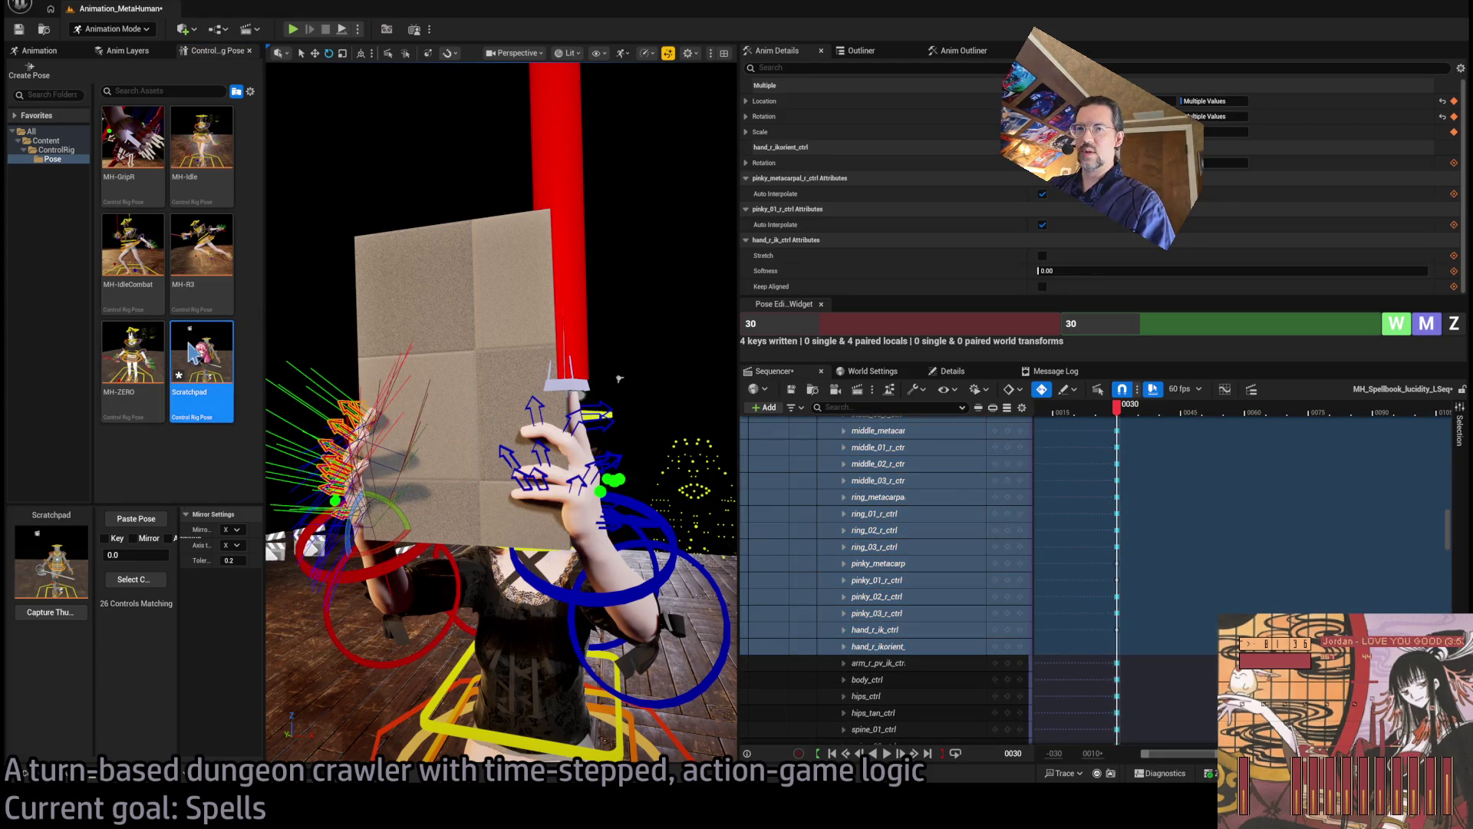
key("f")
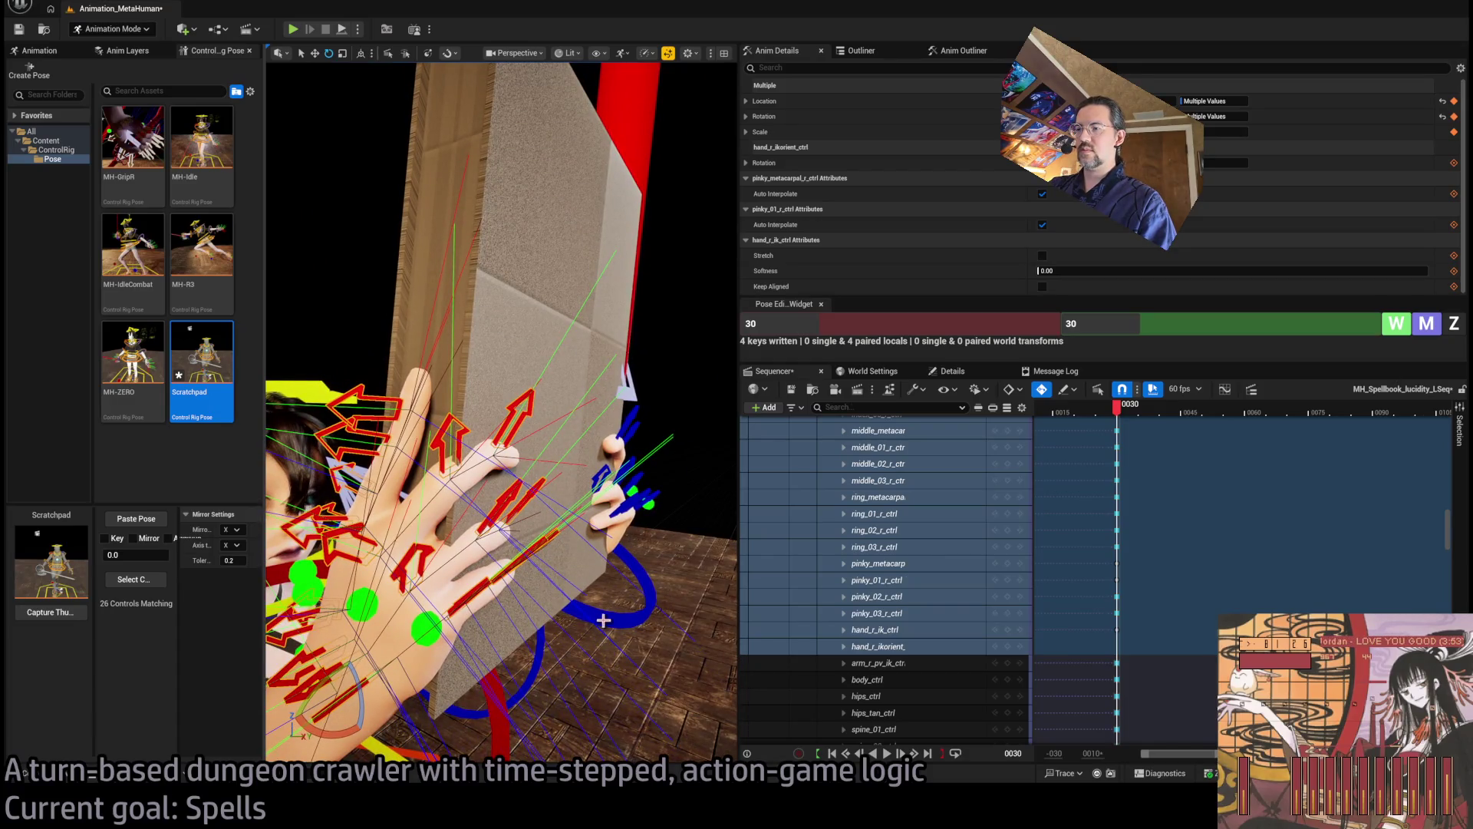
Rotate the left wrist FK control to tilt the book, then select the left forearm and hand
left_click(621, 569)
left_click_drag(577, 581, 583, 546)
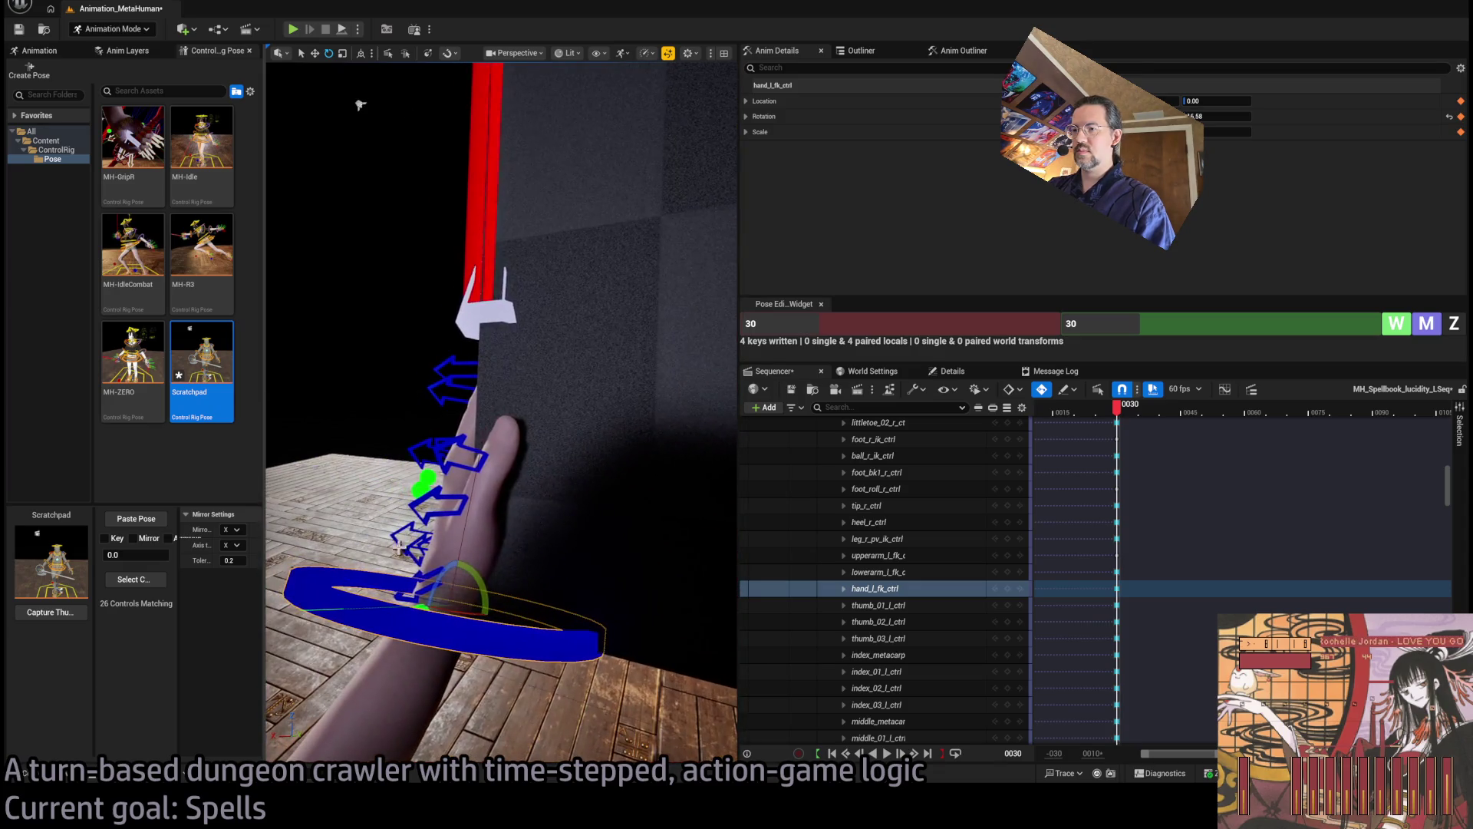
left_click(434, 573)
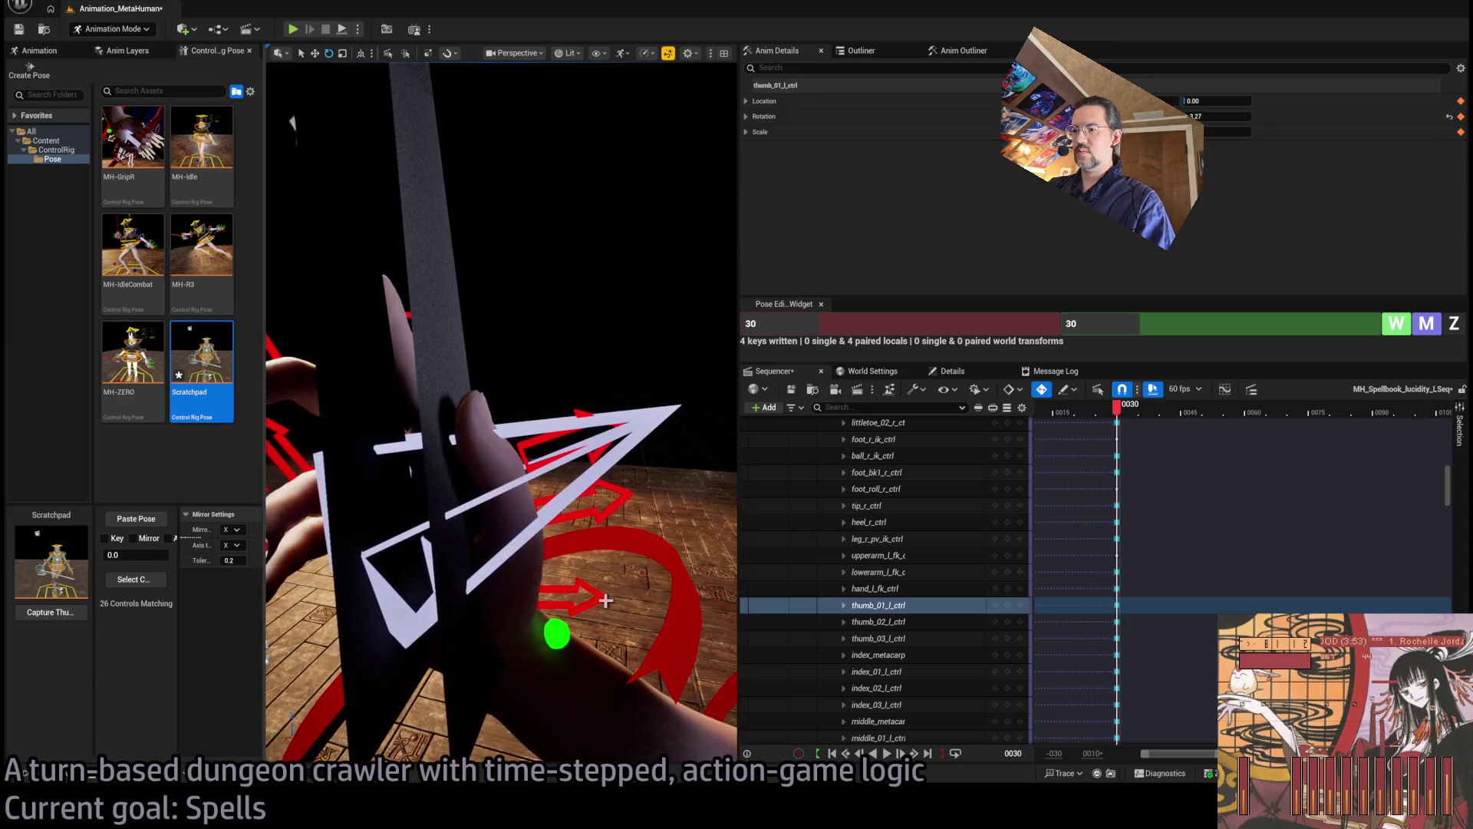
left_click(502, 578)
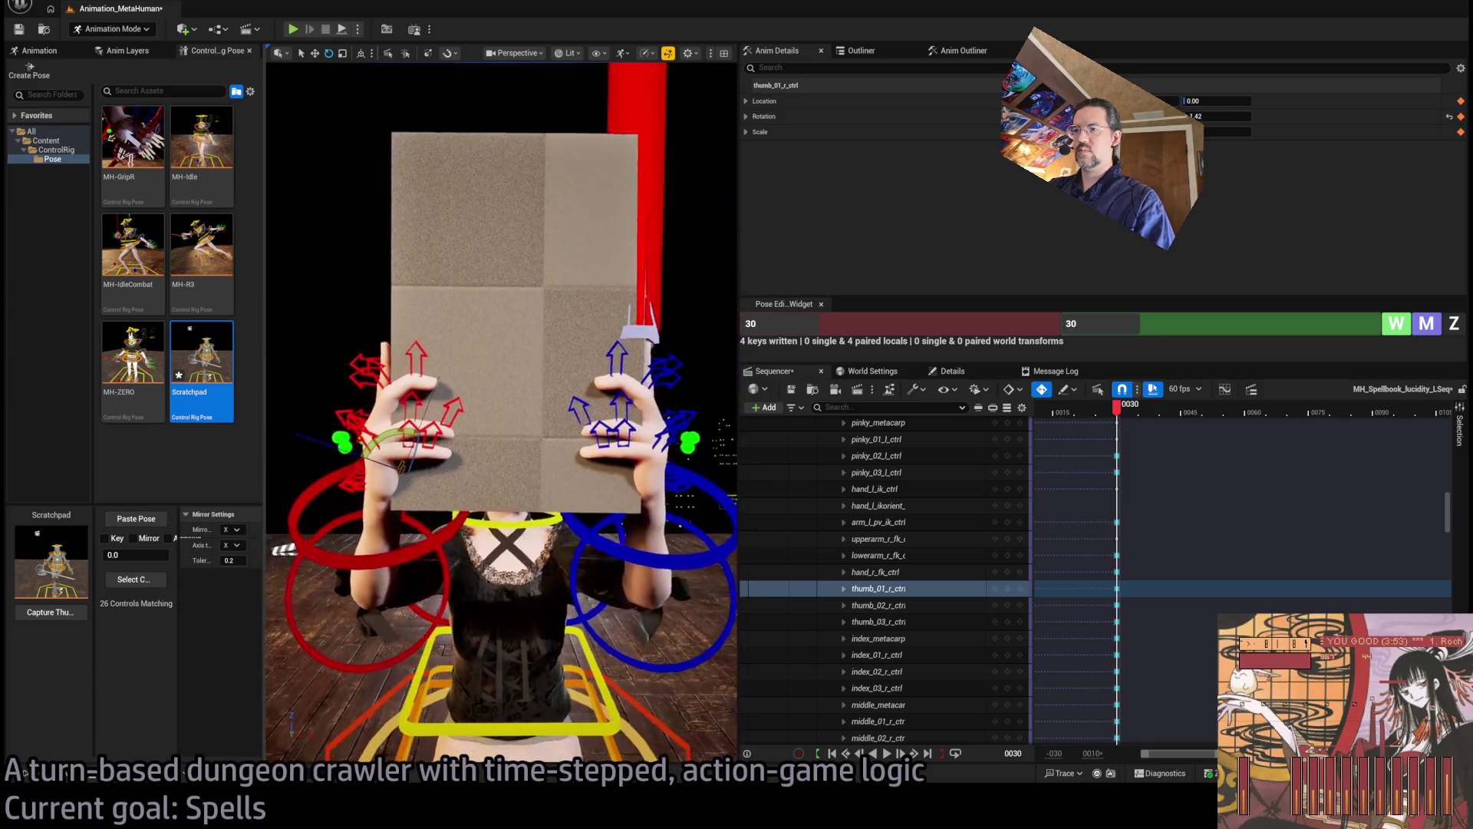
left_click(688, 597)
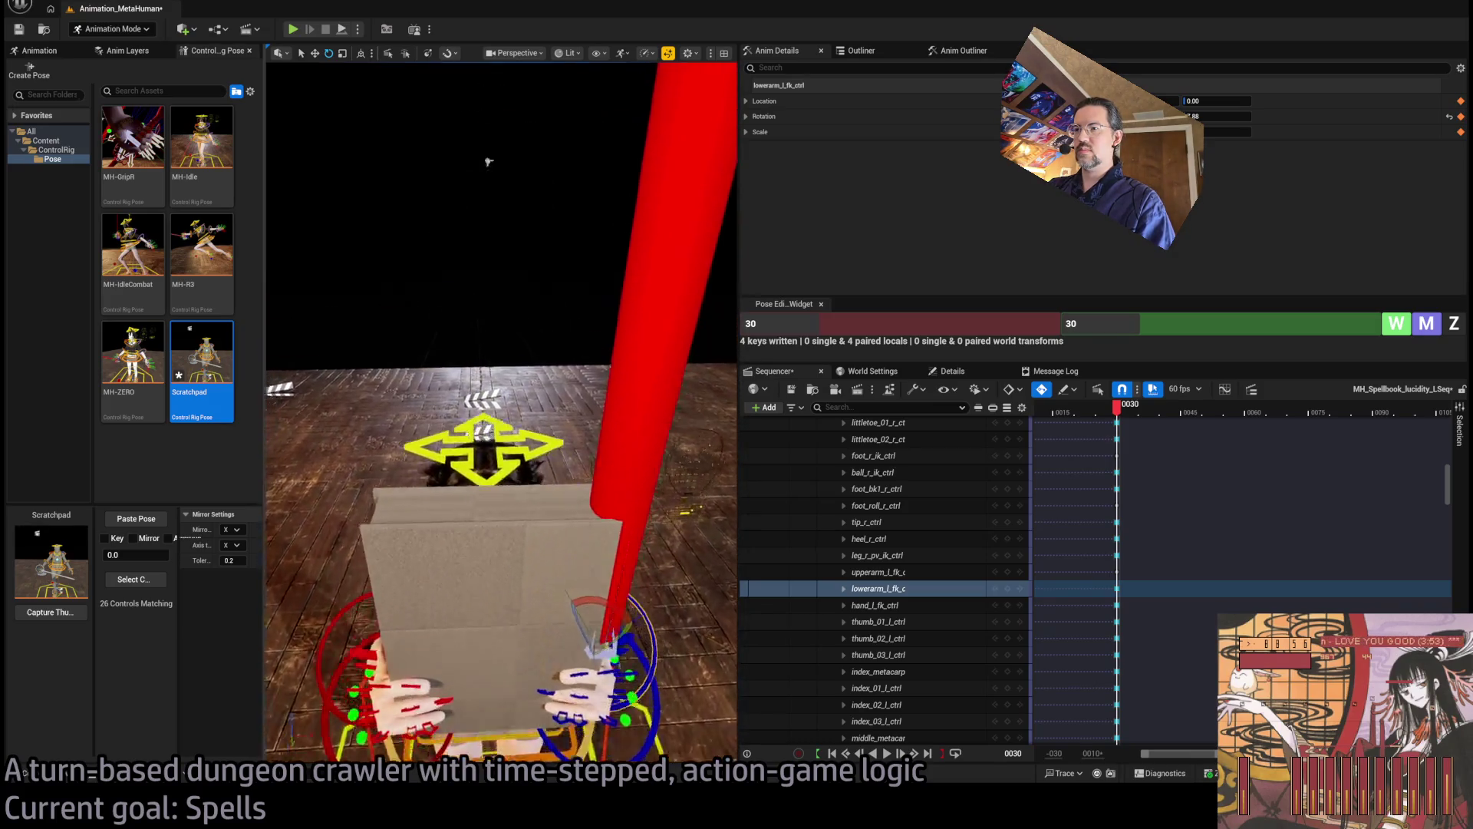
left_click(602, 435)
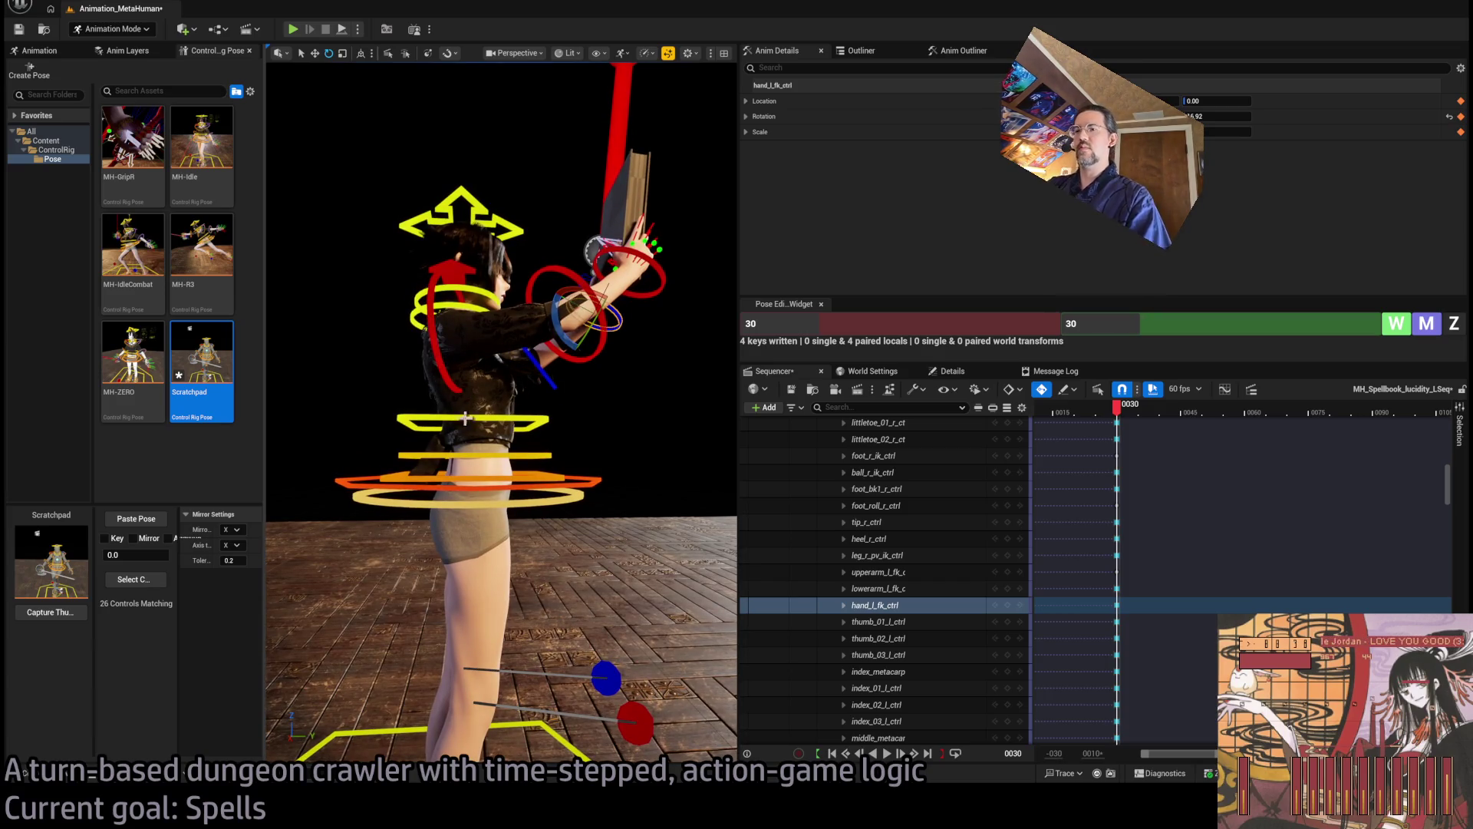
Lean the upper torso back by rotating spine_01, spine_02 and spine_03 controls together
left_click(543, 459)
left_click(537, 453, "ctrl")
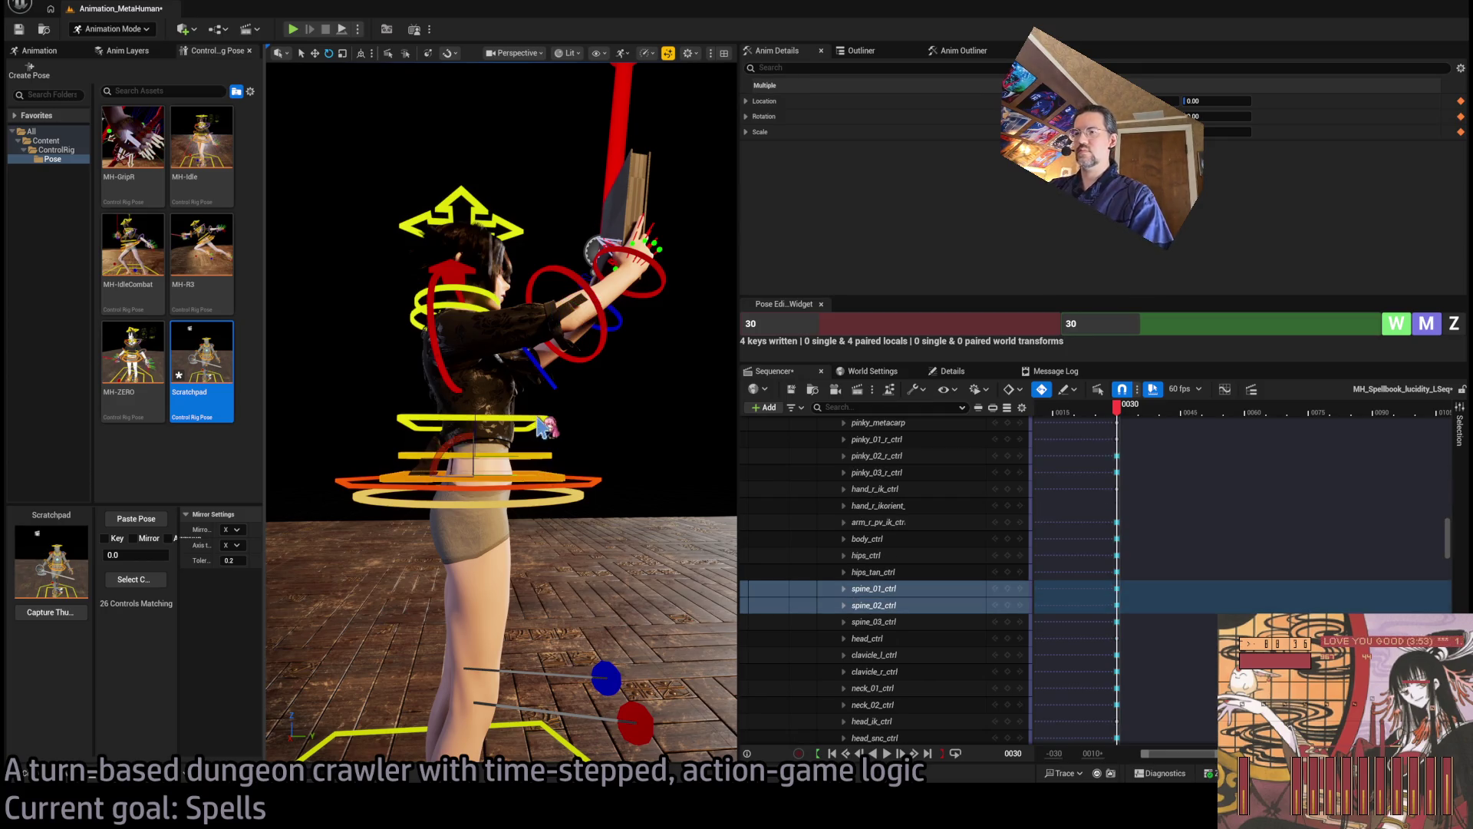
left_click(484, 413, "ctrl")
left_click_drag(449, 441, 430, 444)
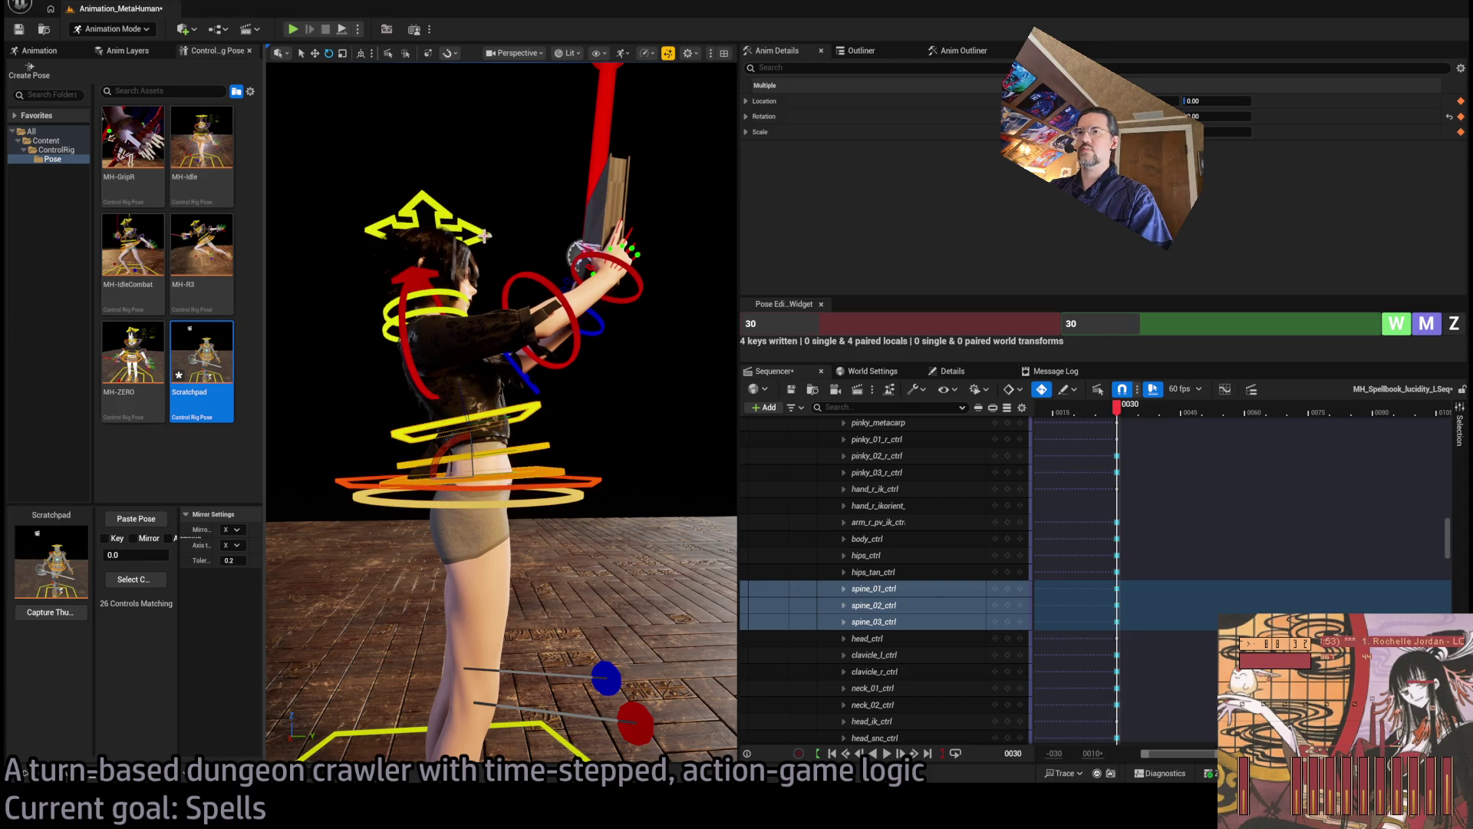
mouse_move(575, 339)
left_mouse_down()
mouse_move(504, 353)
mouse_move(521, 357)
mouse_move(503, 346)
left_mouse_up()
Roll the left foot slightly further with foot_roll_l_ctrl, to 12.76
left_click(473, 352)
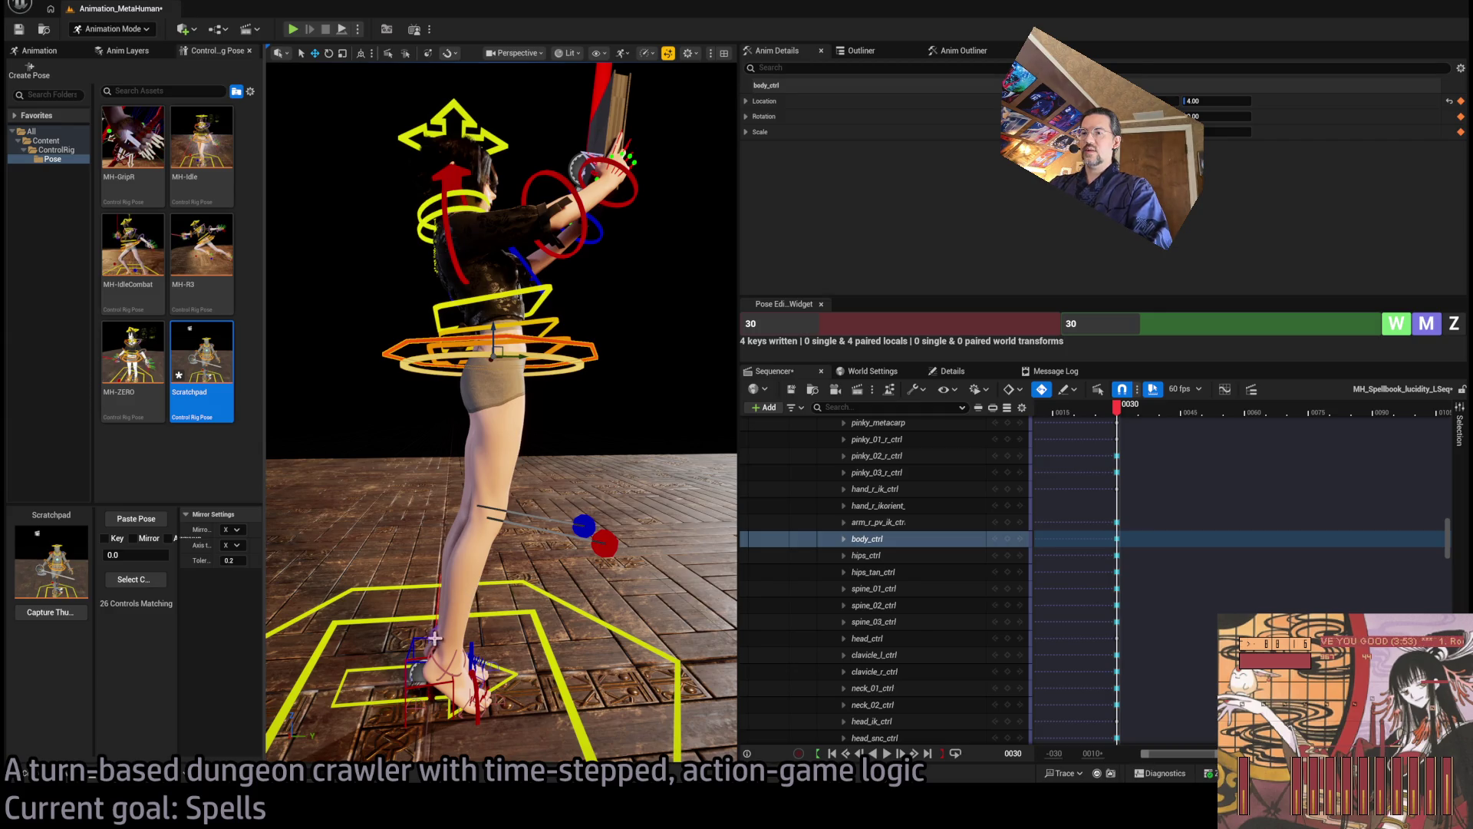
left_click(458, 635)
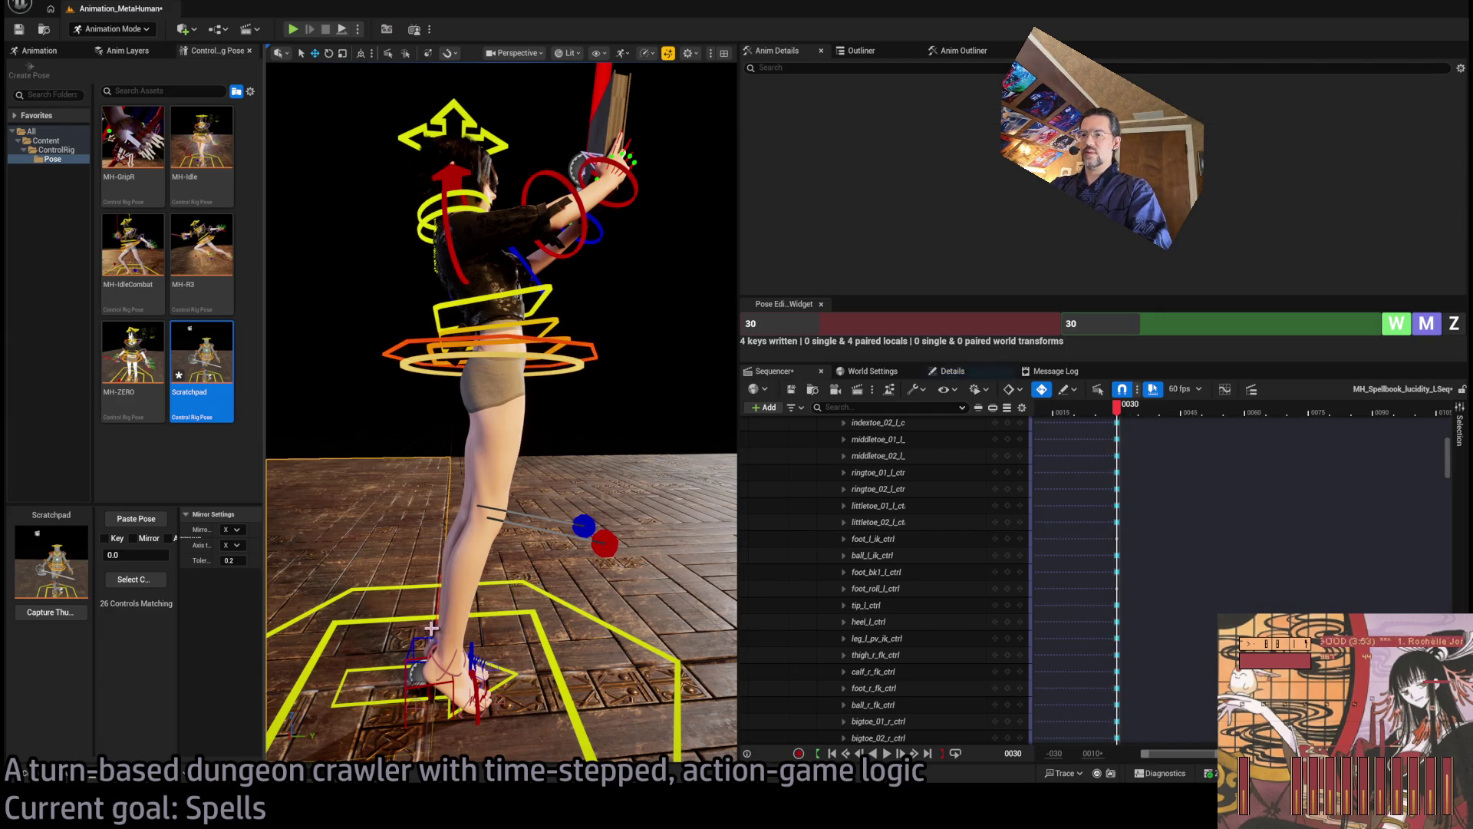
left_click(433, 633)
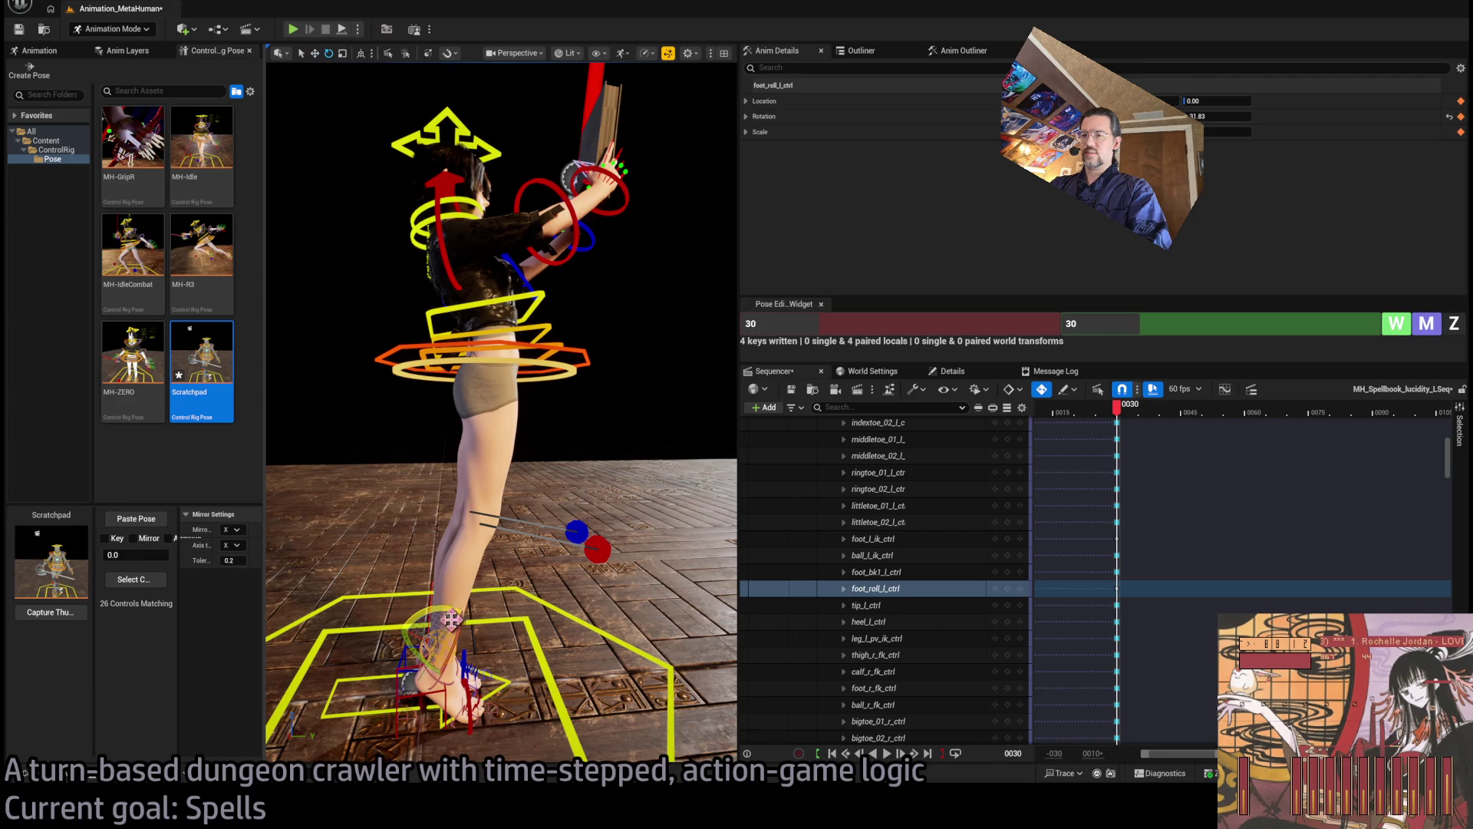
key("f")
left_click_drag(457, 585, 463, 581)
scroll(463, 582, "down", 3)
Rotate the spine controls again to reposition the upper body, then view her from above
mouse_move(535, 401)
left_mouse_down()
mouse_move(534, 368)
mouse_move(534, 401)
left_mouse_up()
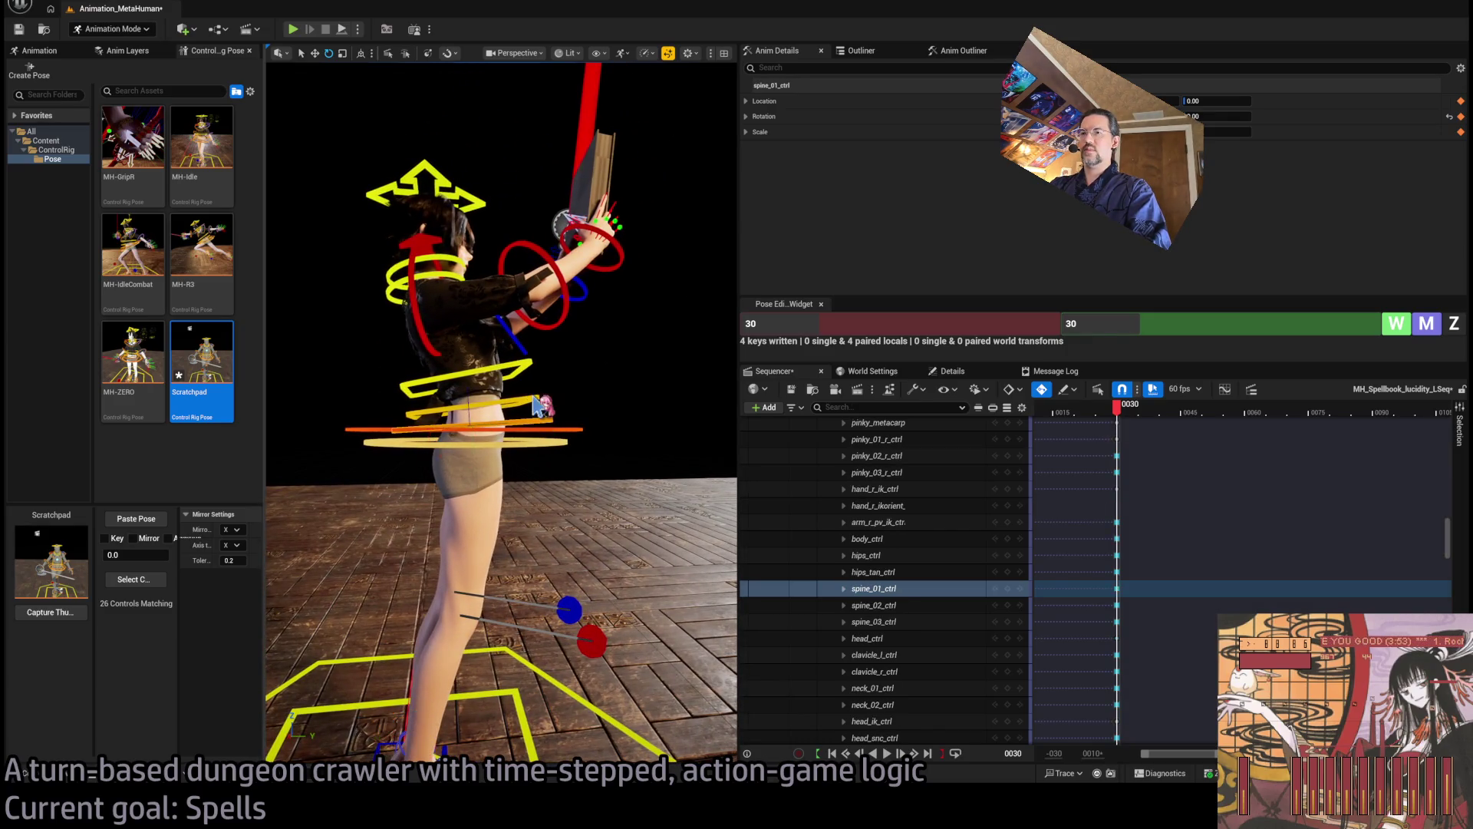
left_click(541, 403)
left_click(524, 368, "ctrl")
left_click_drag(431, 433, 436, 422)
left_click_drag(466, 369, 480, 317)
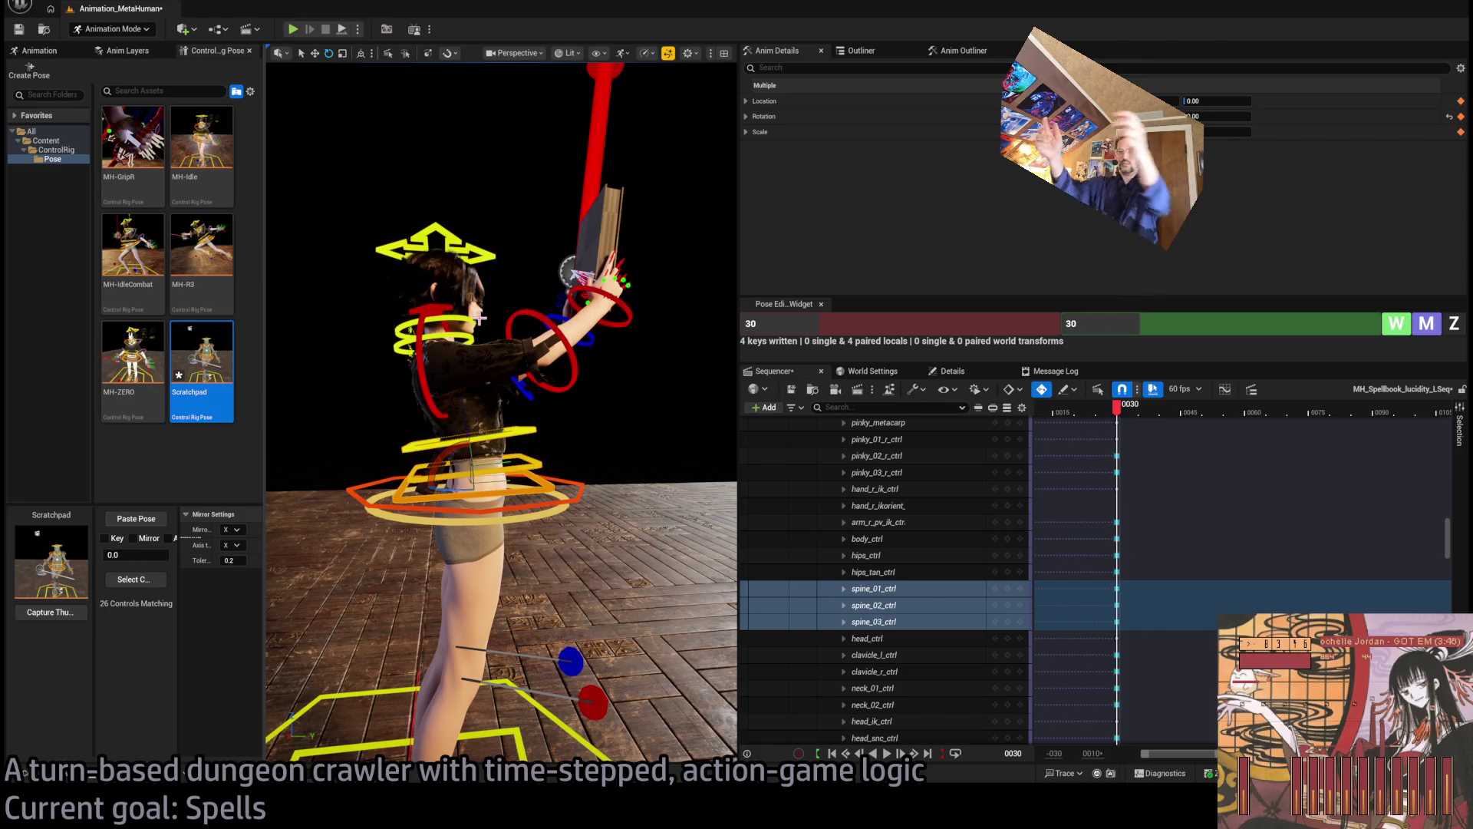
mouse_move(480, 317)
left_mouse_down()
mouse_move(584, 307)
mouse_move(488, 284)
left_mouse_up()
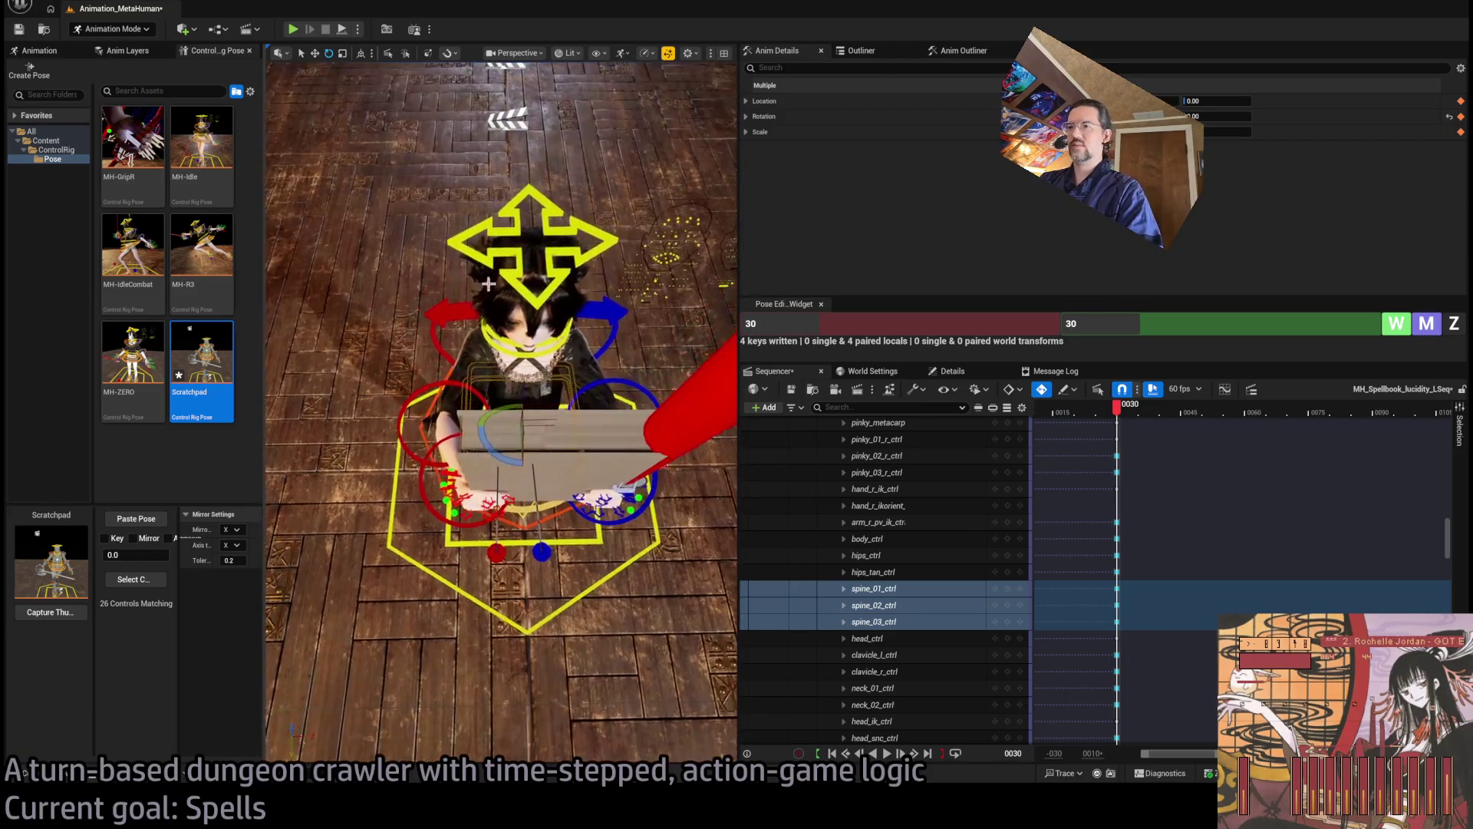
Rotate clavicle_r_ctrl slightly upward, check the hold from the front, and go to frame 45
left_click(564, 353)
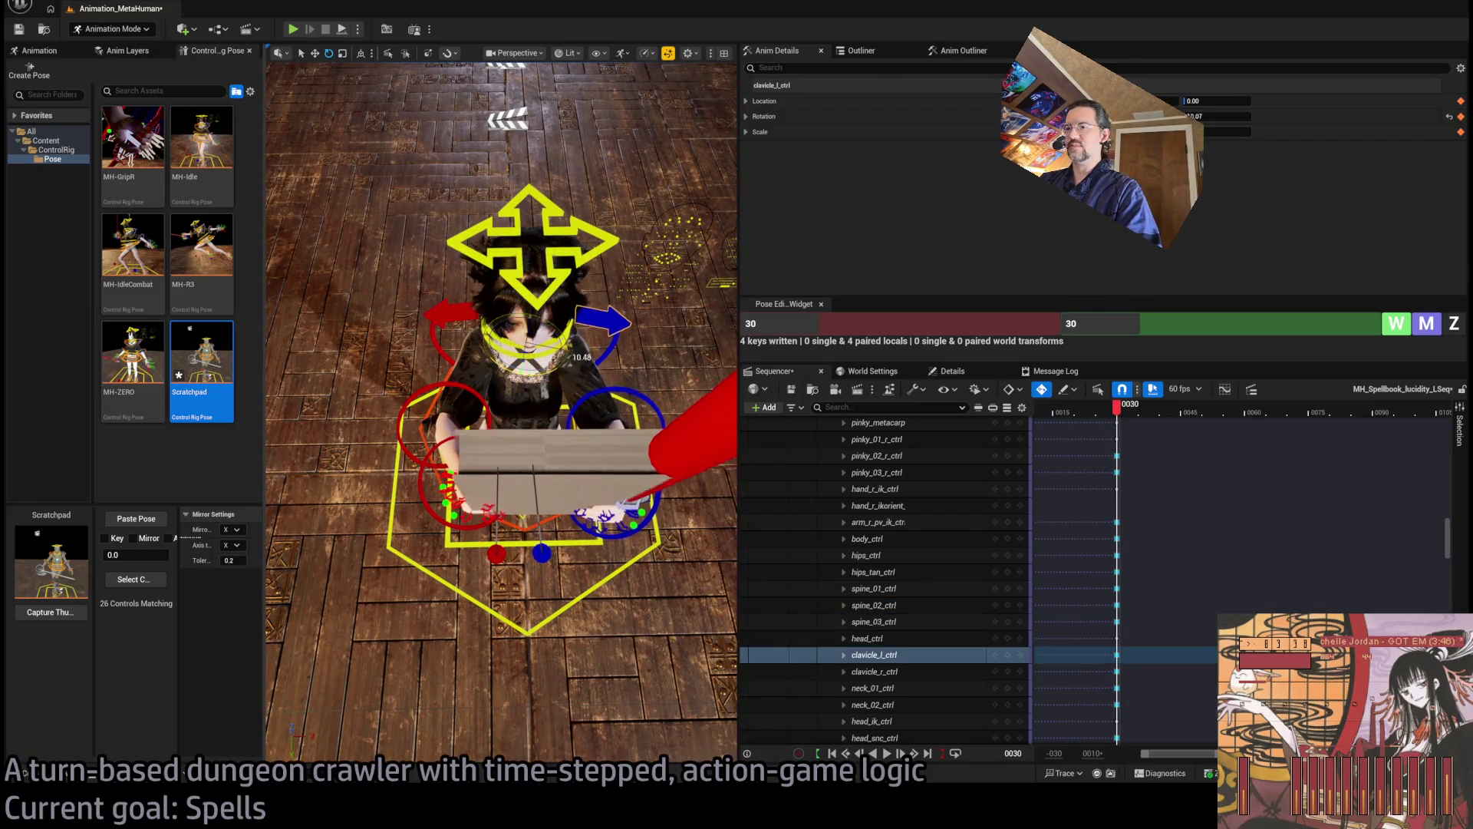
left_click(448, 344)
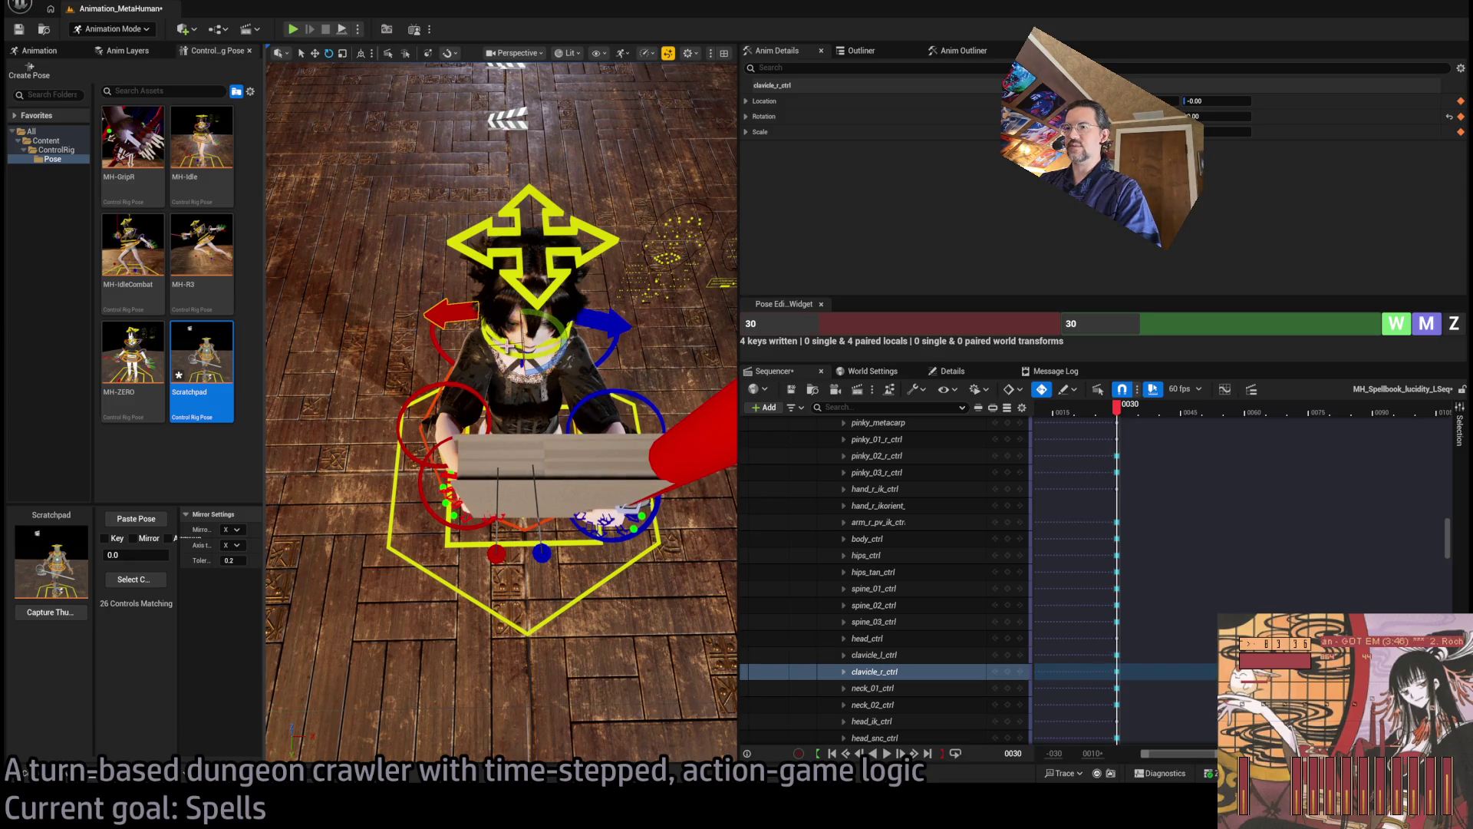
left_click_drag(580, 328, 583, 327)
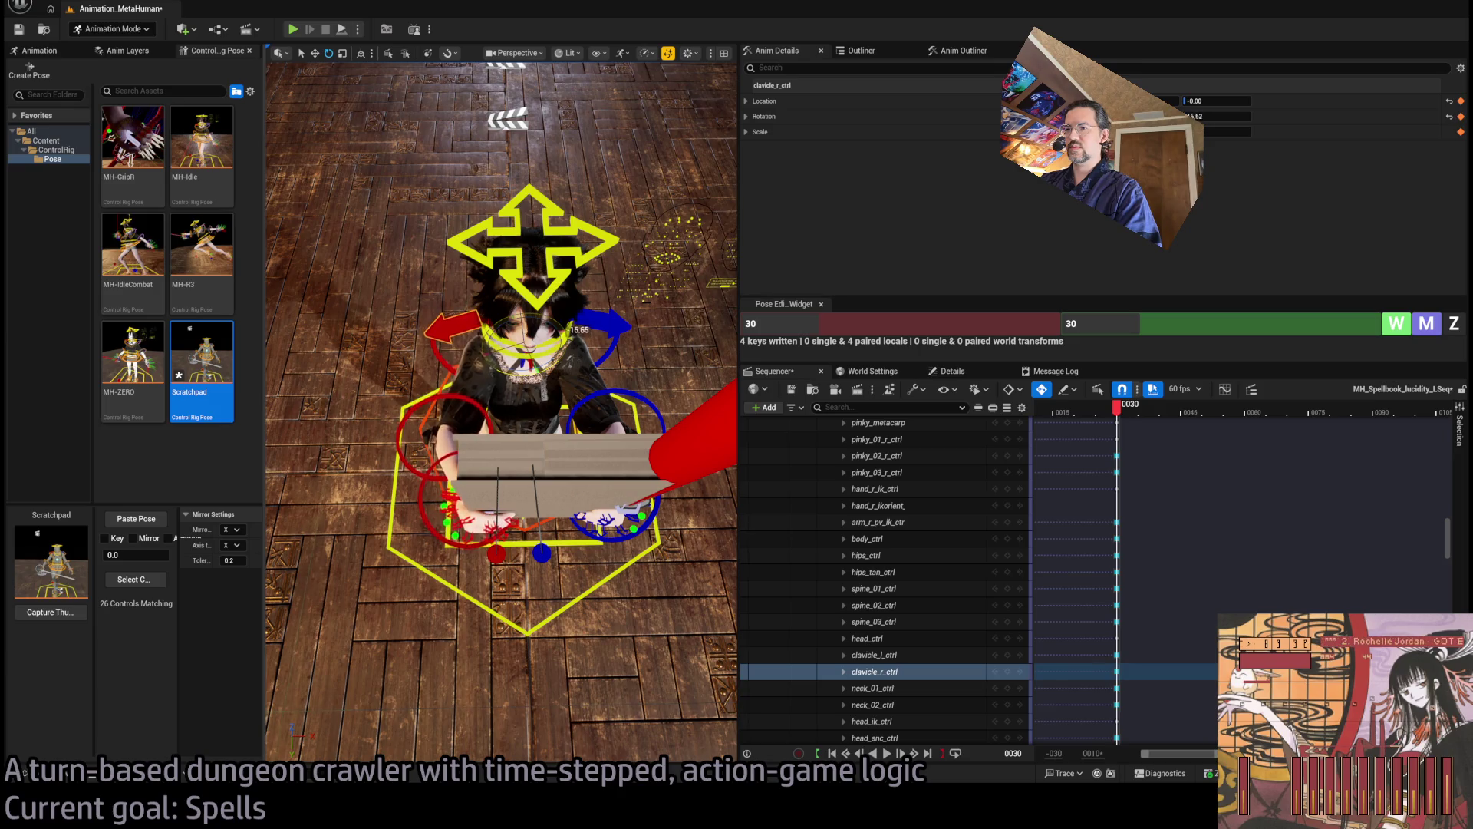
mouse_move(544, 376)
left_mouse_down()
mouse_move(485, 392)
mouse_move(499, 384)
mouse_move(395, 330)
mouse_move(488, 367)
mouse_move(410, 367)
left_mouse_up()
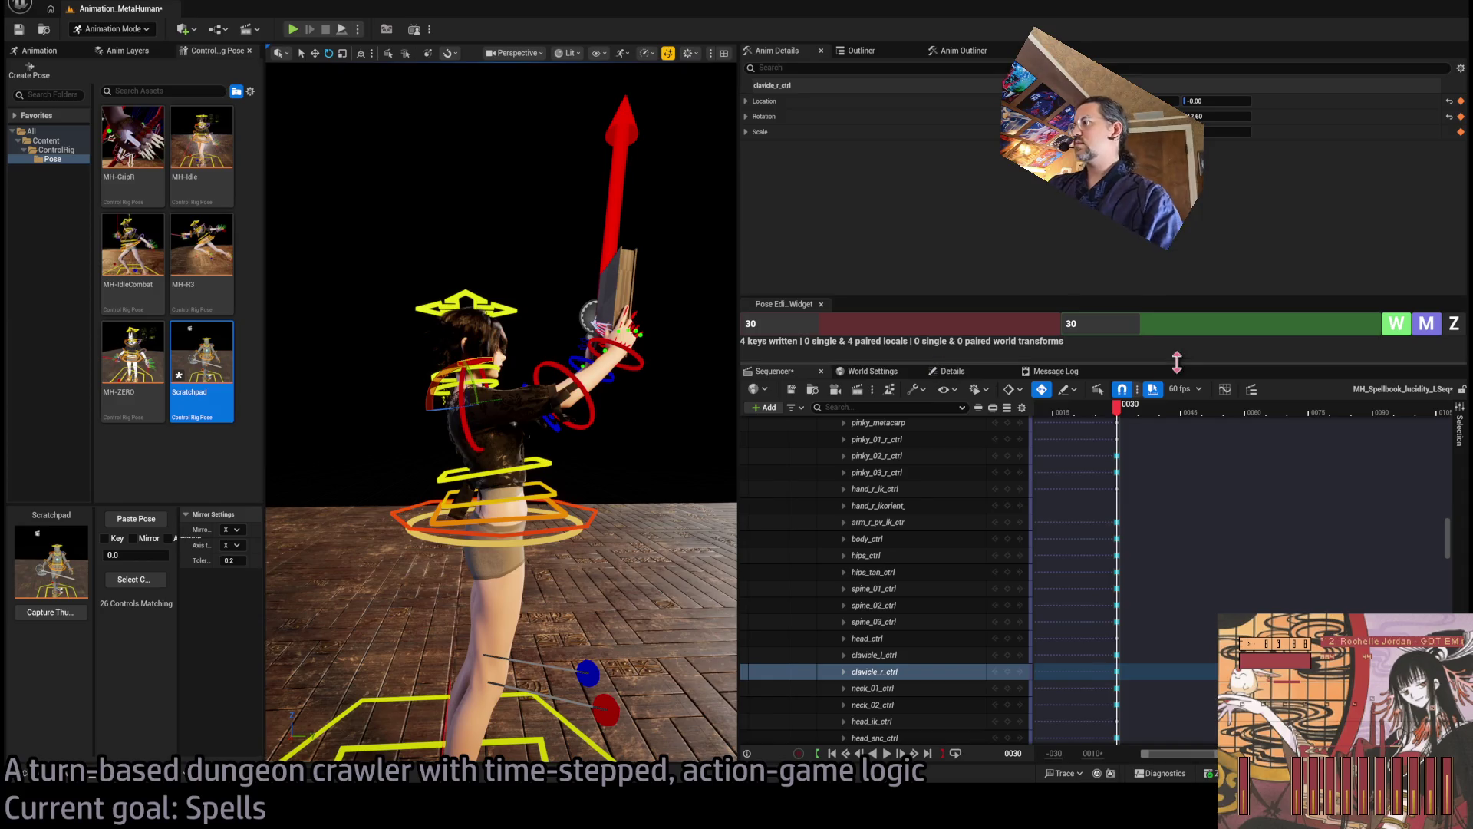
left_click(1180, 412)
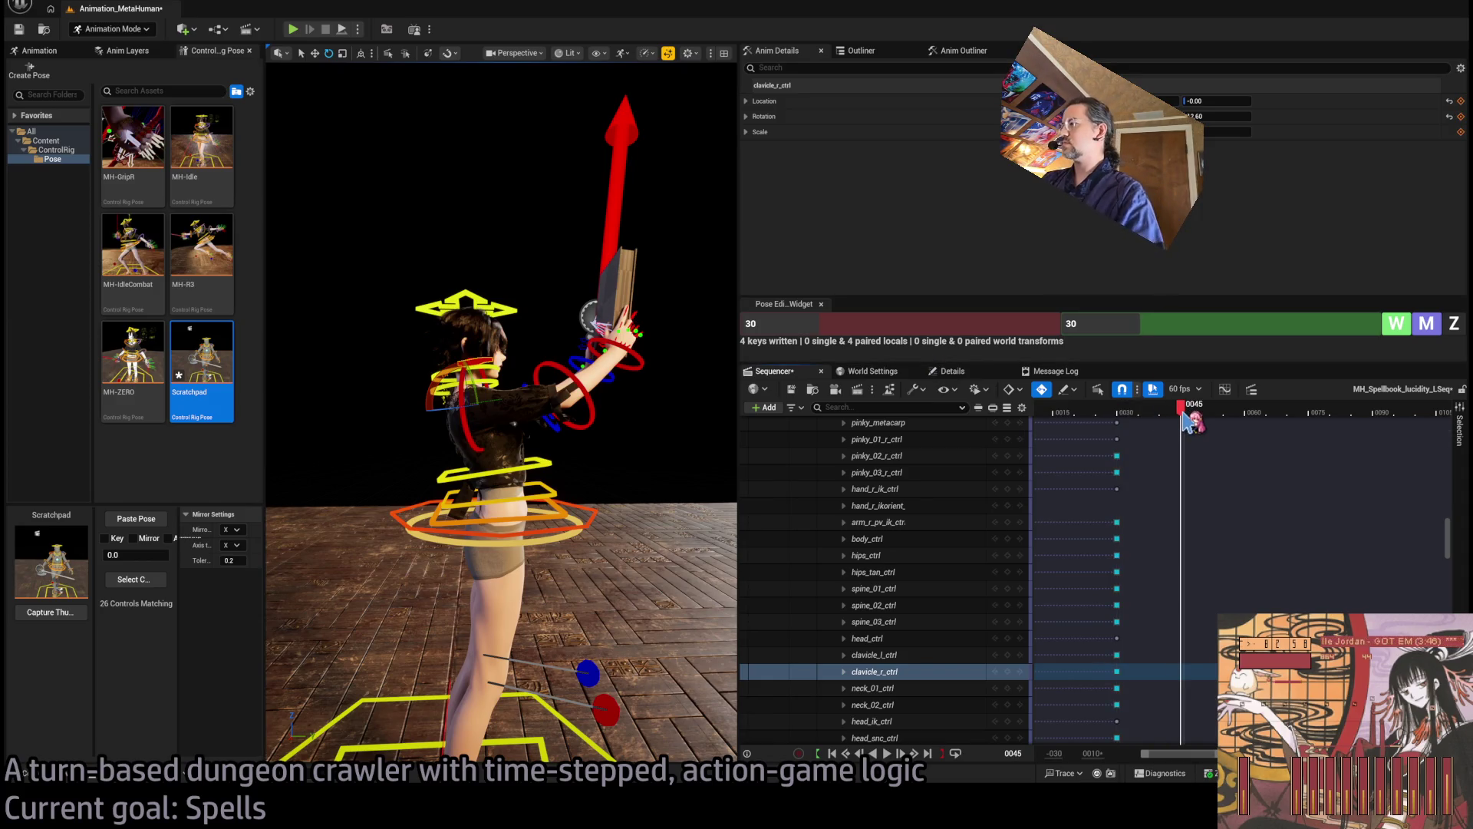
Key all rig controls at frame 45 and set the pose widget frames to 45
scroll(1456, 546, "up", 15)
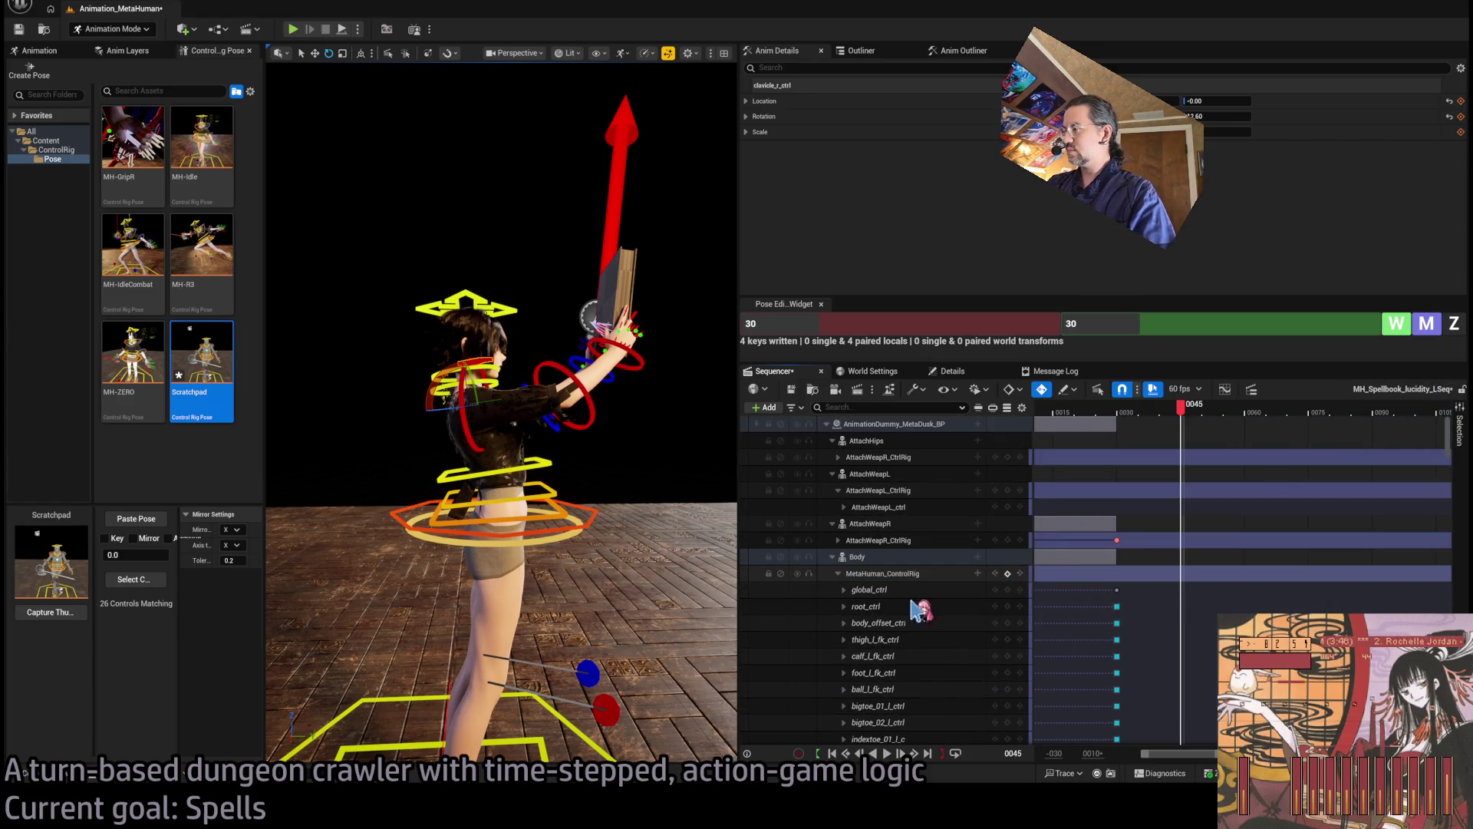
key("s")
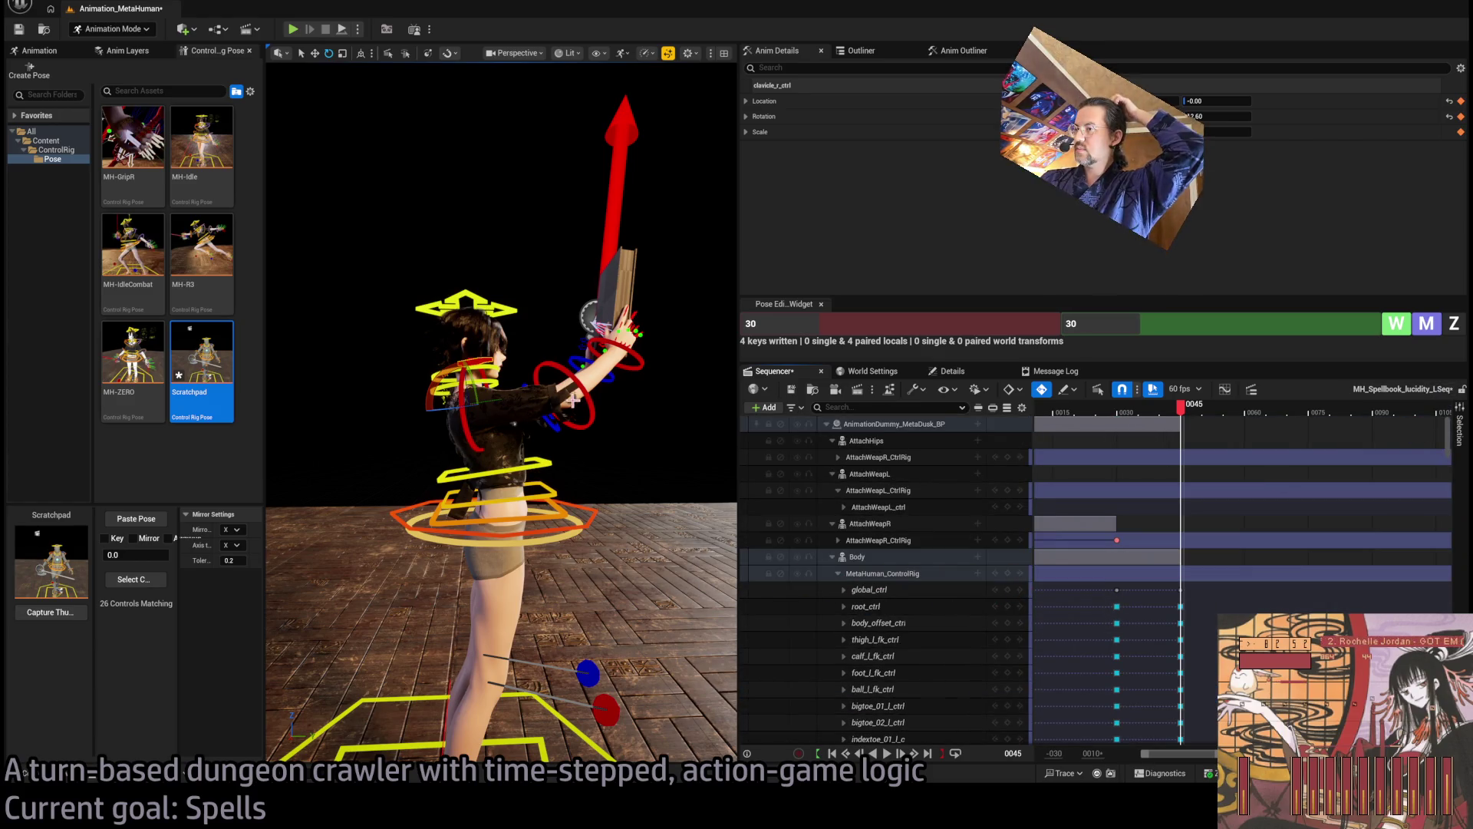
scroll(546, 541, "up", 10)
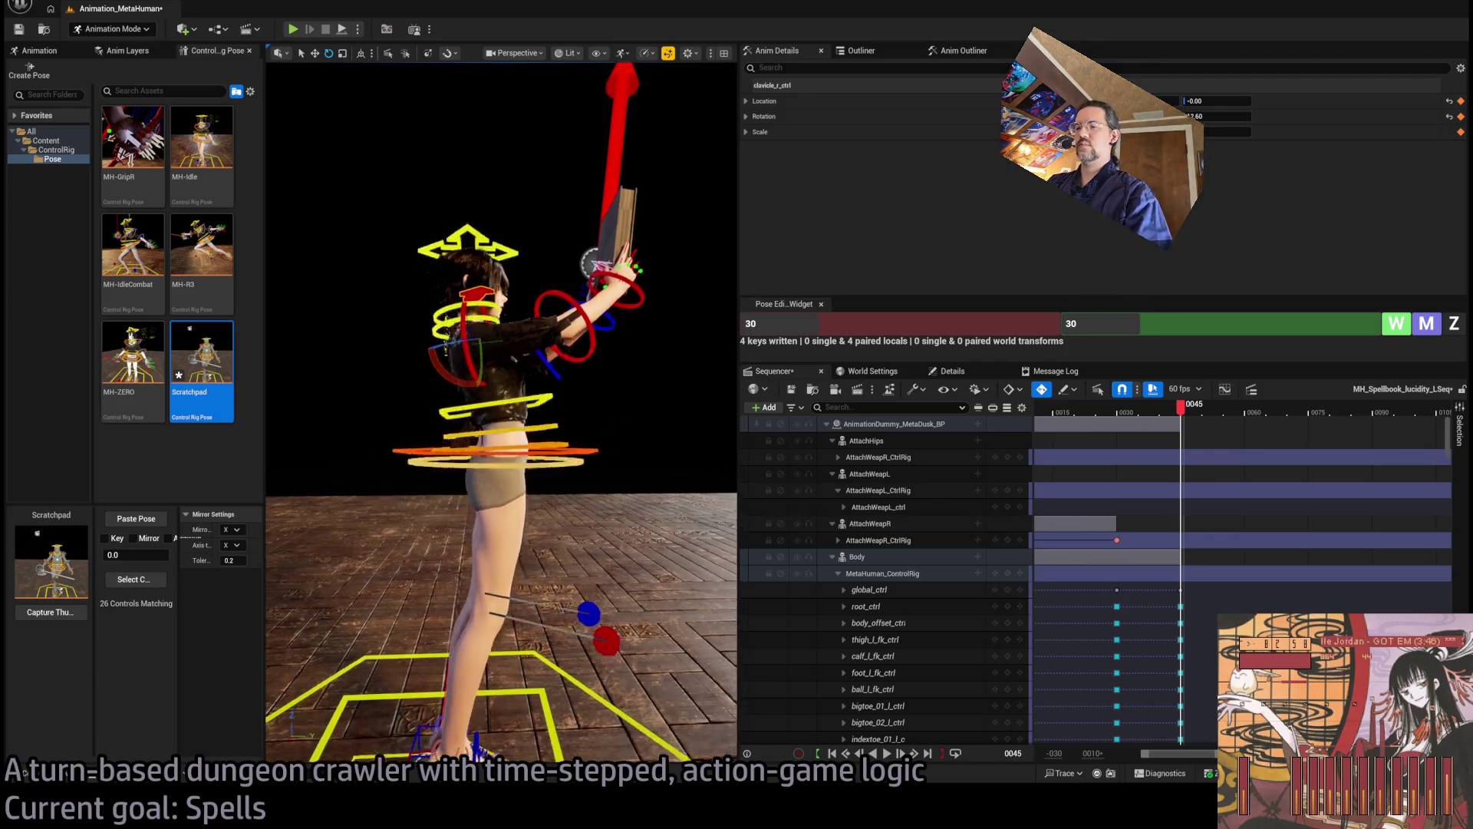
left_click_drag(844, 323, 905, 323)
left_click(1096, 324)
Zero both left and right foot roll controls at frame 45
left_click(555, 517)
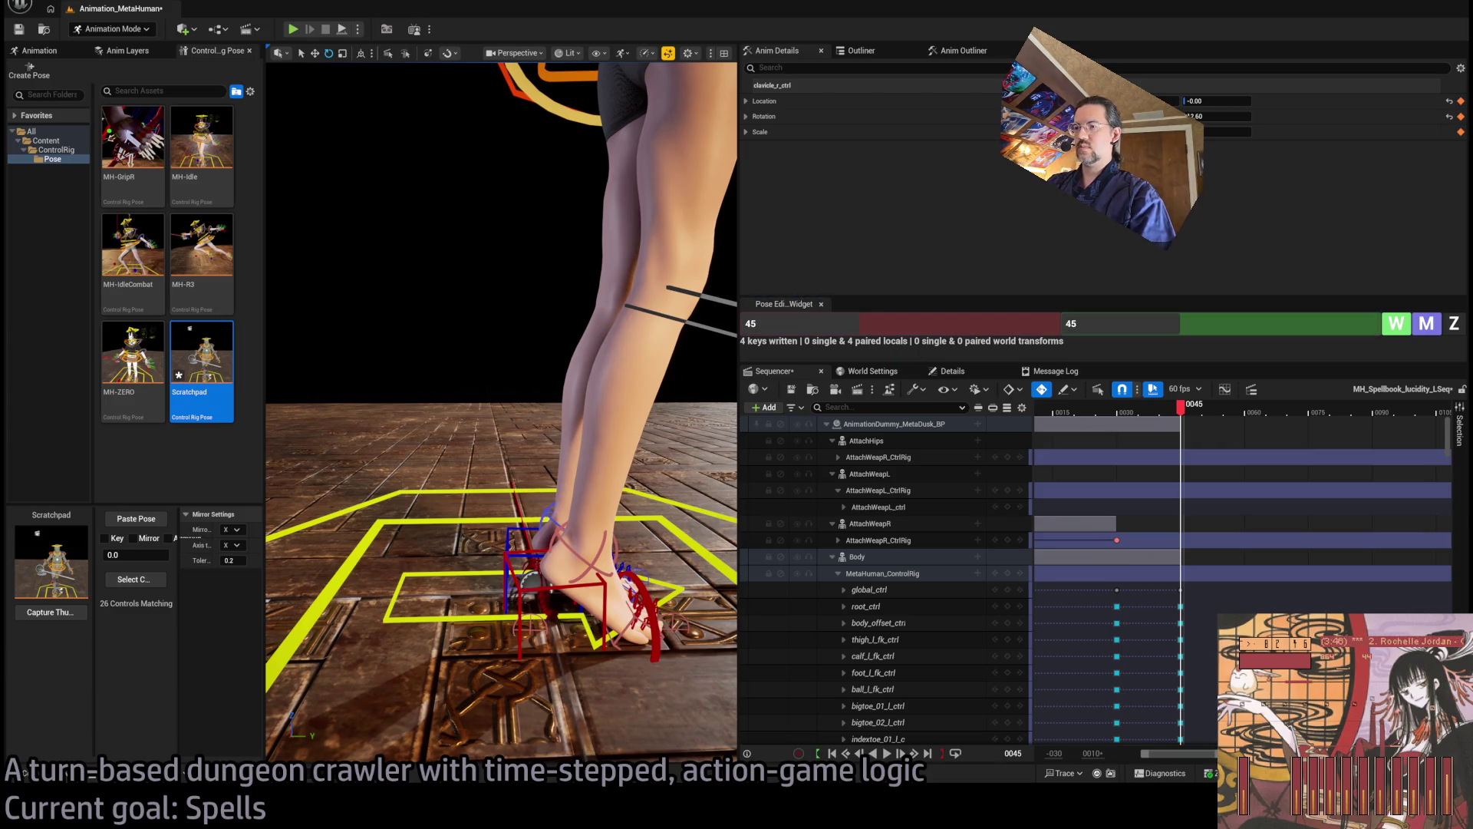
key("m")
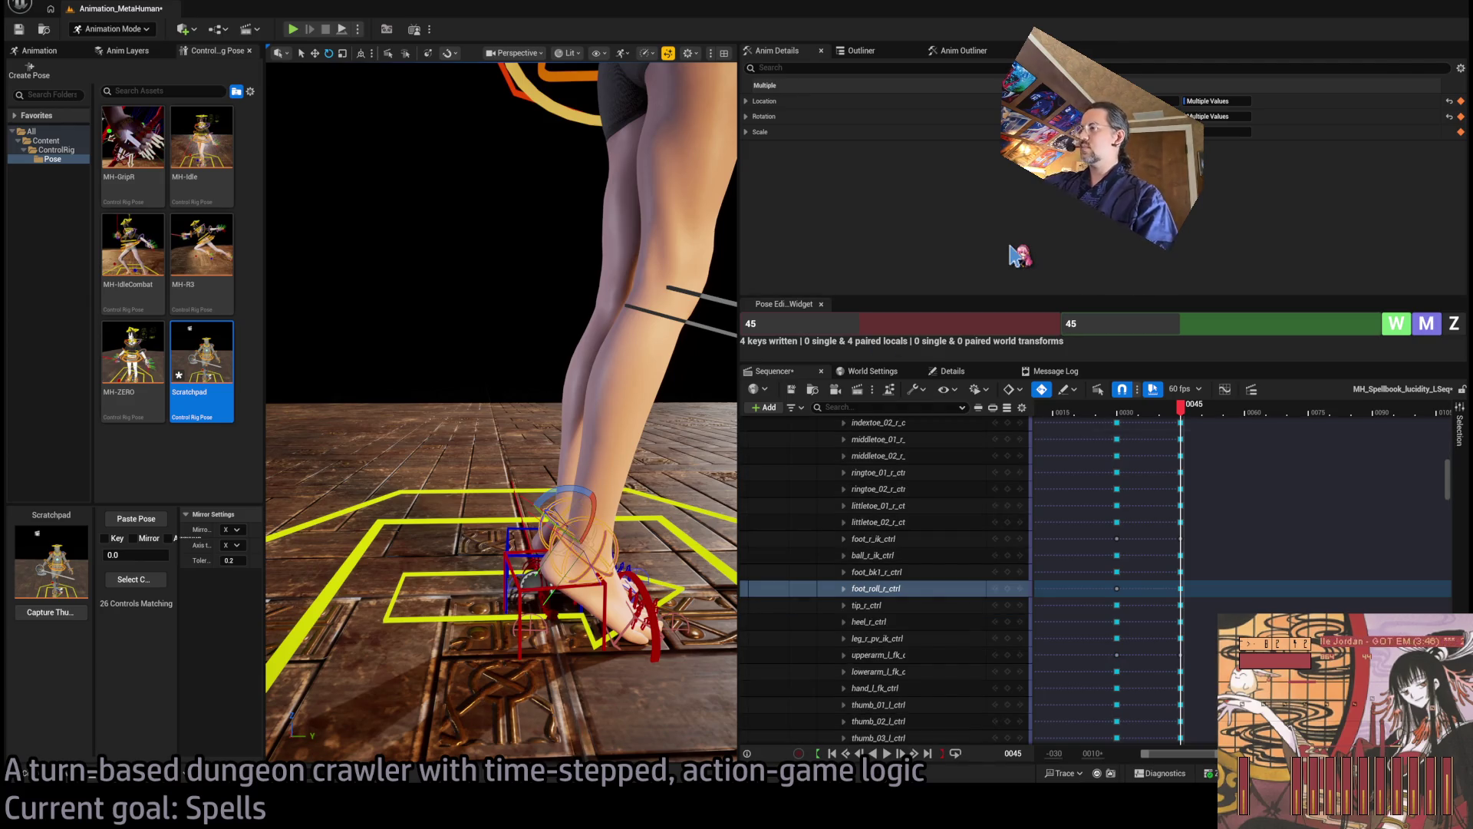
left_click(1462, 326)
scroll(519, 353, "down", 3)
Shift body_ctrl to the left and rotate spine_01–03 to tilt the upper body forward
left_click(519, 353)
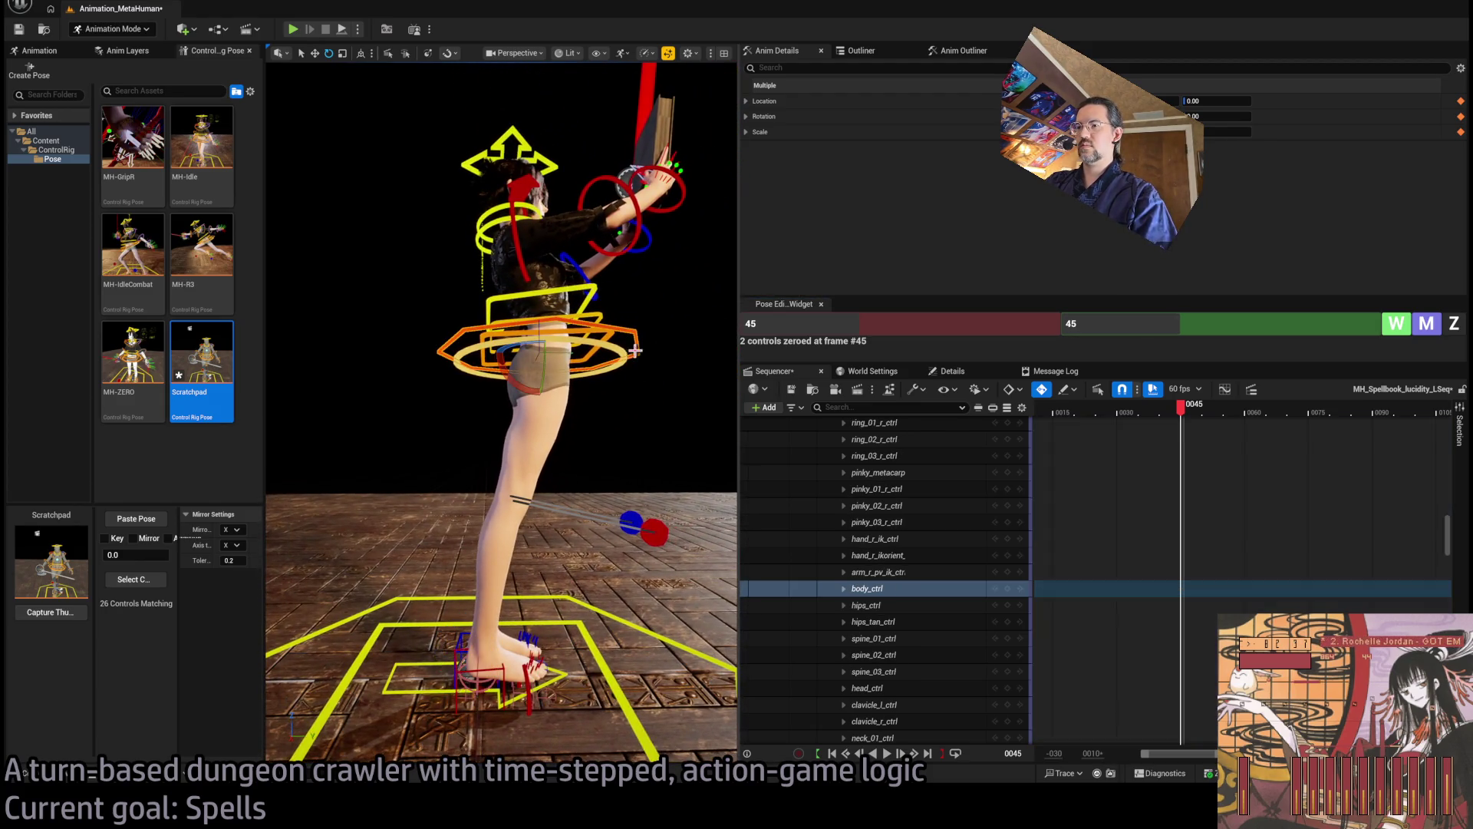
left_click_drag(549, 345, 512, 360)
left_click(513, 368)
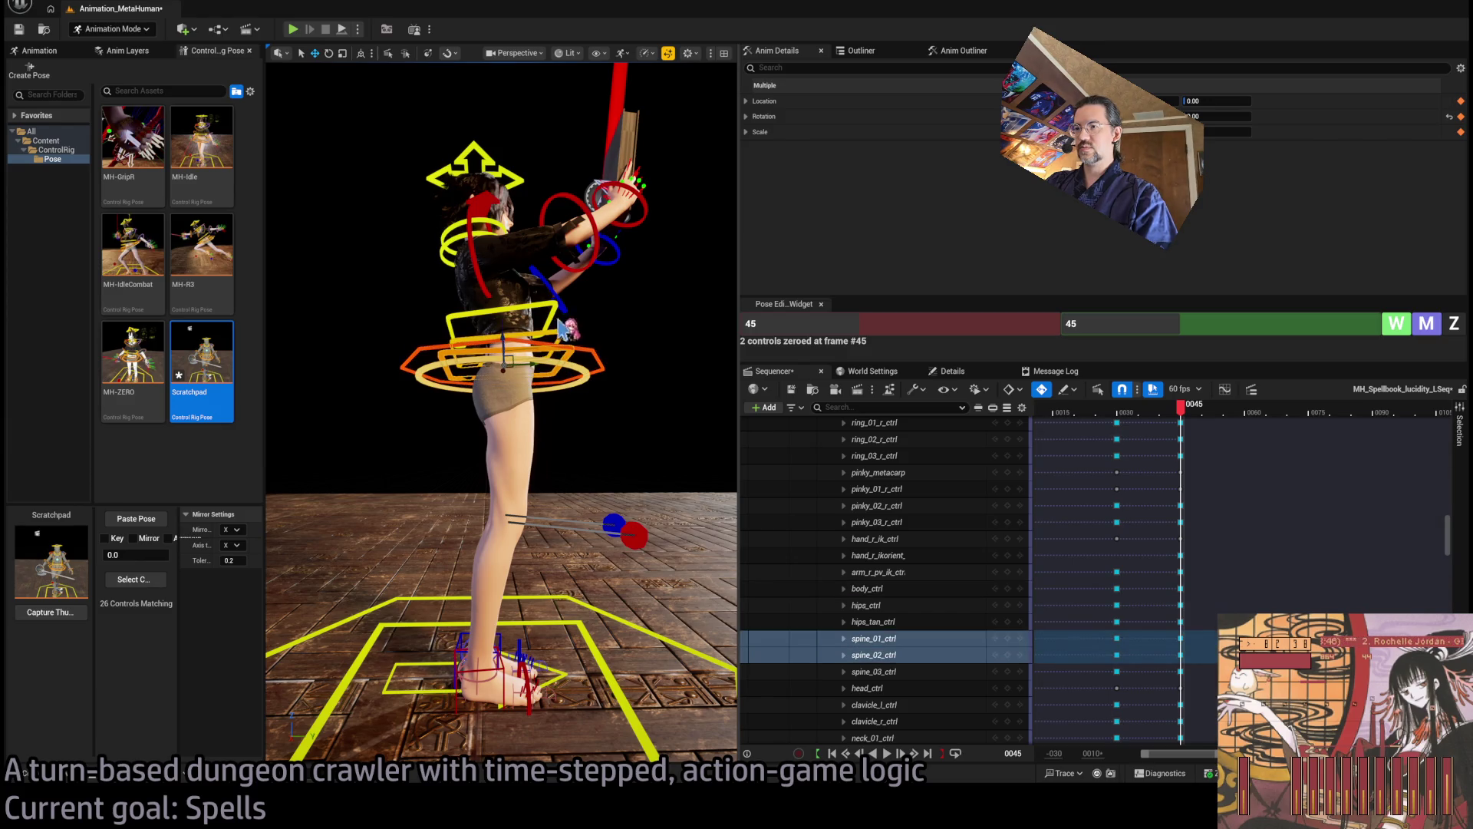
left_click(514, 371, "ctrl")
left_click(516, 375, "ctrl")
left_click_drag(491, 396, 513, 391)
Turn head_ctrl slightly, then select the right clavicle control
left_click_drag(538, 322, 591, 313)
left_click(526, 369)
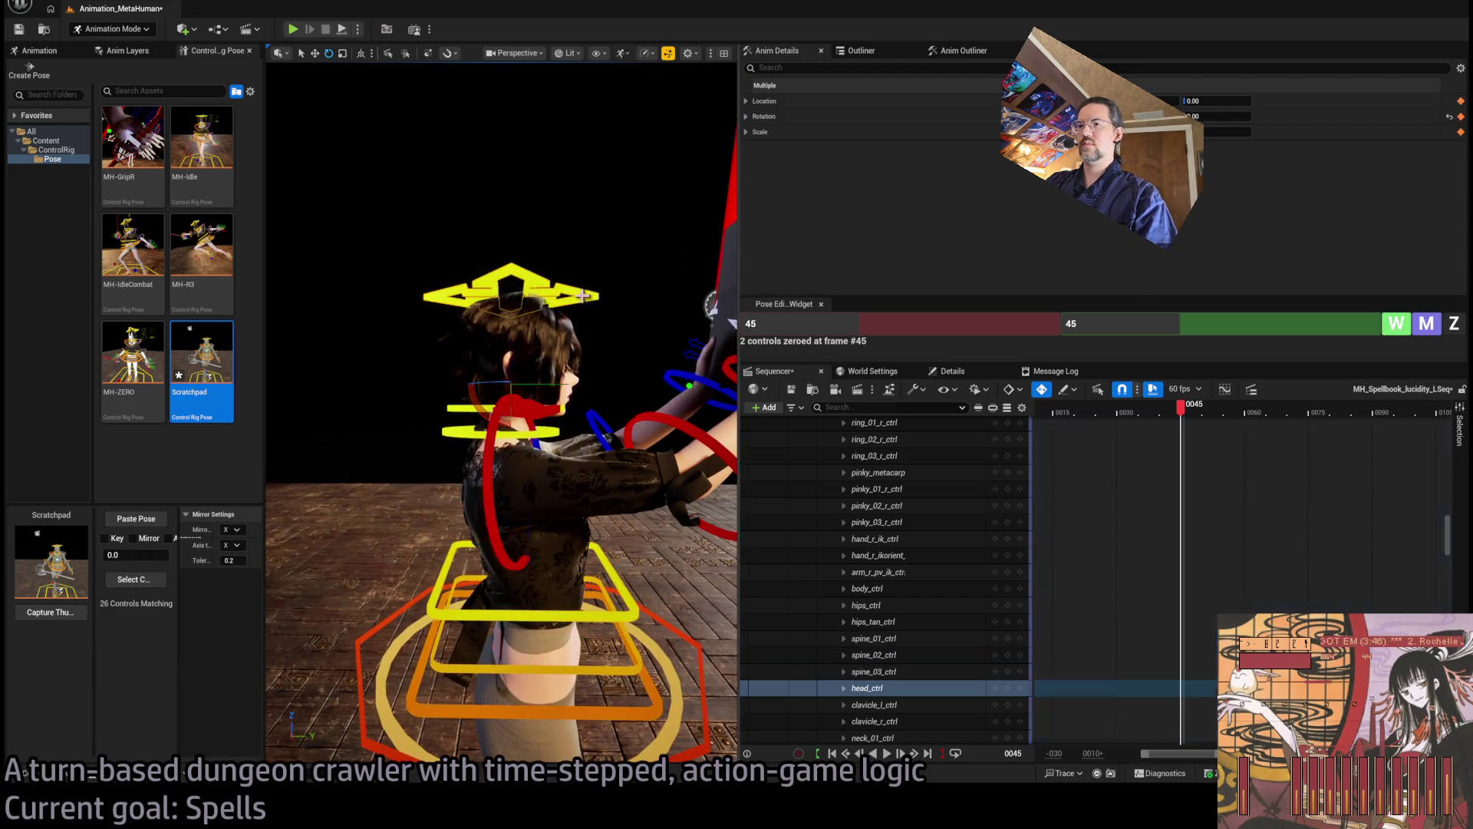
left_click_drag(512, 341, 522, 343)
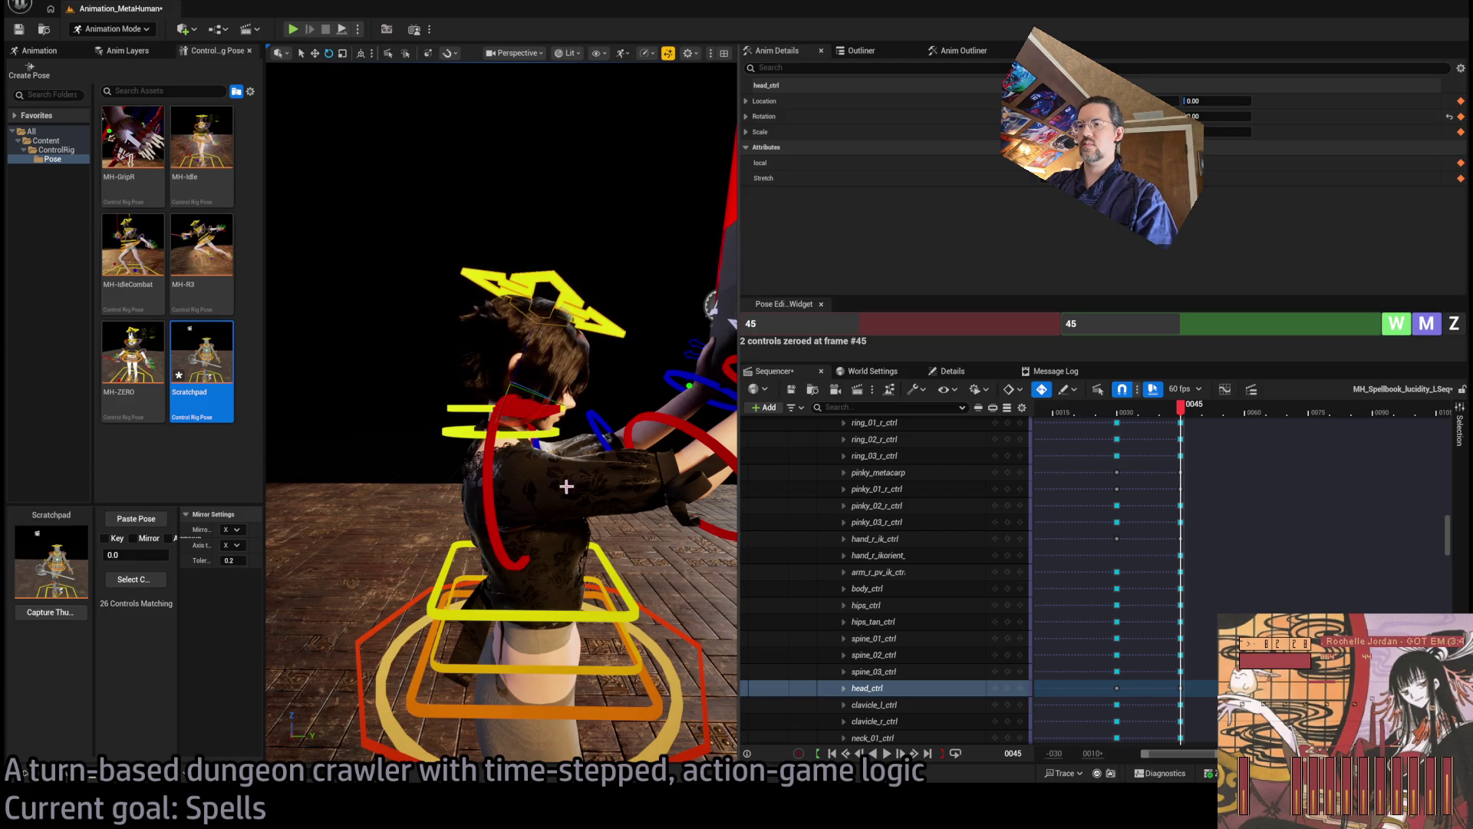
scroll(566, 487, "up", 2)
left_click(583, 645)
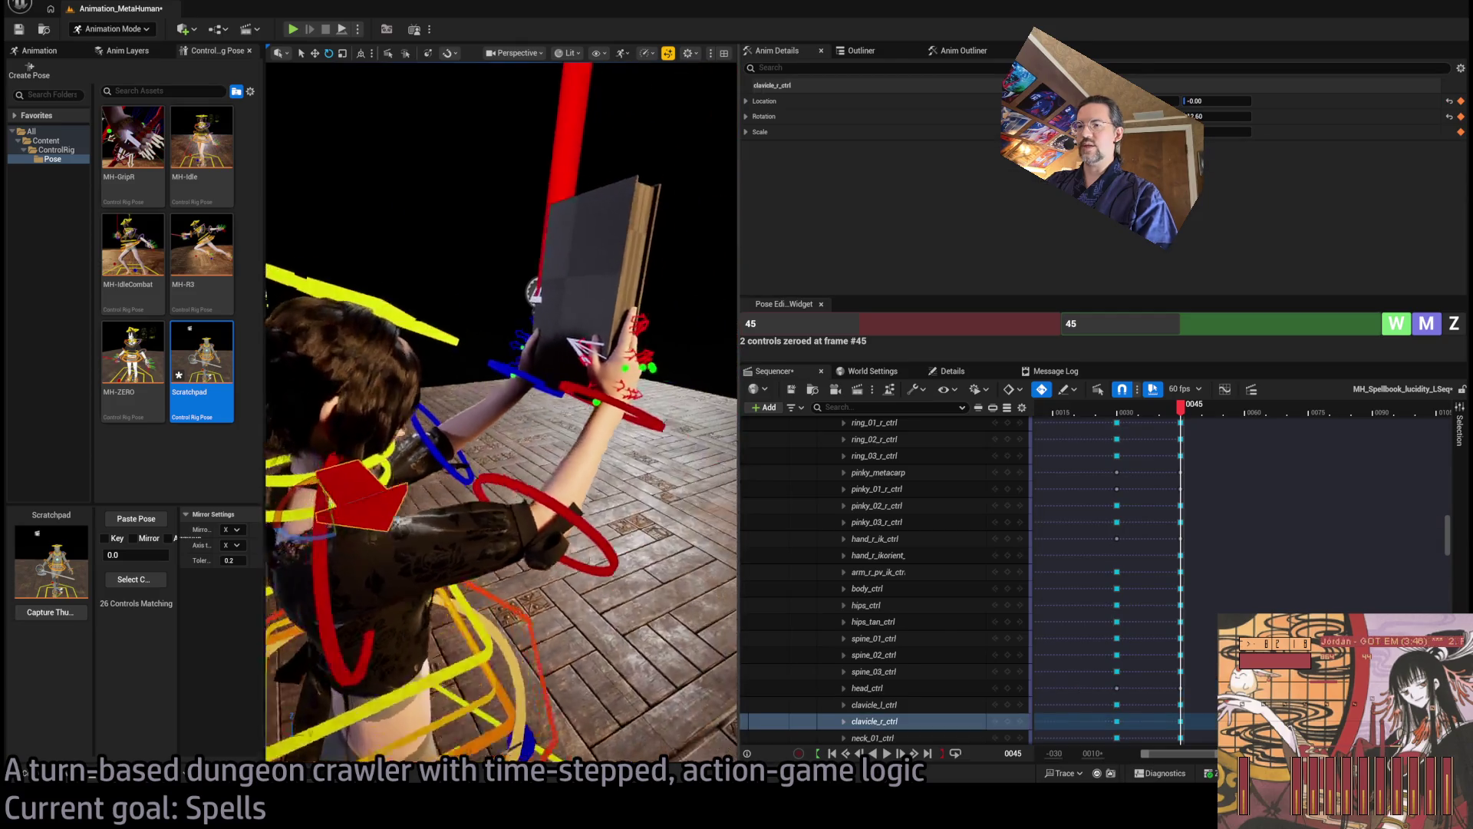
Add the left clavicle, then reset upperarm_l_fk_ctrl's rotation to default in Anim Details
left_click(875, 705, "ctrl")
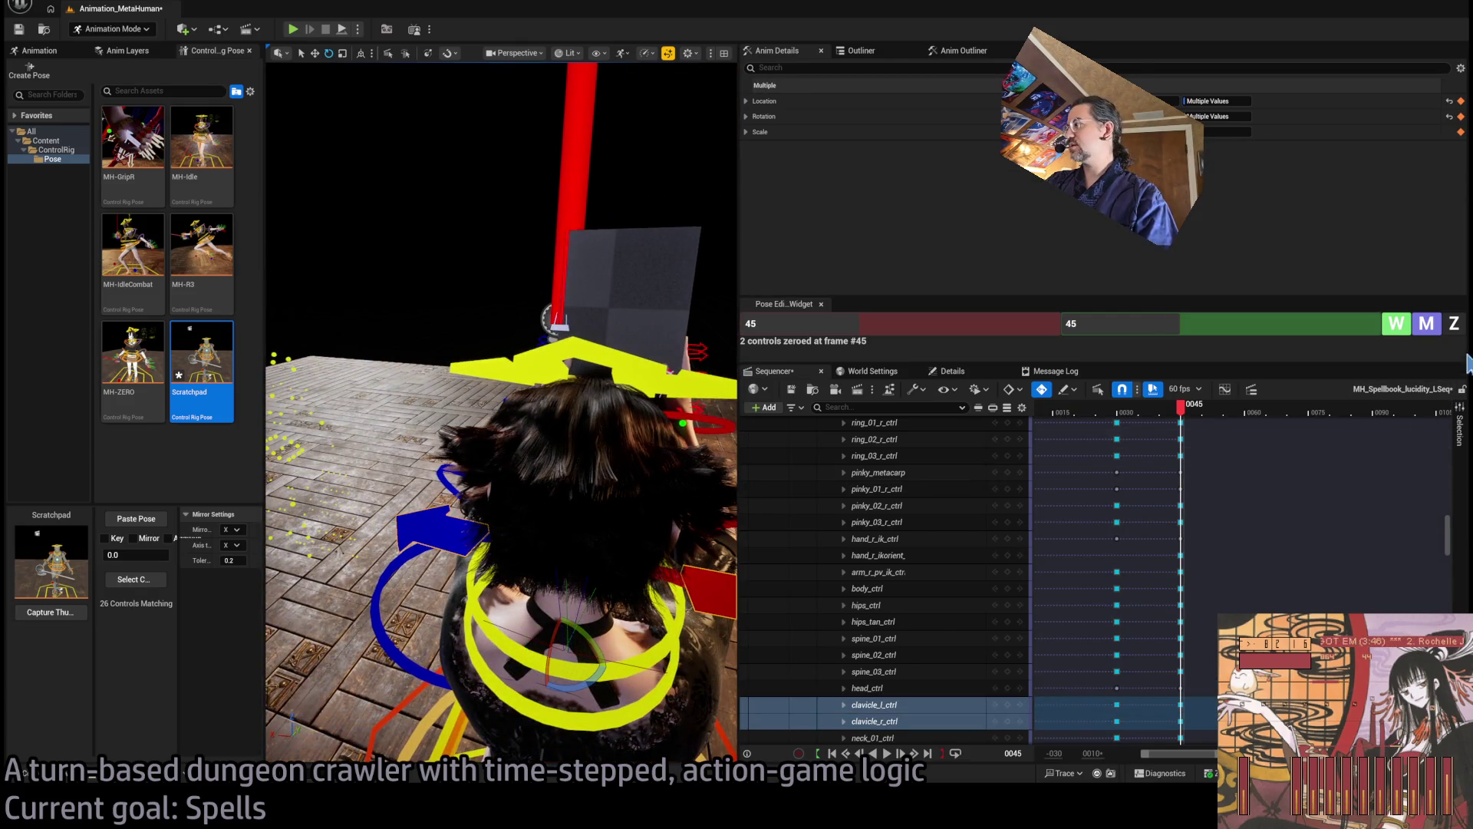
left_click(1453, 323)
mouse_move(502, 429)
left_mouse_down()
mouse_move(460, 430)
mouse_move(502, 428)
left_mouse_up()
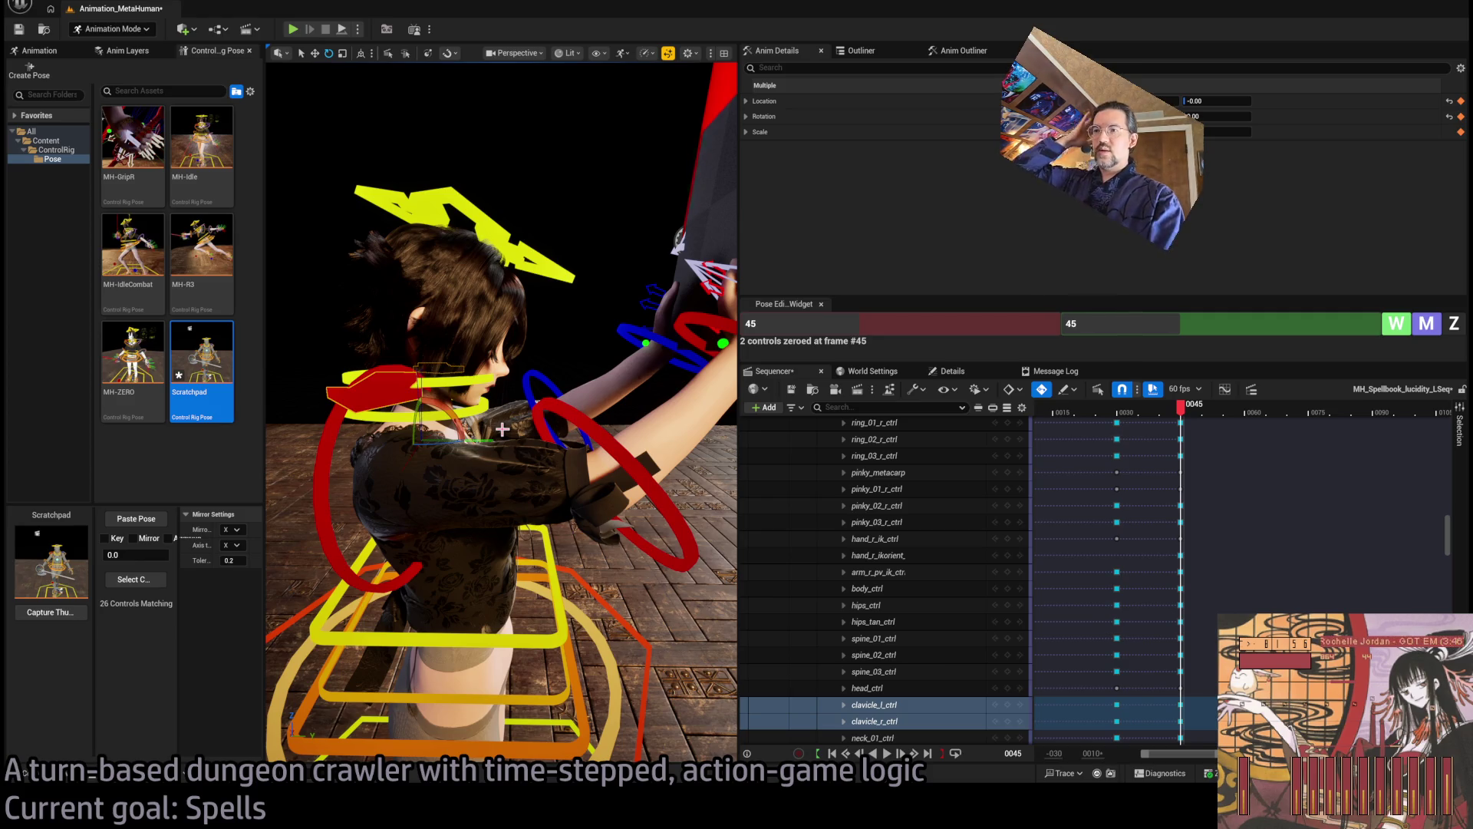
mouse_move(503, 428)
left_mouse_down()
mouse_move(543, 442)
mouse_move(564, 430)
left_mouse_up()
left_click(501, 428)
left_click(1455, 323)
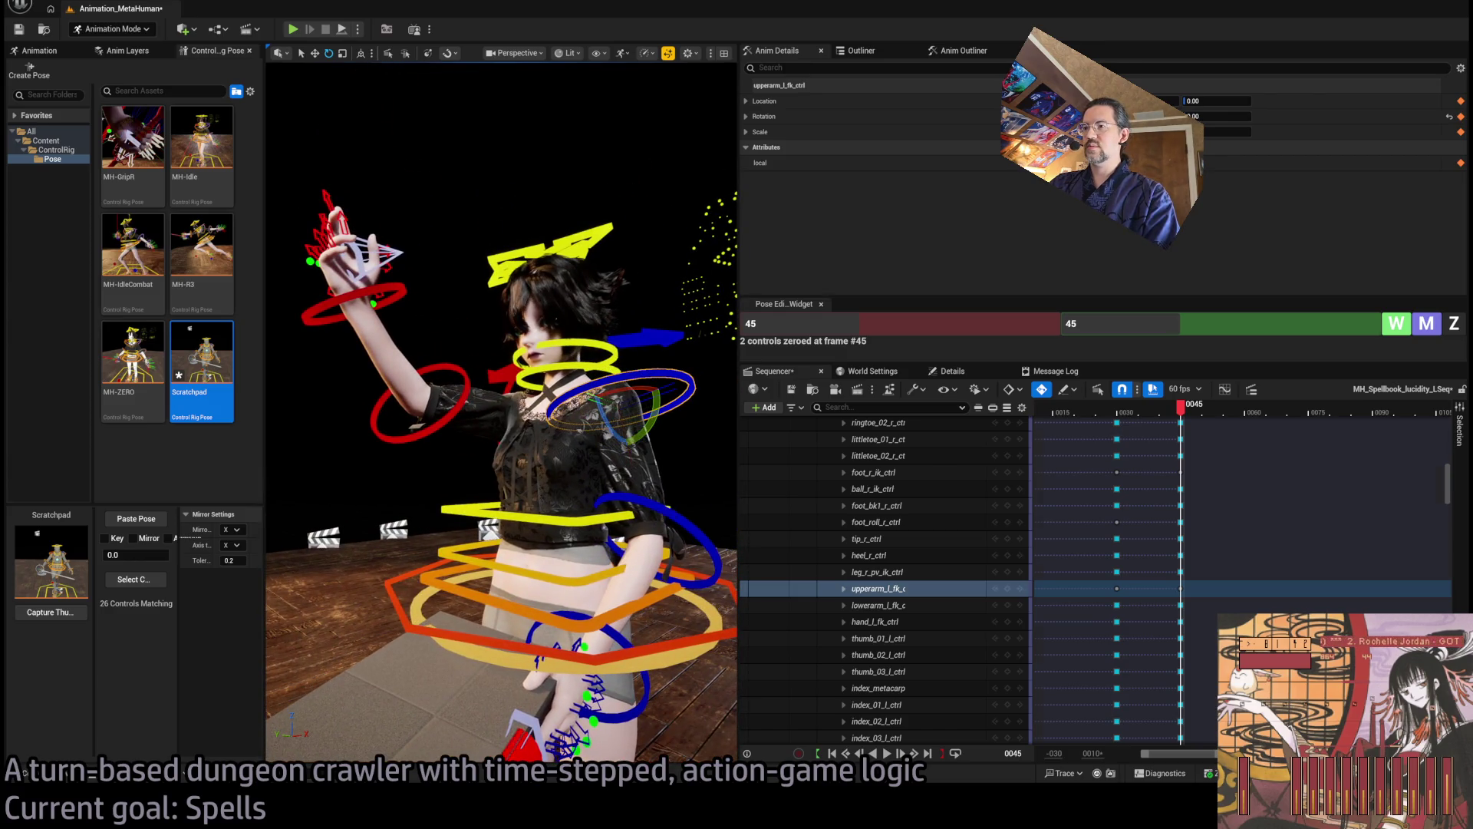
Rotate lowerarm_l_fk_ctrl to swing the book up, checking from the side and front
left_click(649, 572)
left_click_drag(624, 539, 624, 539)
left_click_drag(641, 641, 629, 637)
left_click_drag(445, 587, 446, 588)
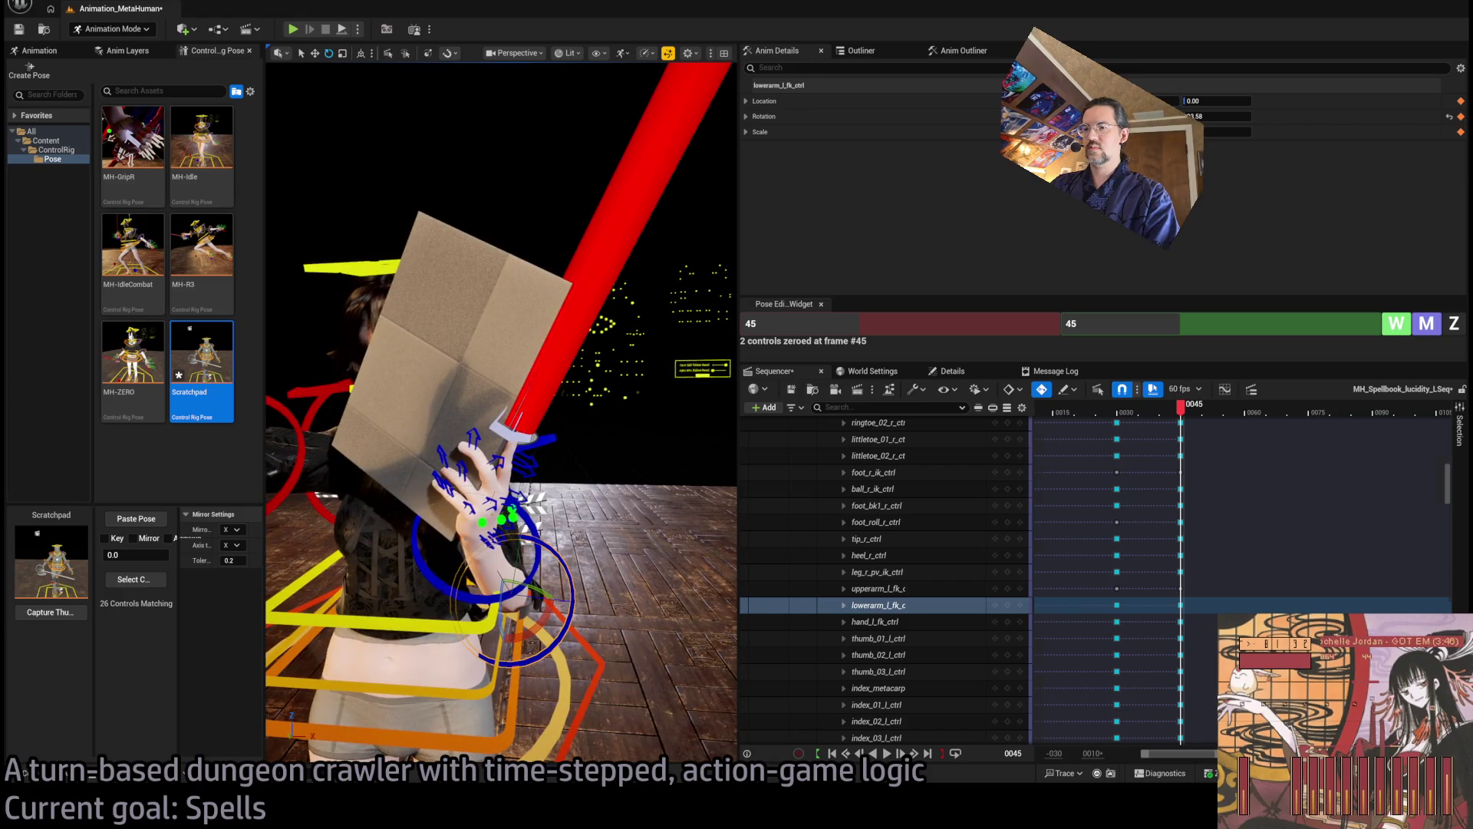
Rotate hand_l_fk_ctrl to angle and turn the book, viewing it from close up and behind
left_click(480, 522)
mouse_move(480, 522)
left_mouse_down()
mouse_move(414, 506)
mouse_move(383, 468)
left_mouse_up()
mouse_move(460, 307)
left_mouse_down()
mouse_move(450, 214)
mouse_move(540, 207)
left_mouse_up()
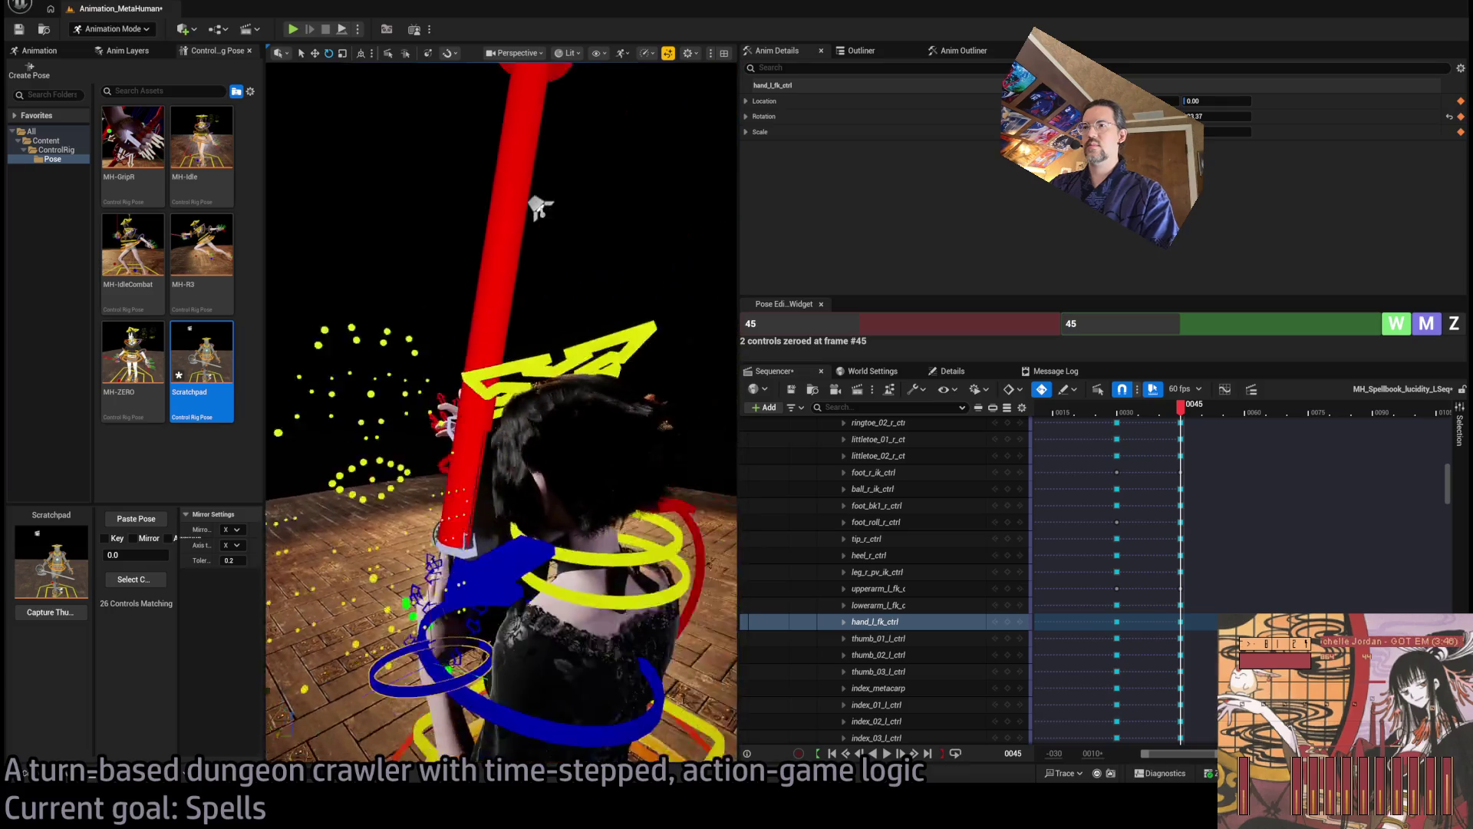
left_click_drag(635, 246, 635, 246)
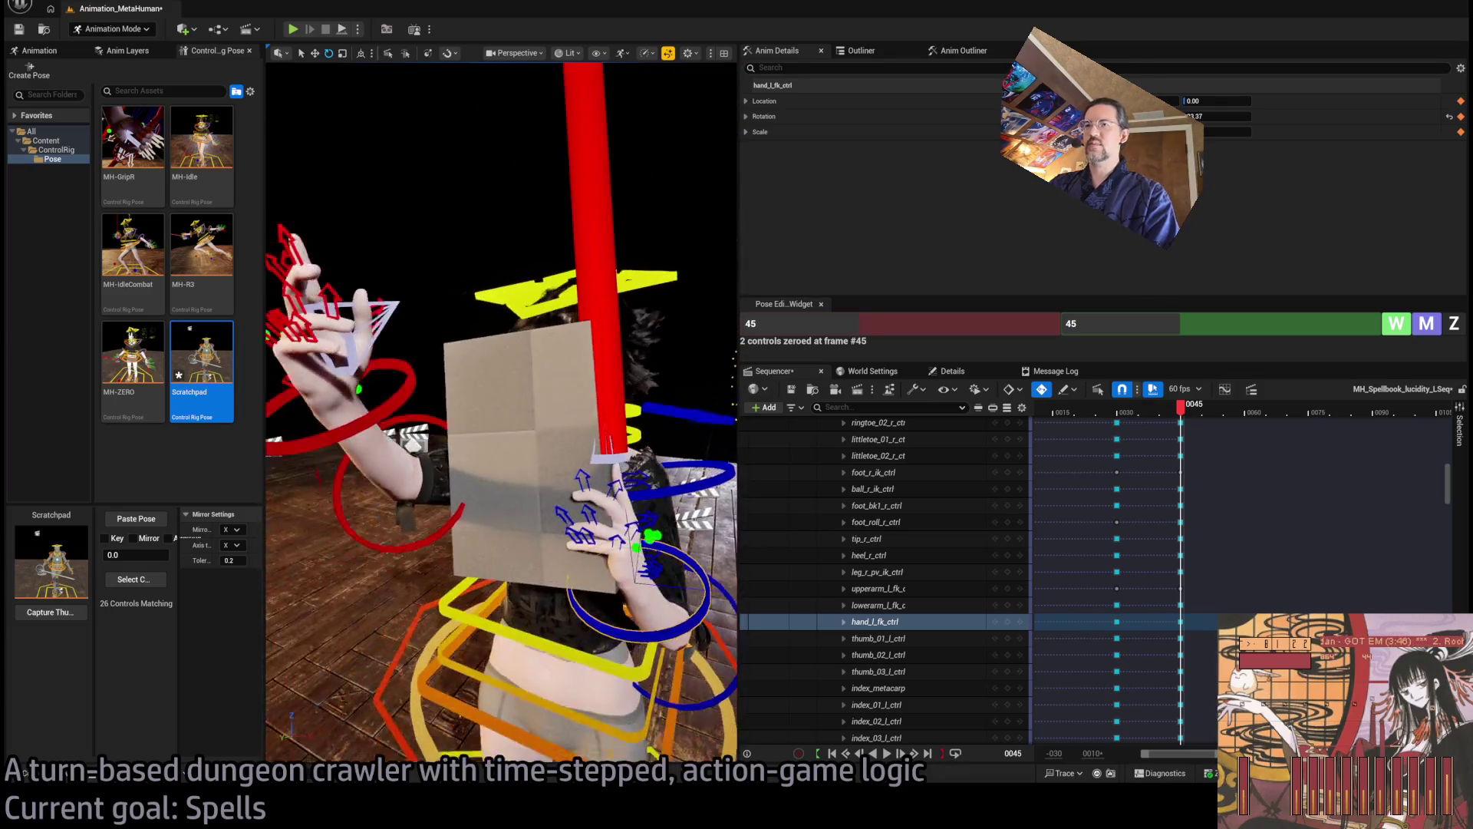
left_click_drag(341, 399, 341, 399)
left_click_drag(453, 351, 454, 351)
left_click_drag(668, 397, 667, 397)
mouse_move(614, 444)
left_mouse_down()
mouse_move(629, 439)
mouse_move(596, 535)
mouse_move(540, 462)
mouse_move(530, 294)
left_mouse_up()
Swing the book with another lowerarm_l_fk_ctrl rotation, then tilt it with hand_l_fk_ctrl
left_click(538, 519)
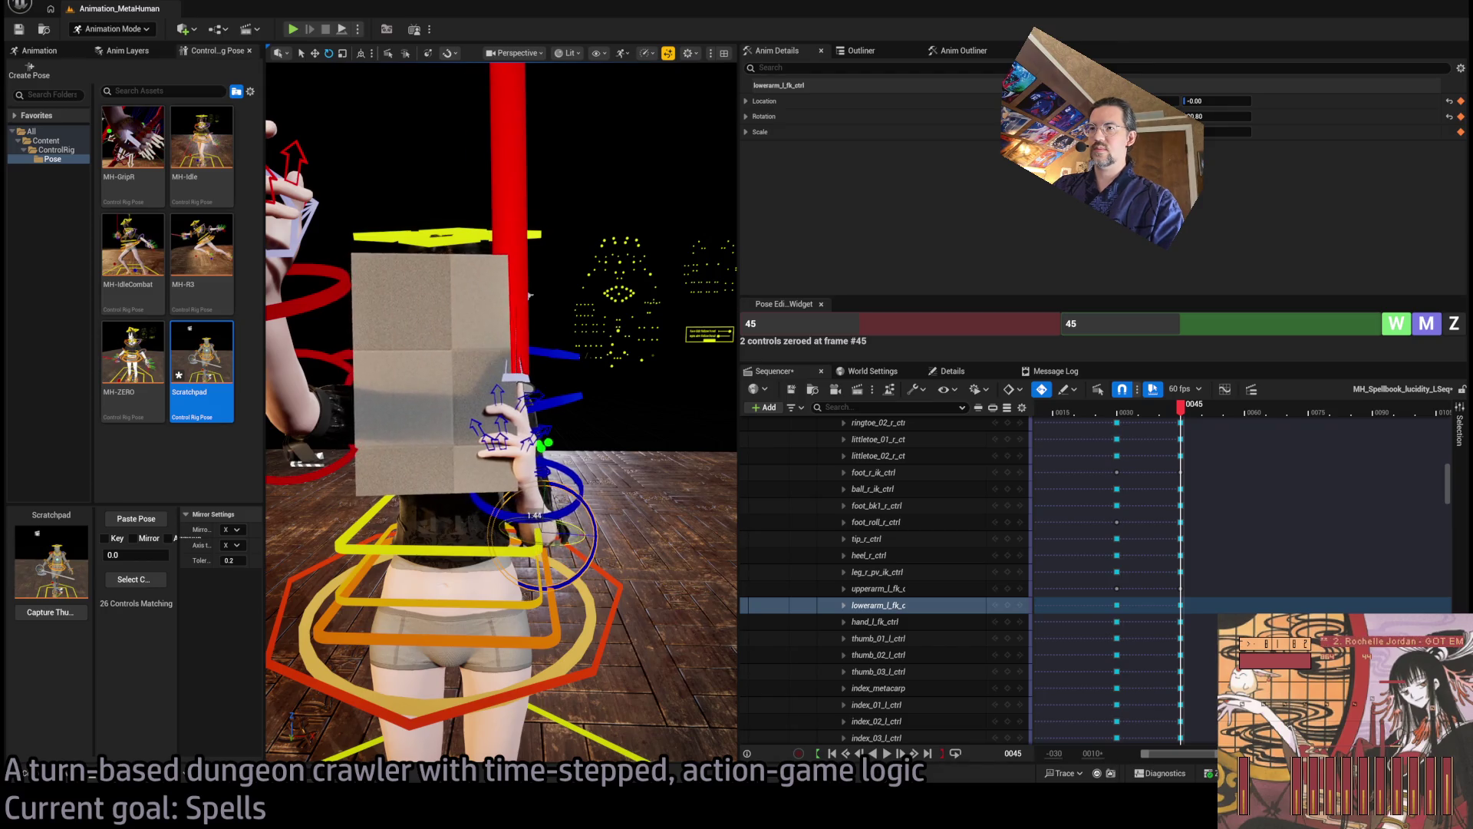
mouse_move(610, 439)
left_mouse_down()
mouse_move(610, 534)
mouse_move(543, 393)
mouse_move(549, 434)
left_mouse_up()
left_click(542, 386)
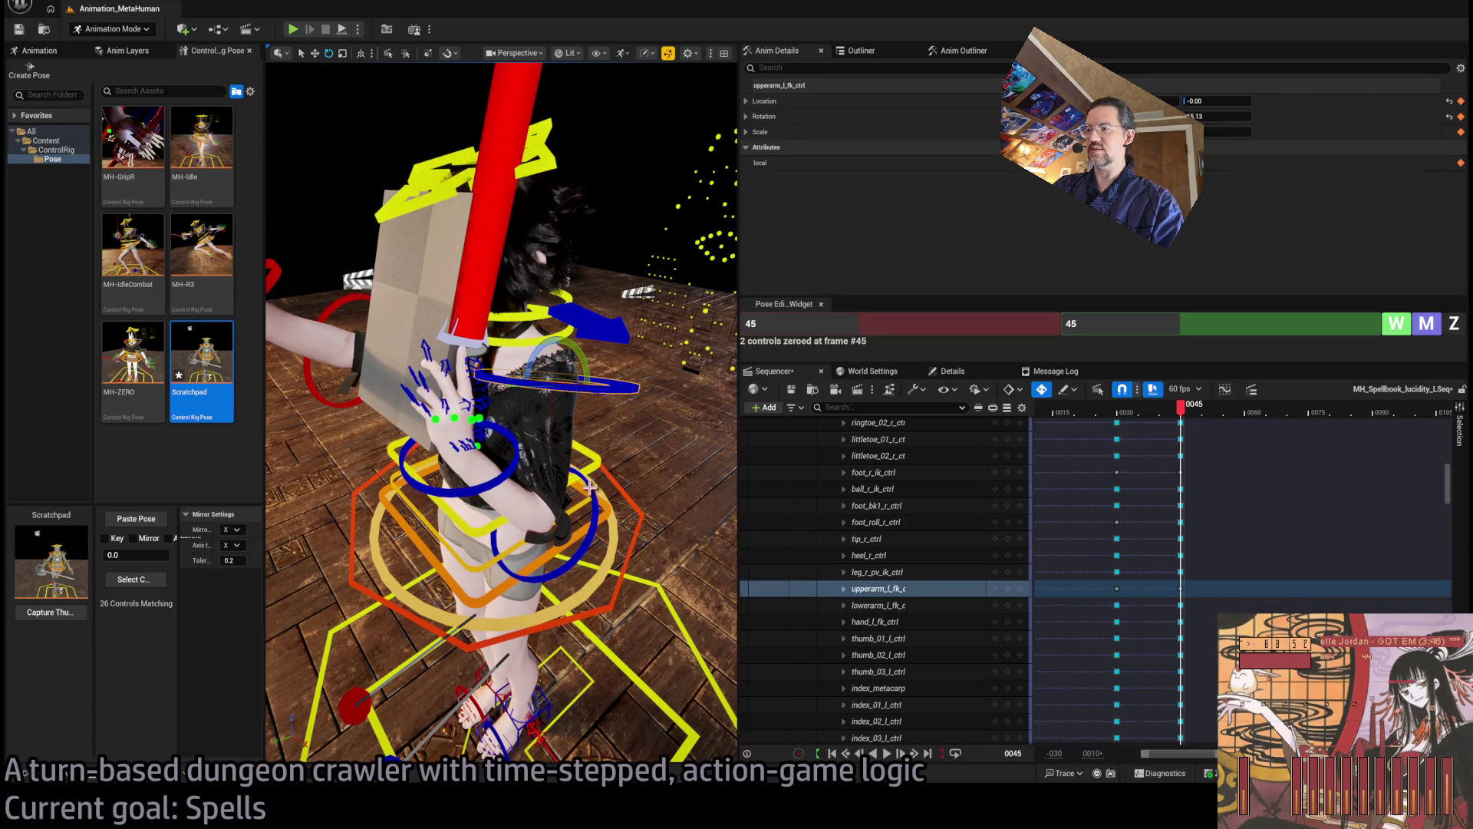
left_click(564, 519)
left_click_drag(539, 489, 531, 516)
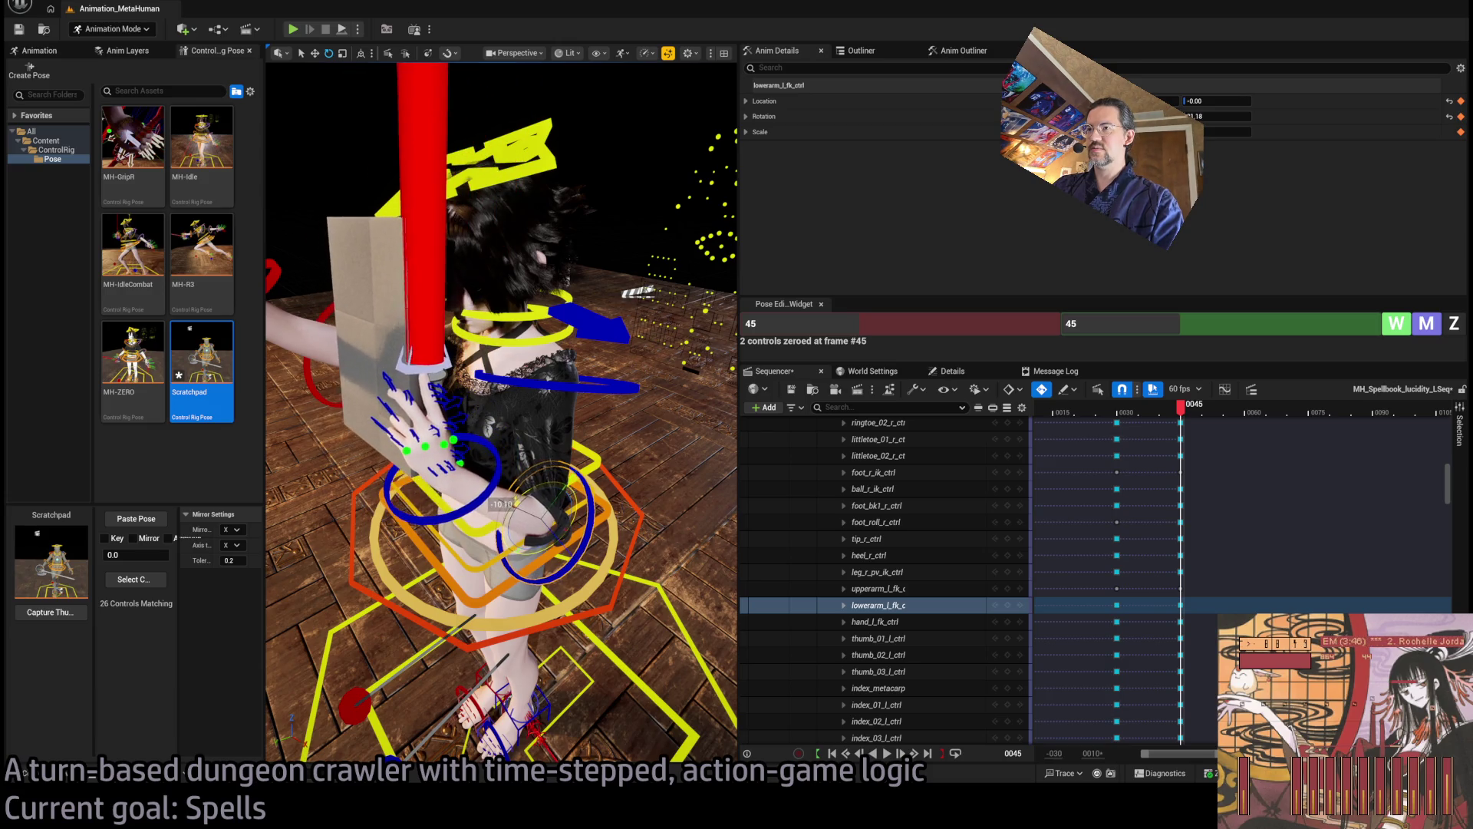
left_click(482, 439)
left_click_drag(420, 455, 435, 430)
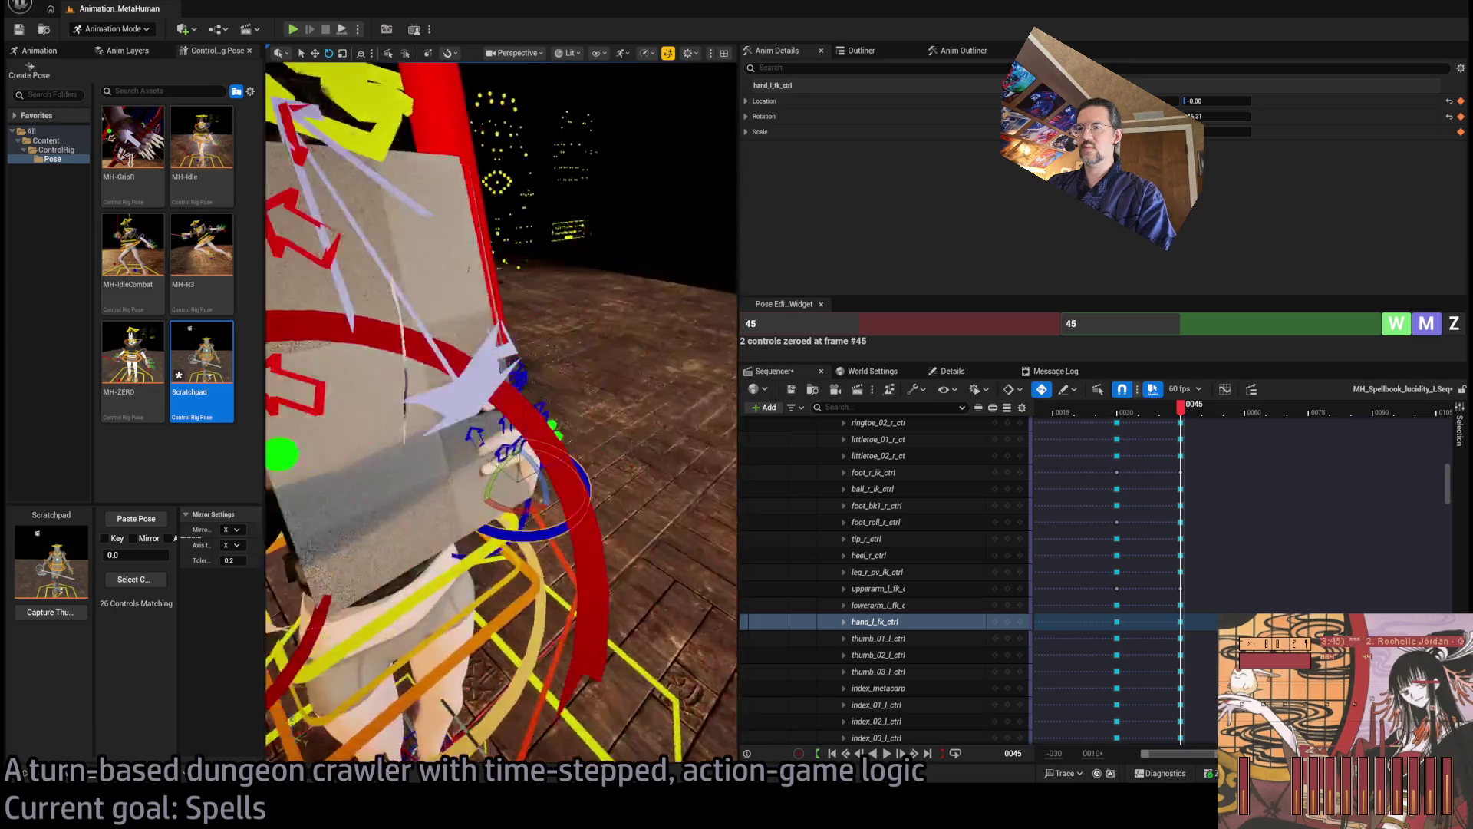
Rotate the left forearm slightly and the left hand to straighten the book, checking from the front
left_click(660, 614)
left_click_drag(665, 541, 645, 545)
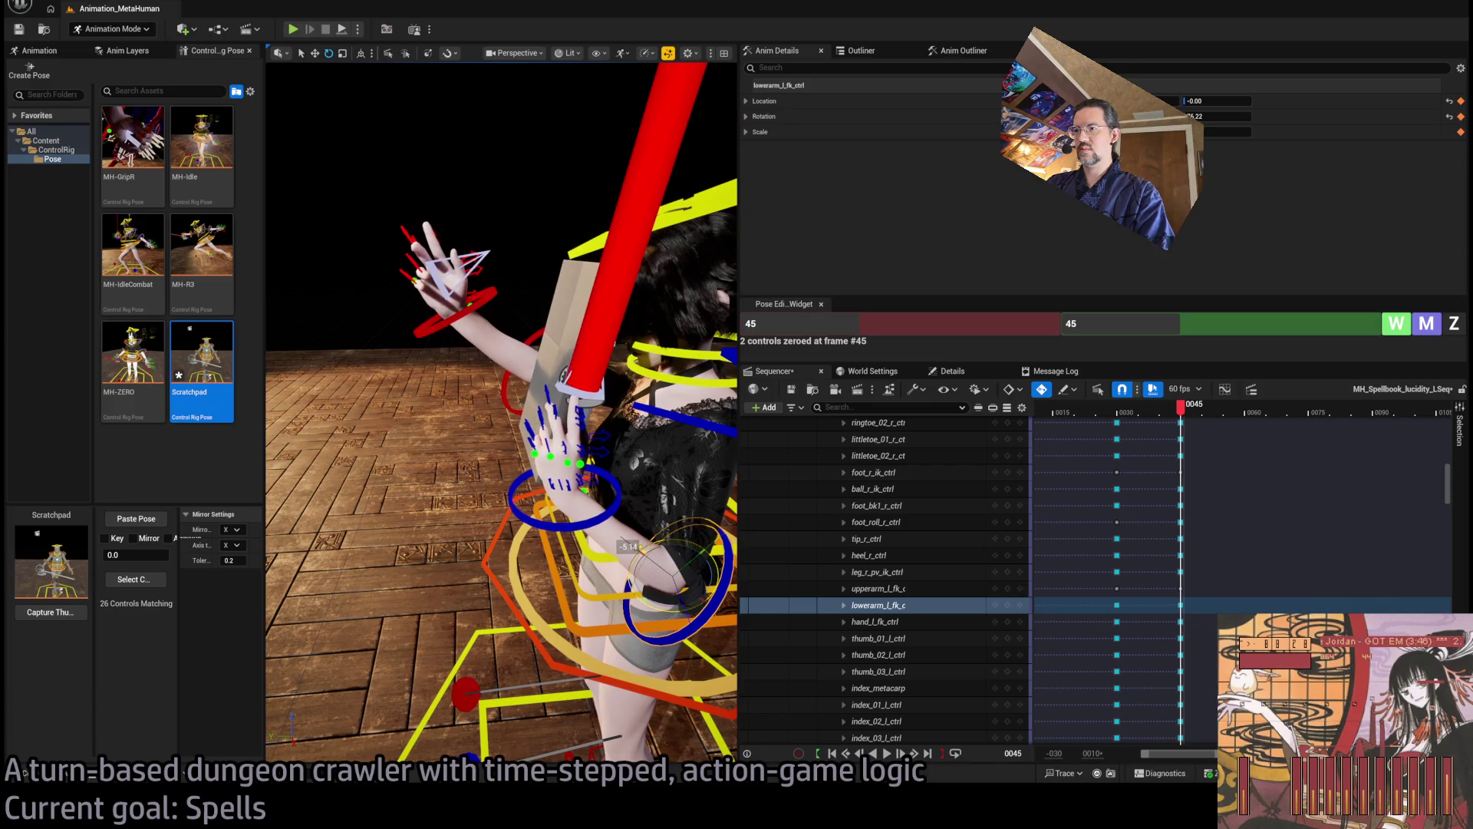
left_click(617, 500)
mouse_move(547, 458)
left_mouse_down()
mouse_move(564, 452)
mouse_move(453, 453)
mouse_move(525, 257)
mouse_move(589, 463)
left_mouse_up()
left_click_drag(524, 257, 590, 393)
Zero head_ctrl at frame 45 with the Pose widget, then rotate the head slightly
left_click(555, 381)
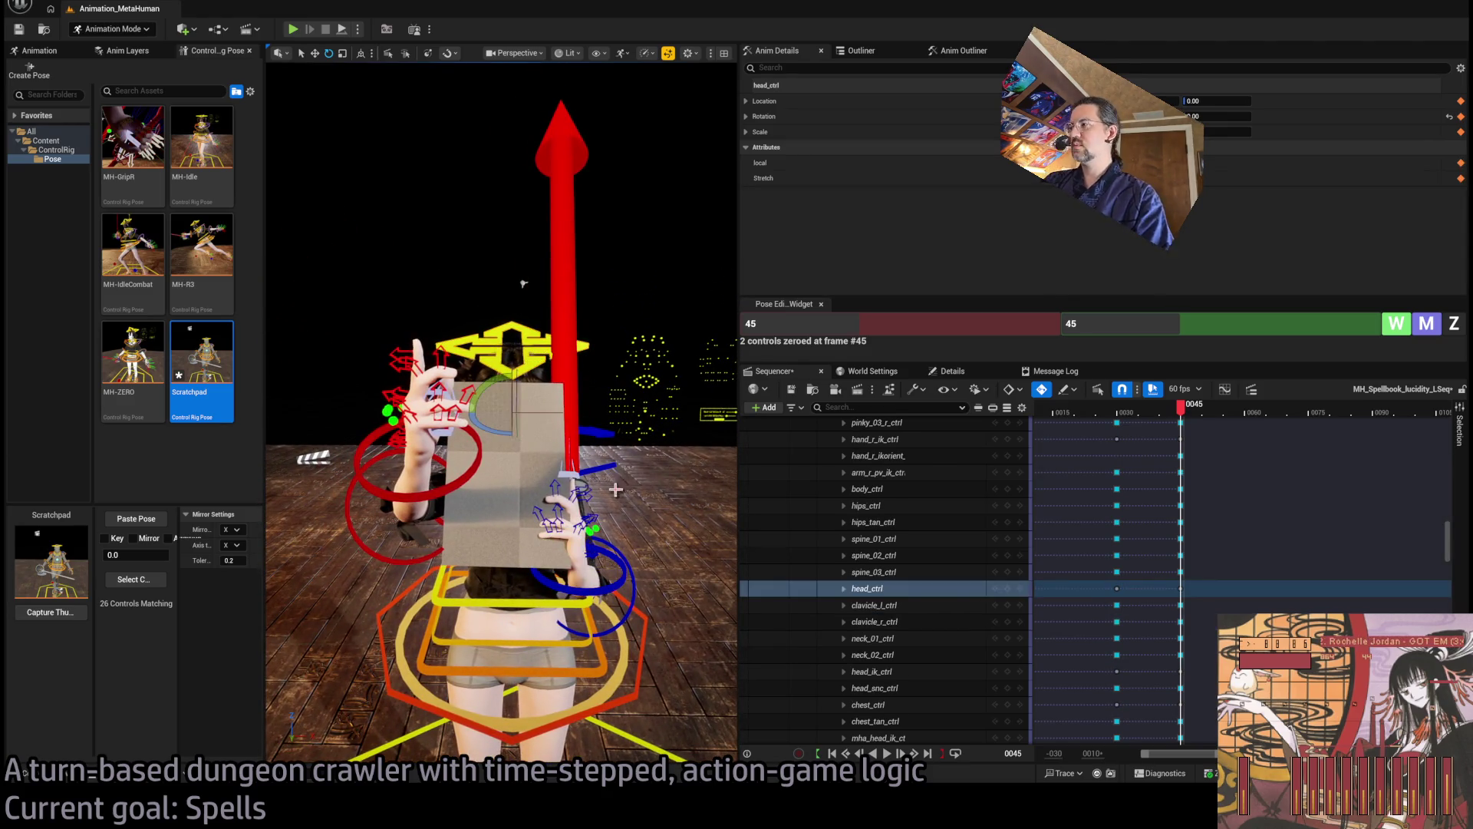
left_click(1455, 323)
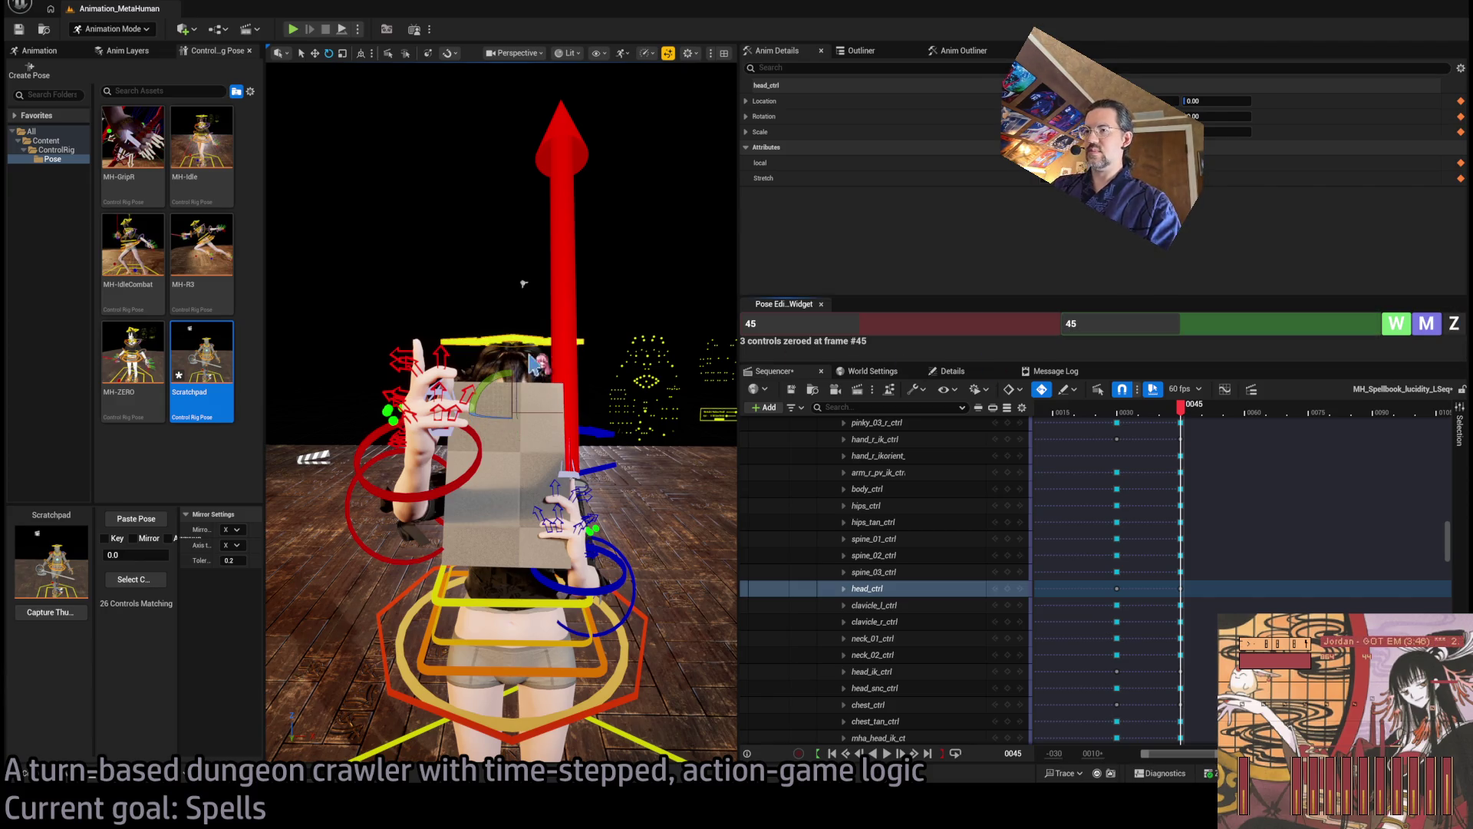
left_click_drag(530, 422, 530, 497)
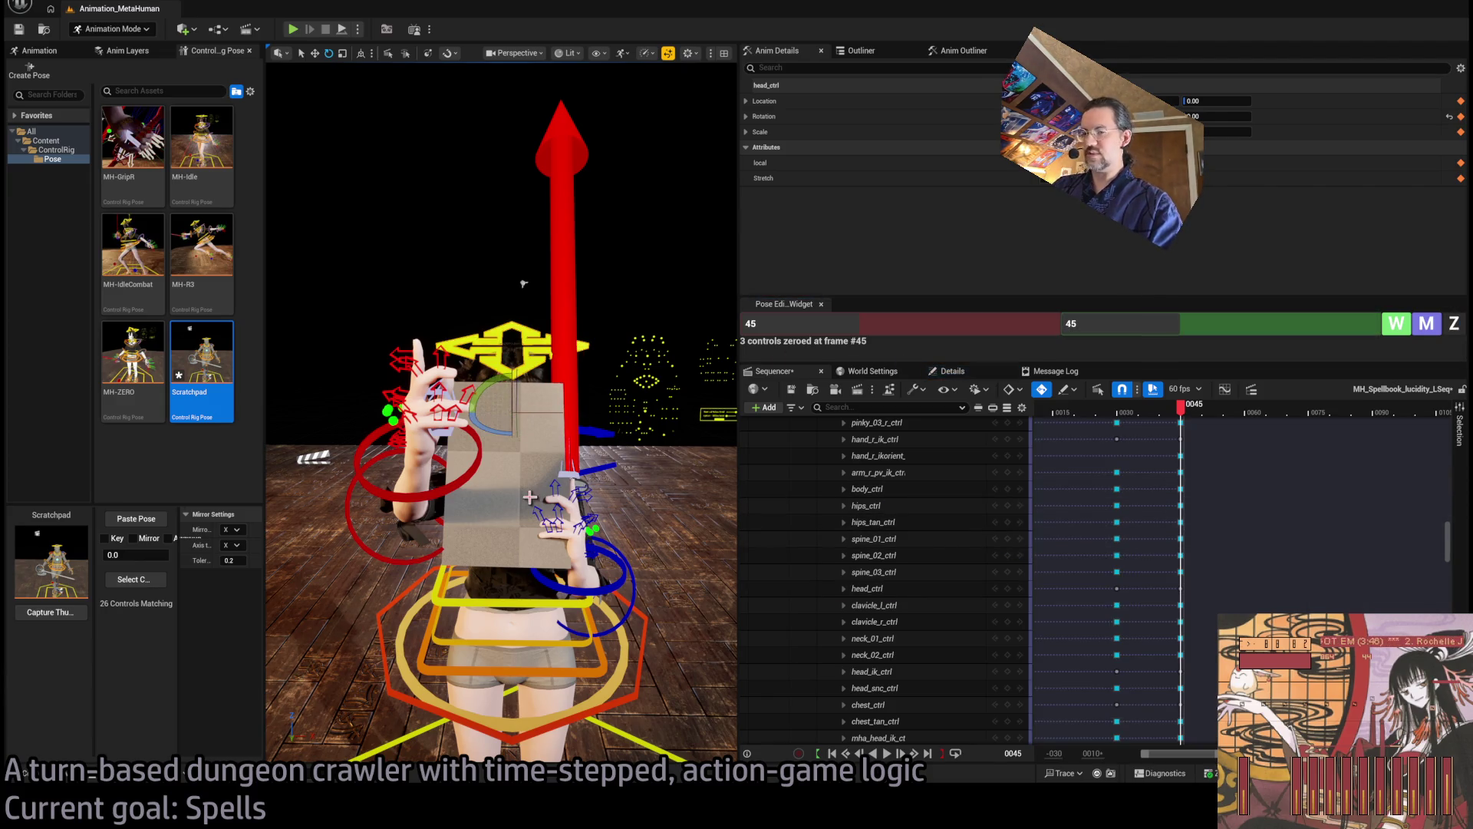
mouse_move(524, 283)
left_mouse_down()
mouse_move(403, 293)
mouse_move(494, 240)
left_mouse_up()
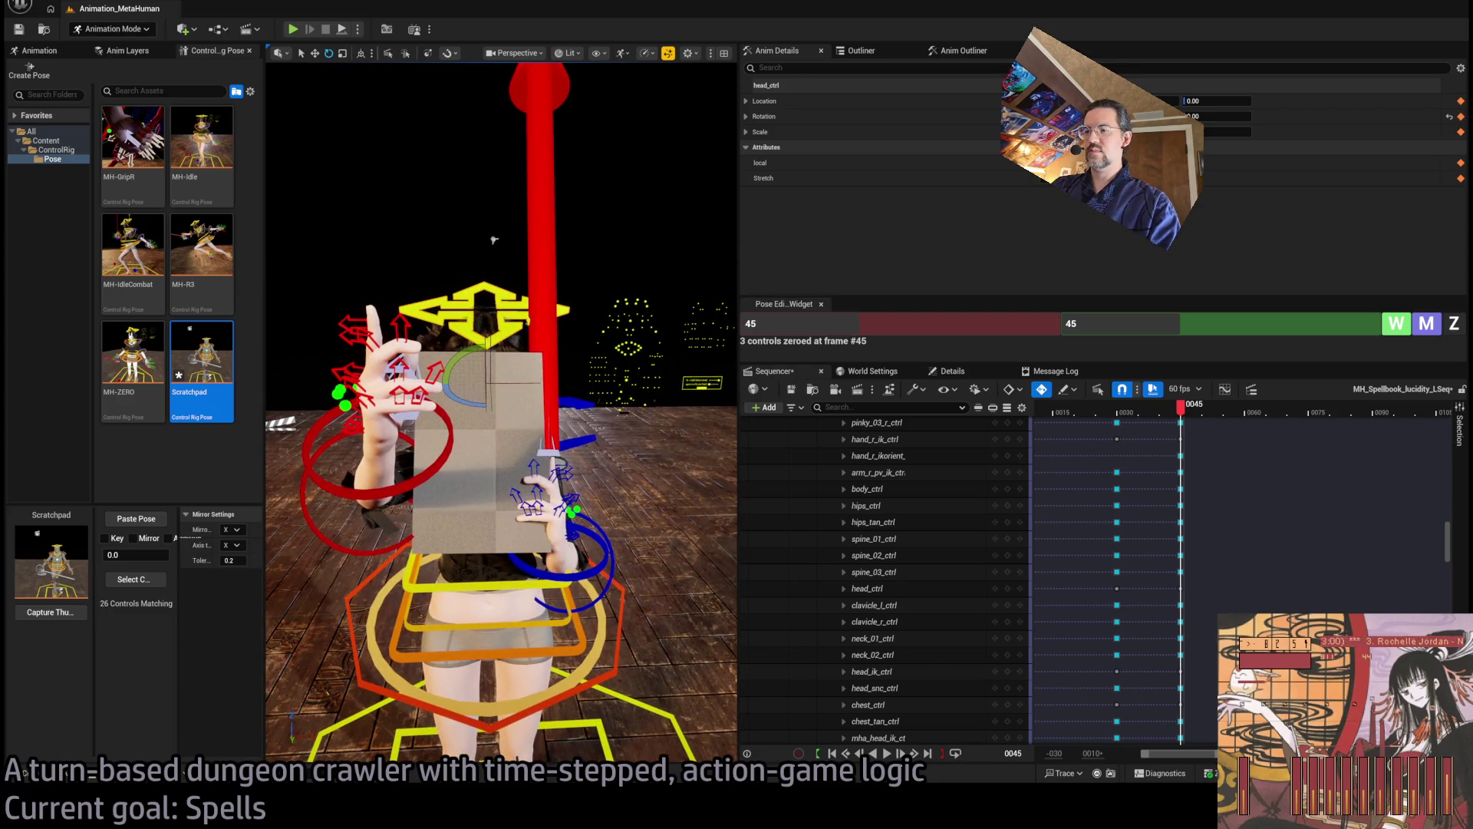
Nudge lowerarm_l_fk_ctrl and hand_l_fk_ctrl rotations, checking the book from behind and around the arm
left_click(607, 559)
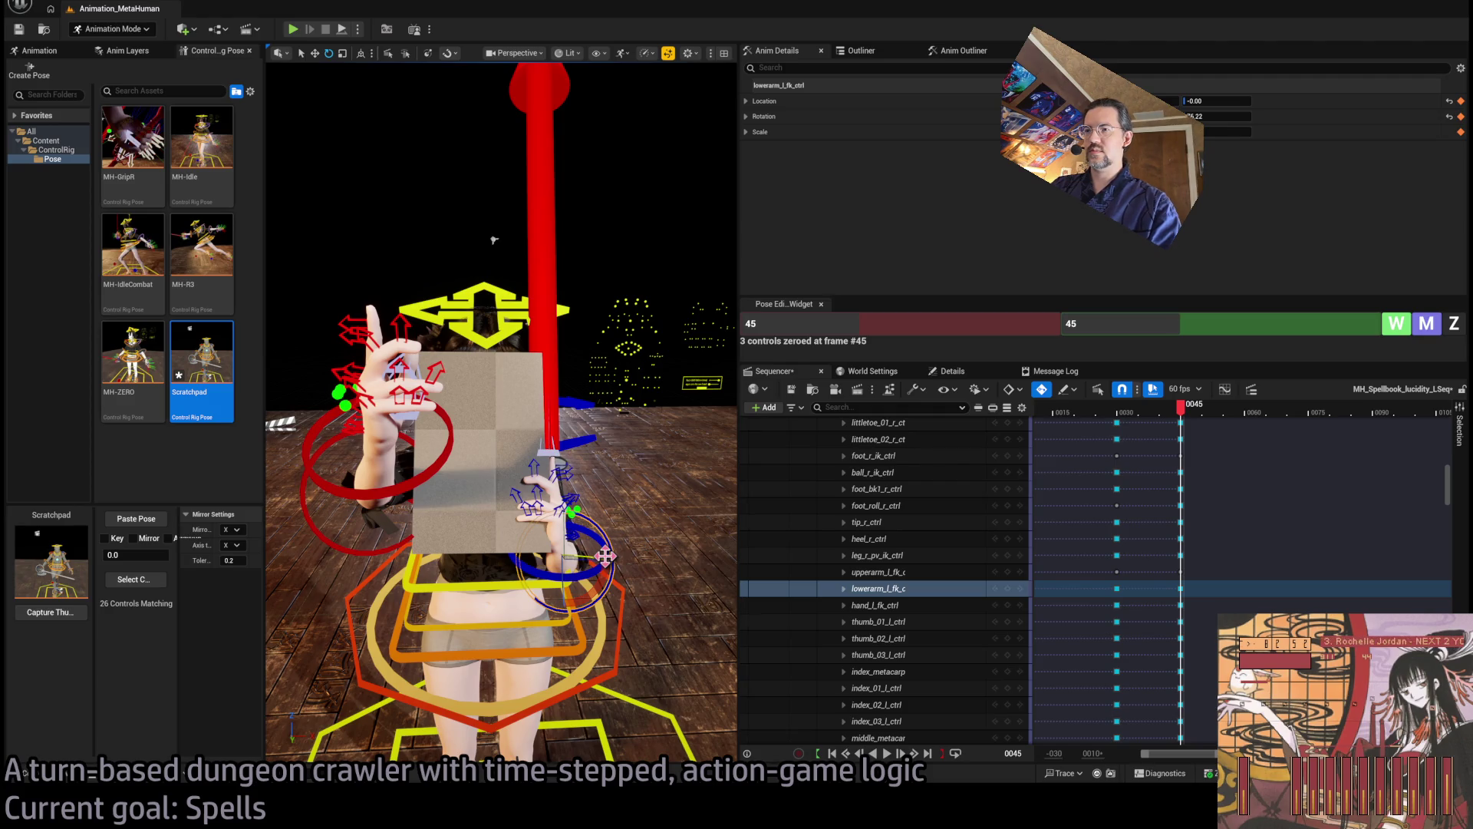
left_click_drag(606, 558, 602, 562)
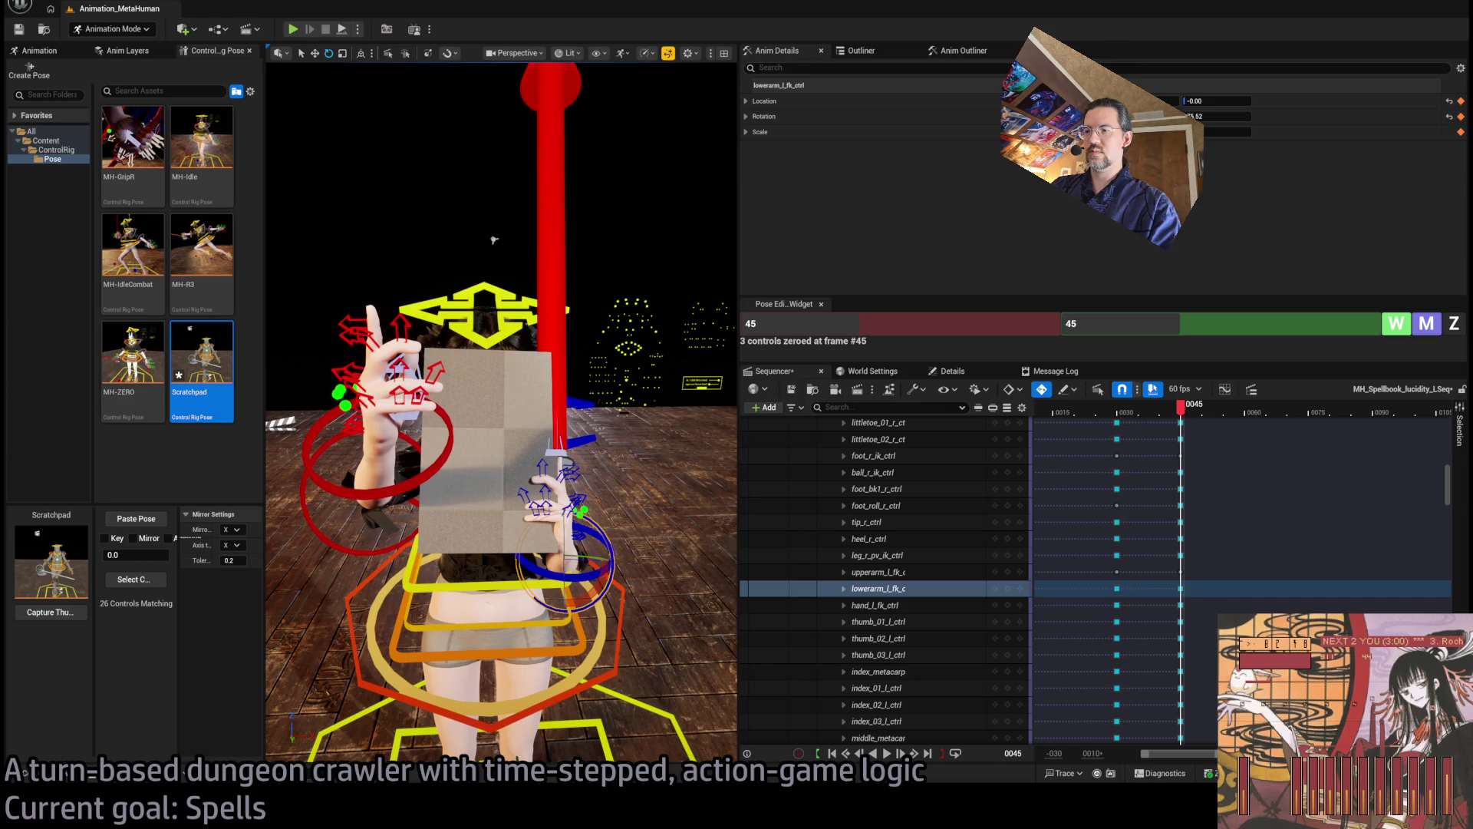
left_click(572, 537)
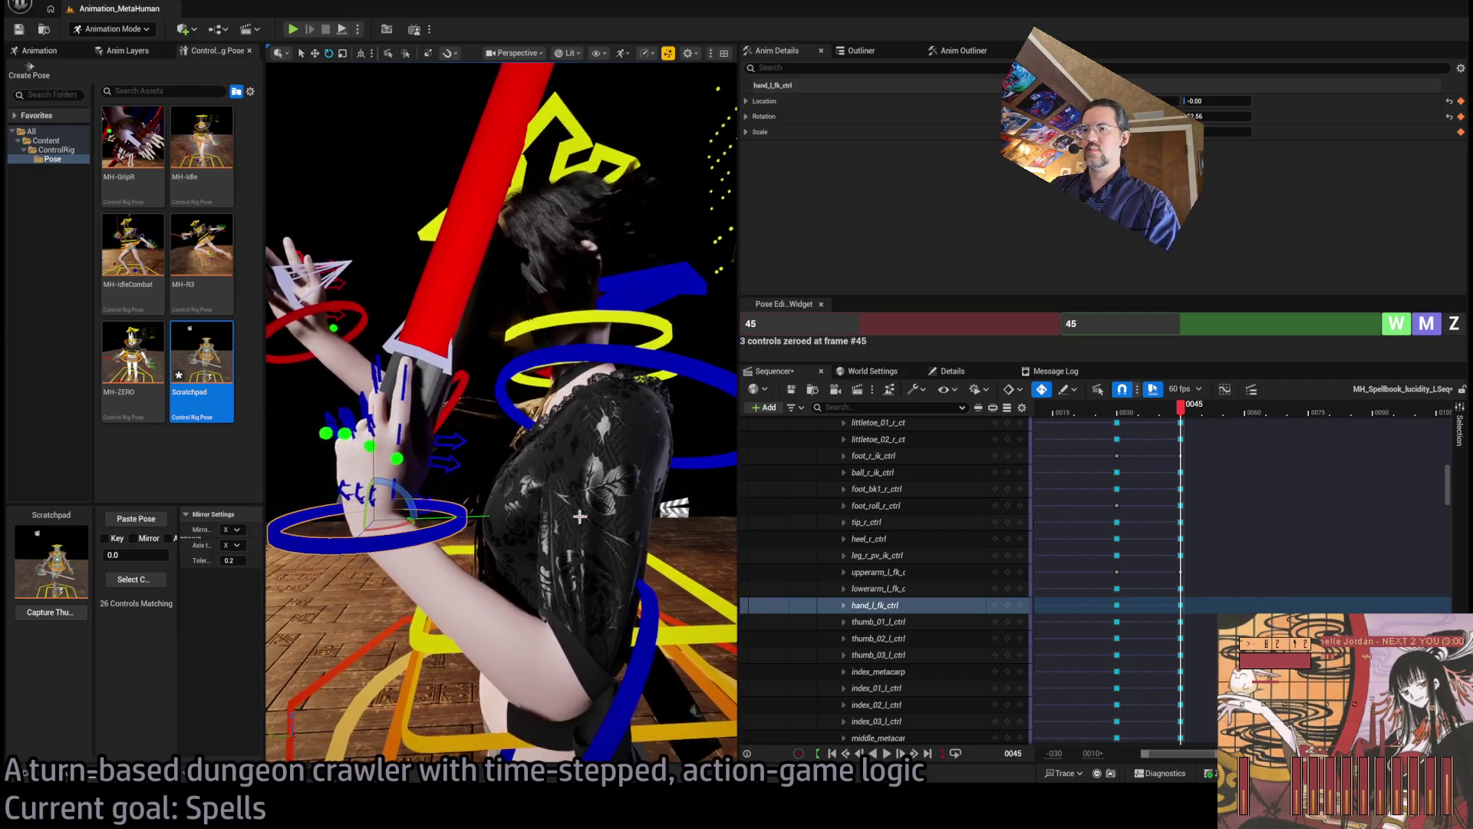
left_click_drag(422, 480, 411, 510)
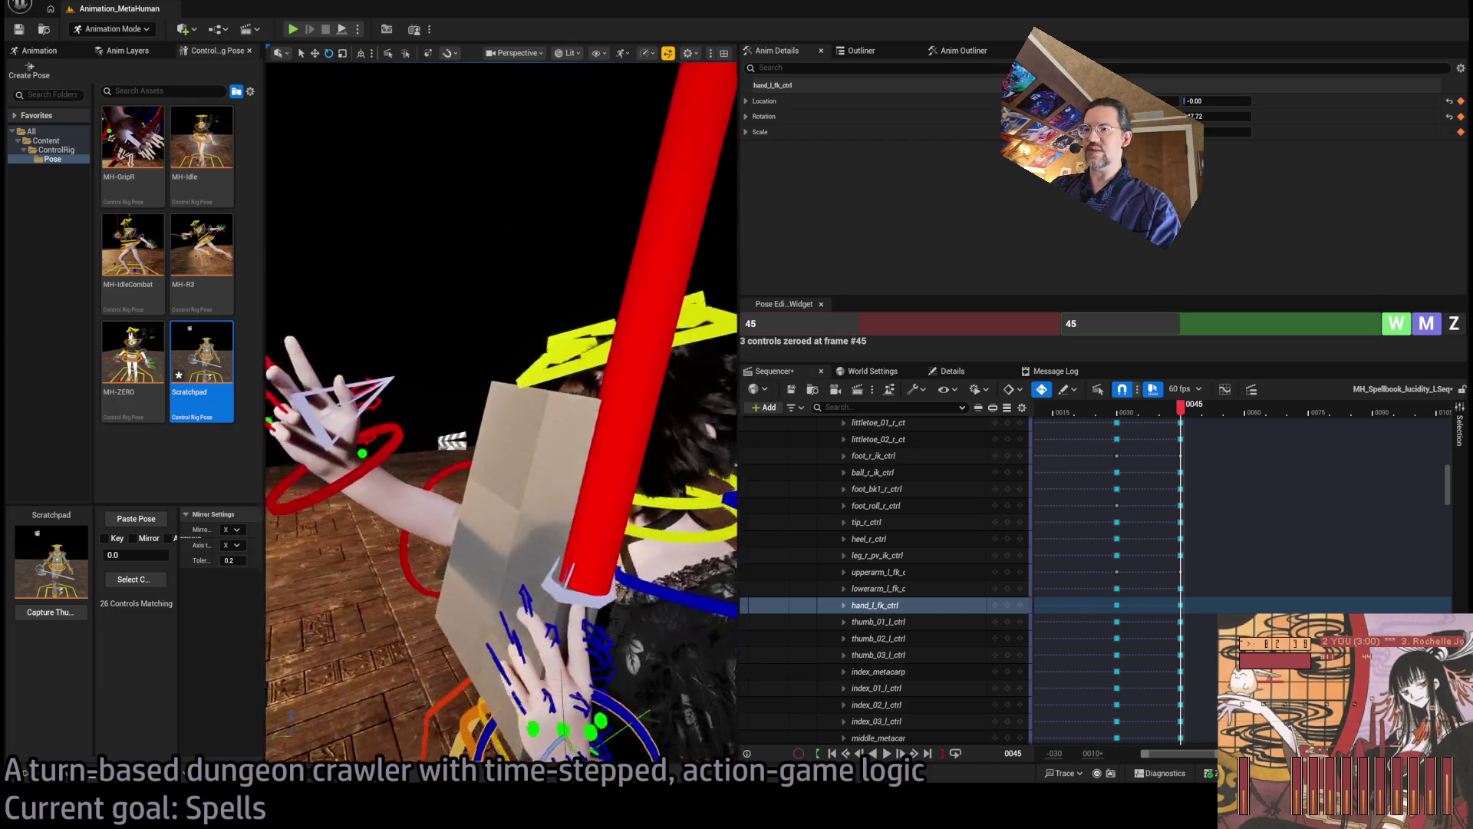
left_click_drag(444, 449, 445, 449)
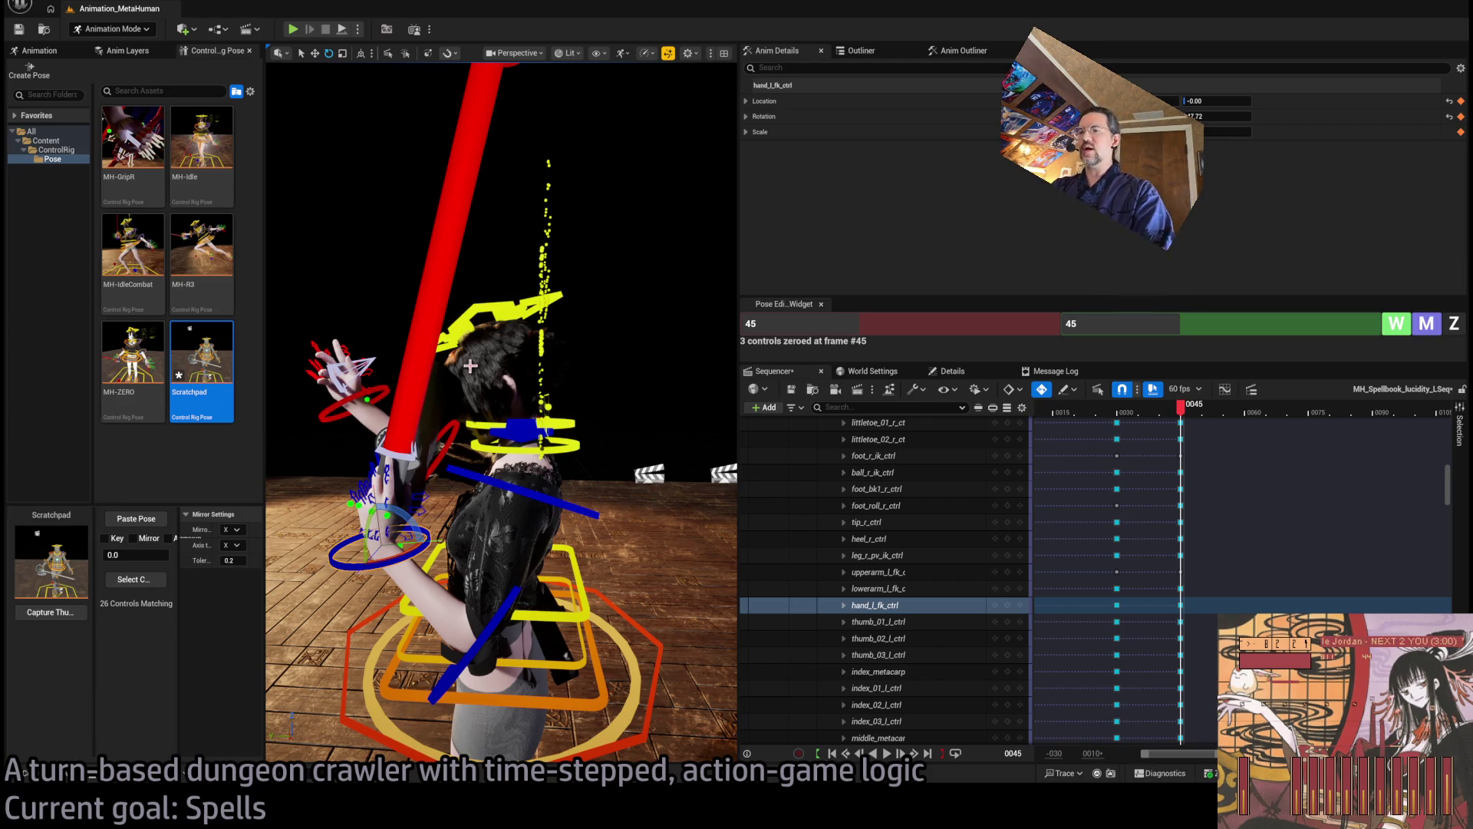
mouse_move(453, 404)
left_mouse_down()
mouse_move(679, 300)
mouse_move(453, 404)
left_mouse_up()
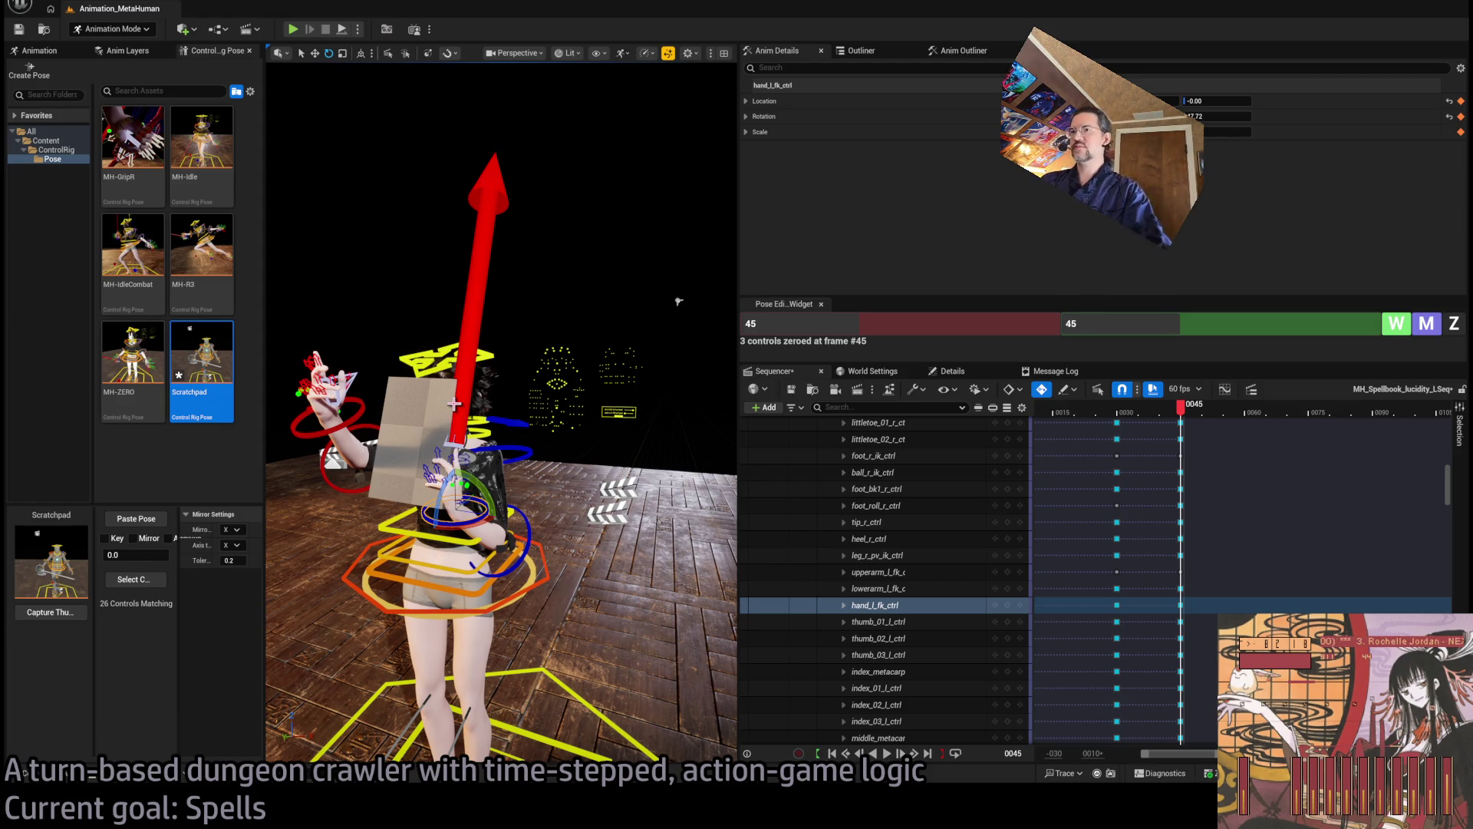
scroll(678, 301, "up", 8)
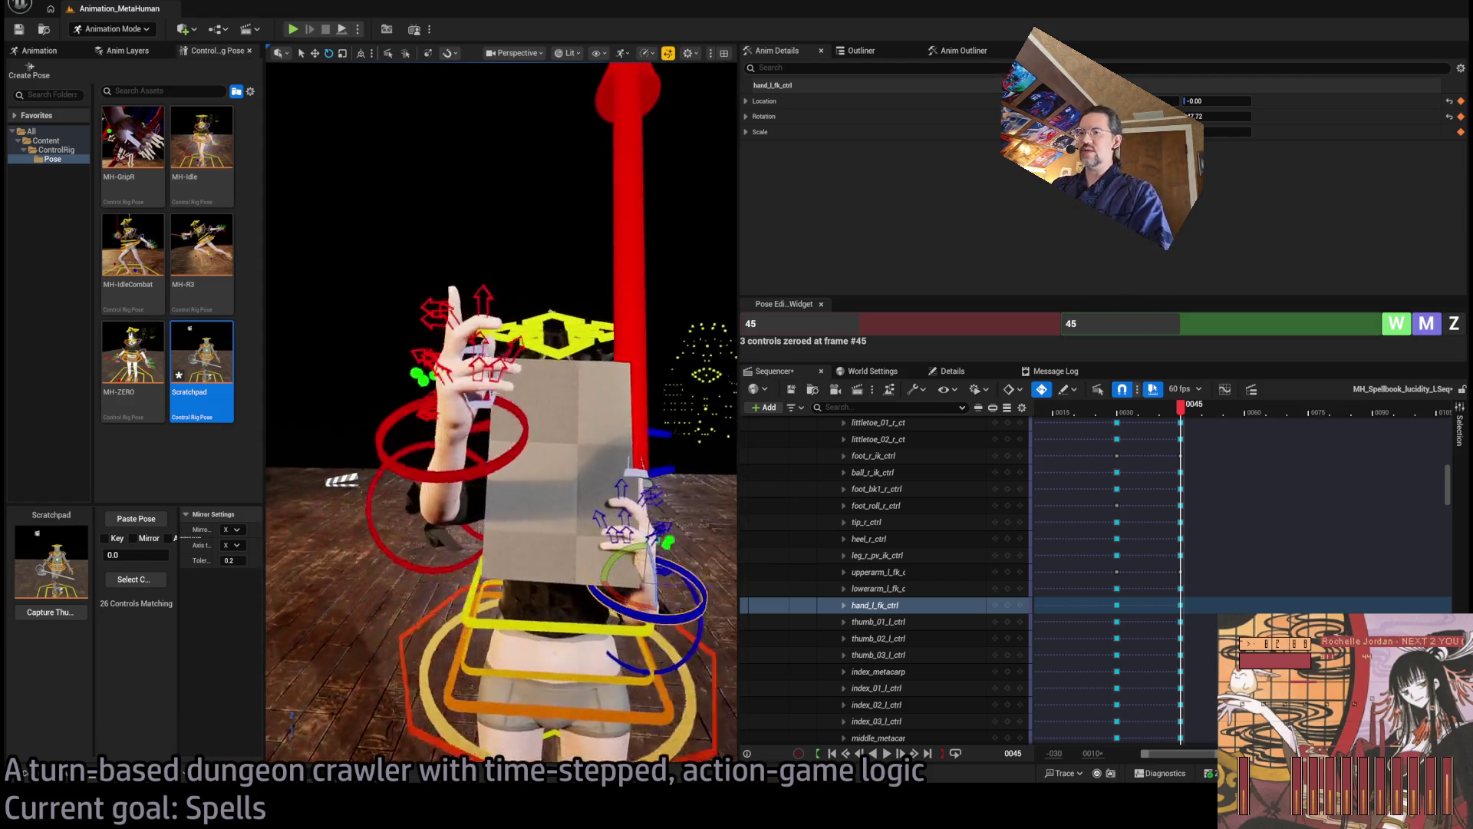
mouse_move(697, 340)
left_mouse_down()
mouse_move(491, 353)
mouse_move(456, 467)
mouse_move(445, 460)
mouse_move(522, 457)
left_mouse_up()
left_click(426, 460)
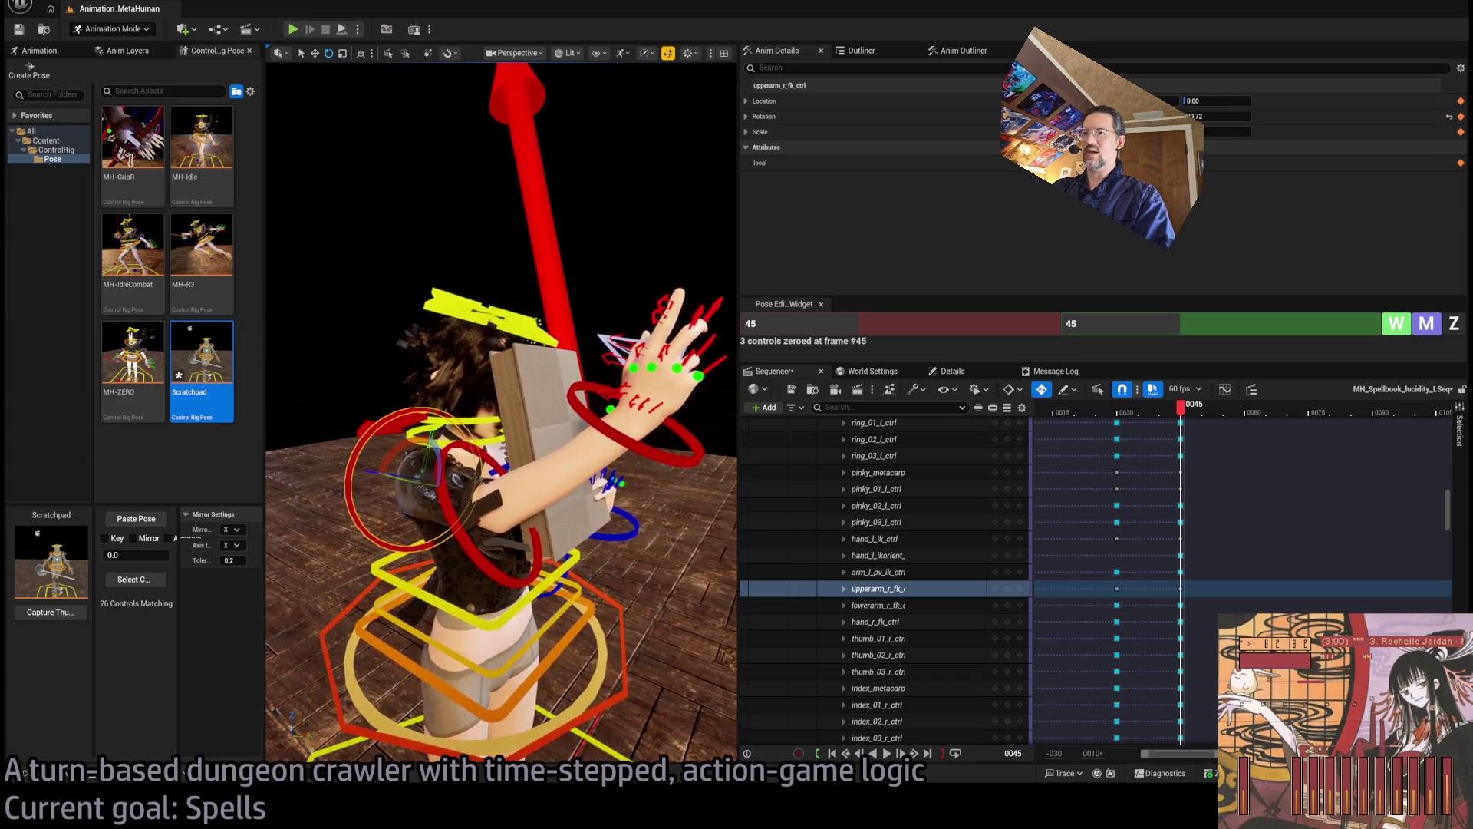
Rotate the left hand slightly, then add the left upper arm and forearm to the selection
mouse_move(626, 438)
left_mouse_down()
mouse_move(478, 387)
mouse_move(561, 378)
left_mouse_up()
left_click(628, 577)
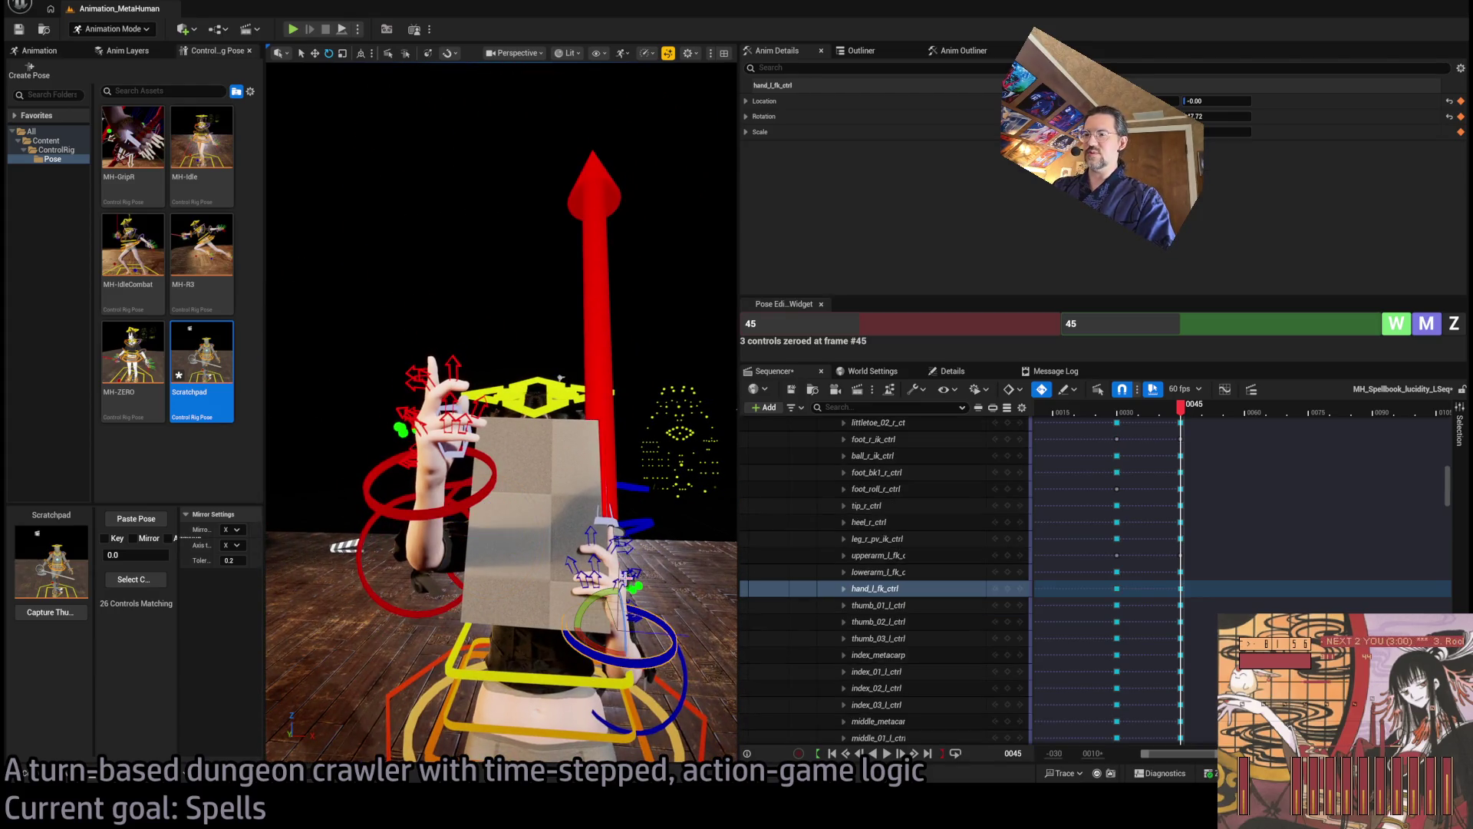
left_click_drag(577, 605, 618, 574)
mouse_move(559, 378)
left_mouse_down()
mouse_move(332, 240)
mouse_move(560, 228)
mouse_move(434, 198)
mouse_move(734, 554)
left_mouse_up()
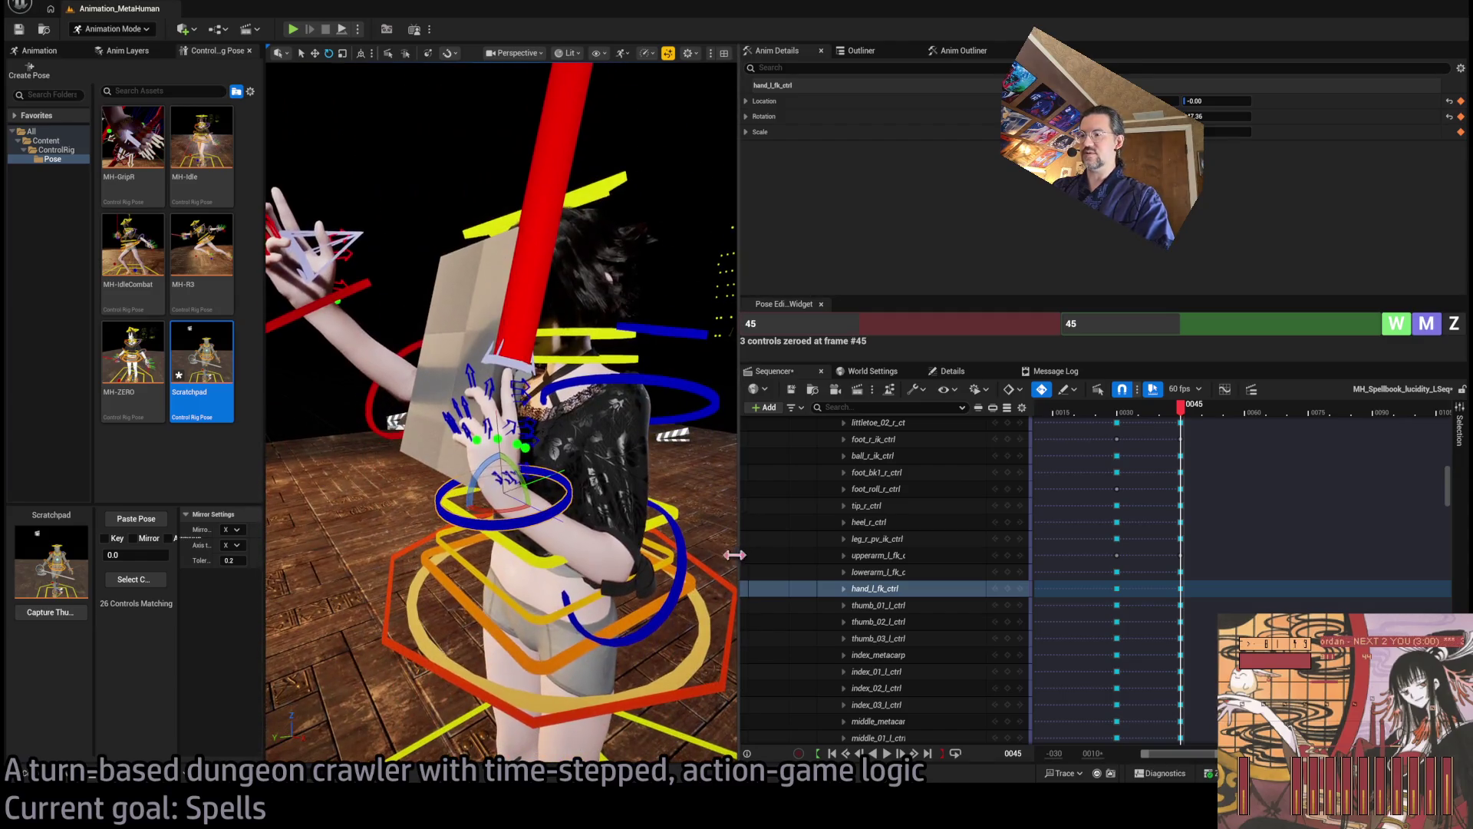
left_click(679, 558, "ctrl")
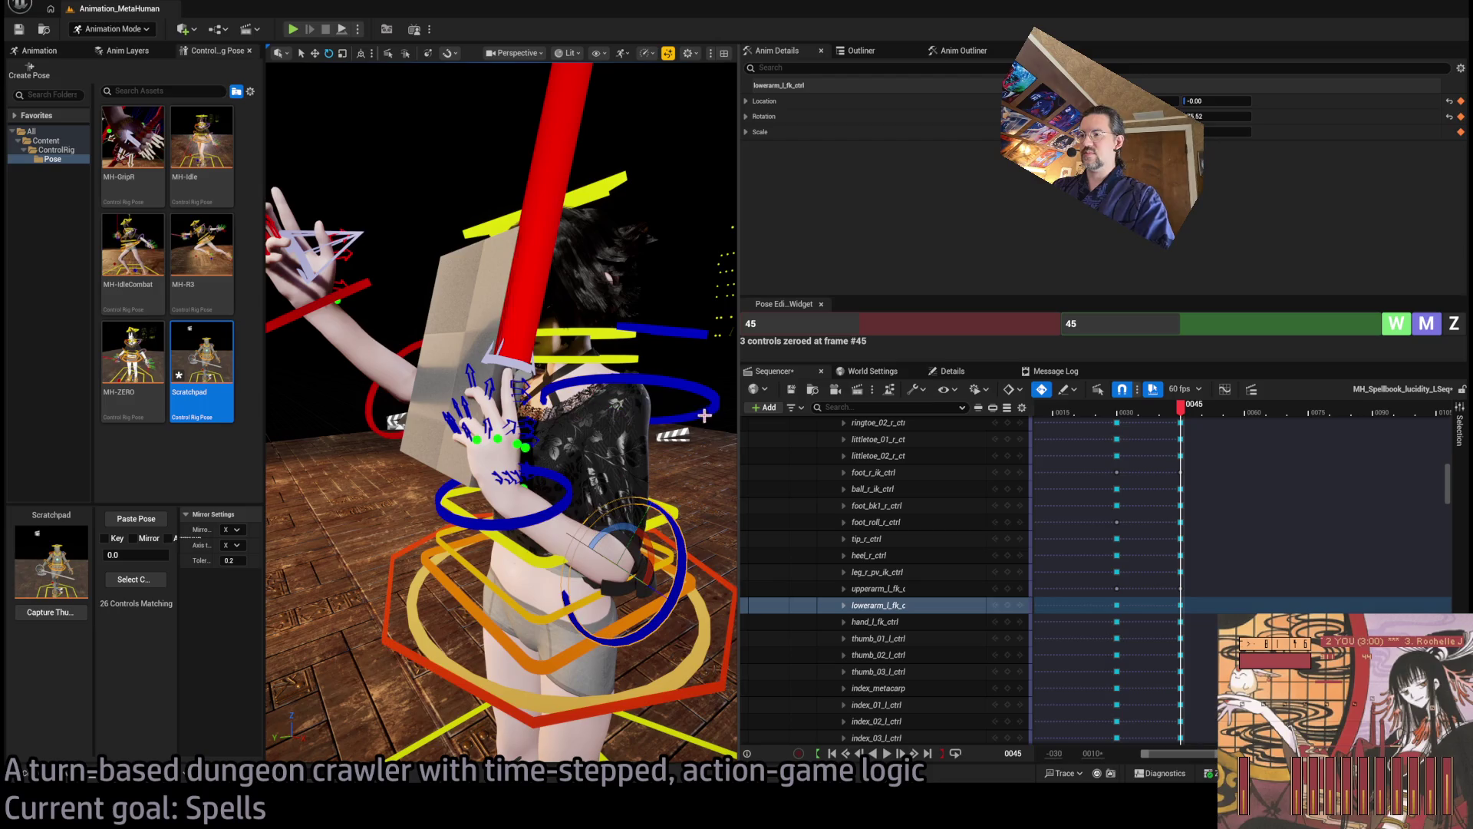
left_click(630, 514, "ctrl")
left_click_drag(630, 514, 532, 491)
key("ctrl+z")
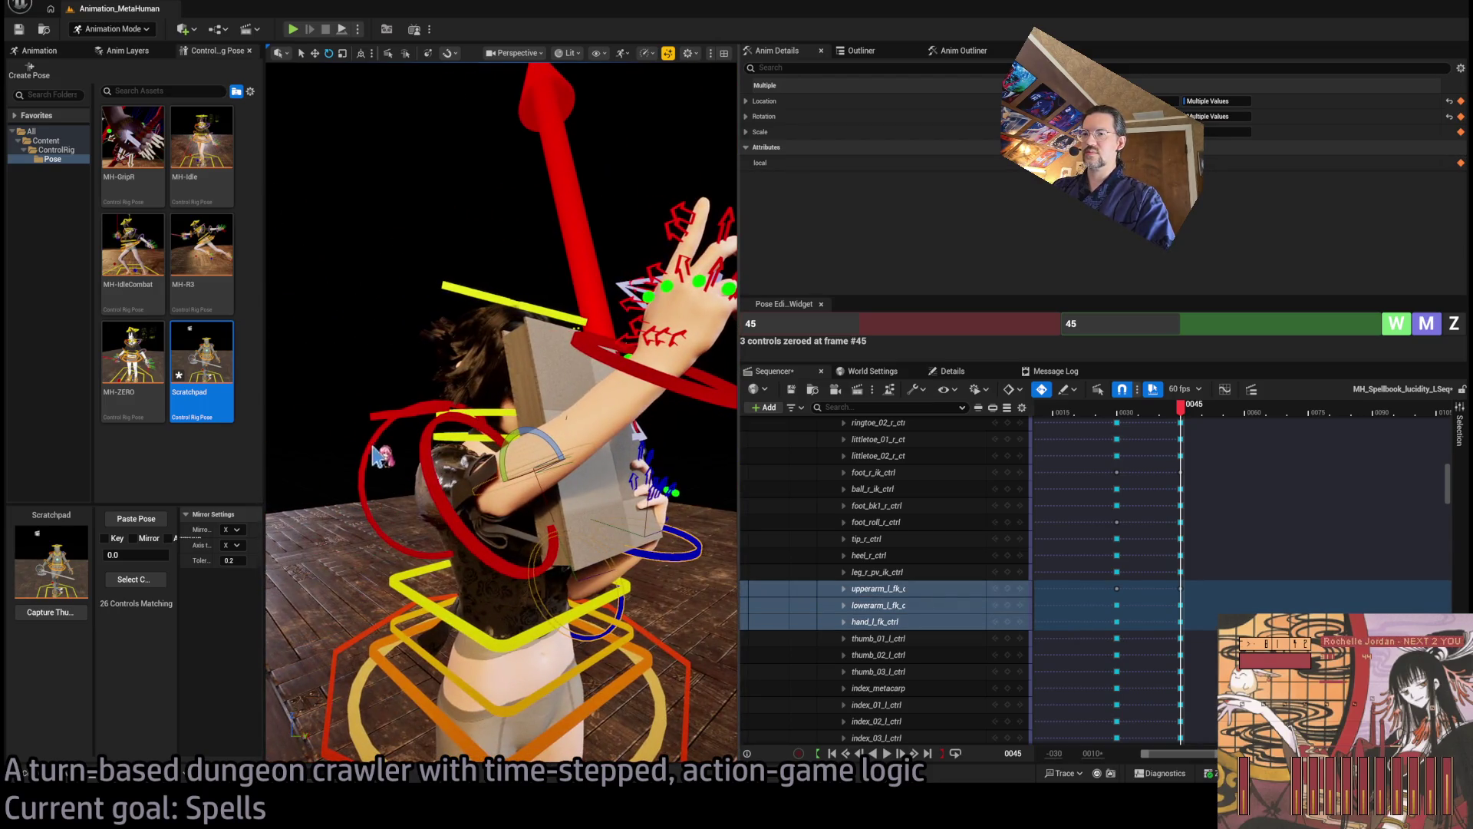
Select the left upperarm, lowerarm and hand FK controls together and view the pose from another side
left_click(624, 360, "ctrl")
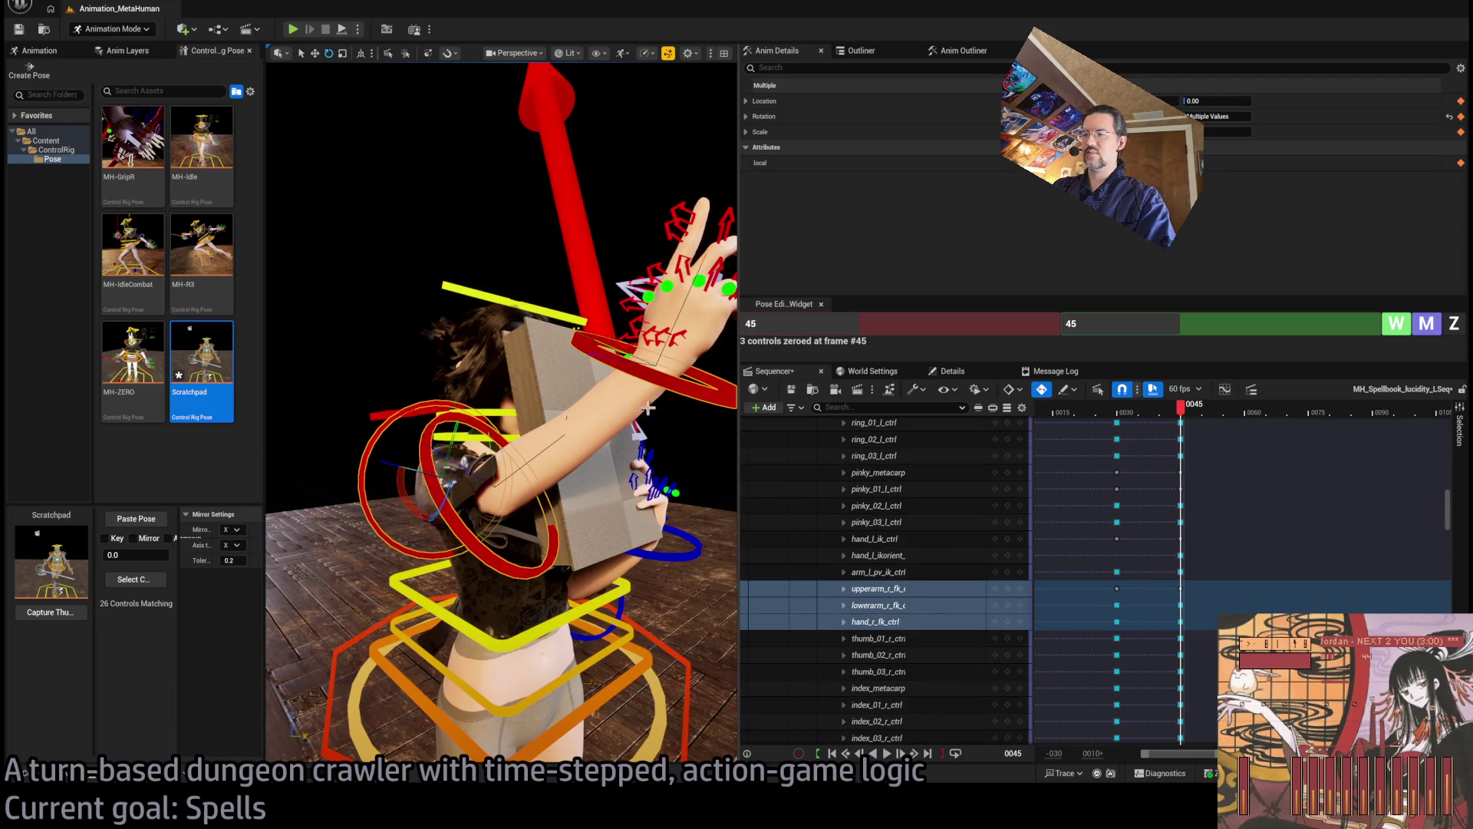
left_click_drag(643, 488, 643, 469)
left_click(643, 468)
left_click(628, 586, "ctrl")
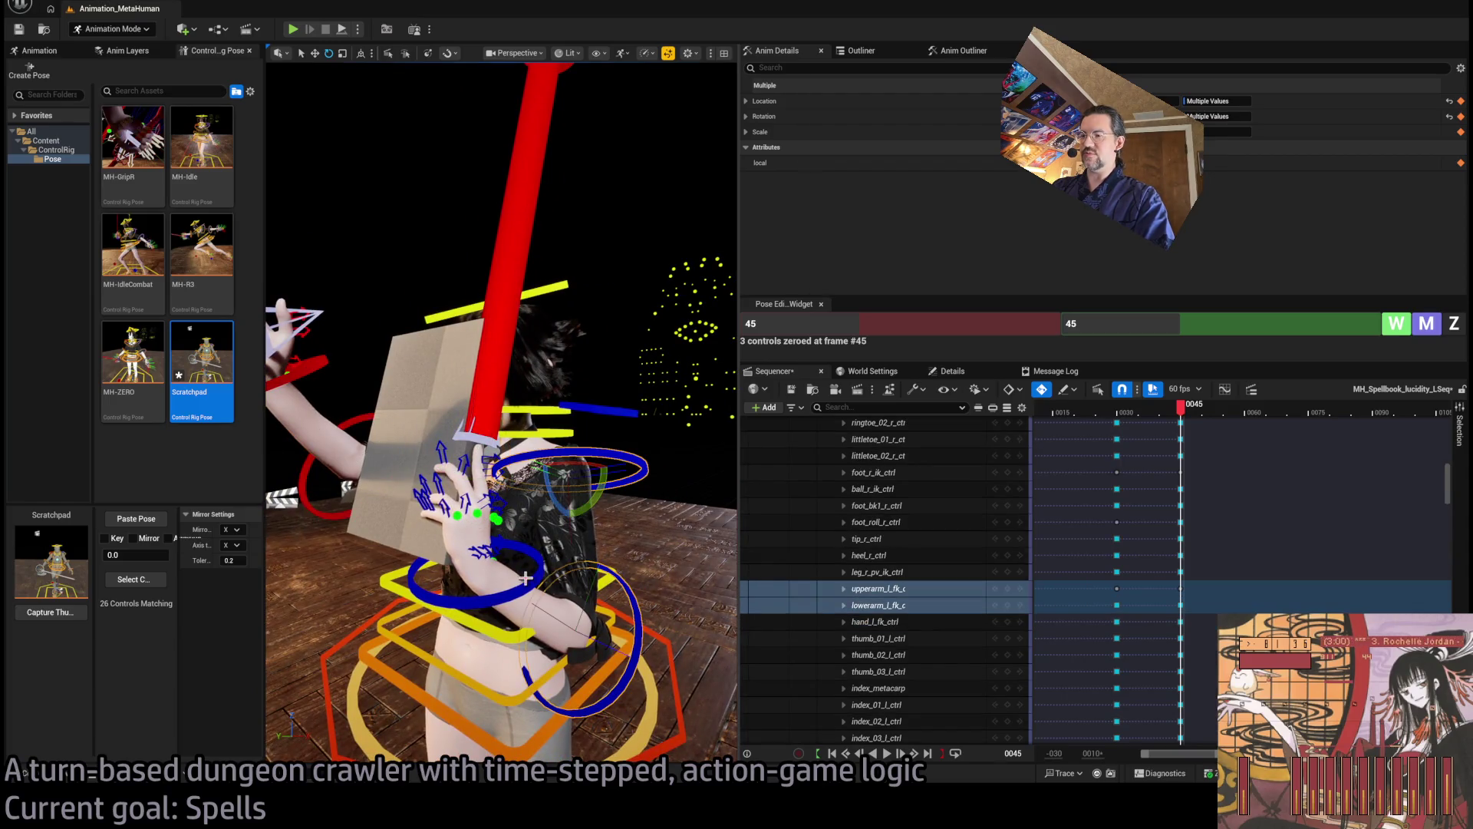
left_click(531, 583, "ctrl")
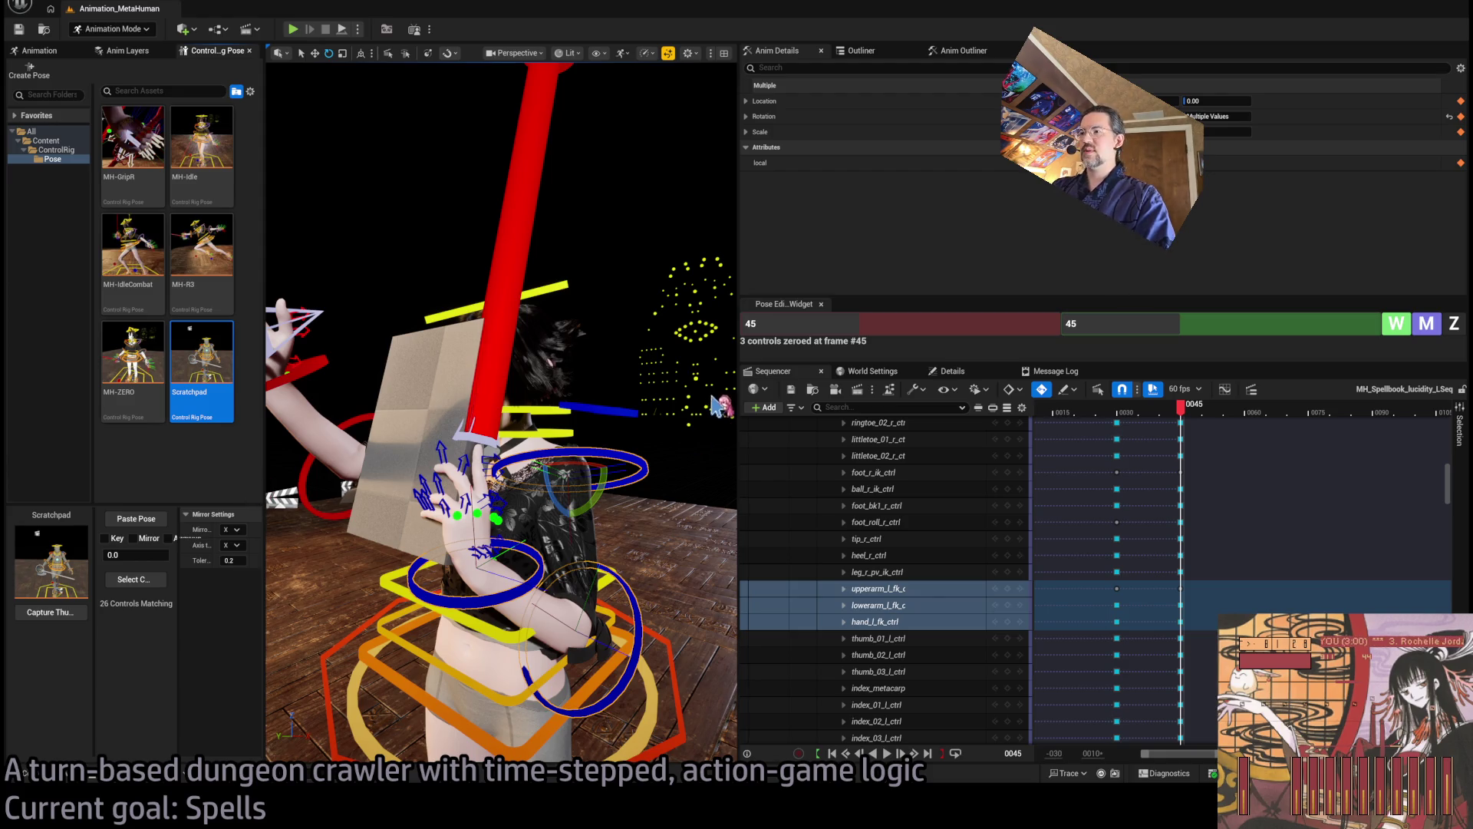
left_click_drag(718, 405, 568, 412)
Select the right upper arm and hand controls, then ring_03_l_ctrl beside the book
left_click(524, 507)
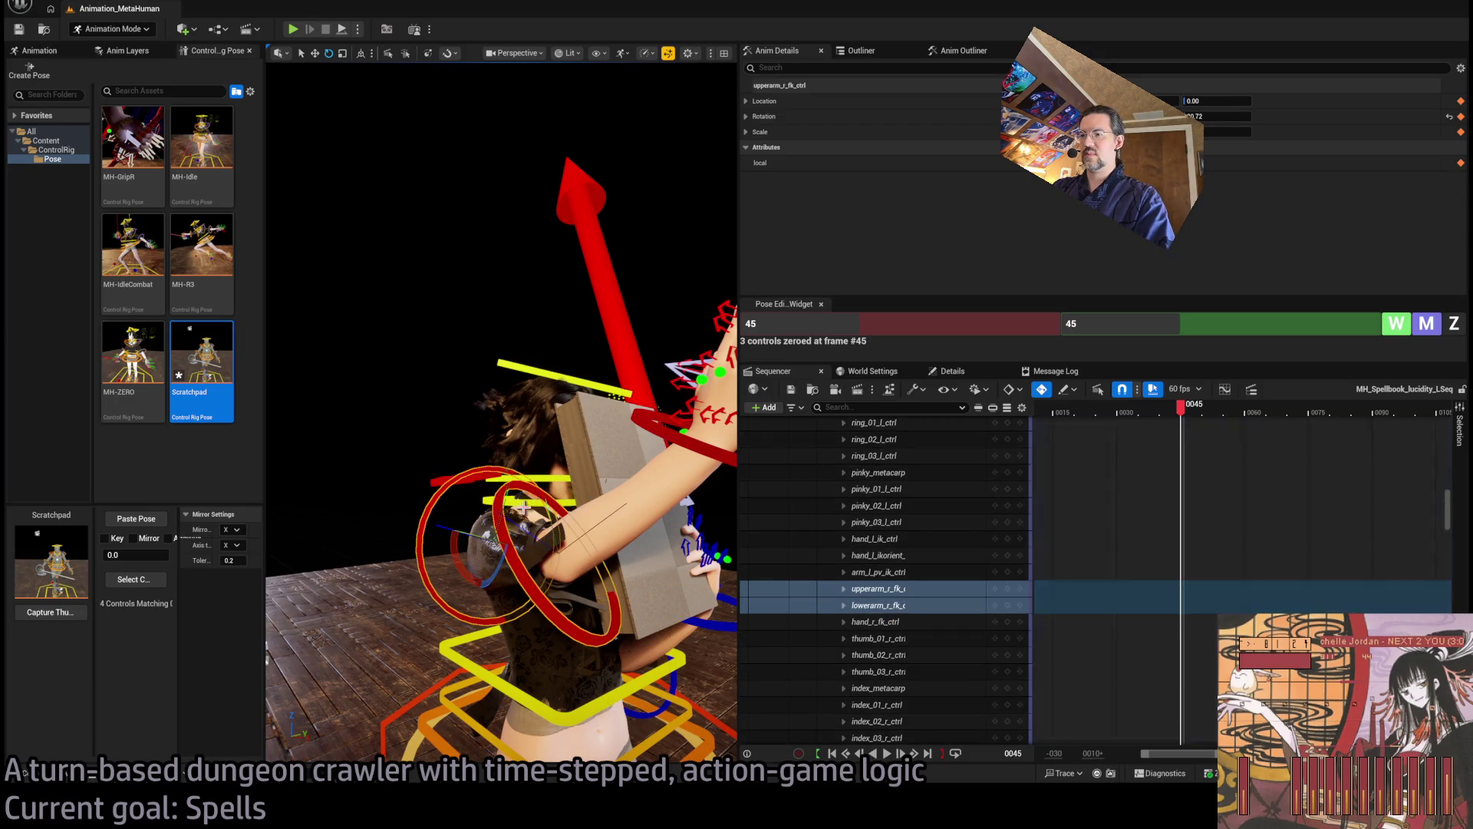
left_click(683, 446, "ctrl")
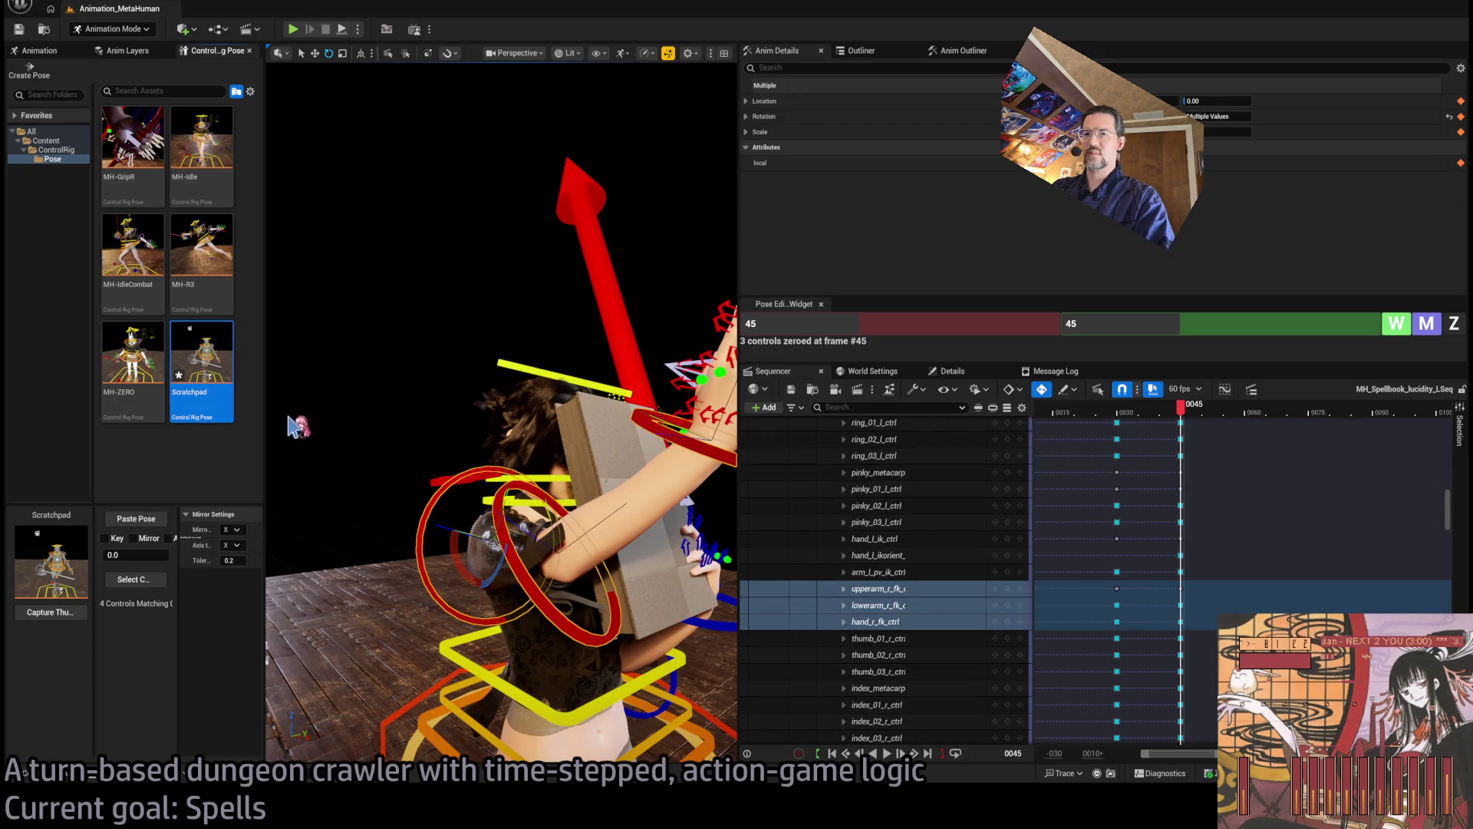
mouse_move(292, 439)
left_mouse_down()
mouse_move(301, 322)
mouse_move(324, 282)
mouse_move(617, 459)
left_mouse_up()
left_click(618, 459)
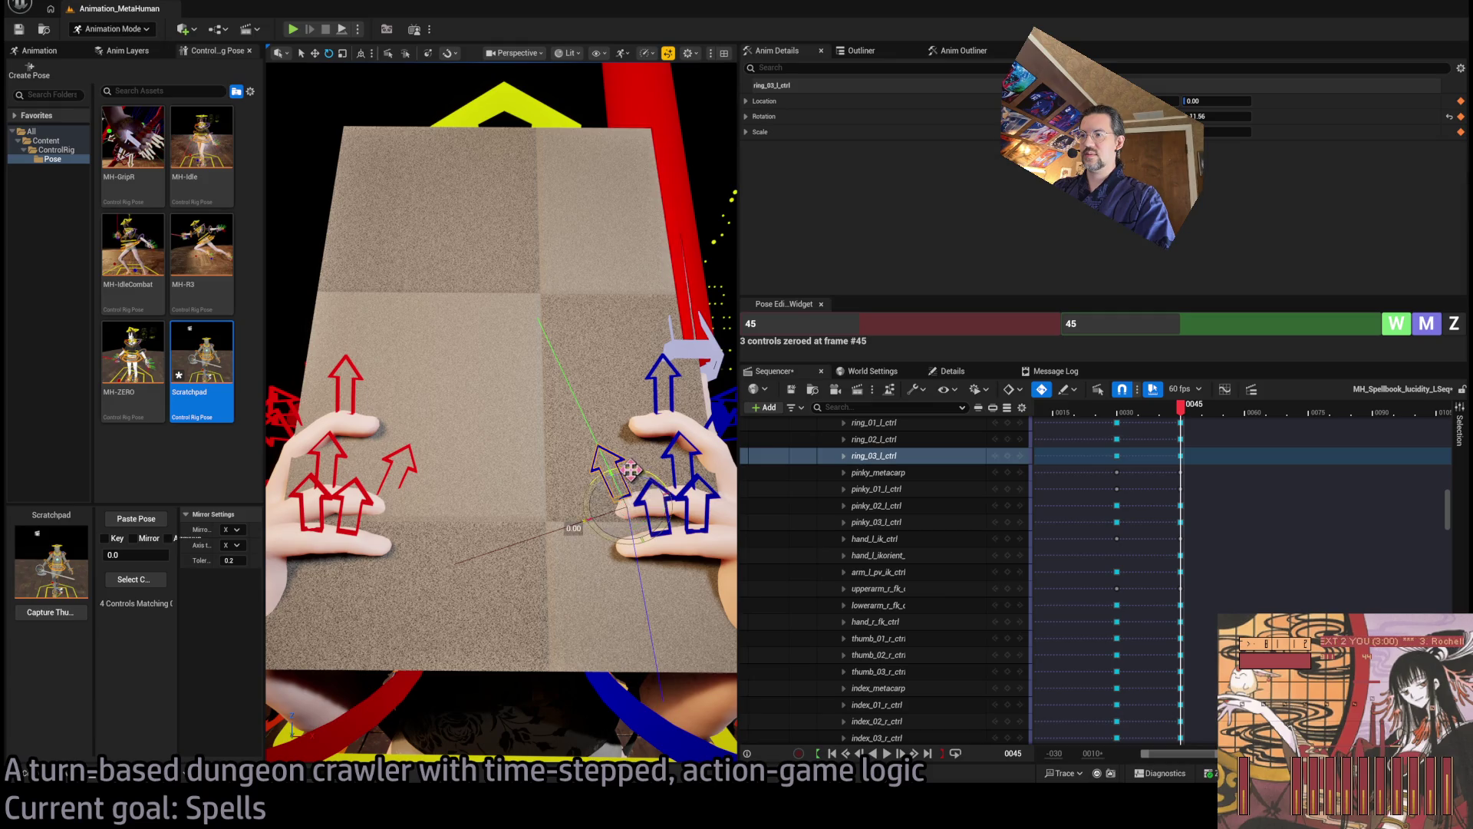